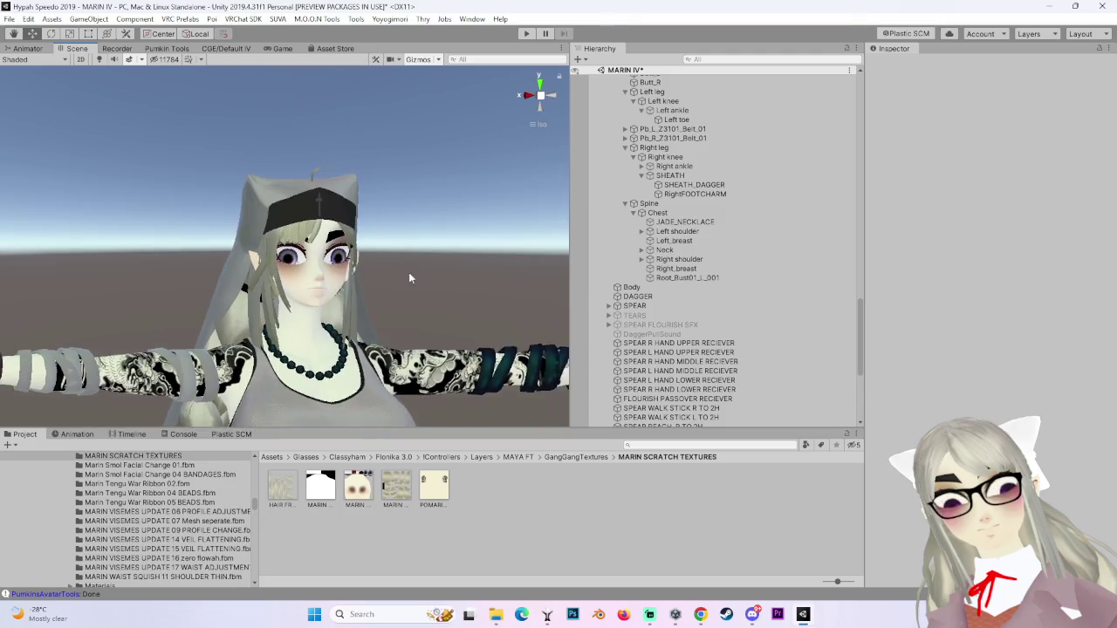
# Select the avatar's Body mesh and ping its Poiyomi material texture in the MARIN LAYLANETTE folder.
pyautogui.moveTo(354, 287)
pyautogui.mouseDown()
pyautogui.moveTo(555, 218)
pyautogui.moveTo(450, 228)
pyautogui.mouseUp()
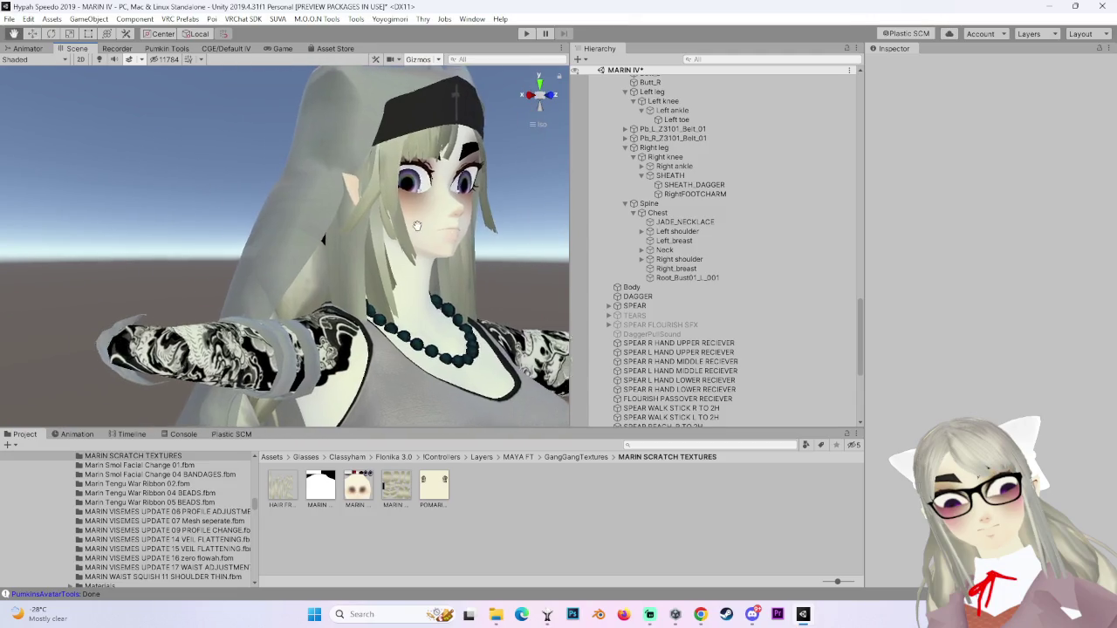
pyautogui.click(449, 231)
pyautogui.scroll(-15, 886, 442)
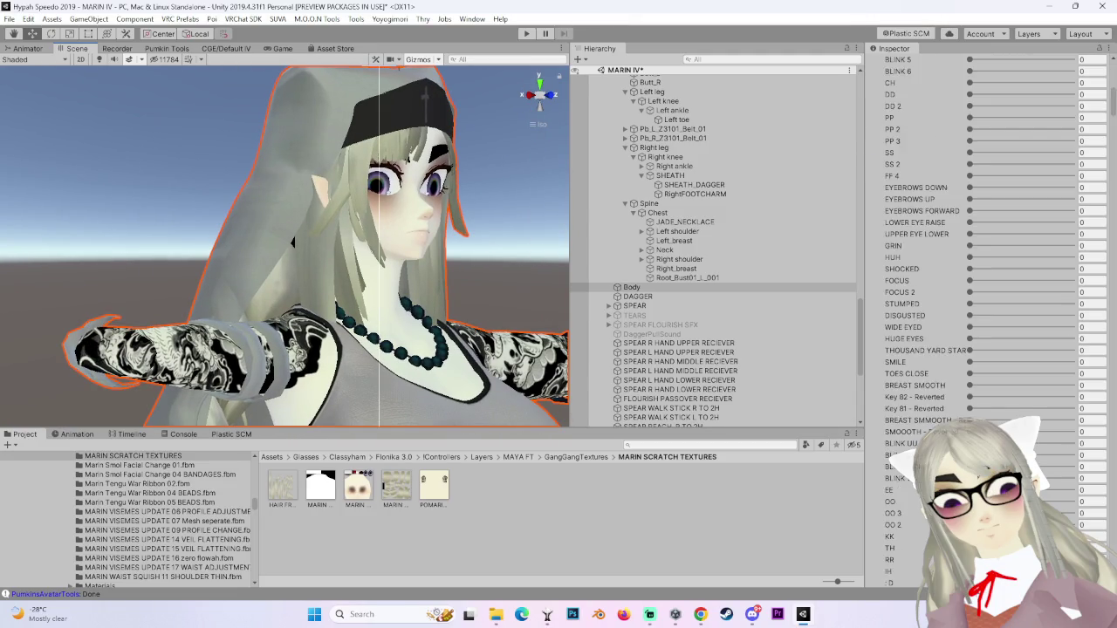
pyautogui.scroll(-15, 886, 441)
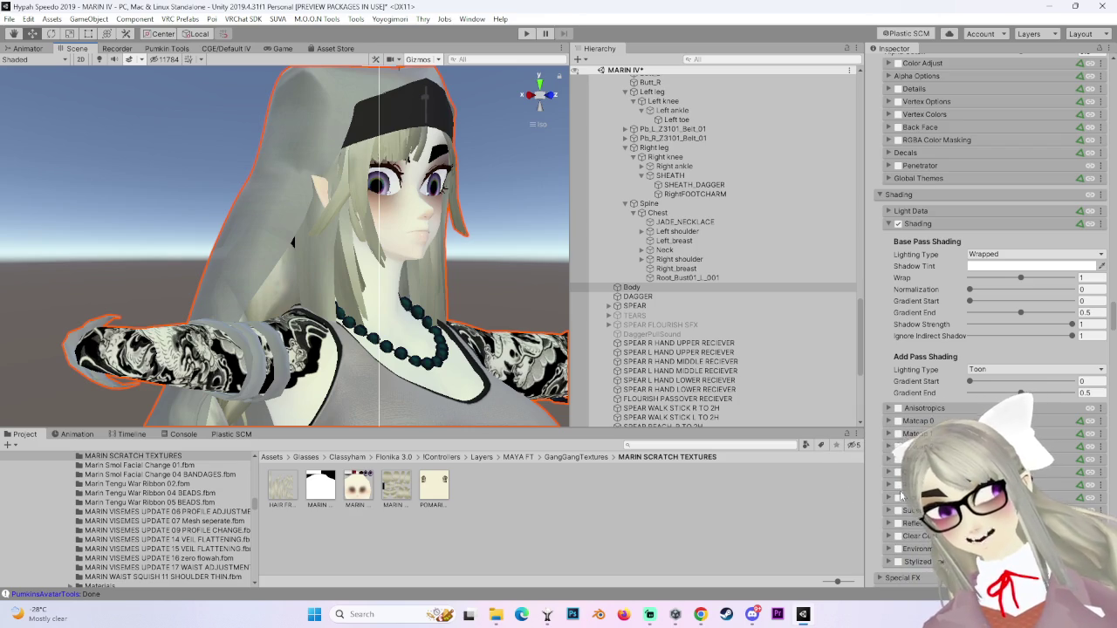
pyautogui.scroll(-5, 901, 496)
pyautogui.moveTo(456, 278); pyautogui.dragTo(376, 281)
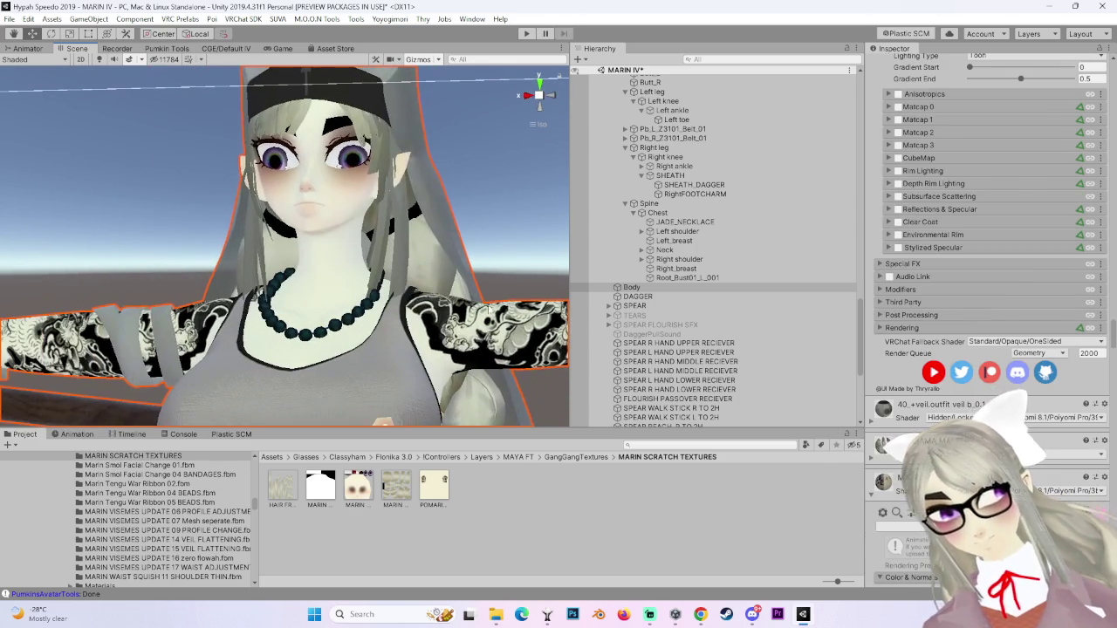
pyautogui.scroll(-5, 986, 305)
pyautogui.click(902, 291)
pyautogui.scroll(-3, 388, 301)
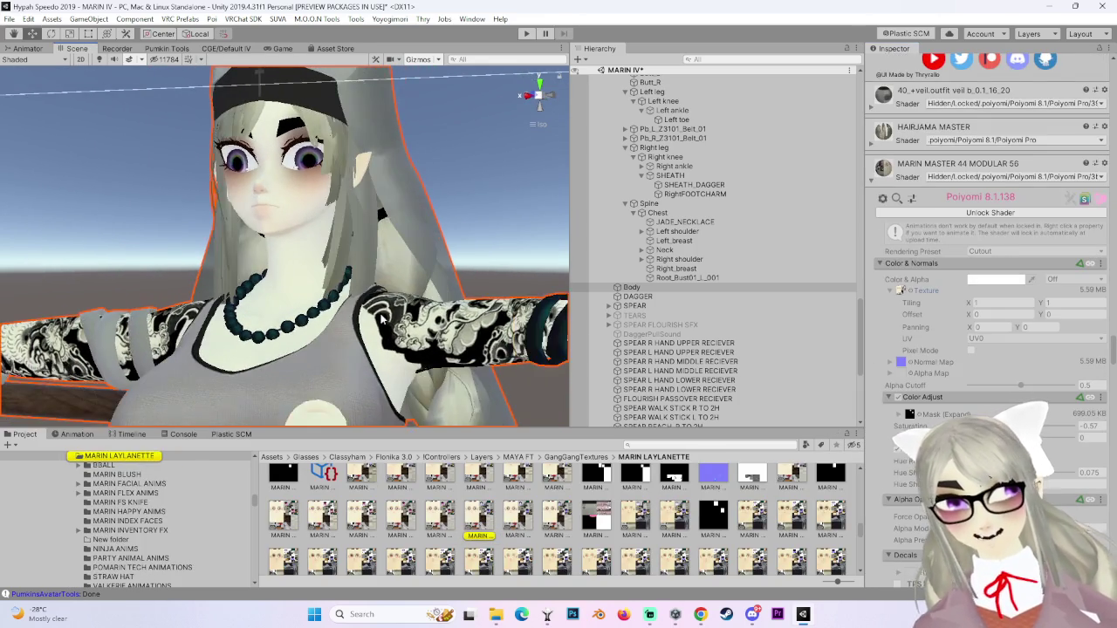
# Look around the avatar and its spear, then snap the Scene view to the front.
pyautogui.moveTo(392, 289)
pyautogui.mouseDown()
pyautogui.moveTo(459, 371)
pyautogui.moveTo(372, 383)
pyautogui.mouseUp()
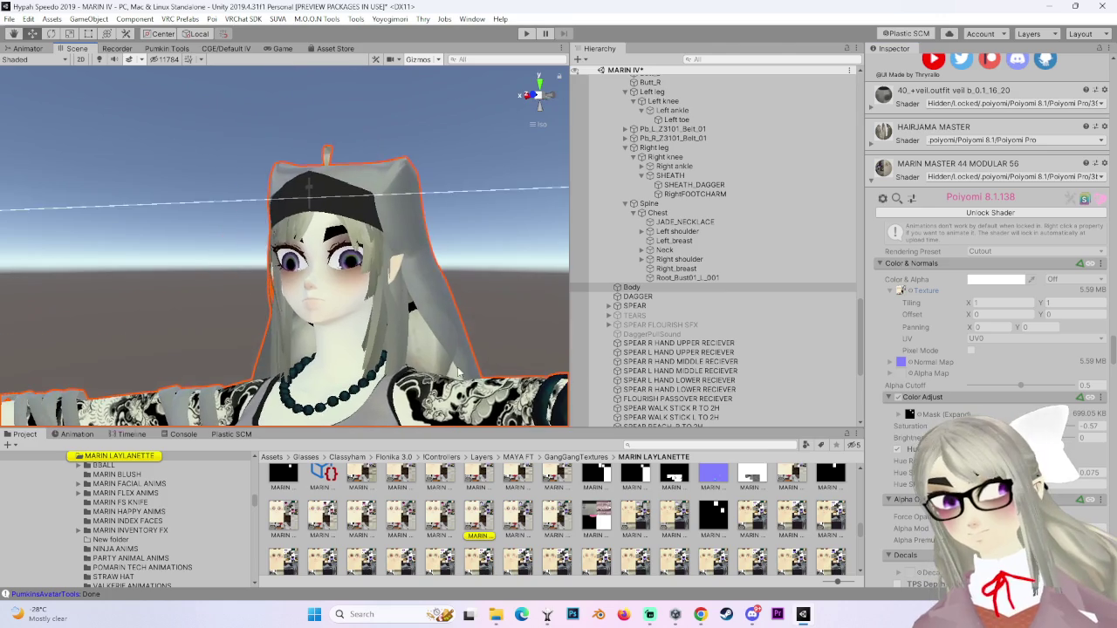
pyautogui.scroll(3, 458, 372)
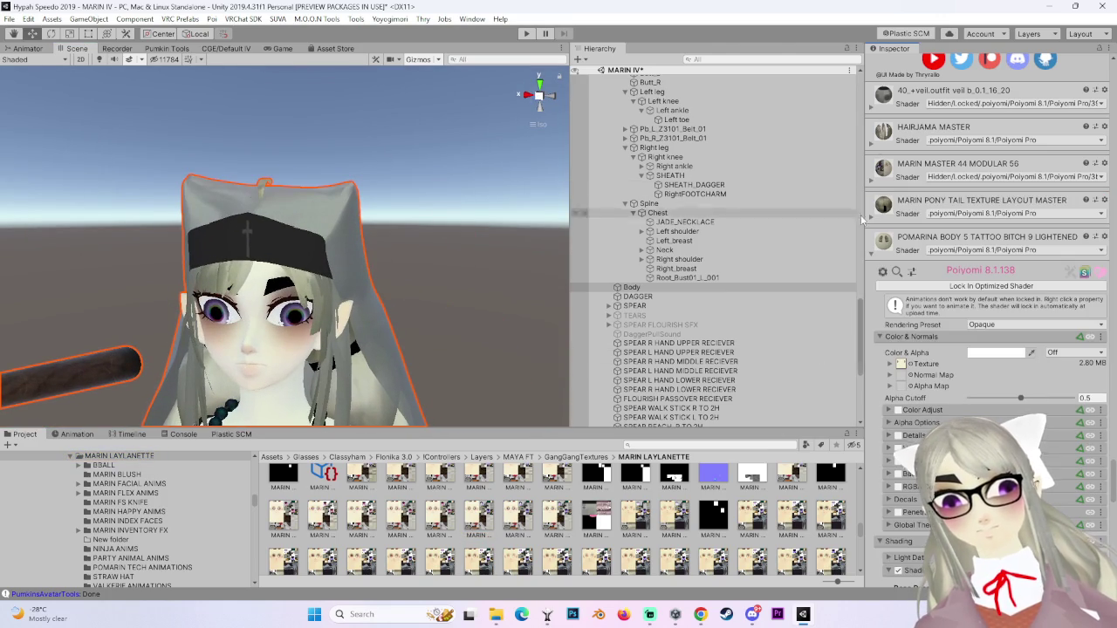
pyautogui.scroll(5, 379, 371)
pyautogui.moveTo(408, 187); pyautogui.dragTo(383, 169)
pyautogui.moveTo(288, 315); pyautogui.dragTo(306, 323)
pyautogui.scroll(5, 318, 421)
pyautogui.scroll(-5, 318, 421)
pyautogui.moveTo(319, 420)
pyautogui.mouseDown()
pyautogui.moveTo(204, 228)
pyautogui.moveTo(331, 219)
pyautogui.mouseUp()
pyautogui.click(545, 96)
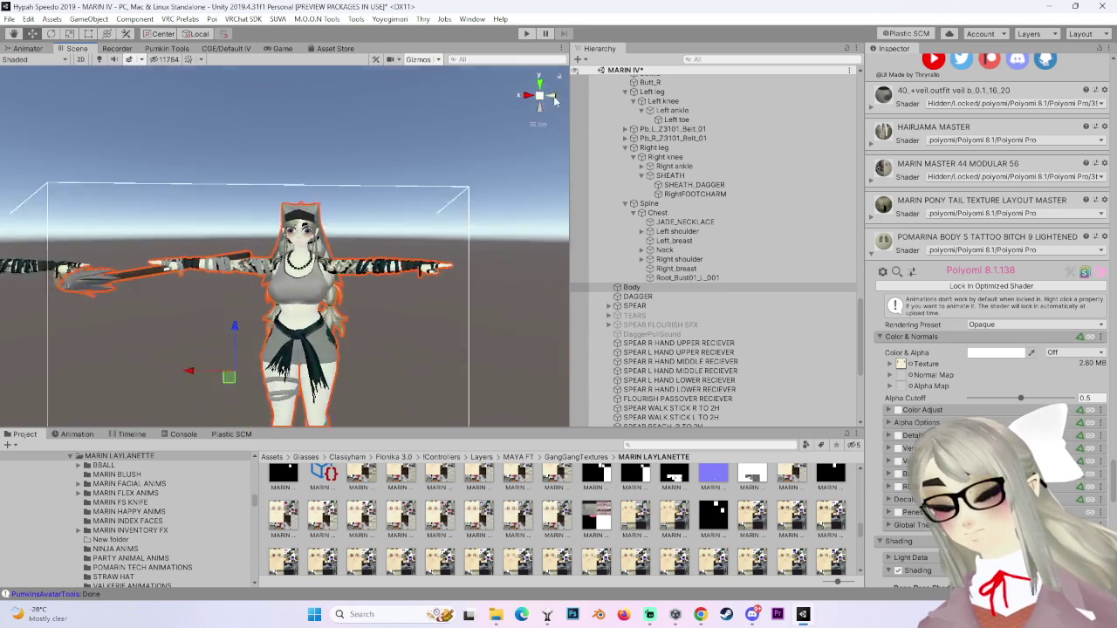
# Frame the MARIN SCRATCH 401 BUTT FACE DELETE avatar, then MARIN REDO 61 HYPER VISEMES.
pyautogui.scroll(5, 666, 302)
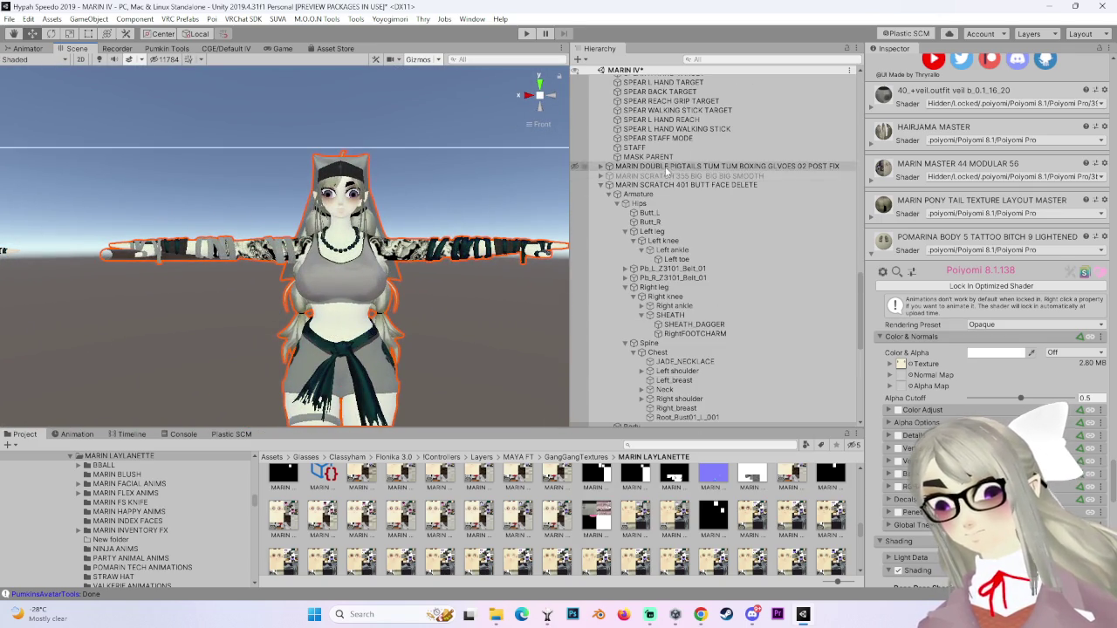
pyautogui.doubleClick(686, 185)
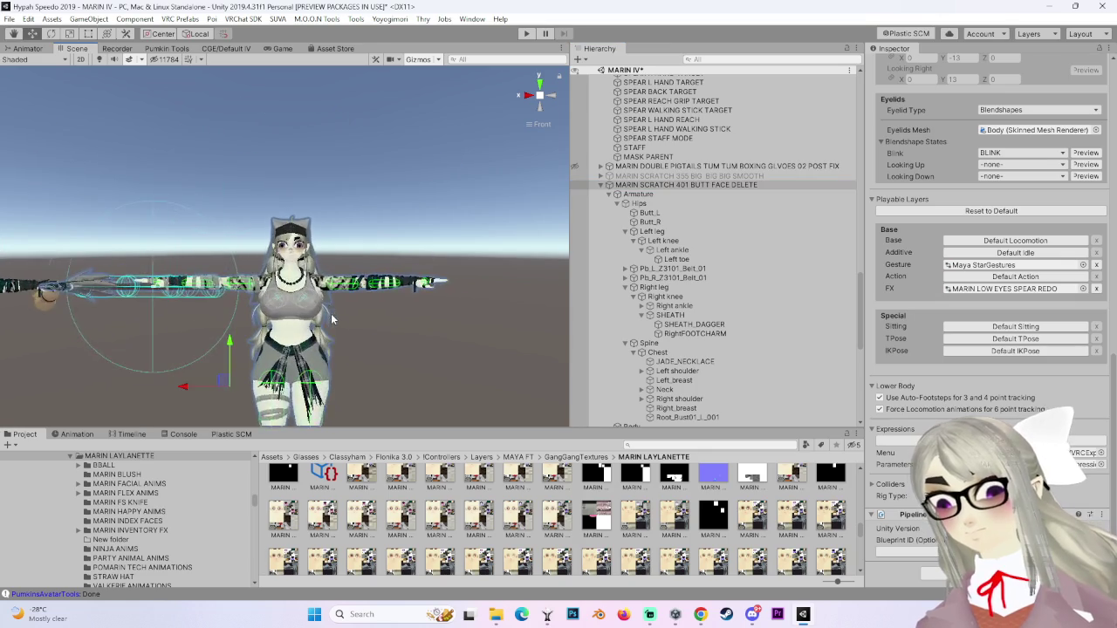
pyautogui.scroll(10, 712, 262)
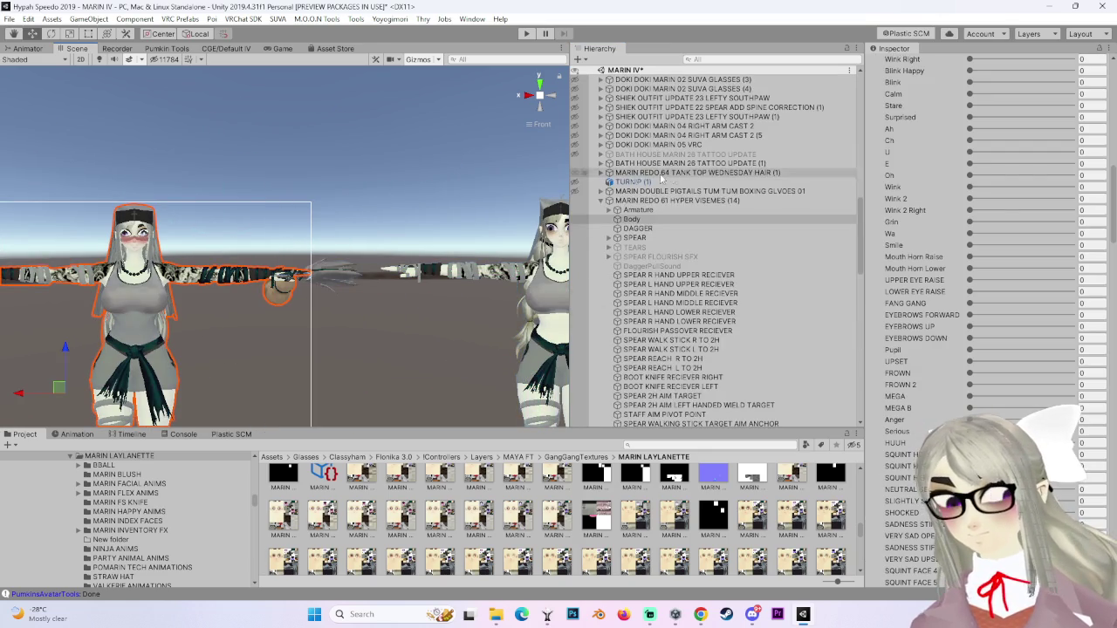
pyautogui.doubleClick(677, 200)
# Bring both avatars' heads into view and select the left avatar's Body mesh.
pyautogui.moveTo(7, 251)
pyautogui.mouseDown()
pyautogui.moveTo(343, 269)
pyautogui.moveTo(288, 272)
pyautogui.mouseUp()
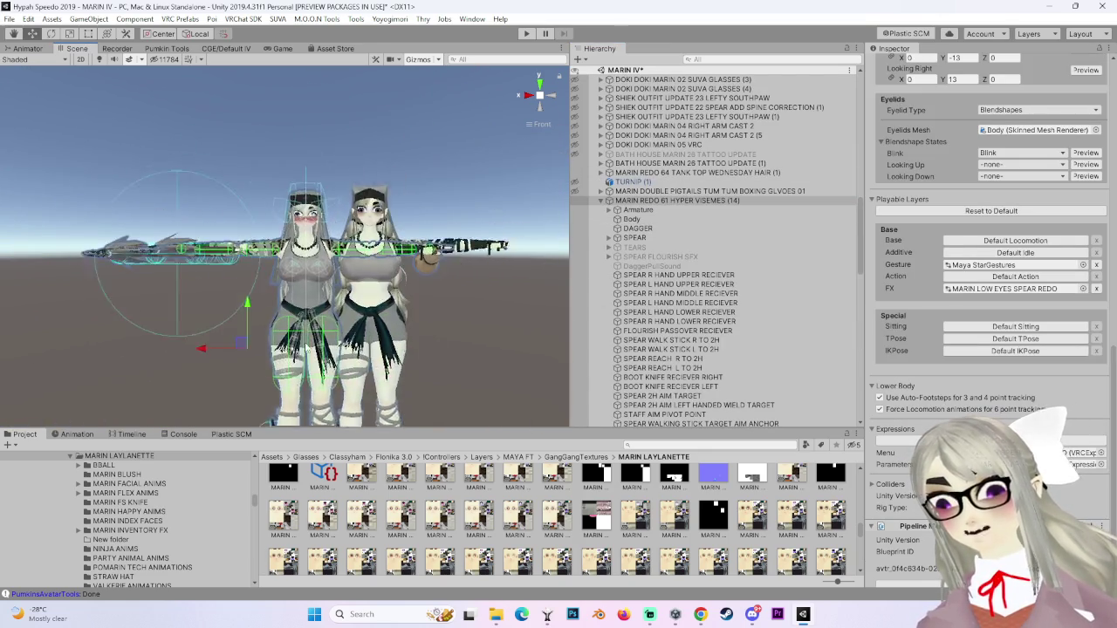
pyautogui.scroll(10, 478, 164)
pyautogui.click(478, 164)
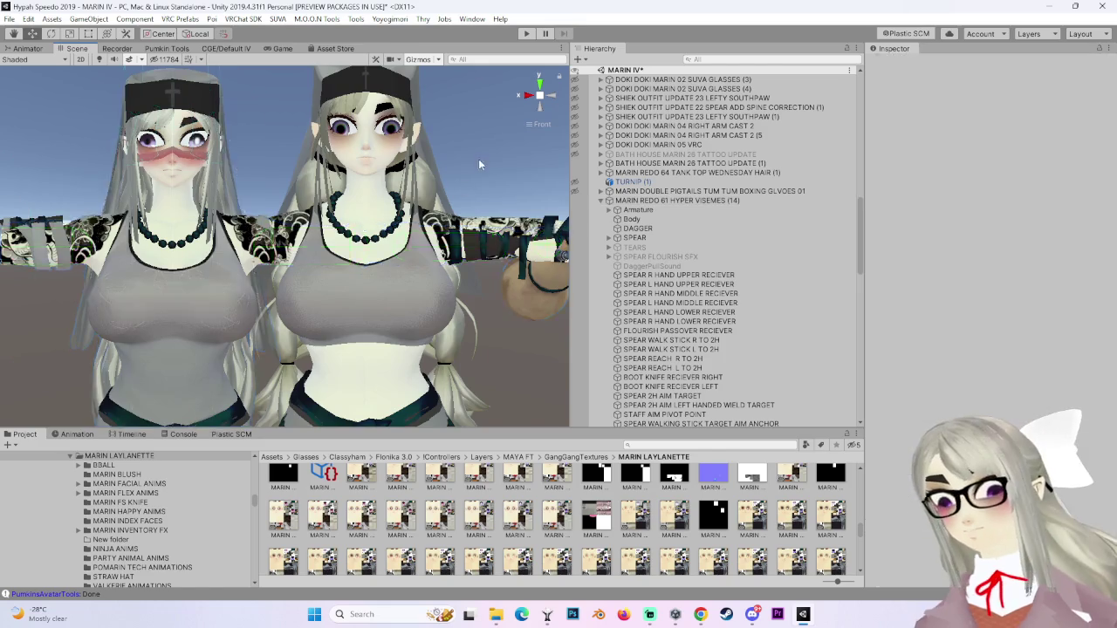
pyautogui.scroll(6, 479, 164)
pyautogui.moveTo(435, 328)
pyautogui.mouseDown()
pyautogui.moveTo(419, 314)
pyautogui.moveTo(506, 290)
pyautogui.moveTo(223, 259)
pyautogui.mouseUp()
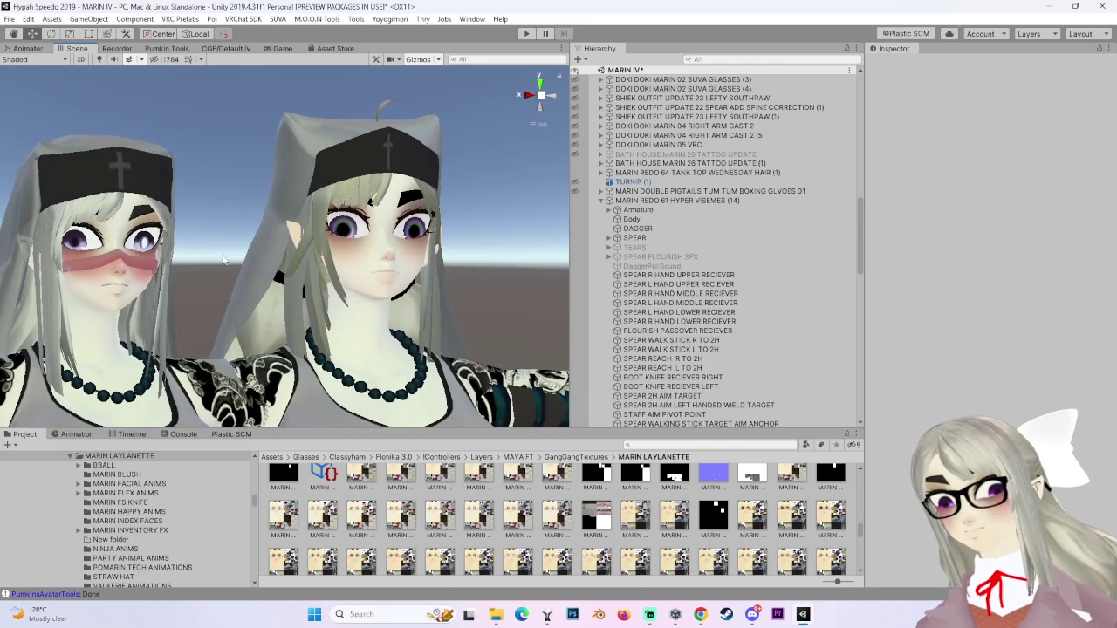
pyautogui.click(197, 297)
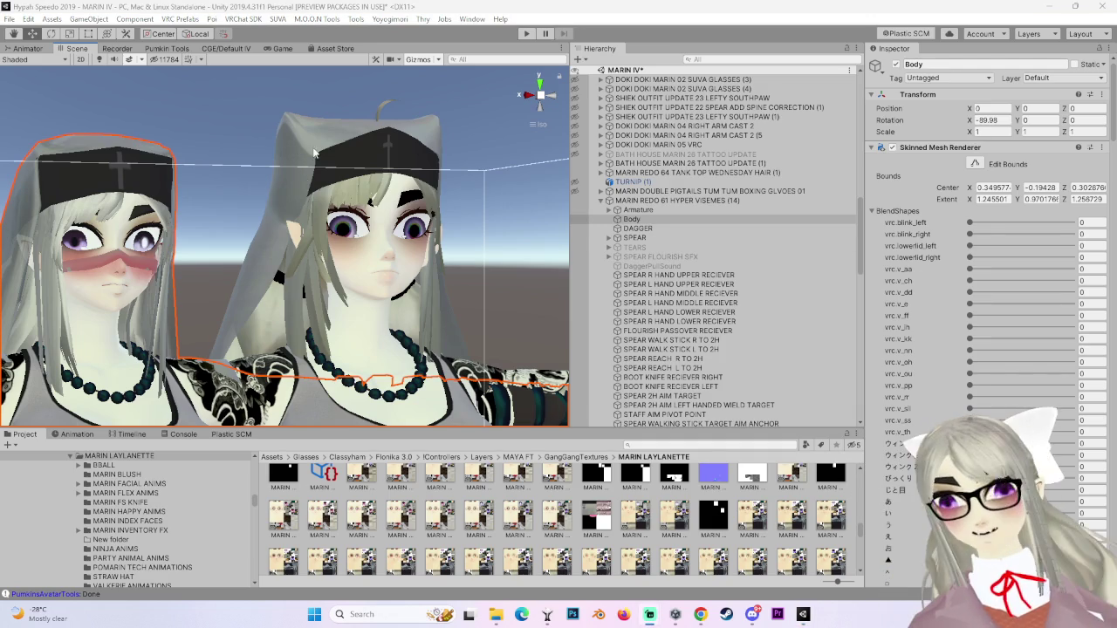
# Copy the Color Adjust settings from the left avatar's Body material.
pyautogui.scroll(-6, 991, 399)
pyautogui.scroll(-20, 991, 399)
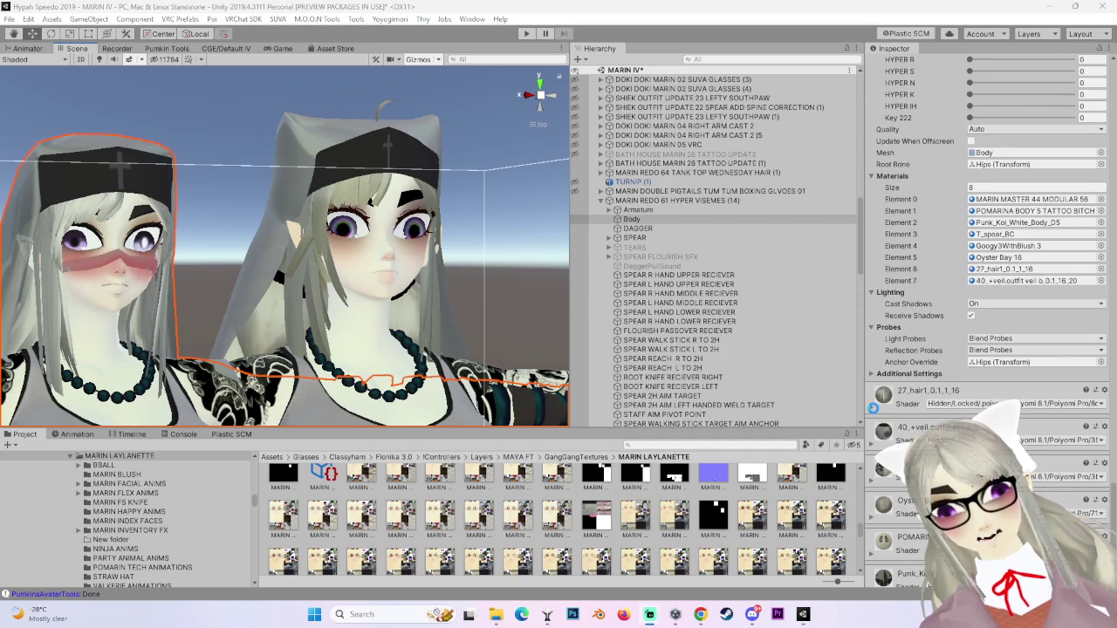
pyautogui.scroll(-8, 876, 406)
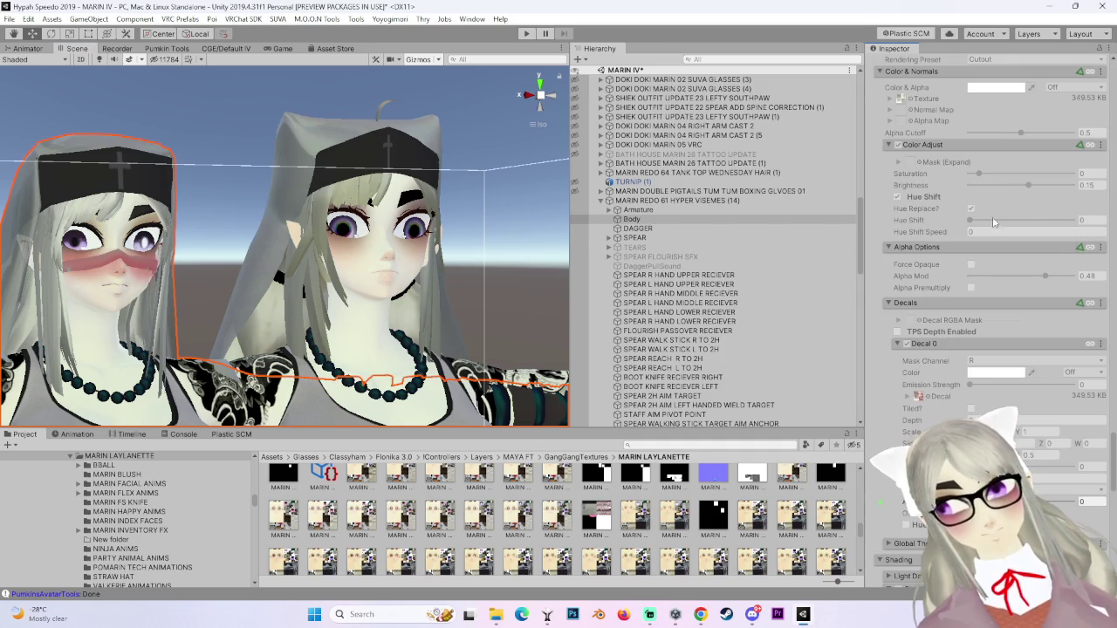
pyautogui.click(1097, 147)
pyautogui.click(1087, 177)
# Paste the copied Color Adjust settings into the right avatar's HAIRJAMA MASTER material.
pyautogui.click(255, 259)
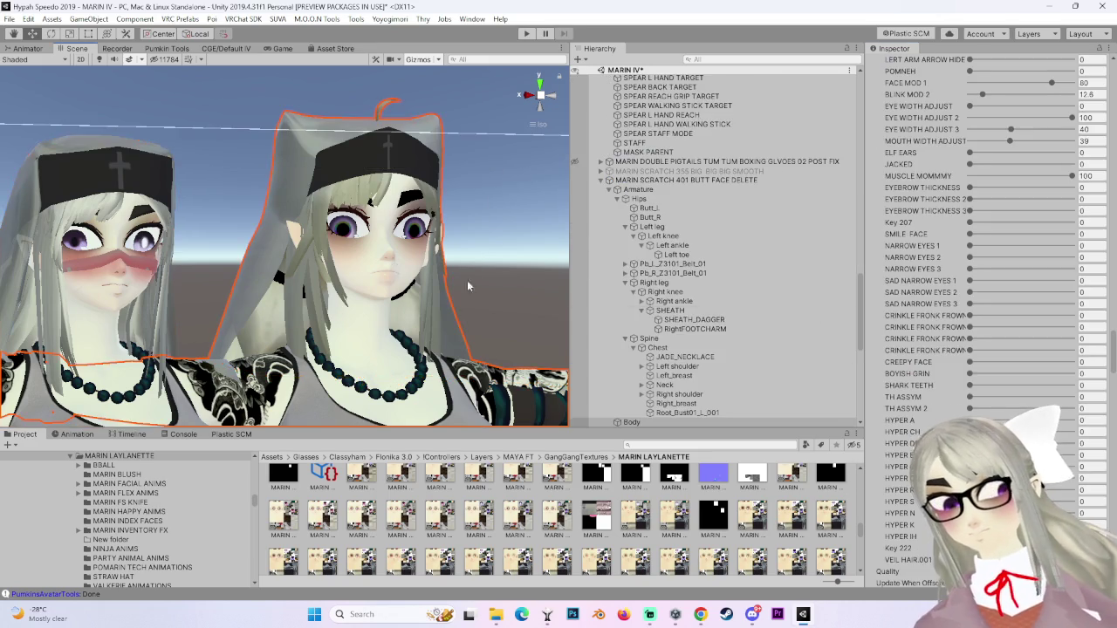
pyautogui.scroll(-10, 907, 264)
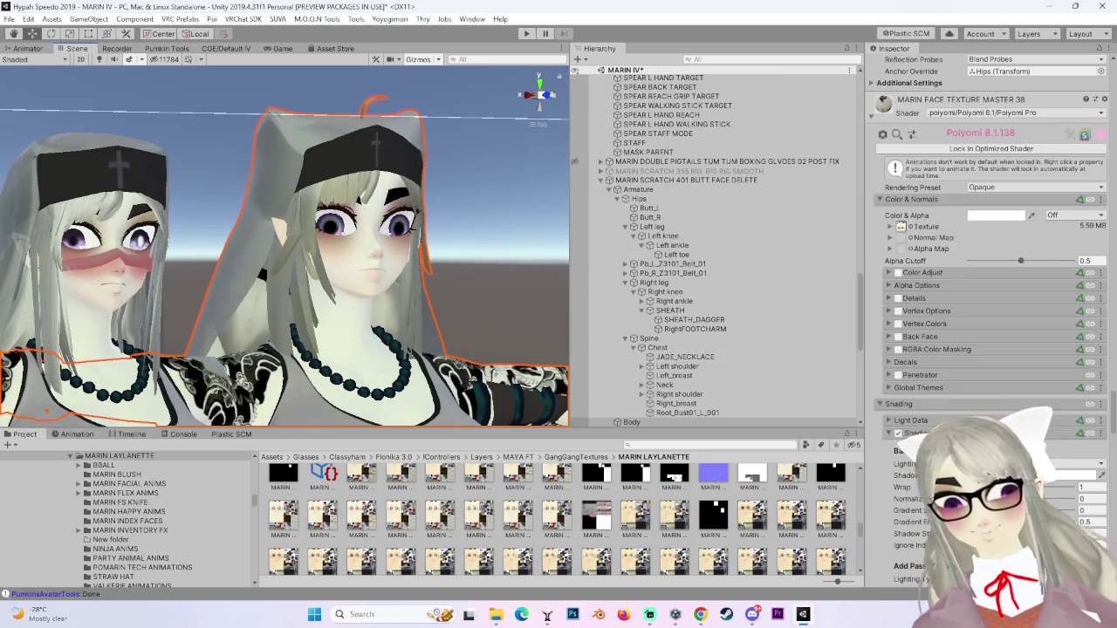
pyautogui.click(871, 328)
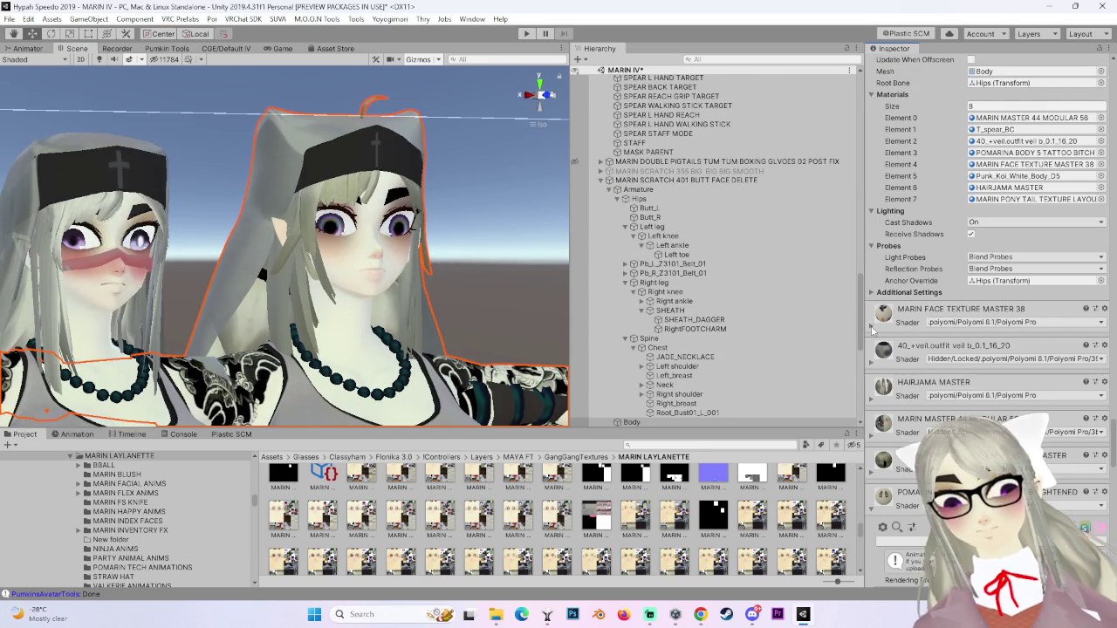
pyautogui.scroll(-8, 875, 401)
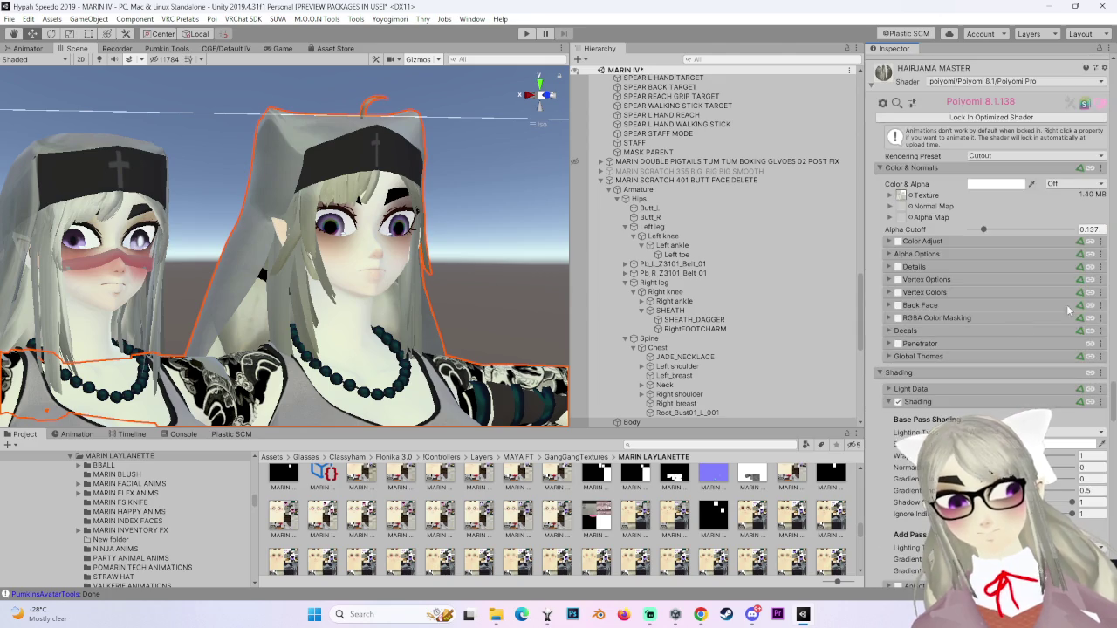
pyautogui.click(889, 242)
pyautogui.click(1103, 242)
pyautogui.click(1052, 299)
# Collapse the hair's Color Adjust section and review the Body's eight Poiyomi materials.
pyautogui.moveTo(464, 264)
pyautogui.mouseDown()
pyautogui.moveTo(339, 312)
pyautogui.moveTo(430, 274)
pyautogui.mouseUp()
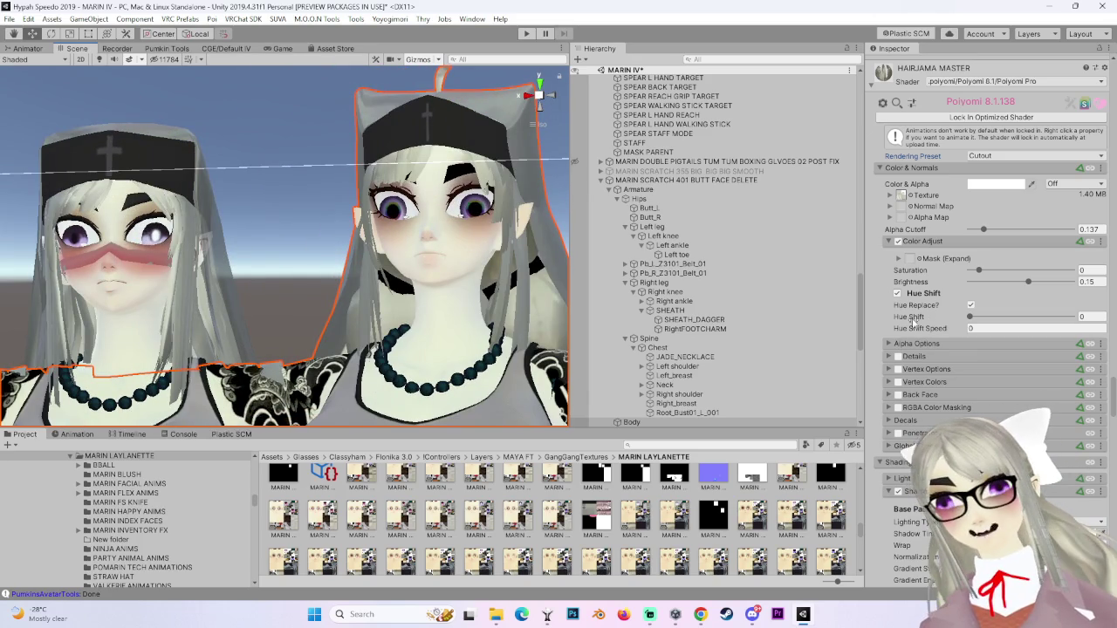
pyautogui.click(889, 242)
pyautogui.scroll(10, 909, 481)
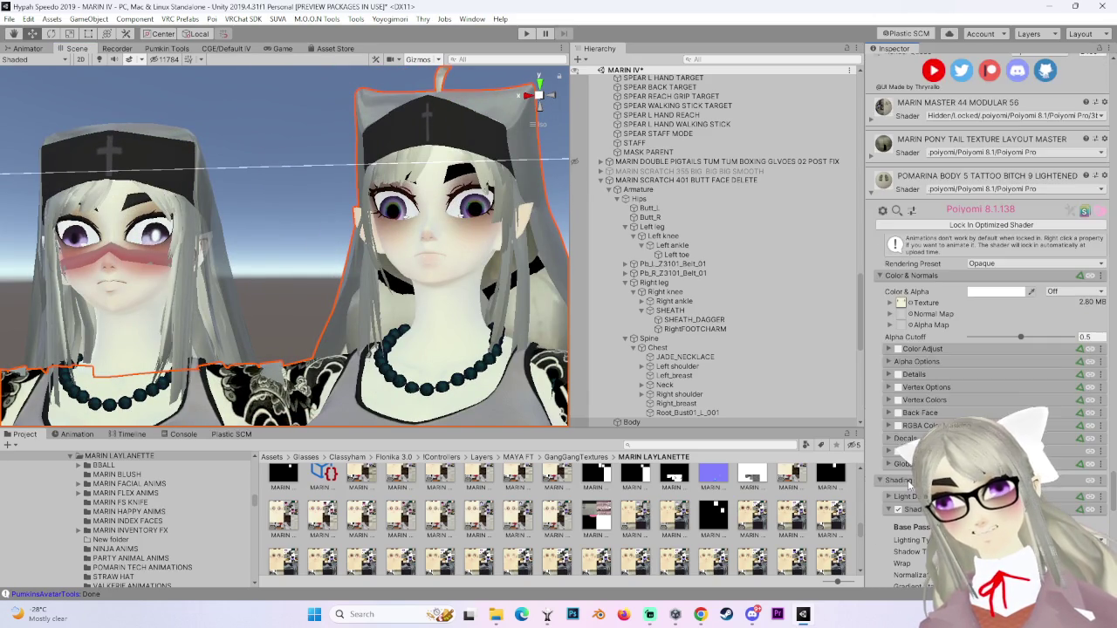
pyautogui.scroll(-15, 881, 576)
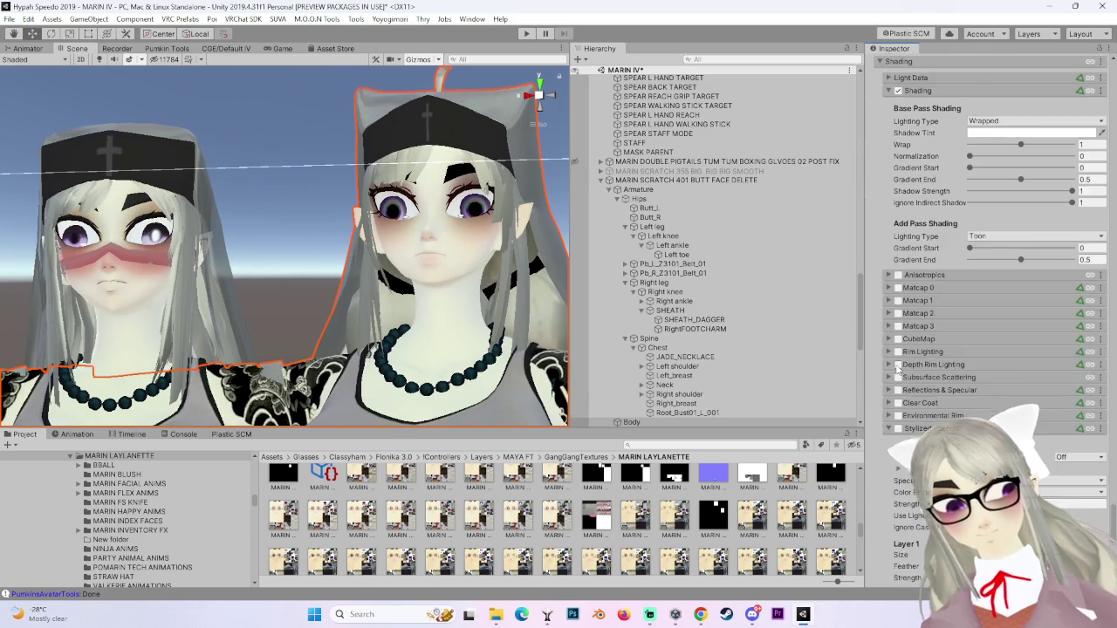
pyautogui.scroll(15, 986, 262)
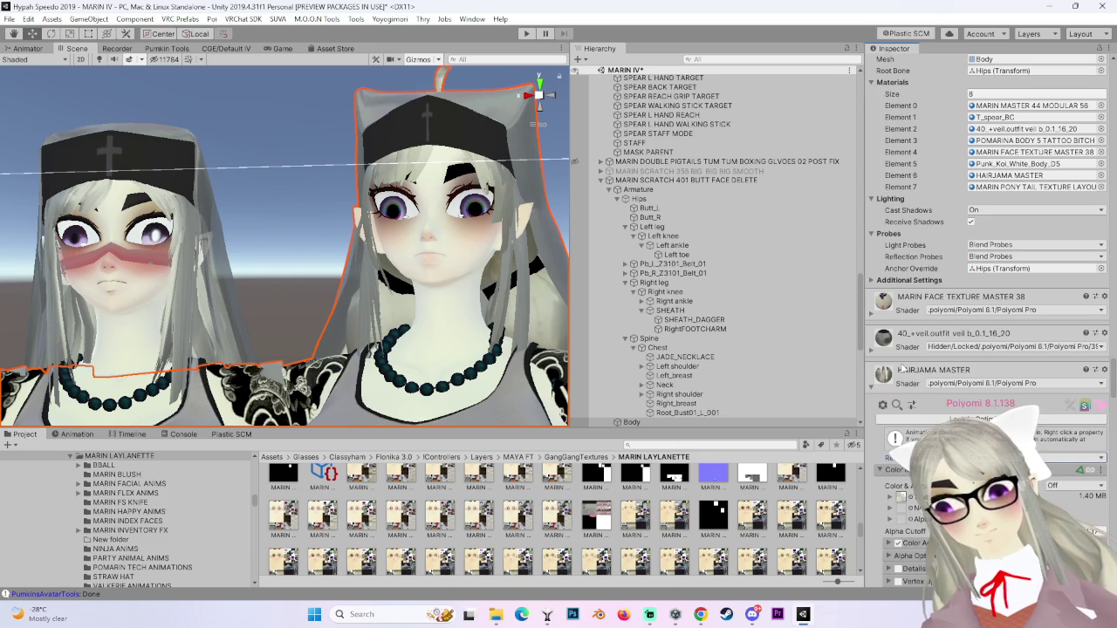
pyautogui.scroll(-10, 991, 235)
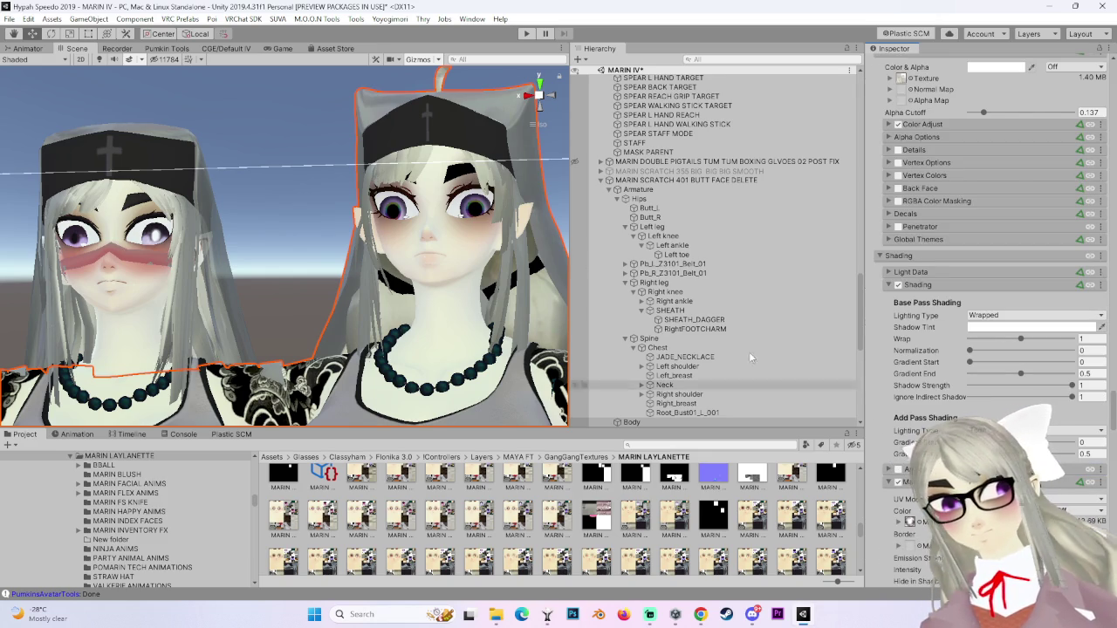
pyautogui.scroll(-10, 929, 371)
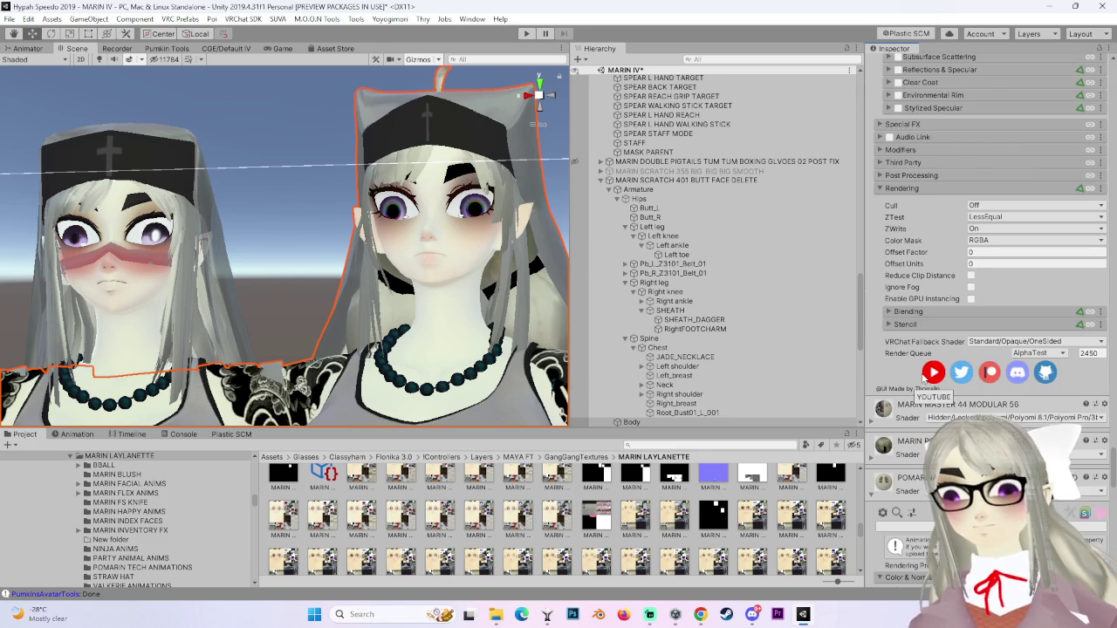
pyautogui.scroll(10, 880, 449)
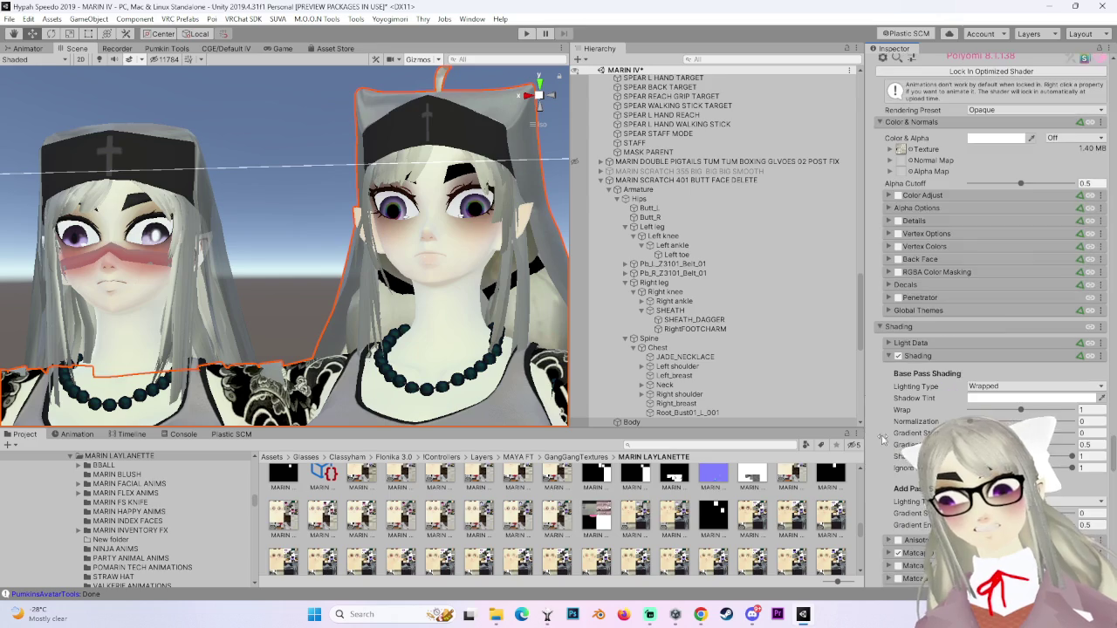
pyautogui.click(1099, 206)
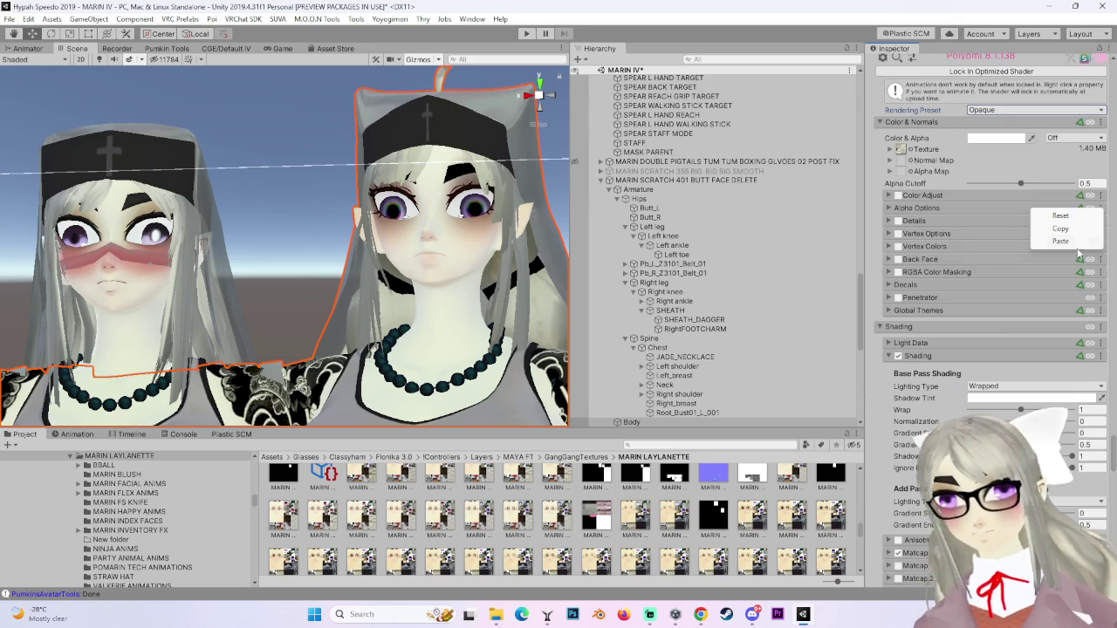
pyautogui.click(1060, 241)
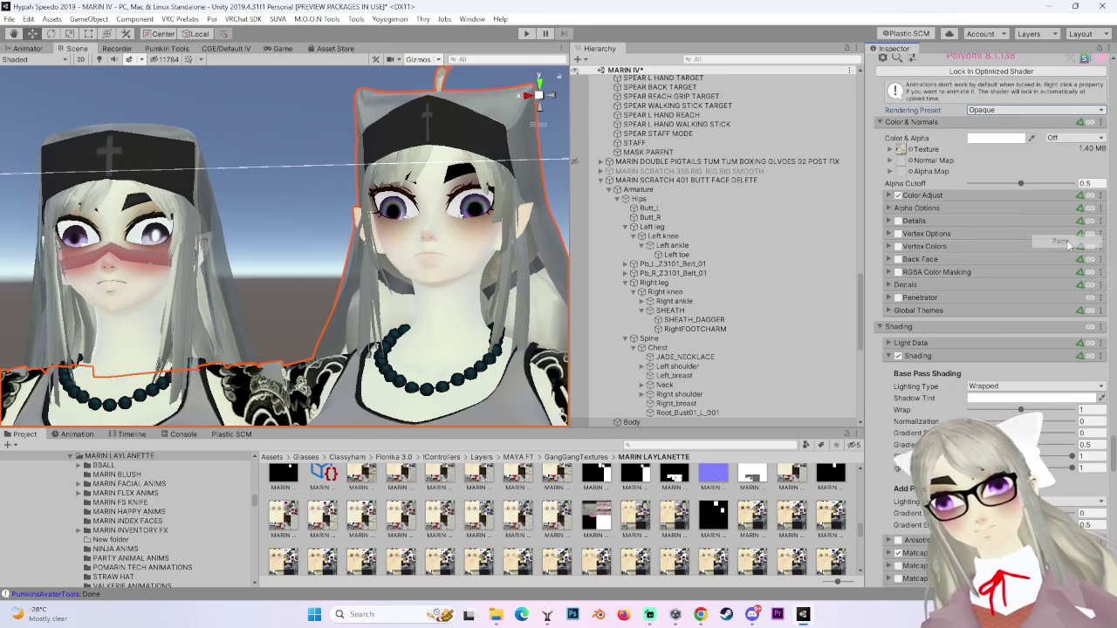
pyautogui.moveTo(332, 279)
pyautogui.mouseDown()
pyautogui.moveTo(376, 281)
pyautogui.moveTo(376, 307)
pyautogui.moveTo(442, 265)
pyautogui.mouseUp()
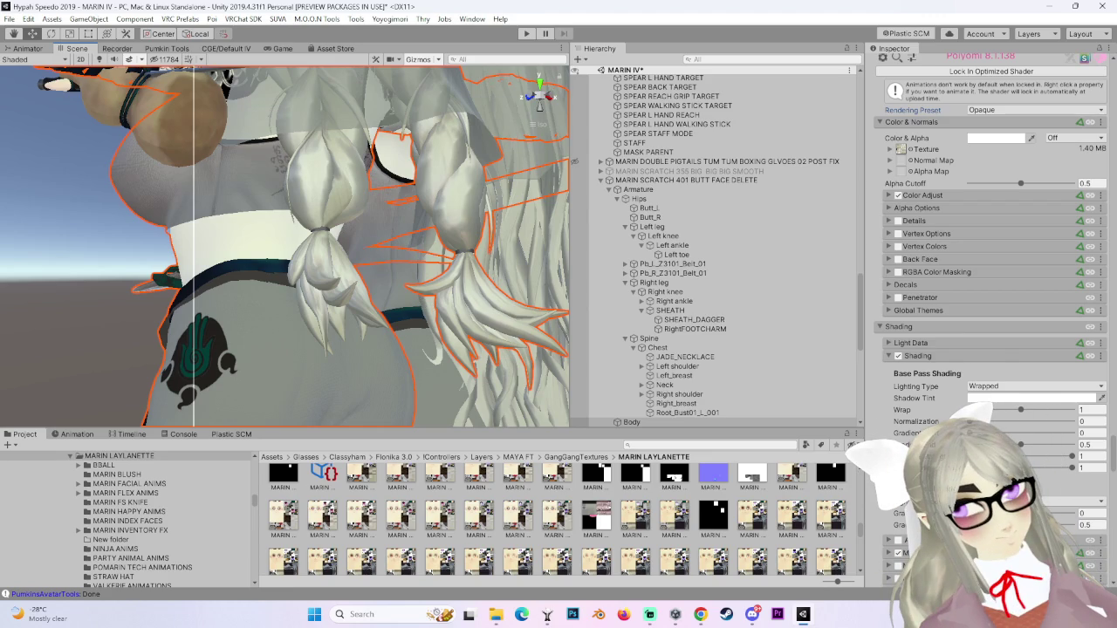
pyautogui.moveTo(345, 256)
pyautogui.mouseDown()
pyautogui.moveTo(322, 290)
pyautogui.moveTo(400, 344)
pyautogui.mouseUp()
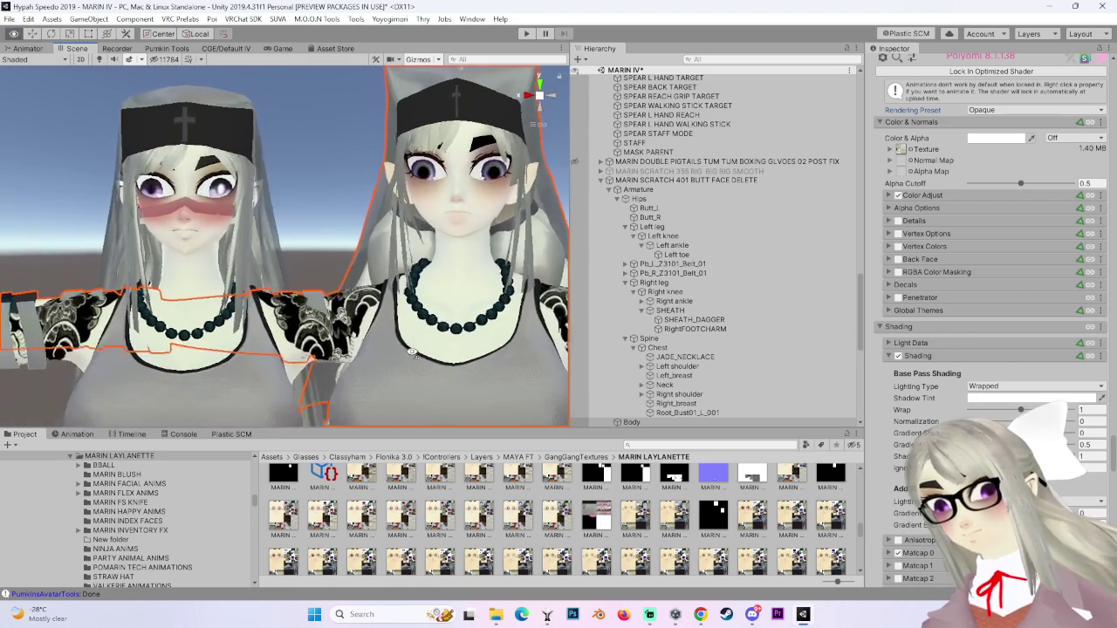
pyautogui.scroll(2, 400, 258)
pyautogui.scroll(1, 400, 259)
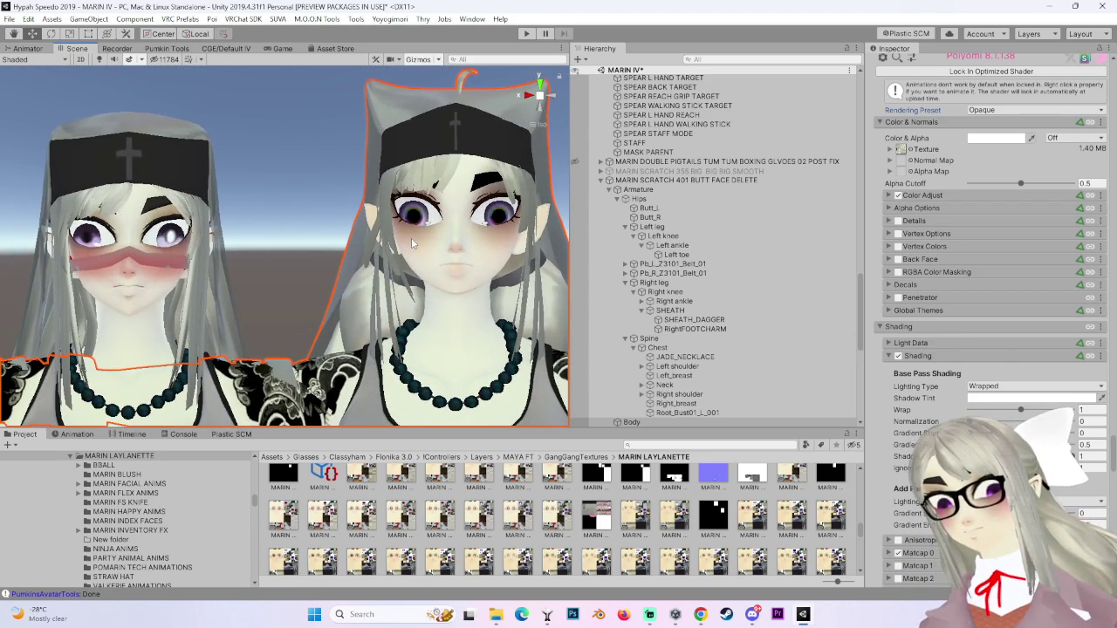
pyautogui.scroll(3, 411, 238)
pyautogui.scroll(-2, 416, 229)
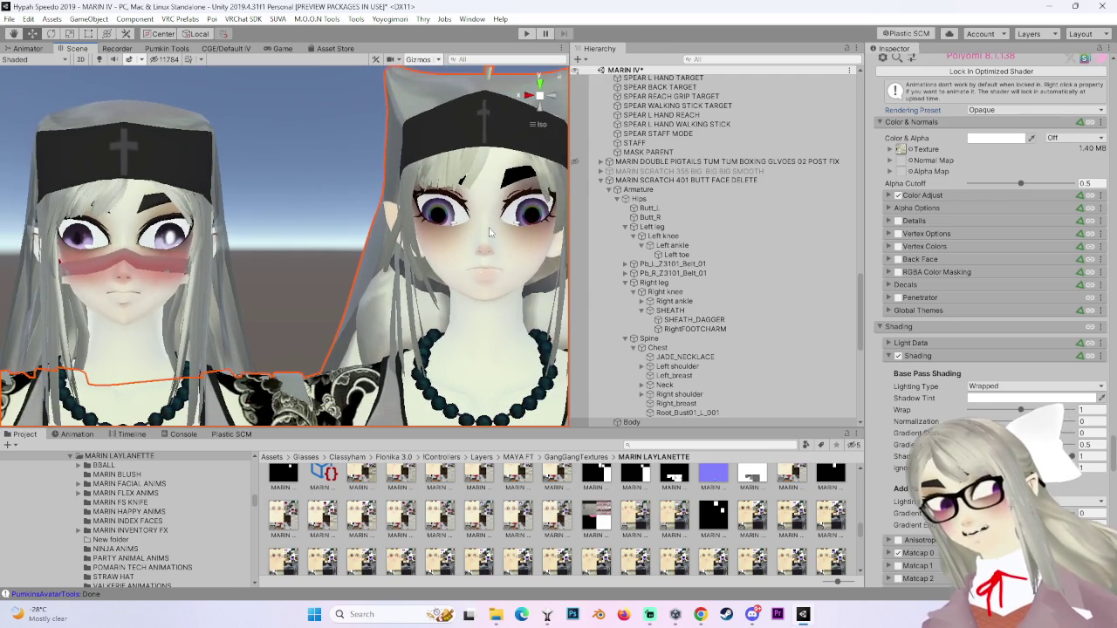
pyautogui.moveTo(513, 81)
pyautogui.mouseDown()
pyautogui.moveTo(479, 256)
pyautogui.moveTo(437, 286)
pyautogui.moveTo(281, 302)
pyautogui.mouseUp()
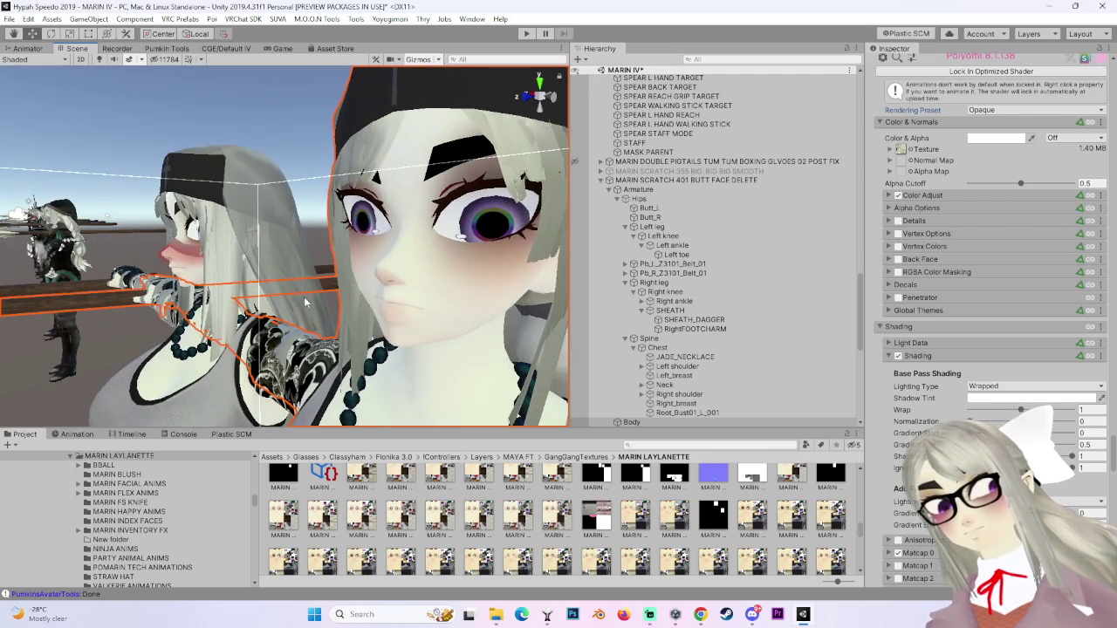
# Return to a front view of the avatars, then select and frame the left avatar.
pyautogui.press('f')
pyautogui.click(293, 330)
pyautogui.press('f')
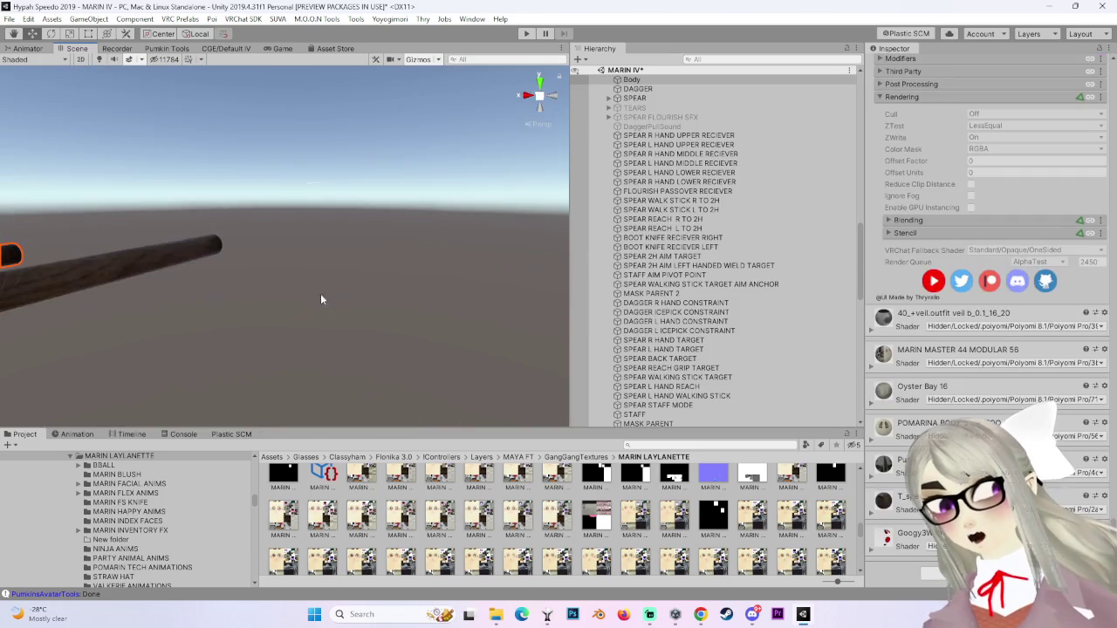
pyautogui.click(547, 96)
pyautogui.click(530, 93)
pyautogui.scroll(4, 663, 228)
pyautogui.click(663, 200)
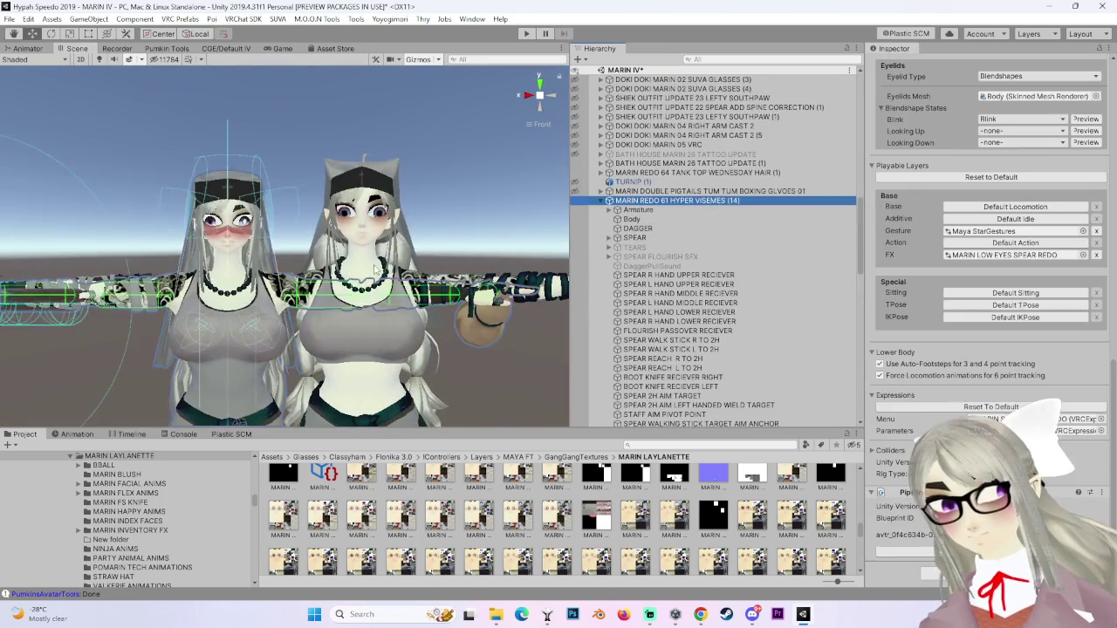
pyautogui.press('f')
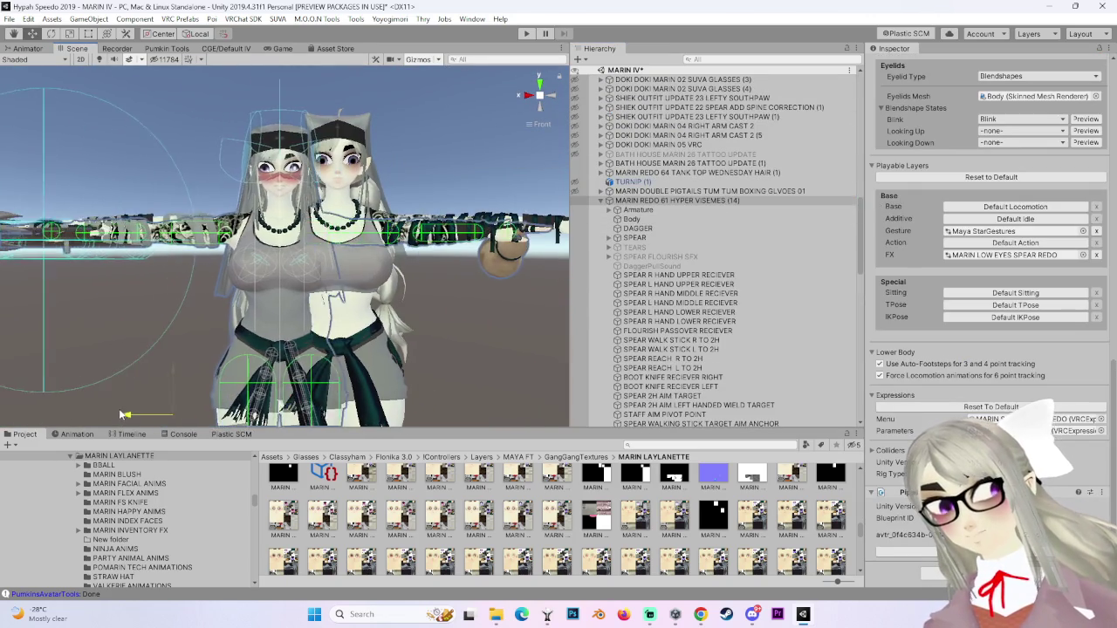
# Select the right avatar, close in on its face, and set AA 4 to 100.
pyautogui.scroll(5, 249, 203)
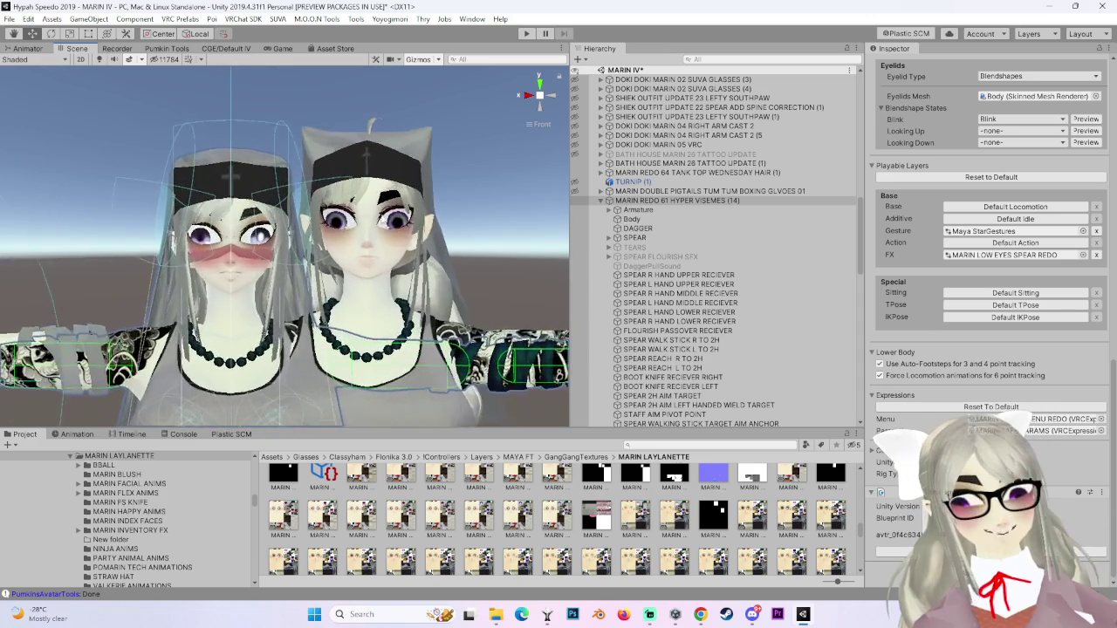
pyautogui.moveTo(436, 356); pyautogui.dragTo(434, 259)
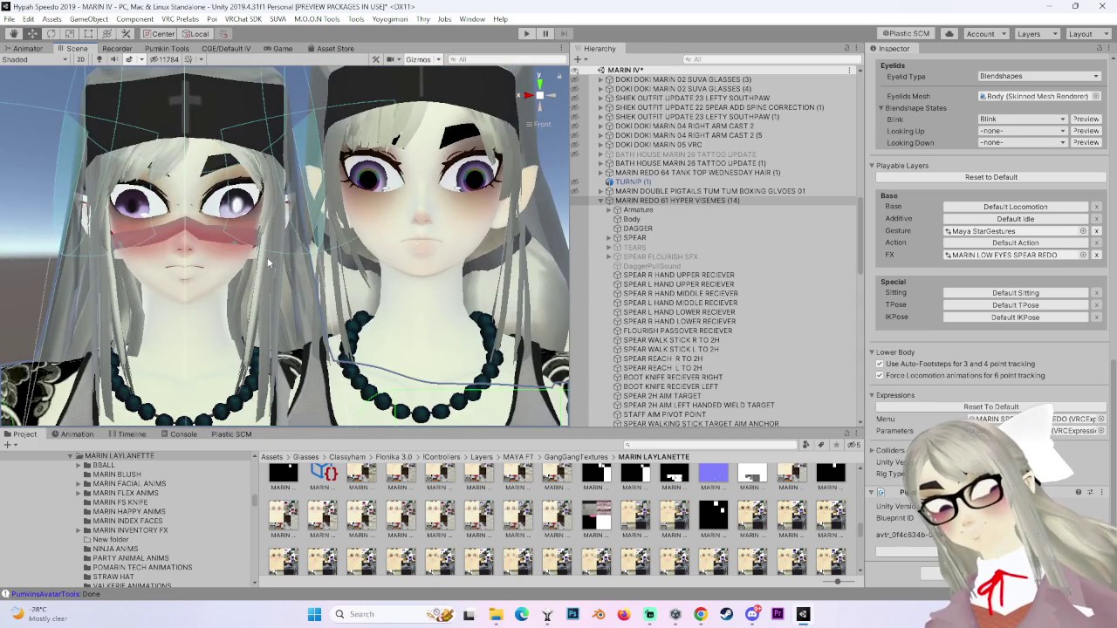
pyautogui.moveTo(267, 257); pyautogui.dragTo(342, 256)
pyautogui.click(528, 245)
pyautogui.moveTo(528, 244)
pyautogui.mouseDown()
pyautogui.moveTo(344, 242)
pyautogui.moveTo(354, 266)
pyautogui.moveTo(338, 310)
pyautogui.moveTo(490, 302)
pyautogui.moveTo(359, 318)
pyautogui.moveTo(283, 200)
pyautogui.moveTo(387, 227)
pyautogui.mouseUp()
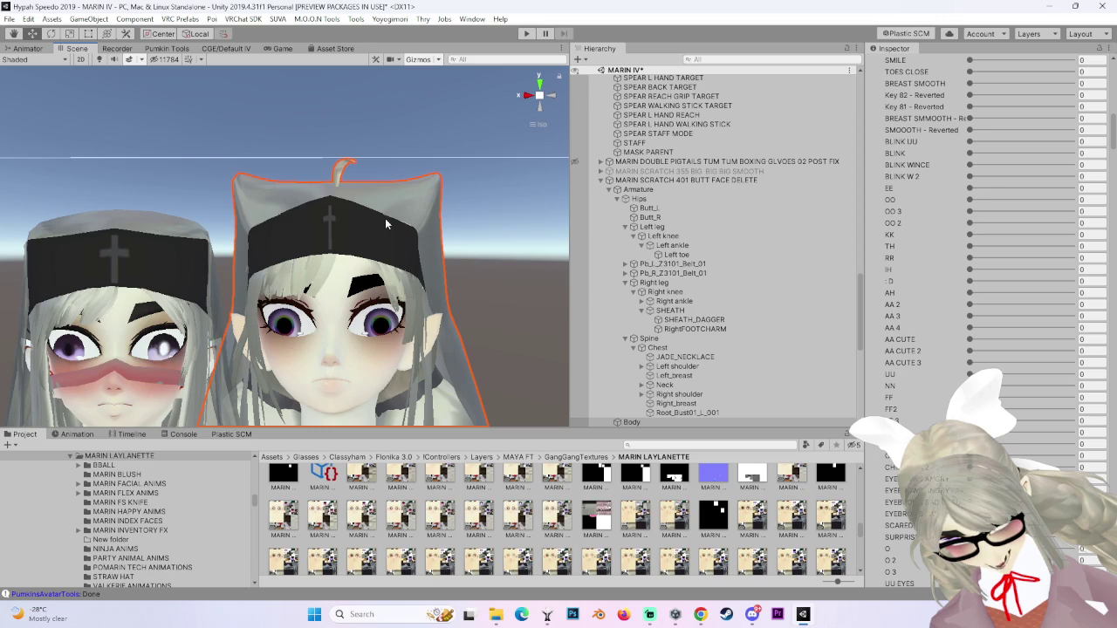
pyautogui.moveTo(385, 218)
pyautogui.mouseDown()
pyautogui.moveTo(366, 203)
pyautogui.moveTo(722, 297)
pyautogui.mouseUp()
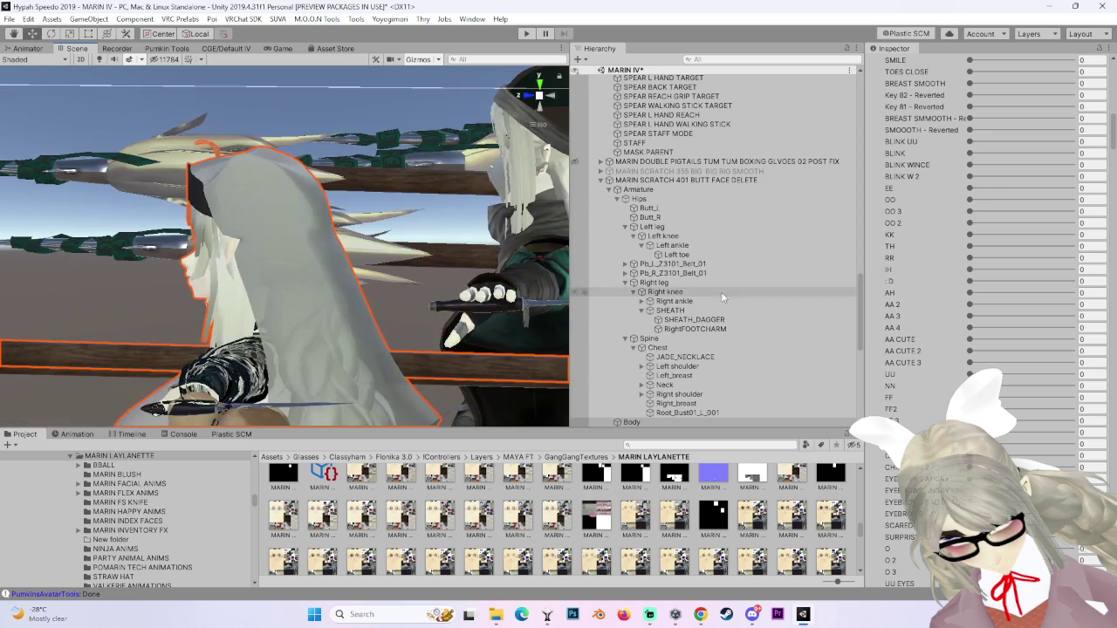
pyautogui.moveTo(543, 237)
pyautogui.mouseDown()
pyautogui.moveTo(404, 241)
pyautogui.moveTo(436, 249)
pyautogui.mouseUp()
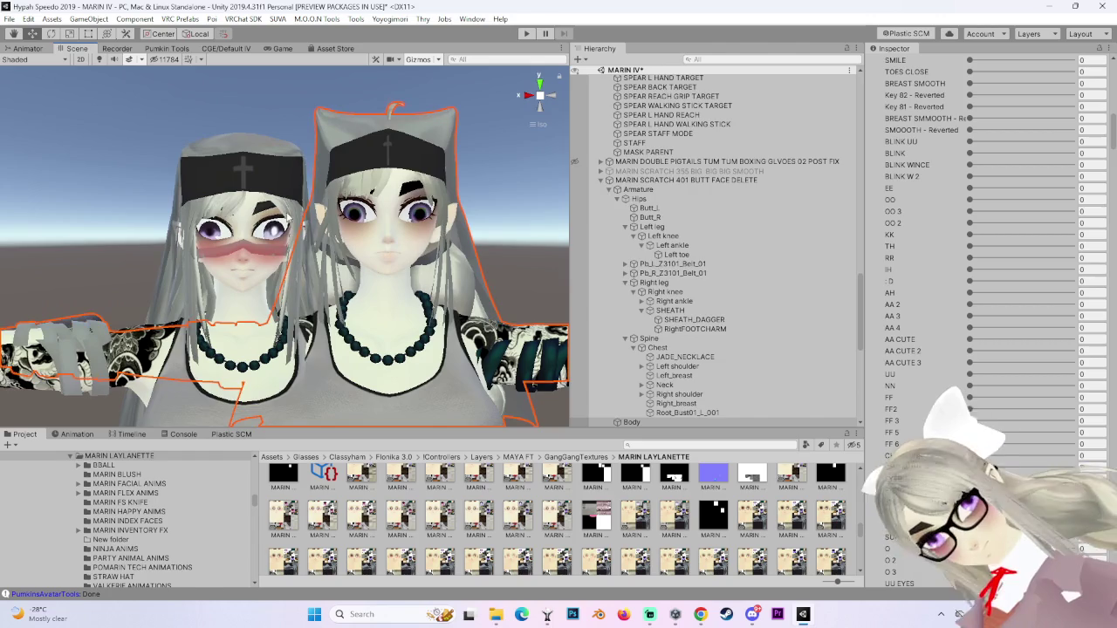
pyautogui.scroll(-5, 581, 286)
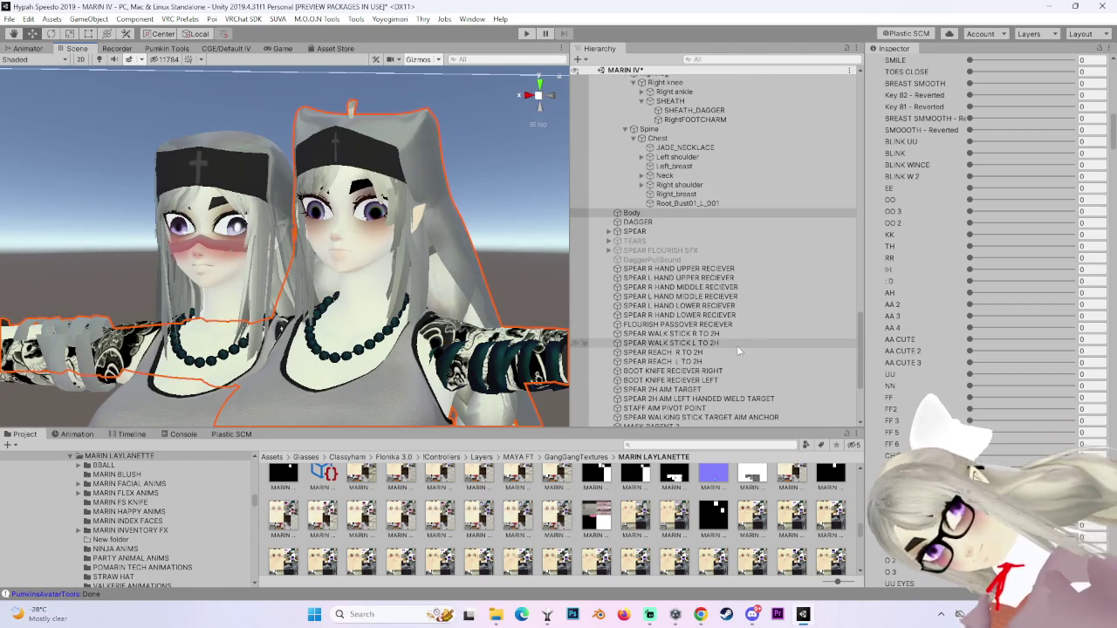
pyautogui.scroll(3, 397, 349)
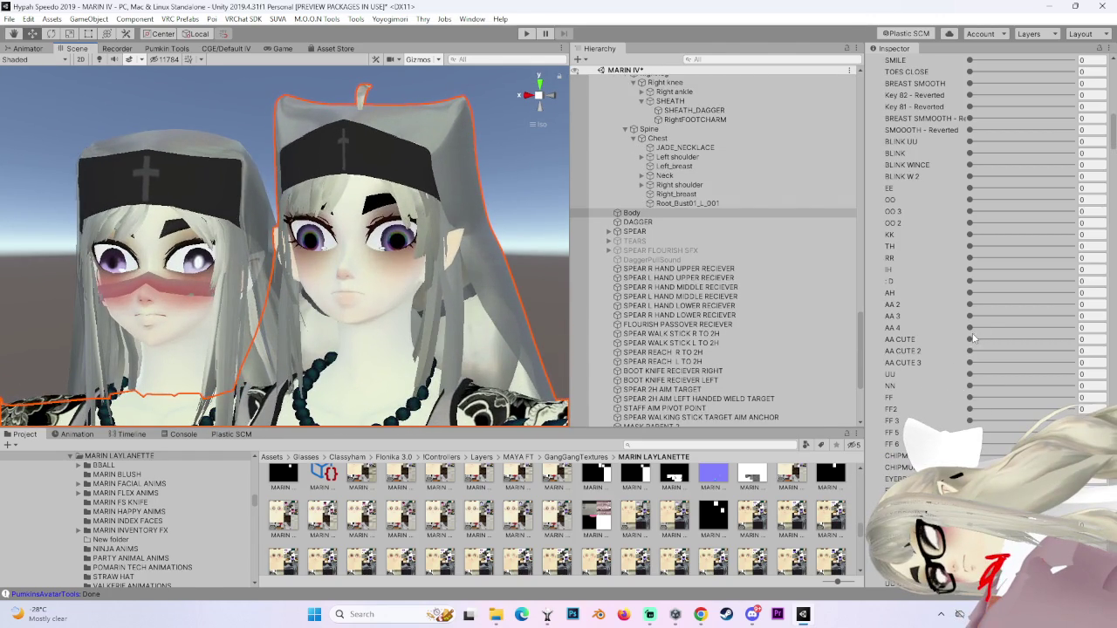
pyautogui.moveTo(970, 328); pyautogui.dragTo(1064, 328)
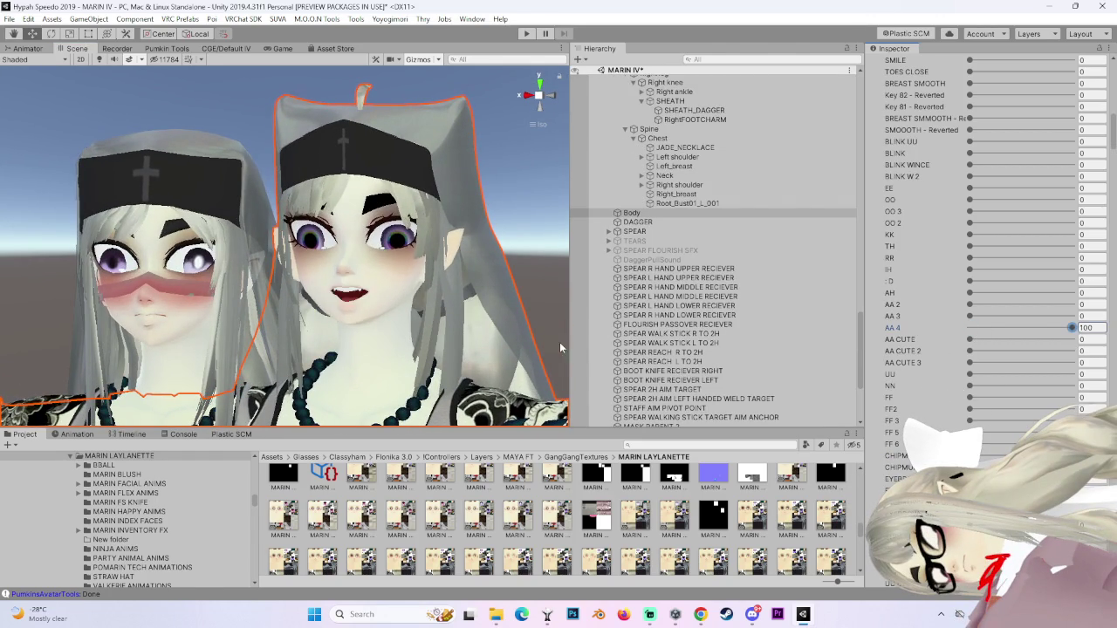
# Reset the AA 4 blendshape to 0 and set the : D grin to 100.
pyautogui.scroll(5, 561, 348)
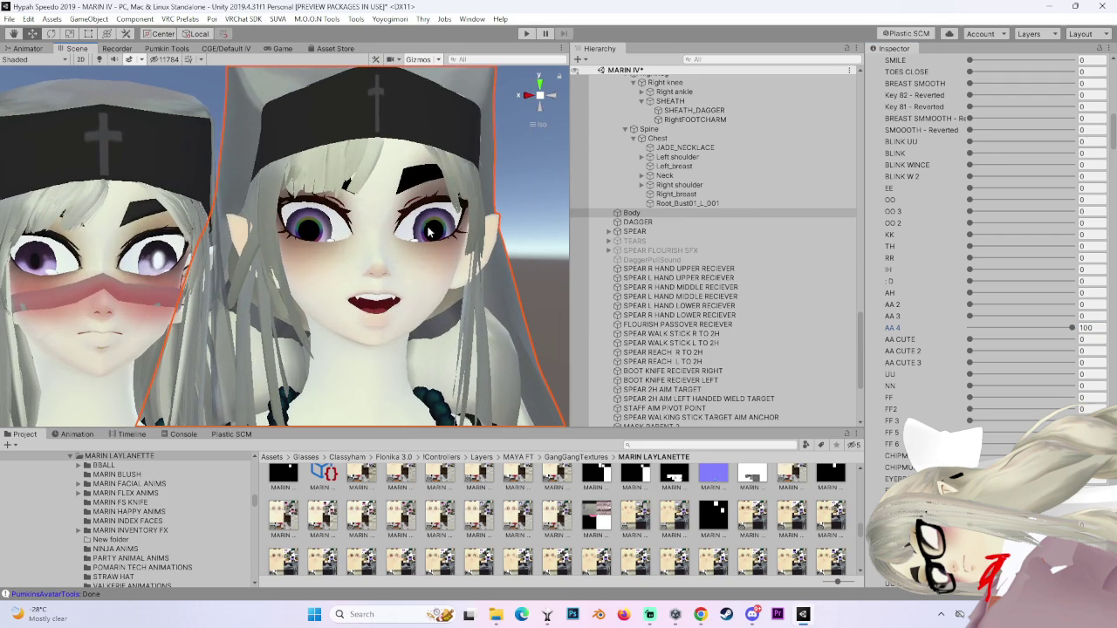
pyautogui.moveTo(1055, 330); pyautogui.dragTo(965, 328)
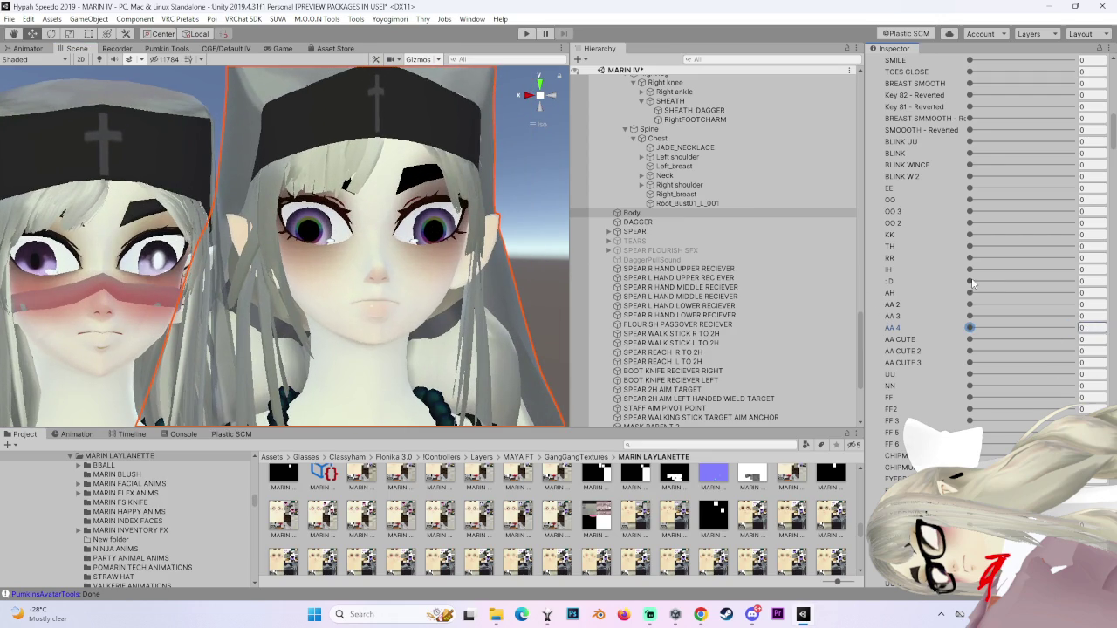
pyautogui.moveTo(415, 301)
pyautogui.mouseDown()
pyautogui.moveTo(471, 322)
pyautogui.moveTo(524, 262)
pyautogui.mouseUp()
pyautogui.scroll(3, 433, 307)
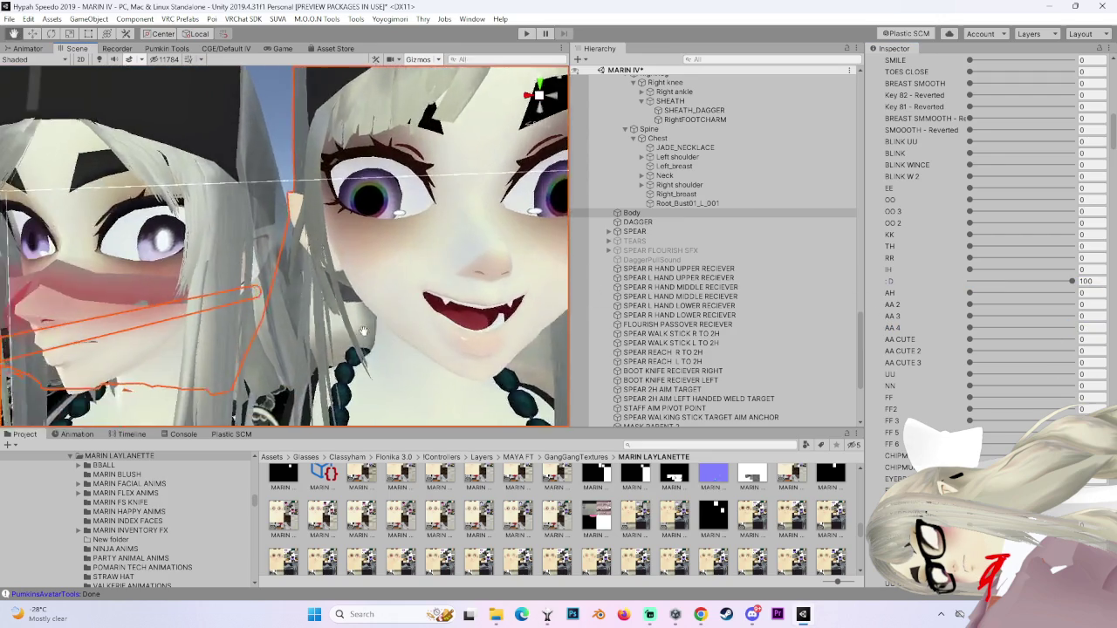
pyautogui.scroll(-10, 434, 307)
pyautogui.moveTo(433, 307)
pyautogui.mouseDown()
pyautogui.moveTo(195, 305)
pyautogui.moveTo(466, 313)
pyautogui.moveTo(319, 314)
pyautogui.mouseUp()
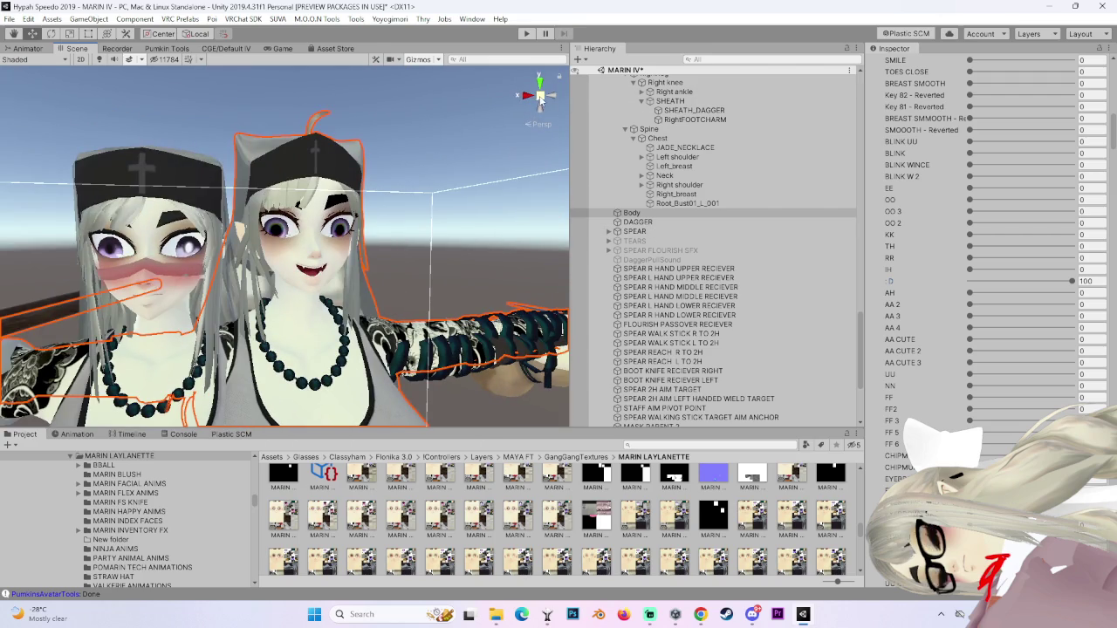
pyautogui.scroll(-3, 321, 316)
# Snap the view to Front, expand the Neck bone and select Head.
pyautogui.click(541, 96)
pyautogui.click(556, 102)
pyautogui.scroll(3, 663, 174)
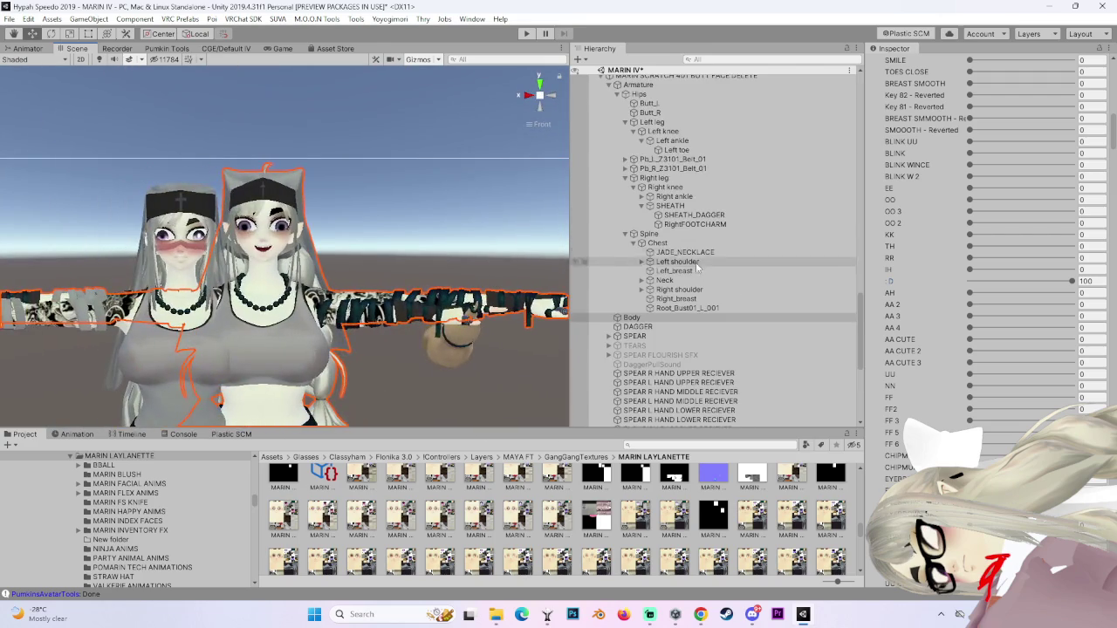
pyautogui.click(642, 280)
pyautogui.click(677, 290)
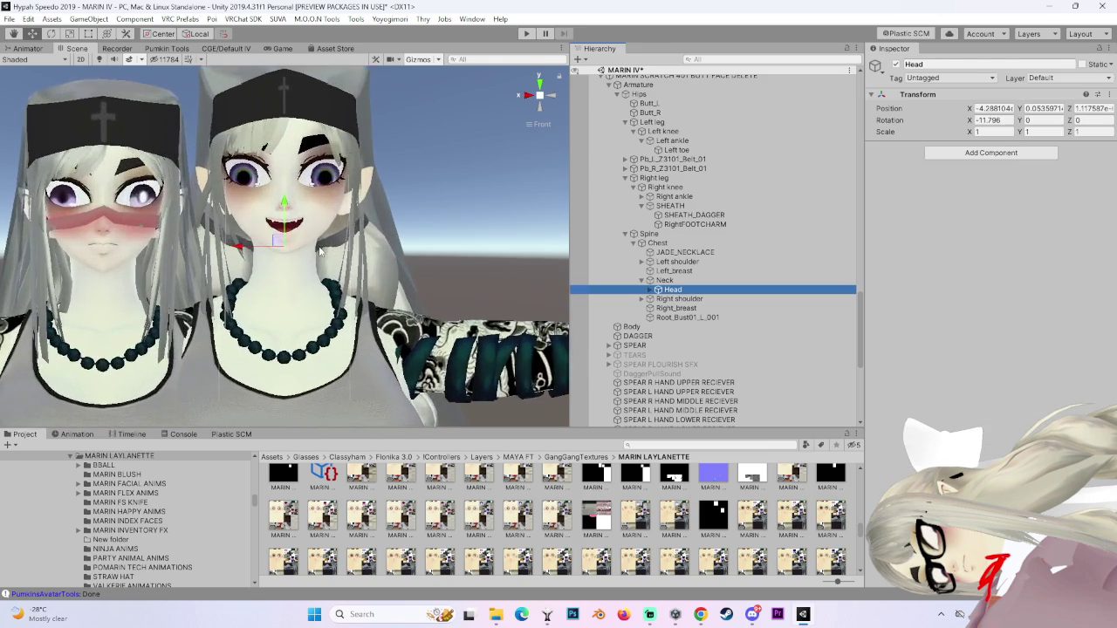
# Select the right avatar's Body and set its : D blendshape to 0.
pyautogui.click(631, 326)
pyautogui.scroll(-5, 1003, 218)
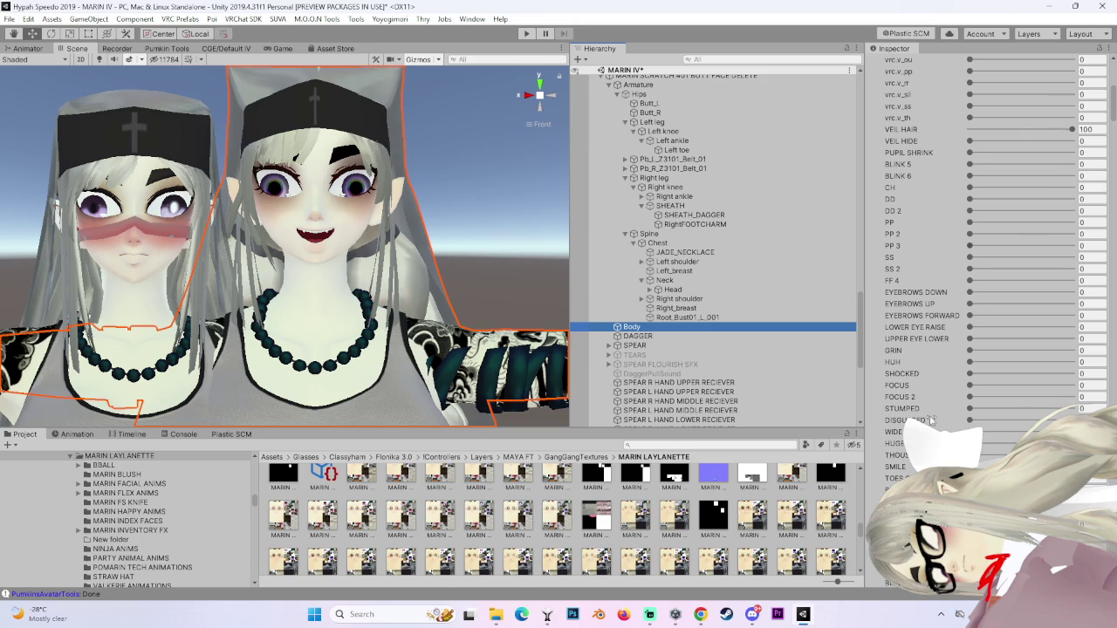
pyautogui.scroll(-6, 930, 421)
pyautogui.click(1072, 271)
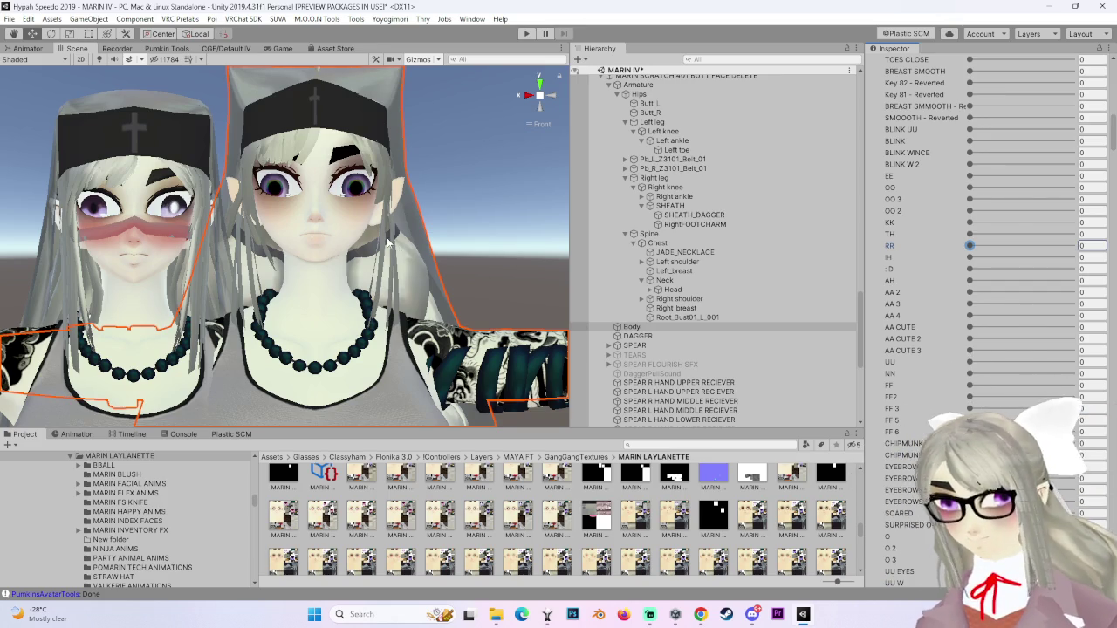
pyautogui.scroll(-3, 388, 245)
pyautogui.scroll(4, 740, 304)
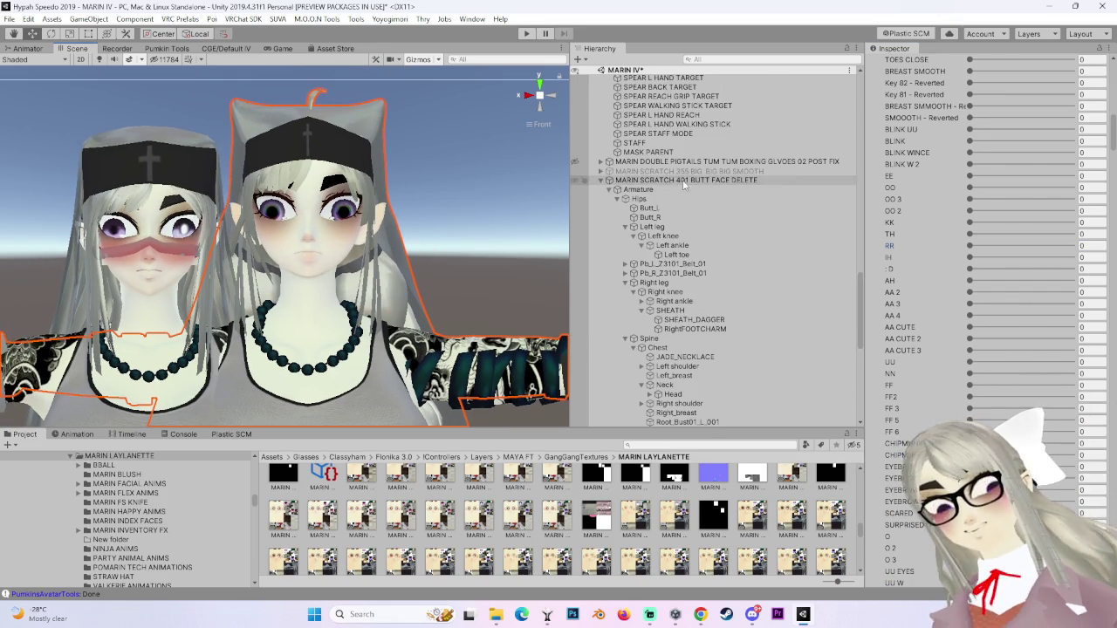
# Set the MARIN SCRATCH 401 BUTT FACE DELETE root's Scale X and Y to 0.91, then deselect.
pyautogui.click(684, 180)
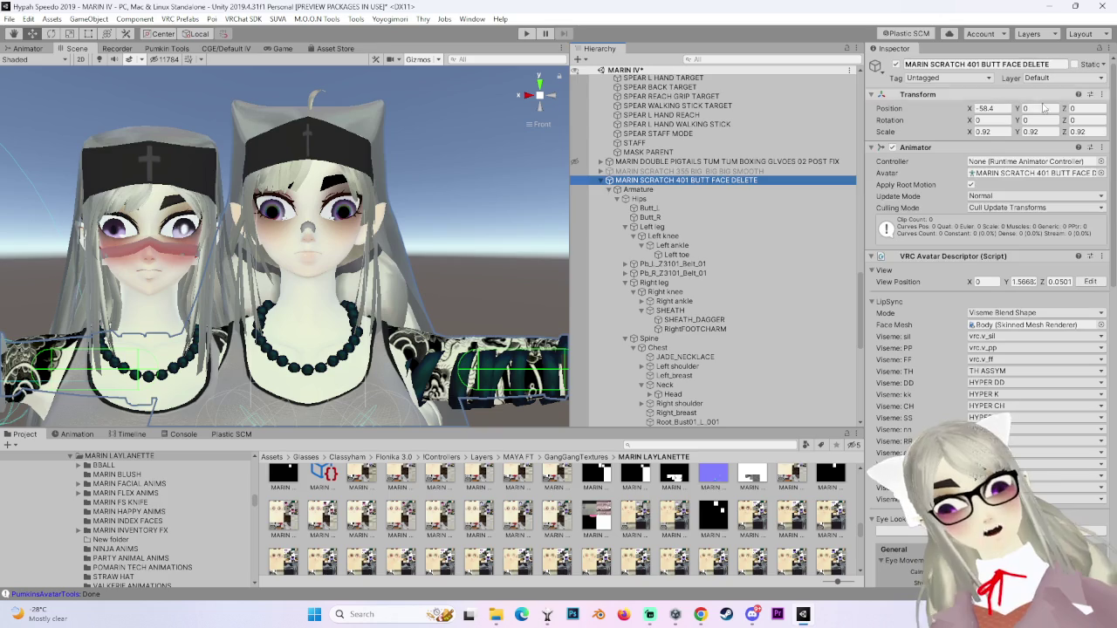
pyautogui.click(984, 131)
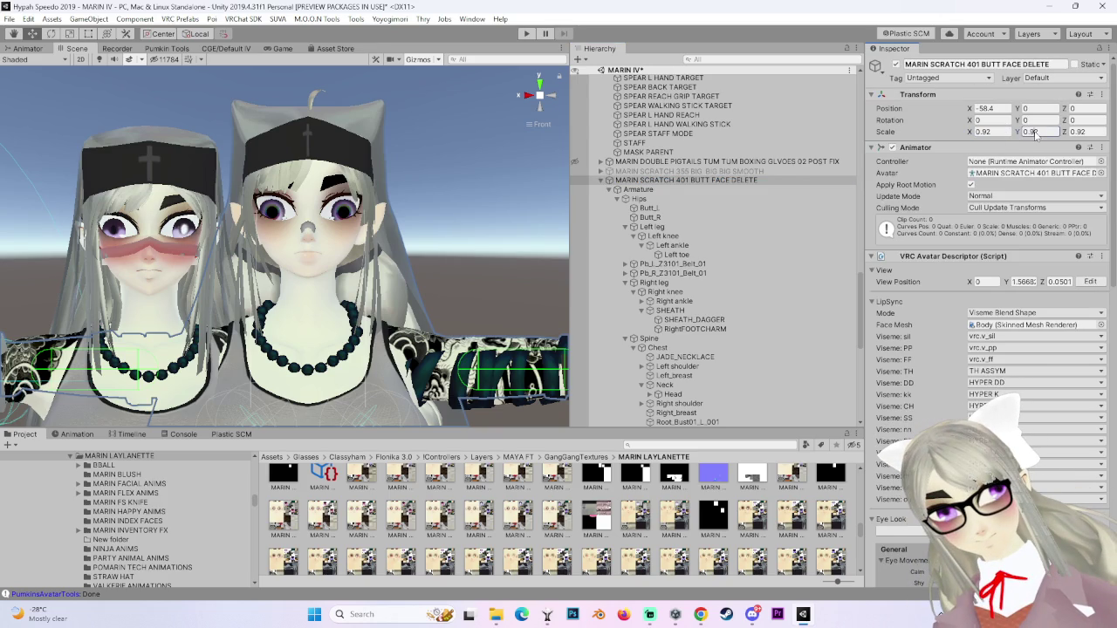
pyautogui.write('0.9')
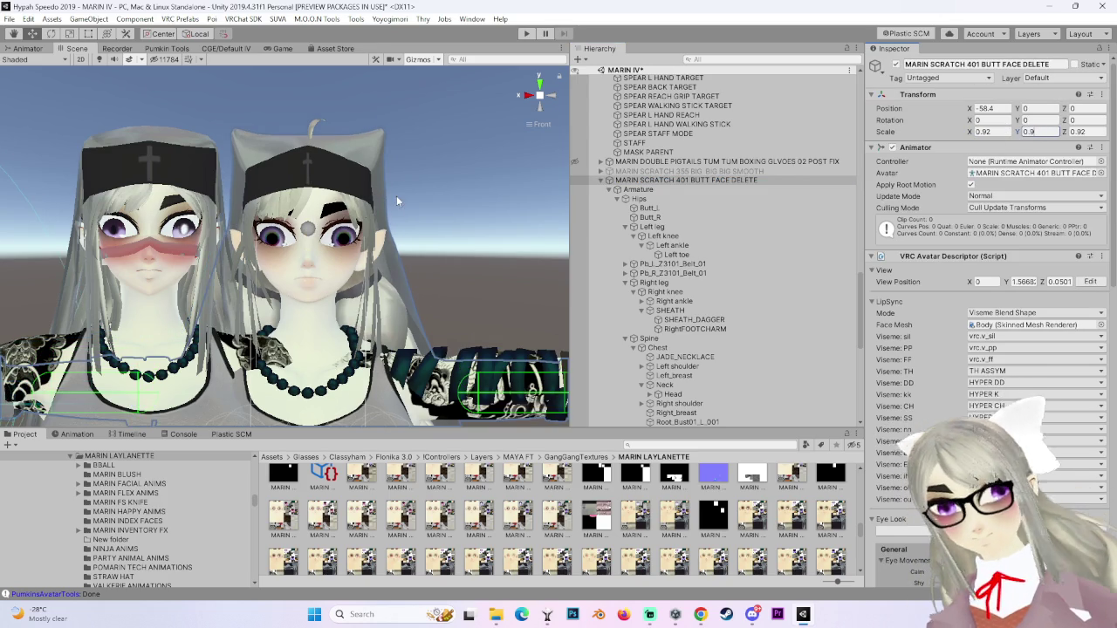
pyautogui.scroll(5, 396, 201)
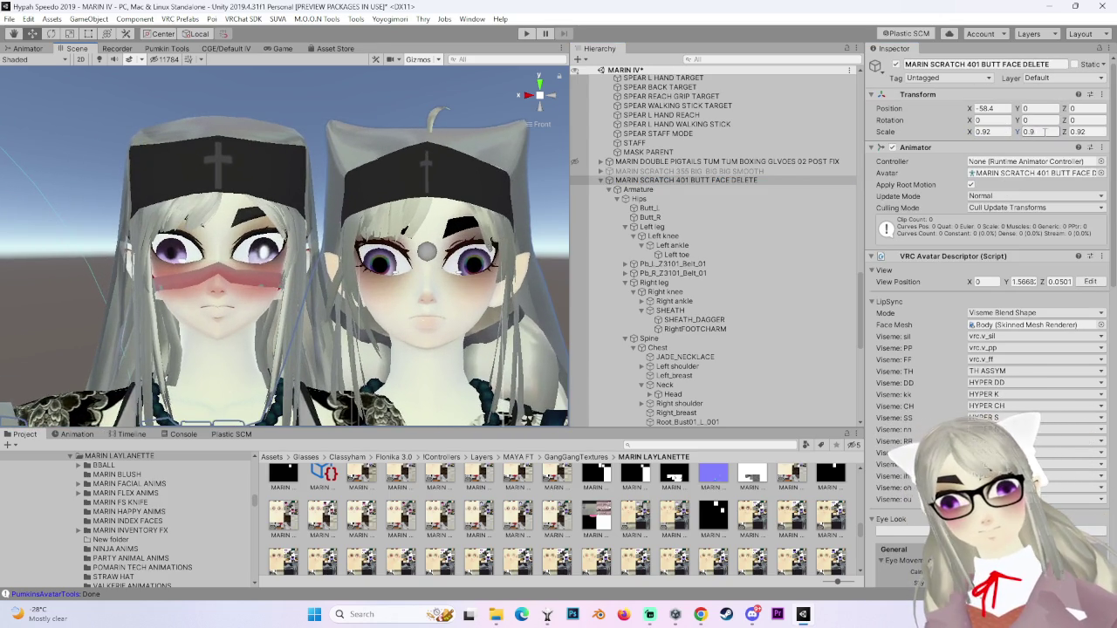
pyautogui.write('1')
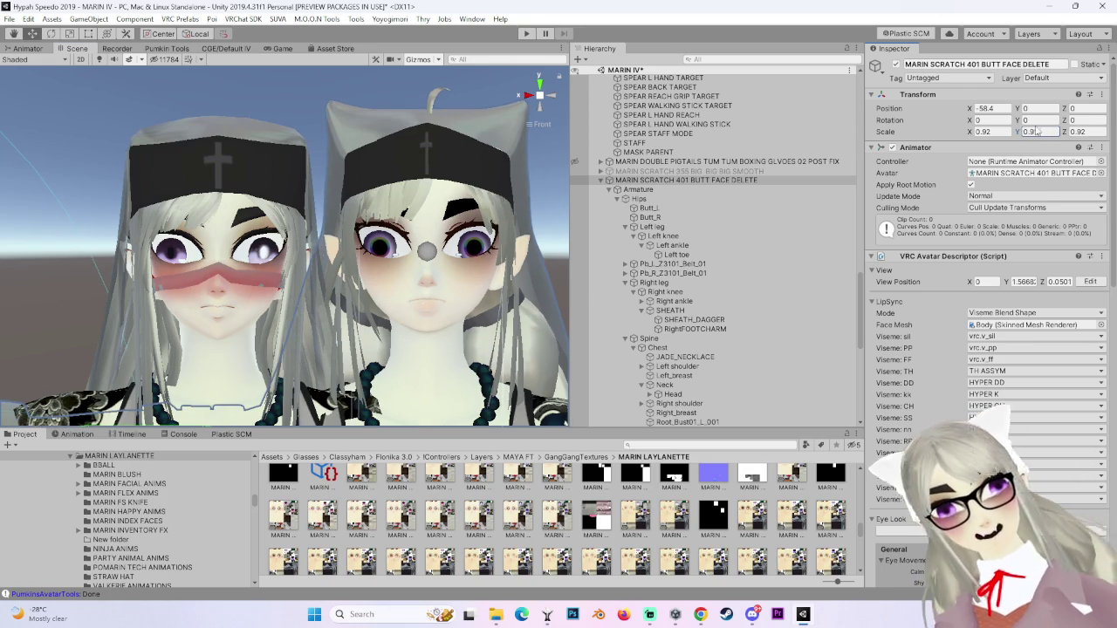
pyautogui.press('BackSpace')
pyautogui.write('1')
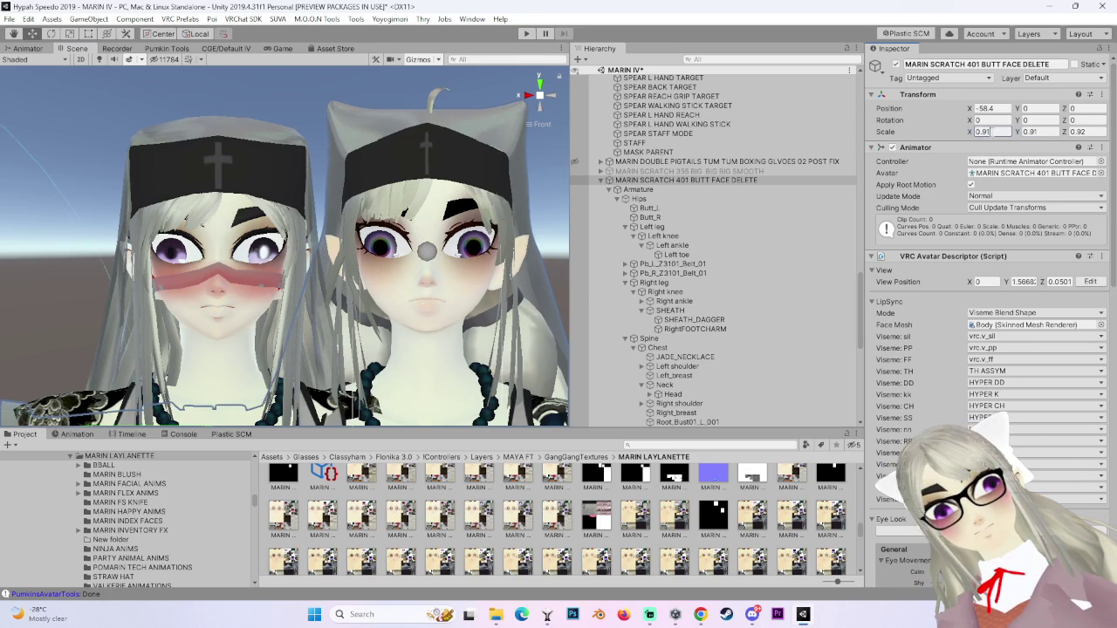
pyautogui.click(325, 112)
pyautogui.scroll(-5, 420, 203)
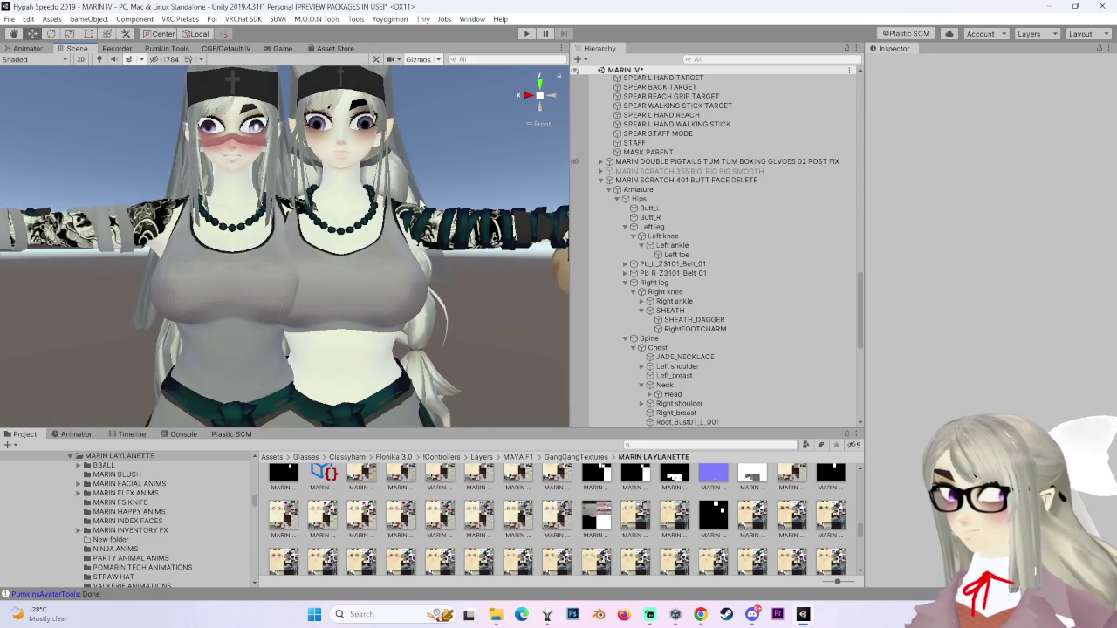
# Select the left avatar and nudge it slightly along X.
pyautogui.scroll(-5, 424, 235)
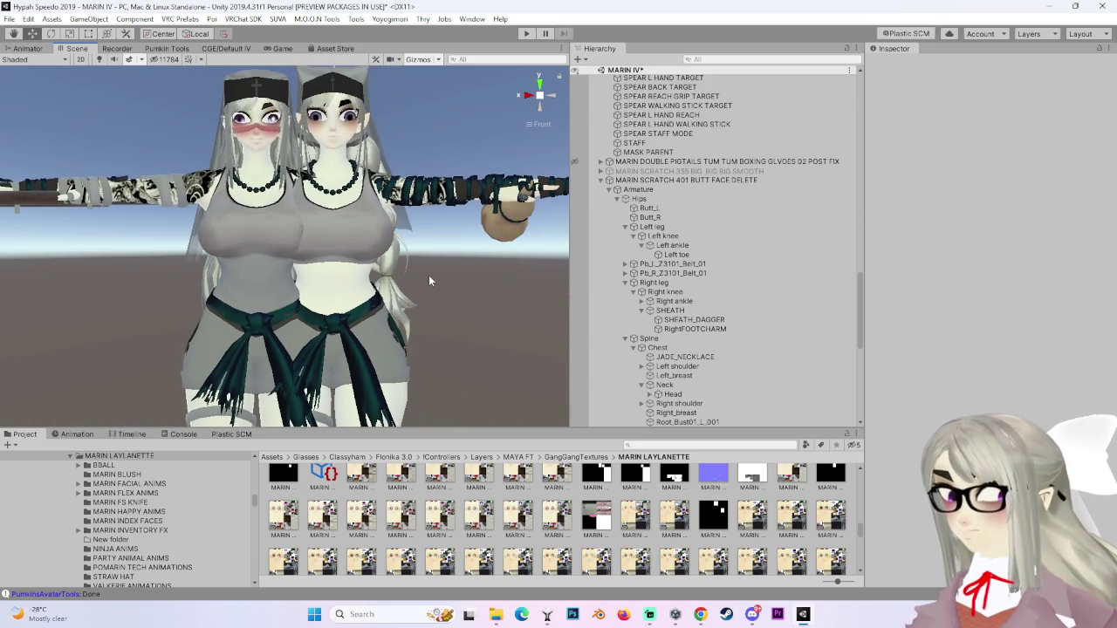
pyautogui.click(227, 236)
pyautogui.click(656, 166)
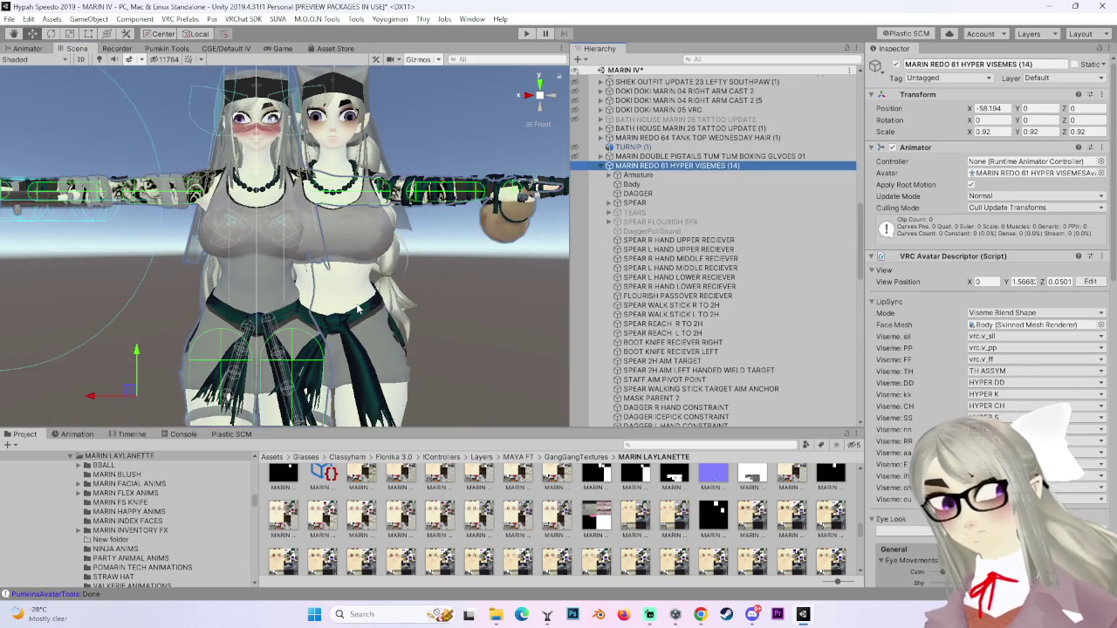
pyautogui.moveTo(357, 308); pyautogui.dragTo(392, 300)
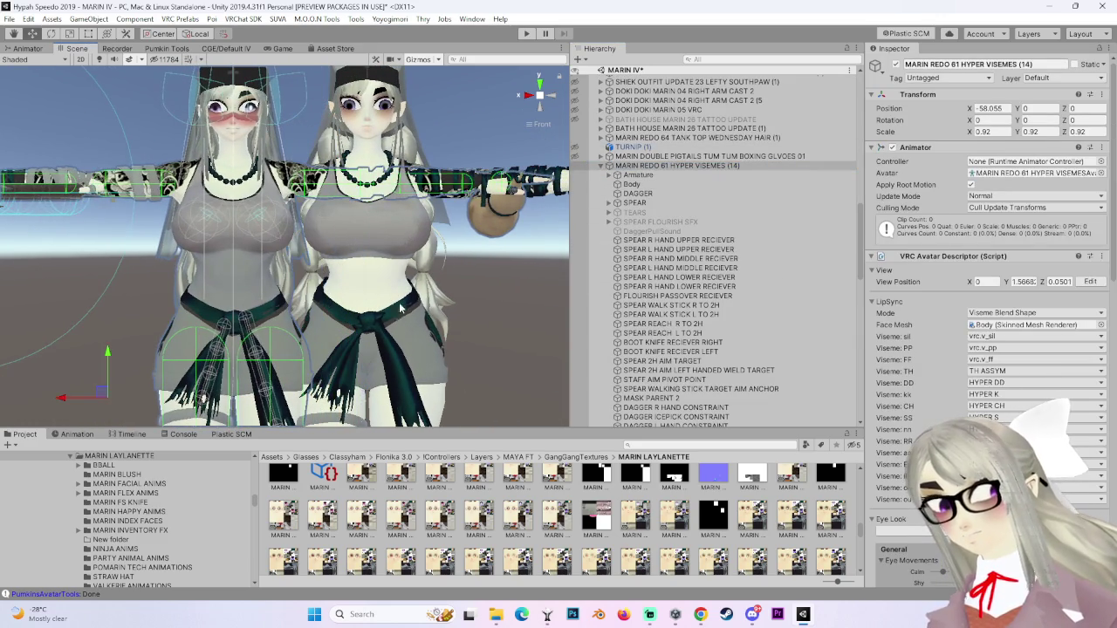
pyautogui.click(498, 310)
# Bring both avatars' heads into close view and select the front avatar's Body mesh.
pyautogui.scroll(5, 461, 368)
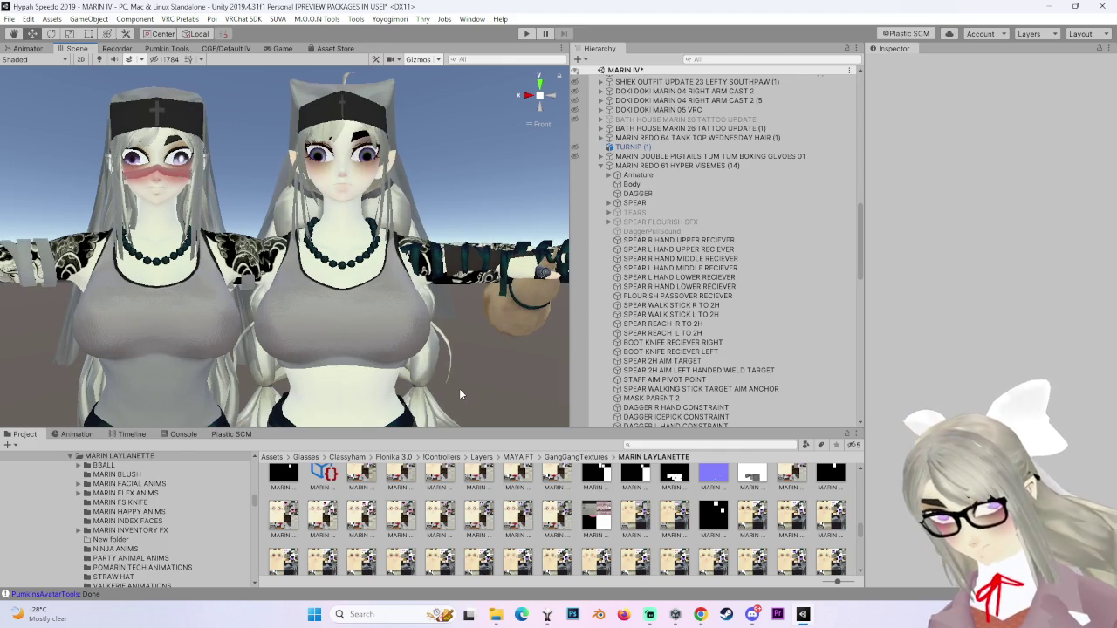
pyautogui.moveTo(439, 346)
pyautogui.mouseDown()
pyautogui.moveTo(393, 157)
pyautogui.moveTo(375, 288)
pyautogui.moveTo(367, 178)
pyautogui.mouseUp()
pyautogui.scroll(-5, 448, 289)
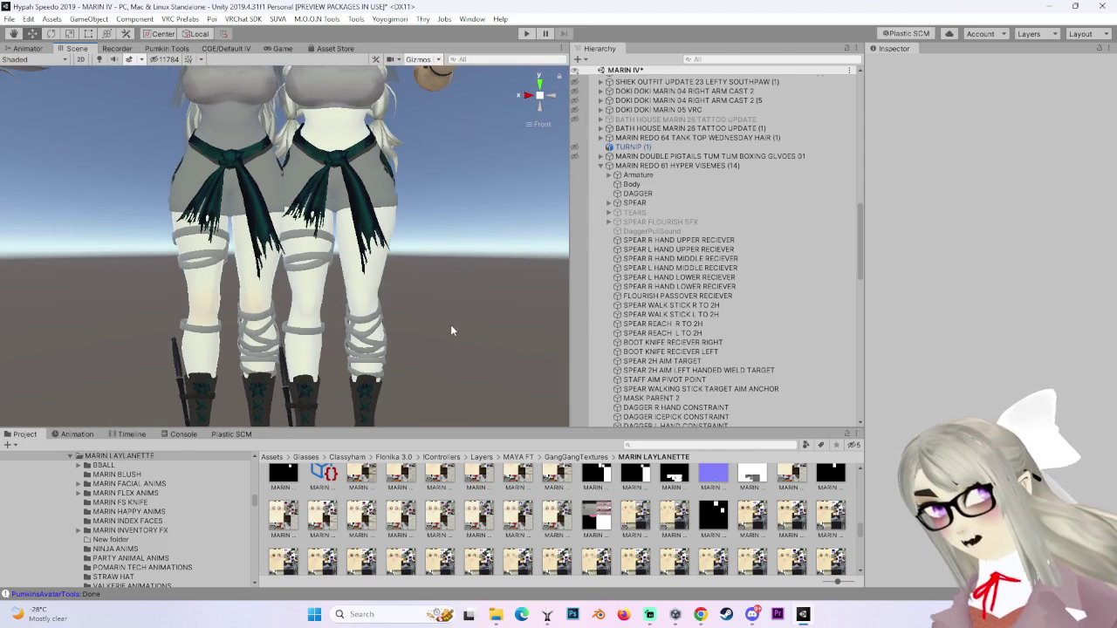
pyautogui.moveTo(450, 314); pyautogui.dragTo(459, 362)
pyautogui.scroll(-3, 470, 414)
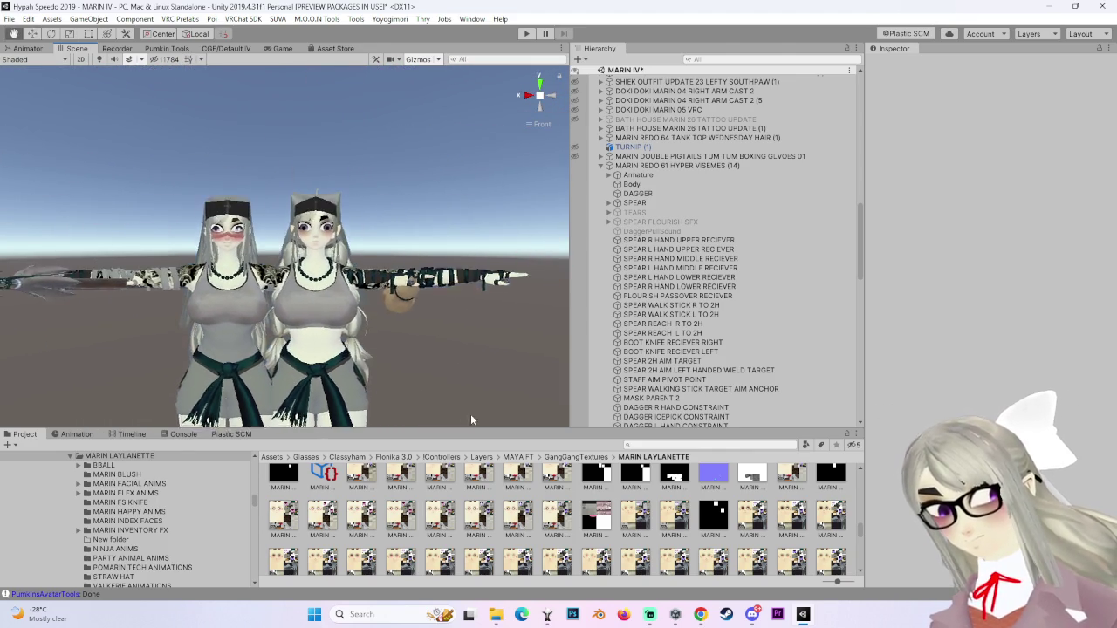
pyautogui.scroll(6, 360, 349)
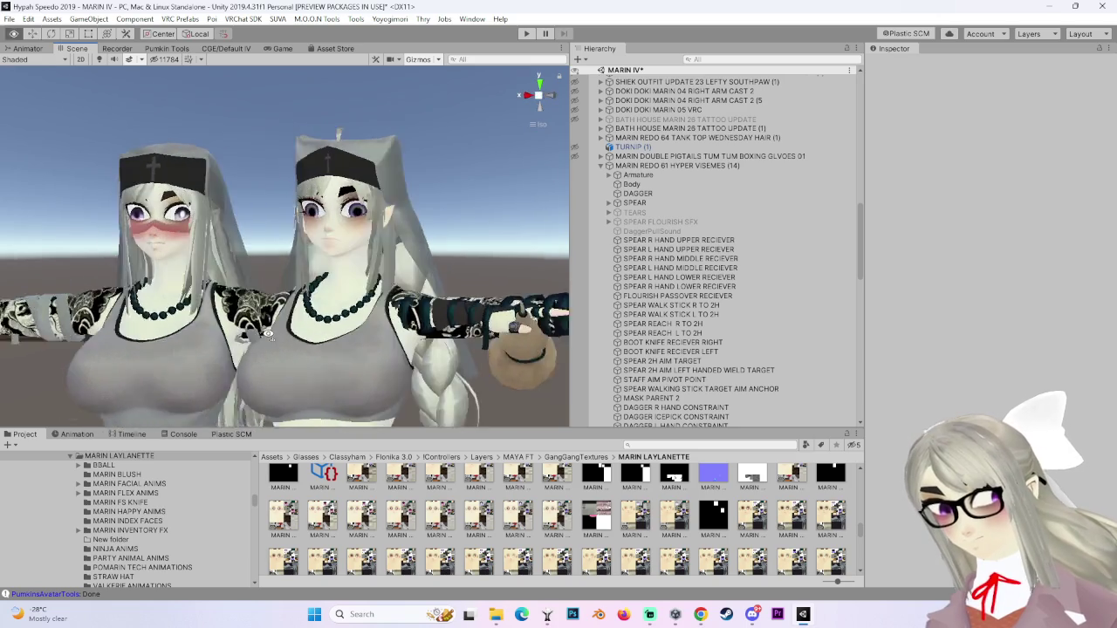
pyautogui.scroll(4, 339, 323)
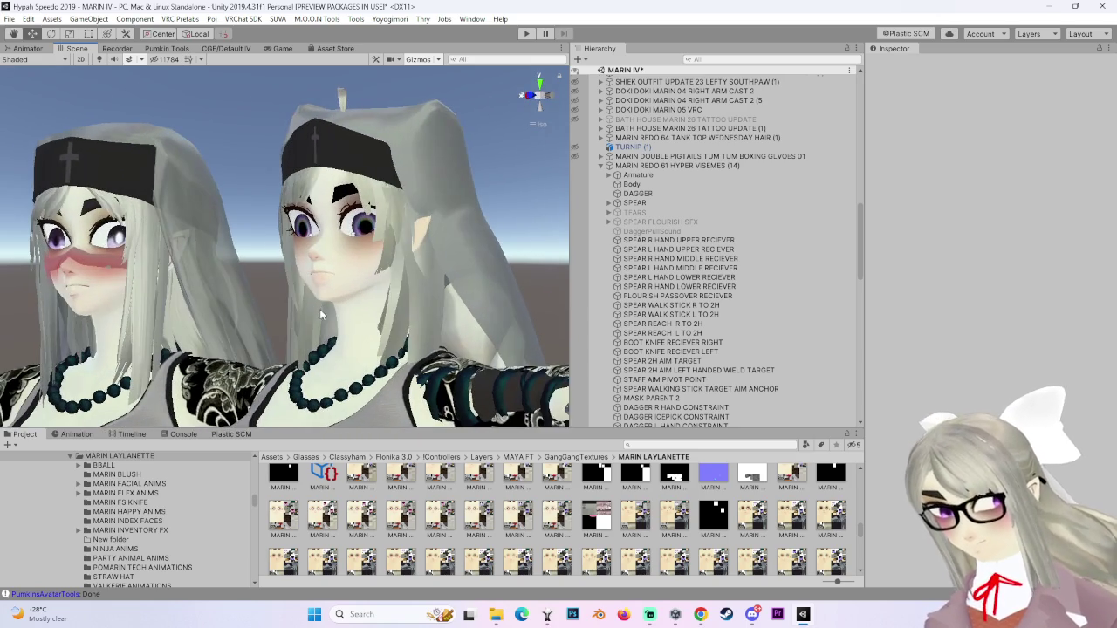
pyautogui.moveTo(543, 96)
pyautogui.mouseDown()
pyautogui.moveTo(454, 336)
pyautogui.moveTo(571, 274)
pyautogui.mouseUp()
pyautogui.click(385, 276)
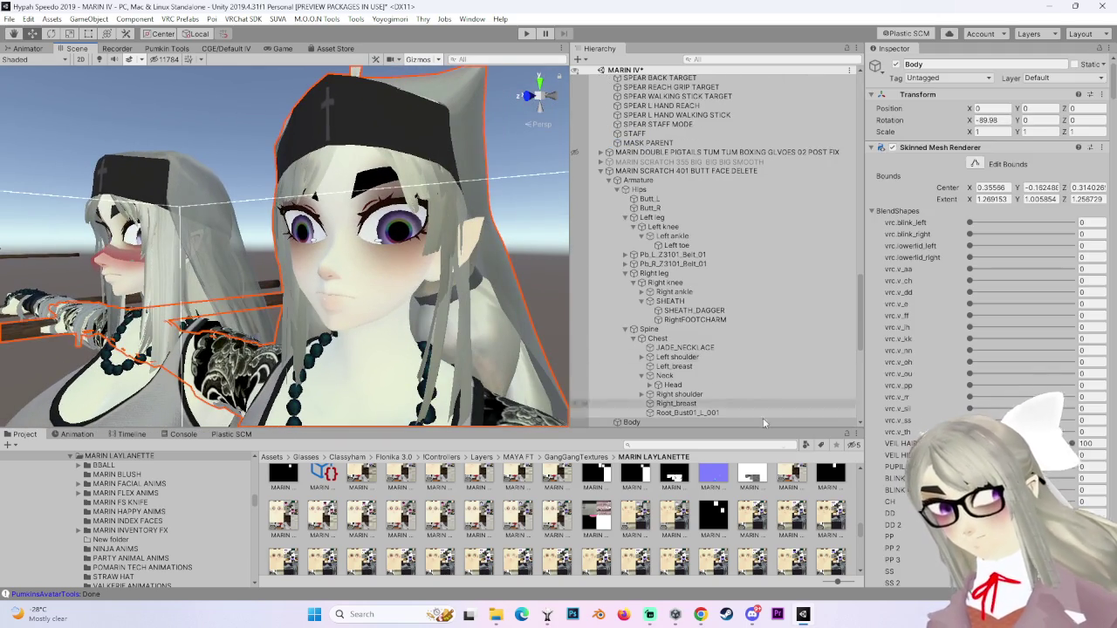
# Drag the front avatar's SURPRISED O-M blendshape up to 100.
pyautogui.scroll(-10, 987, 262)
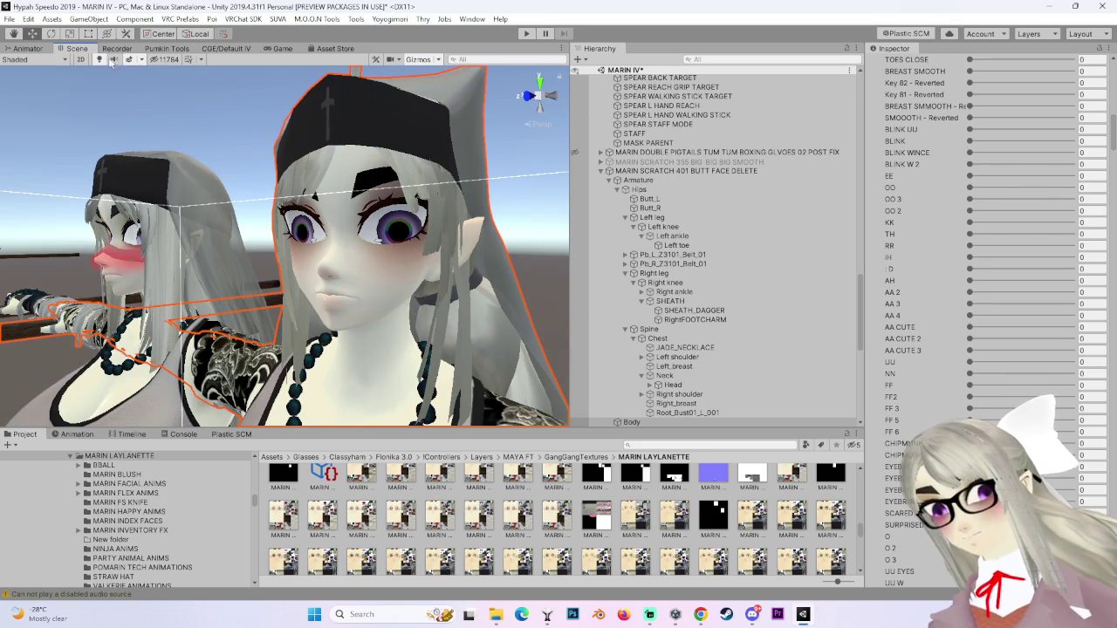
pyautogui.moveTo(262, 218)
pyautogui.mouseDown()
pyautogui.moveTo(432, 314)
pyautogui.moveTo(366, 299)
pyautogui.moveTo(421, 306)
pyautogui.mouseUp()
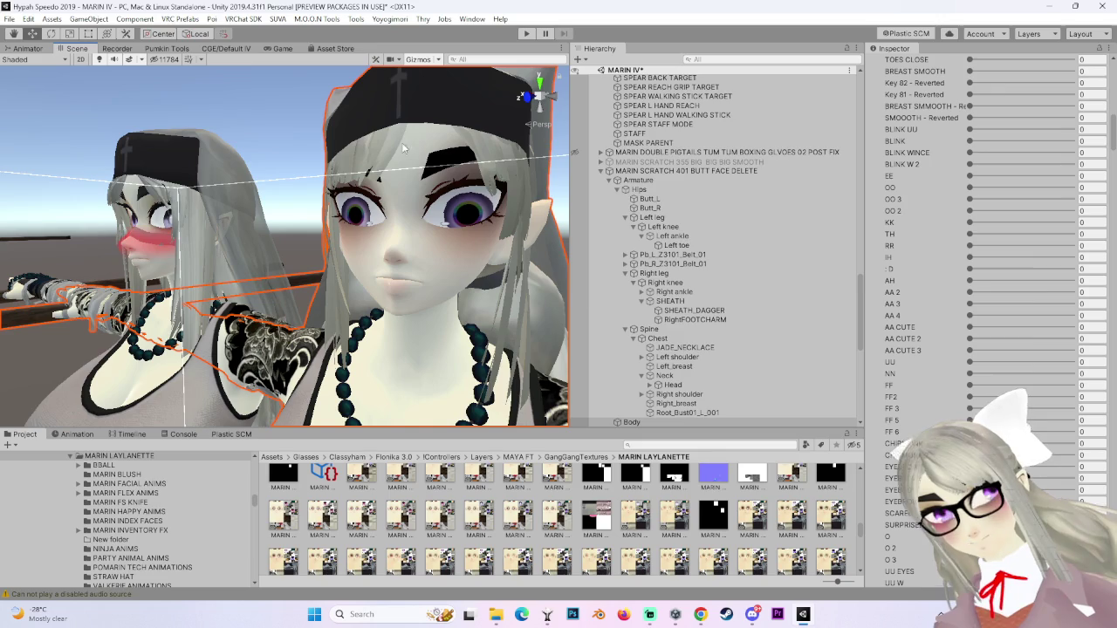
pyautogui.scroll(-15, 663, 349)
pyautogui.scroll(-5, 662, 420)
pyautogui.scroll(-6, 1064, 387)
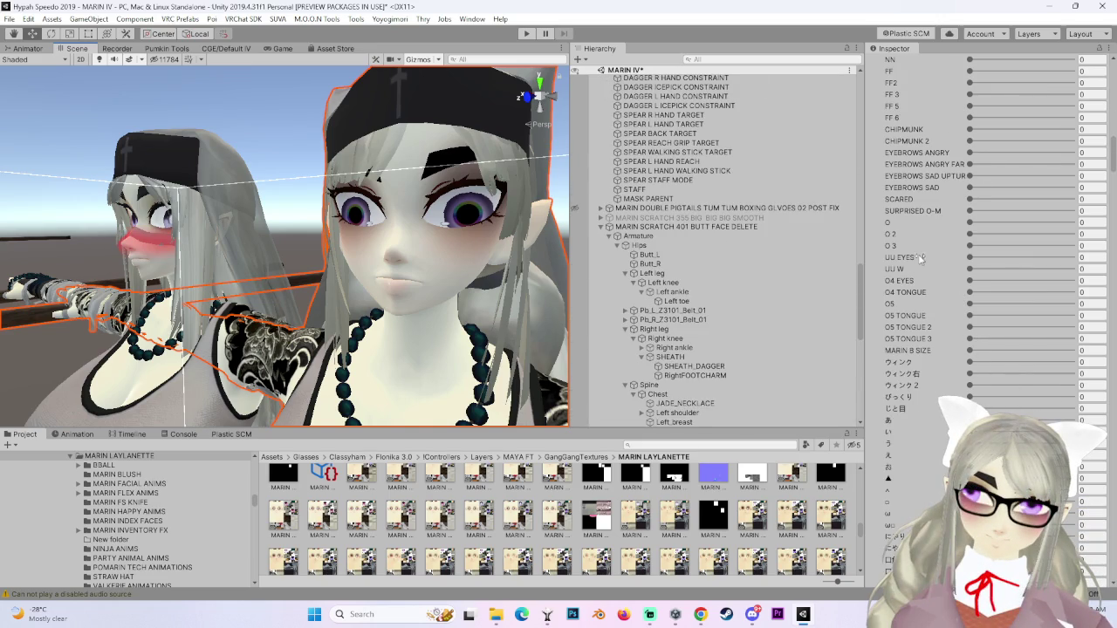
pyautogui.scroll(2, 920, 259)
pyautogui.moveTo(970, 315); pyautogui.dragTo(1072, 316)
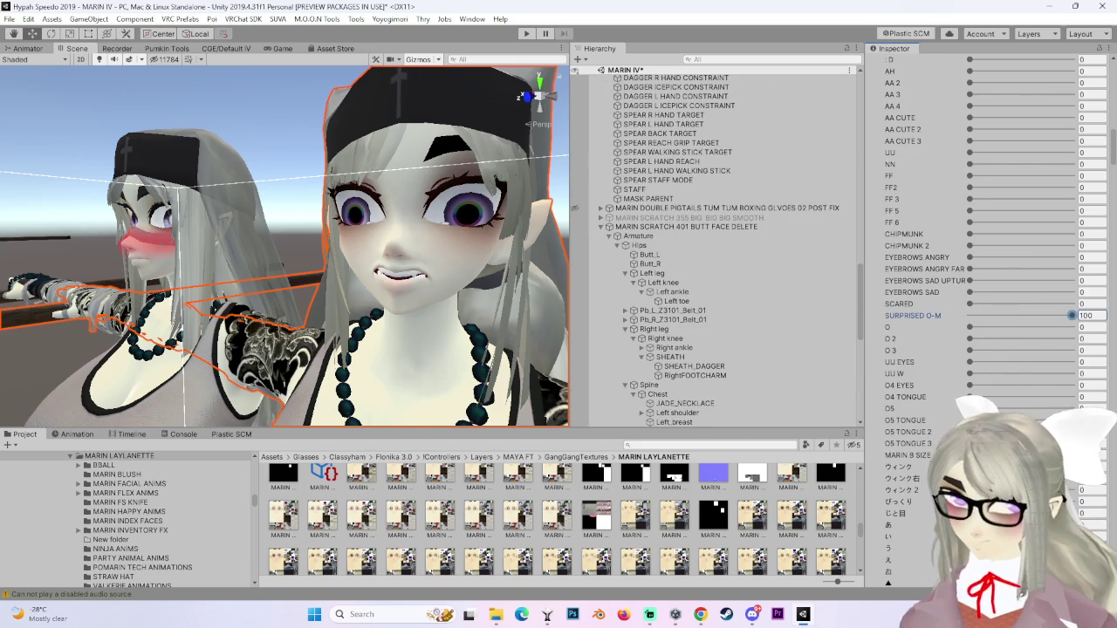
# Inspect the surprised face up close, then reset SURPRISED O-M to 0.
pyautogui.scroll(3, 339, 261)
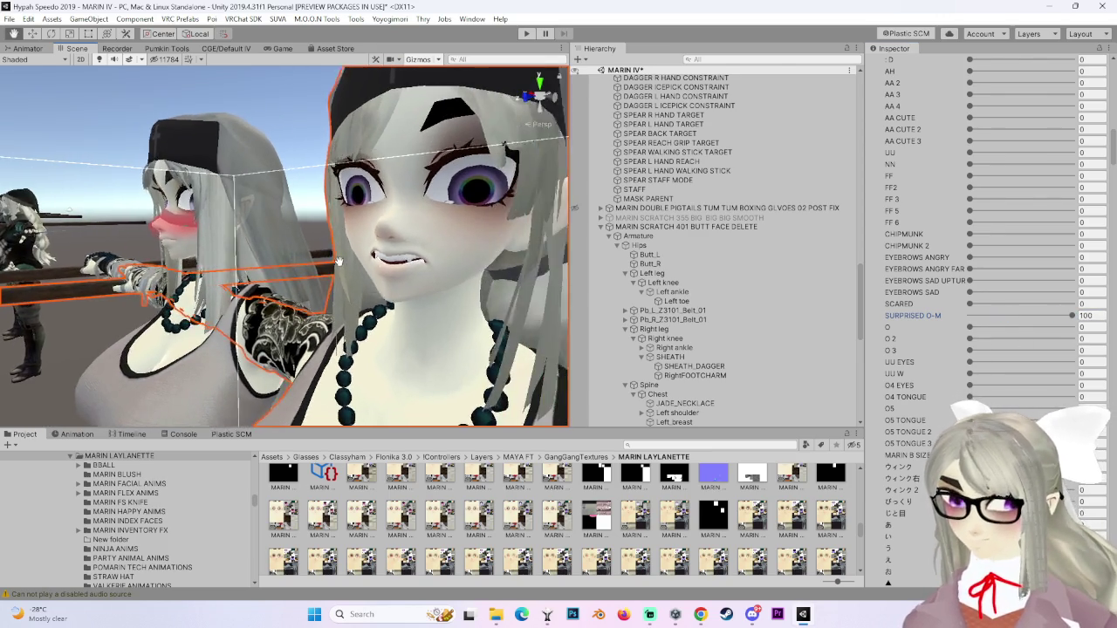
pyautogui.scroll(3, 340, 261)
pyautogui.moveTo(339, 261); pyautogui.dragTo(489, 268)
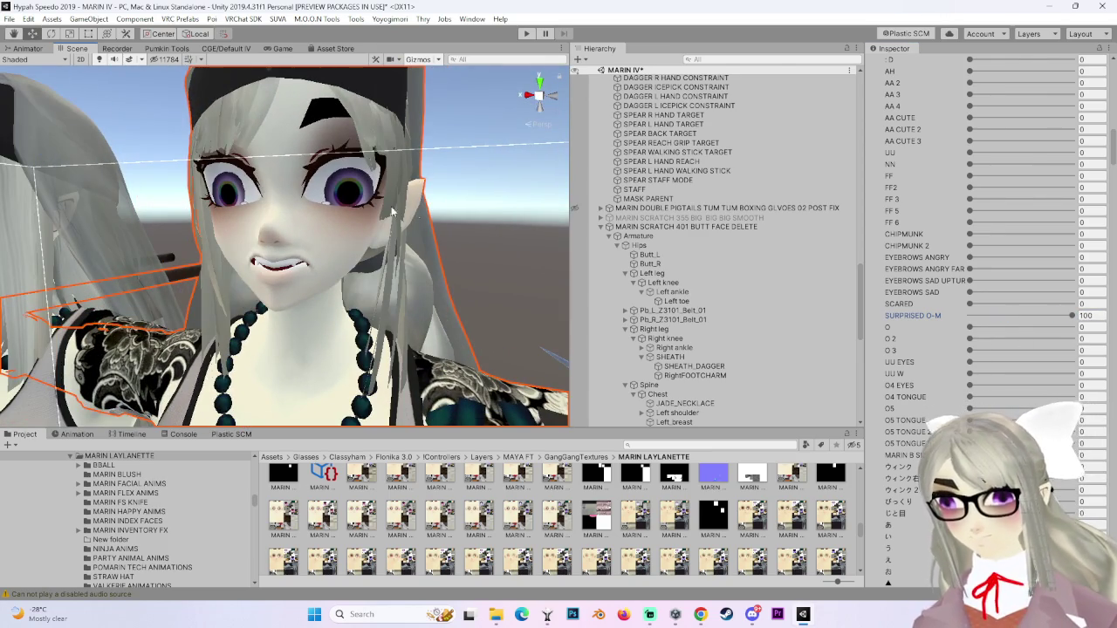
pyautogui.moveTo(381, 240)
pyautogui.mouseDown()
pyautogui.moveTo(428, 250)
pyautogui.moveTo(326, 269)
pyautogui.moveTo(382, 281)
pyautogui.moveTo(381, 260)
pyautogui.mouseUp()
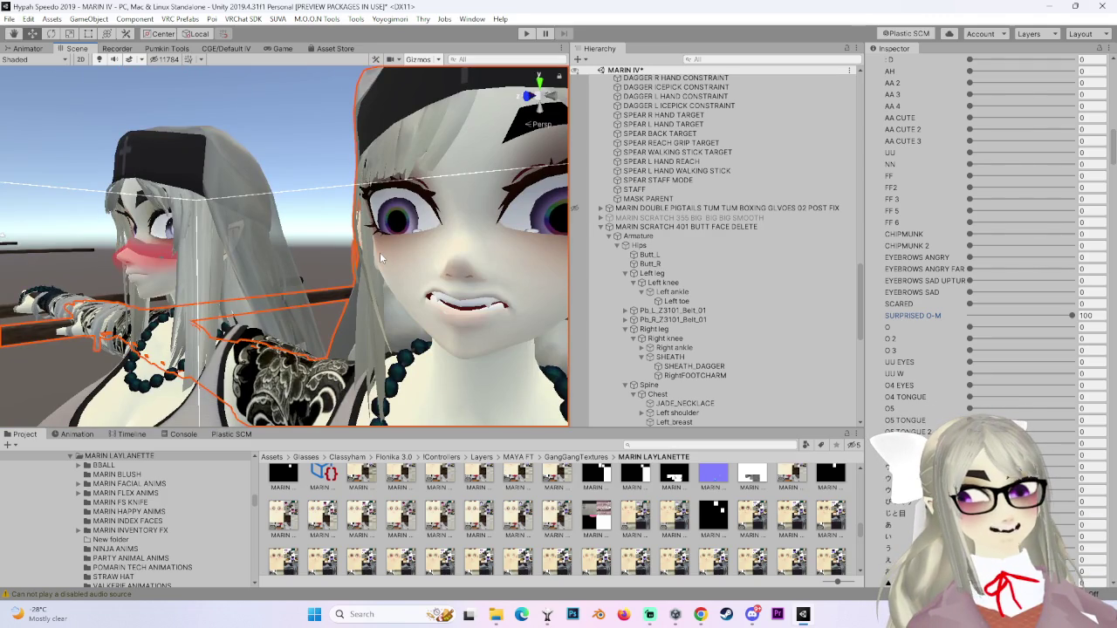
pyautogui.moveTo(1054, 318); pyautogui.dragTo(970, 316)
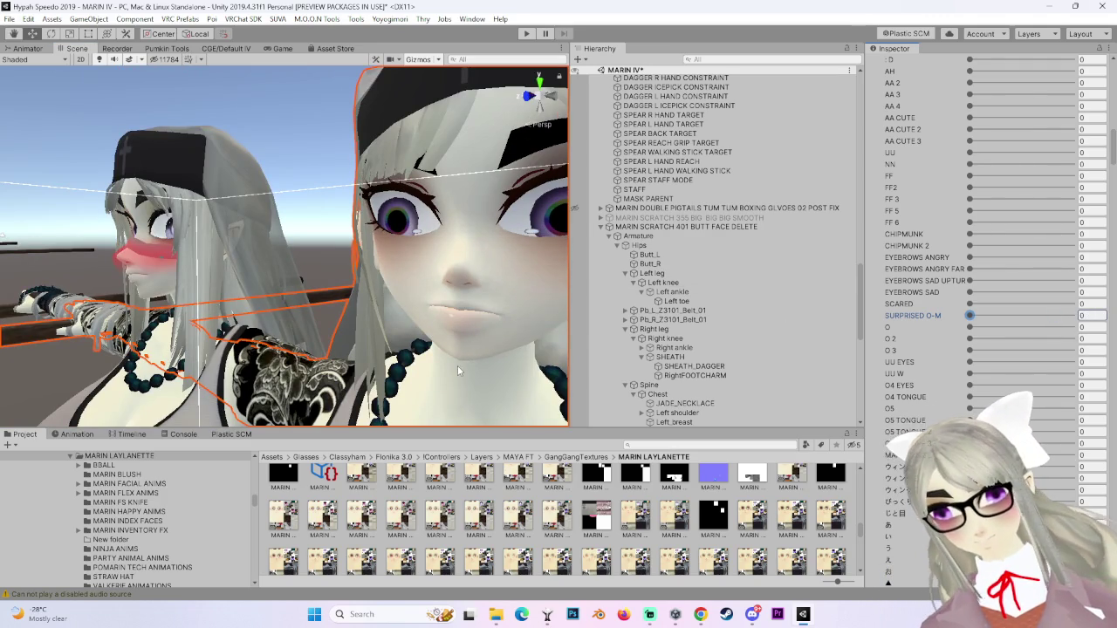
pyautogui.scroll(3, 458, 365)
pyautogui.scroll(-3, 345, 336)
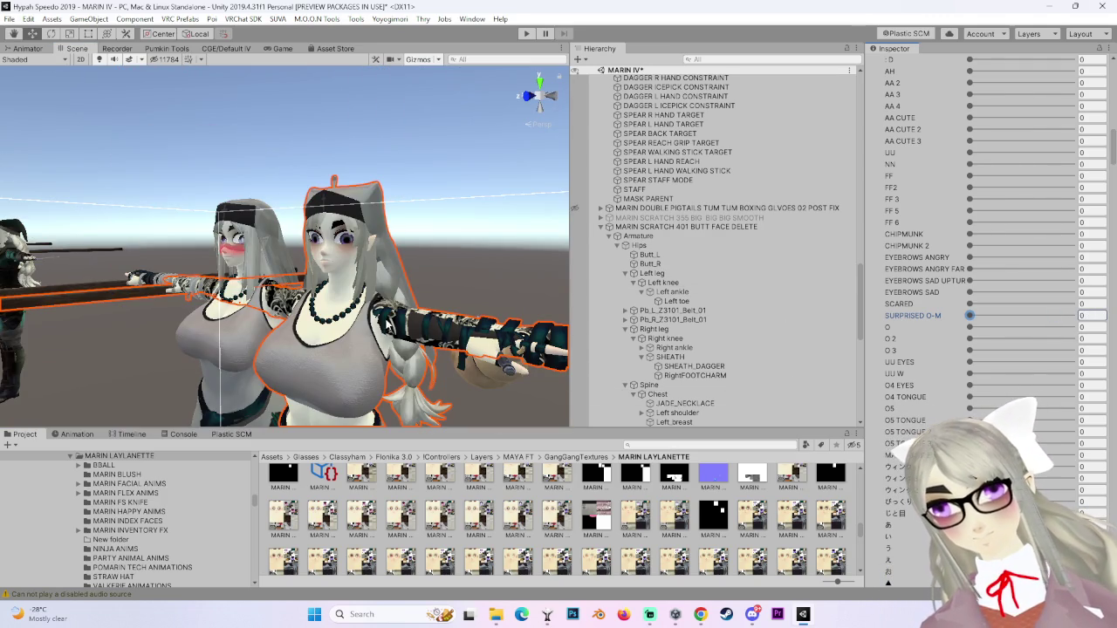
pyautogui.scroll(2, 344, 336)
pyautogui.scroll(-3, 384, 349)
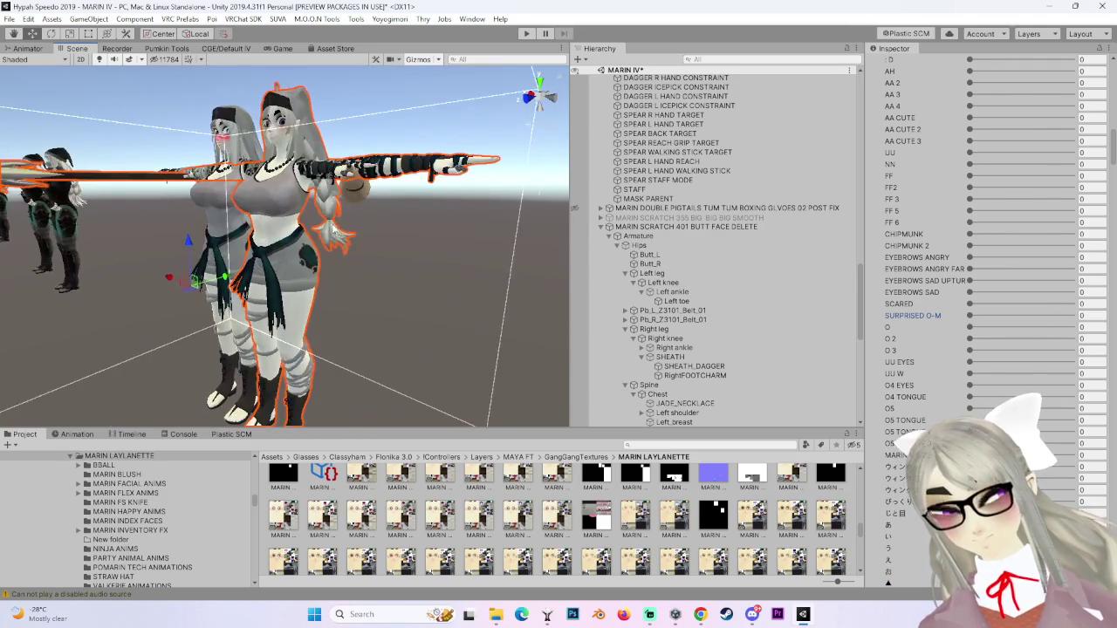
pyautogui.scroll(3, 382, 362)
pyautogui.scroll(-3, 389, 331)
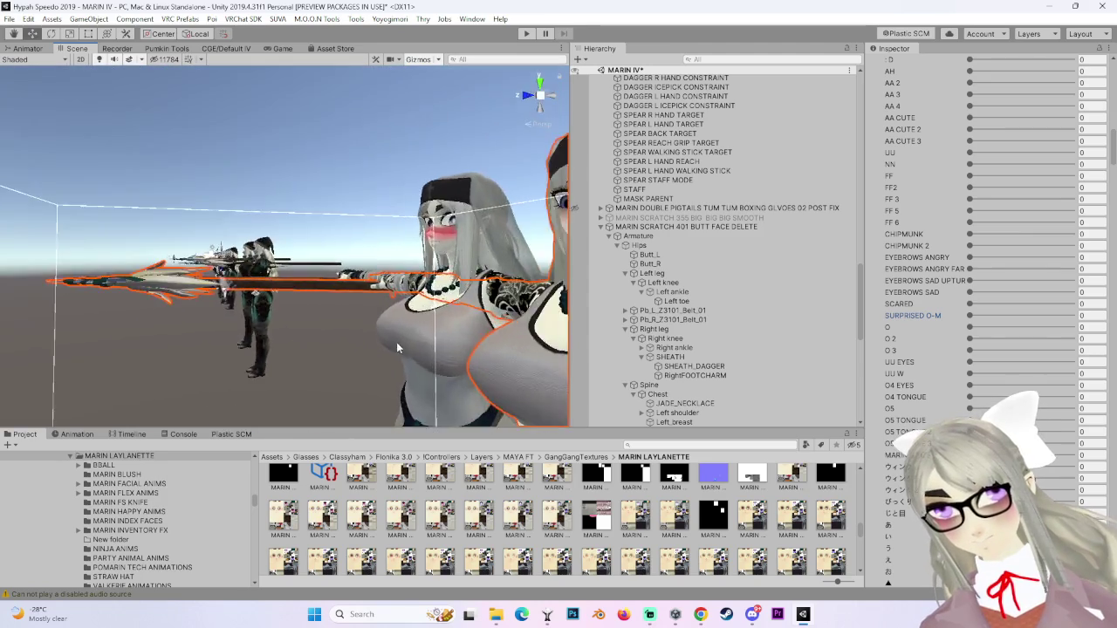
pyautogui.scroll(3, 396, 342)
pyautogui.scroll(-4, 401, 339)
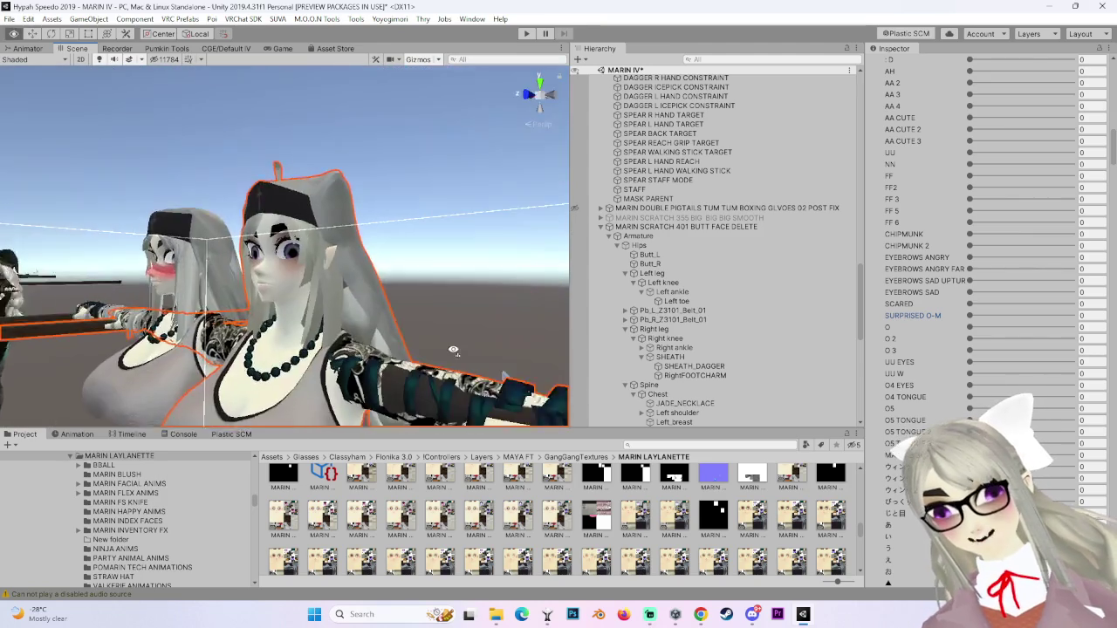
pyautogui.moveTo(248, 324)
pyautogui.mouseDown()
pyautogui.moveTo(413, 334)
pyautogui.moveTo(320, 300)
pyautogui.moveTo(505, 277)
pyautogui.moveTo(343, 297)
pyautogui.moveTo(525, 326)
pyautogui.moveTo(532, 314)
pyautogui.mouseUp()
pyautogui.click(538, 100)
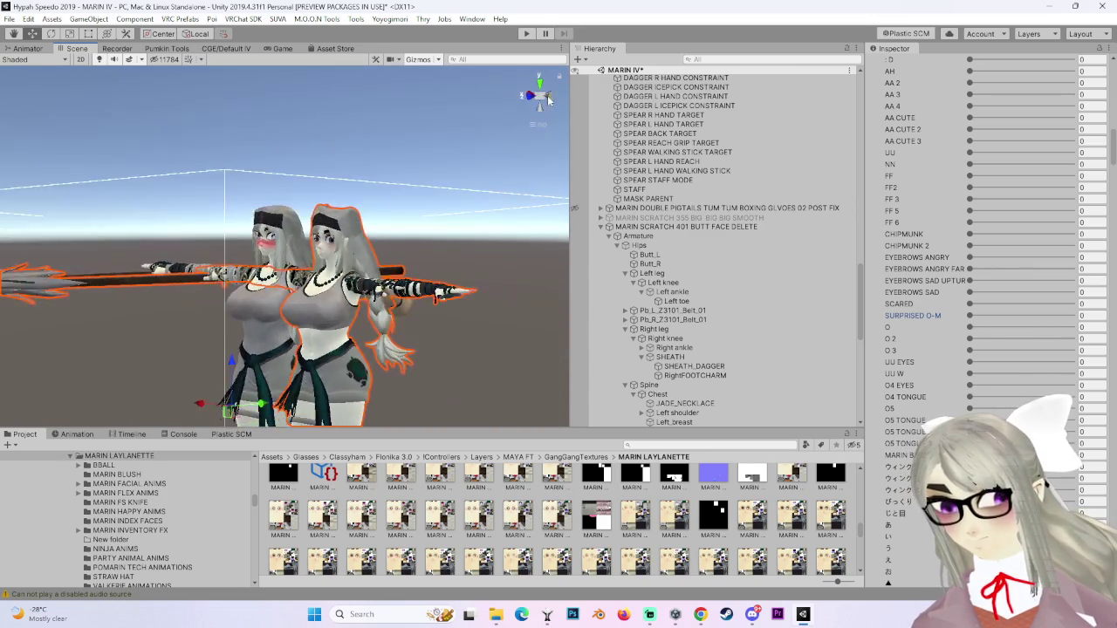
pyautogui.moveTo(338, 258); pyautogui.dragTo(503, 252)
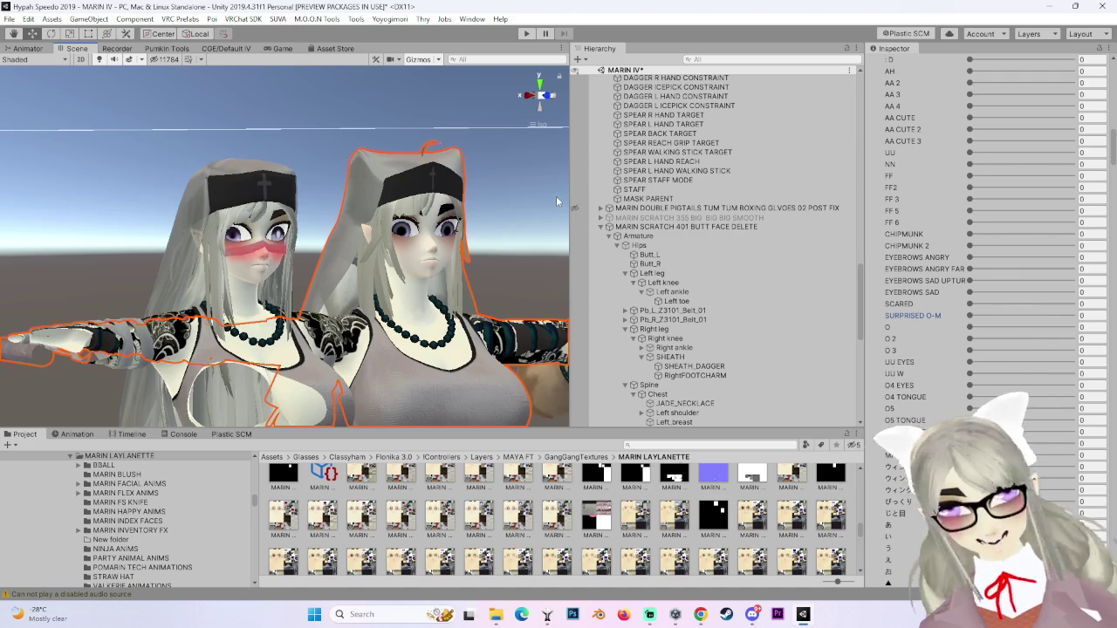
pyautogui.moveTo(527, 214)
pyautogui.mouseDown()
pyautogui.moveTo(555, 258)
pyautogui.moveTo(416, 182)
pyautogui.mouseUp()
pyautogui.scroll(-20, 986, 235)
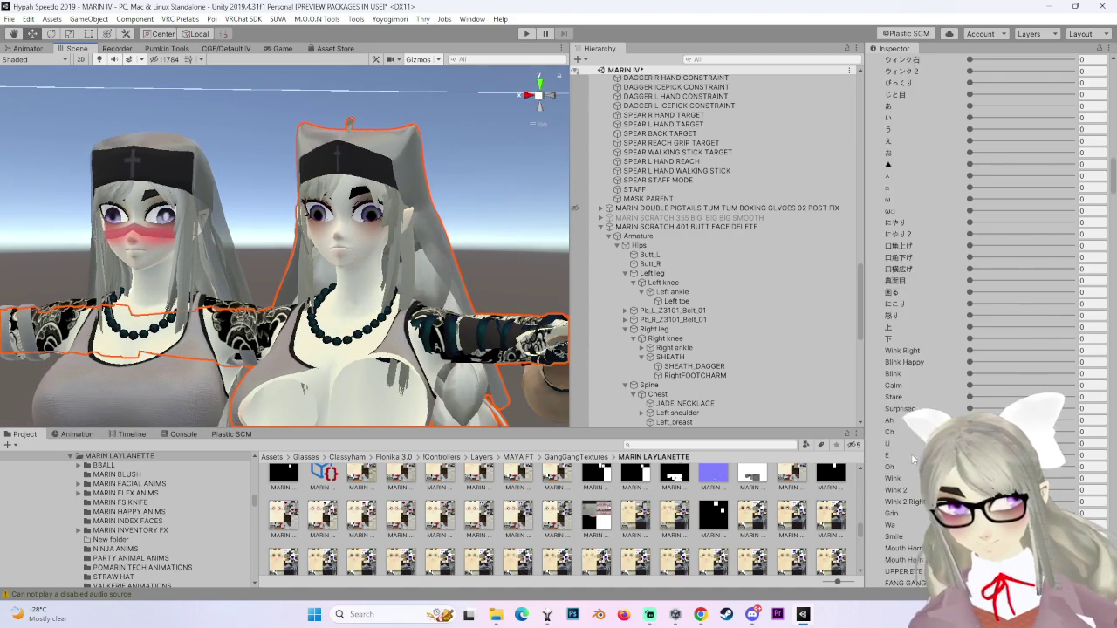
pyautogui.scroll(-10, 905, 305)
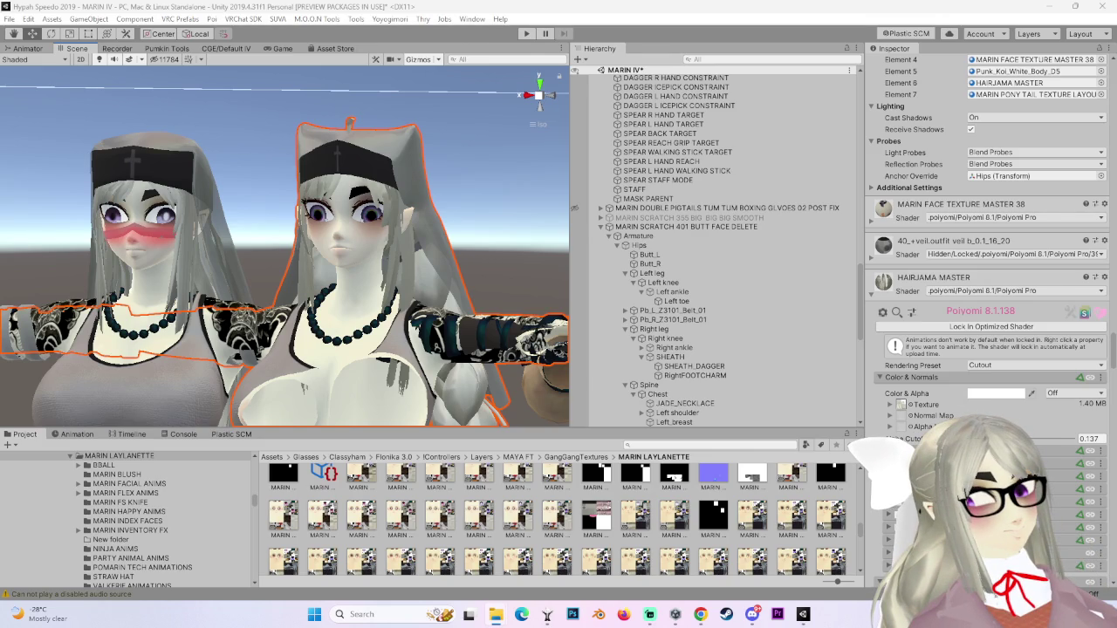
# Ping the hair material's texture and open the face texture's import settings.
pyautogui.click(900, 406)
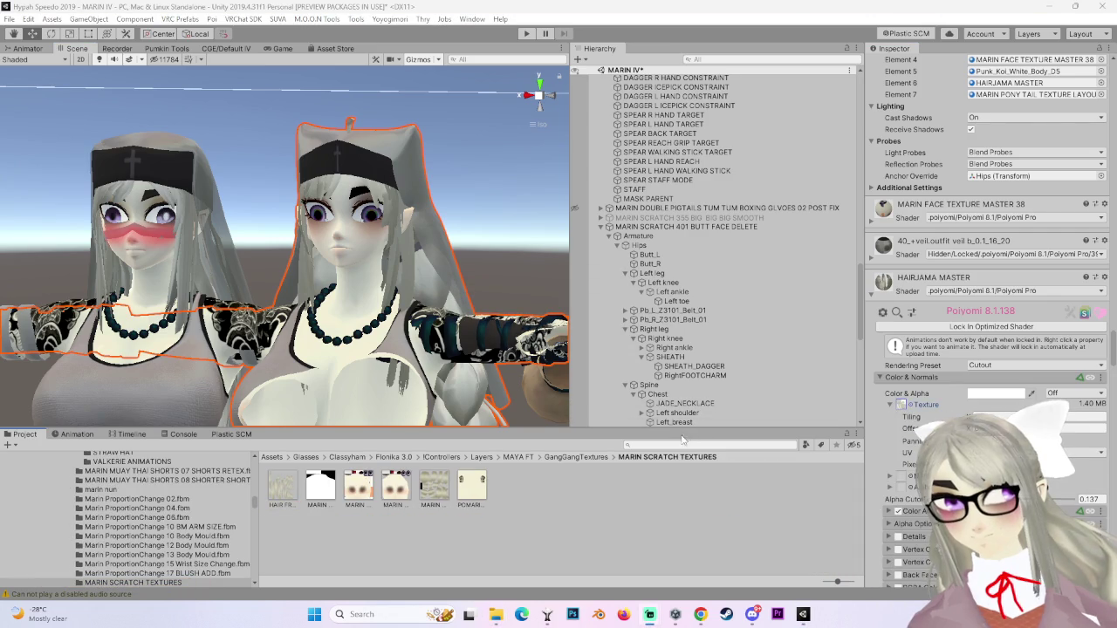
pyautogui.click(622, 519)
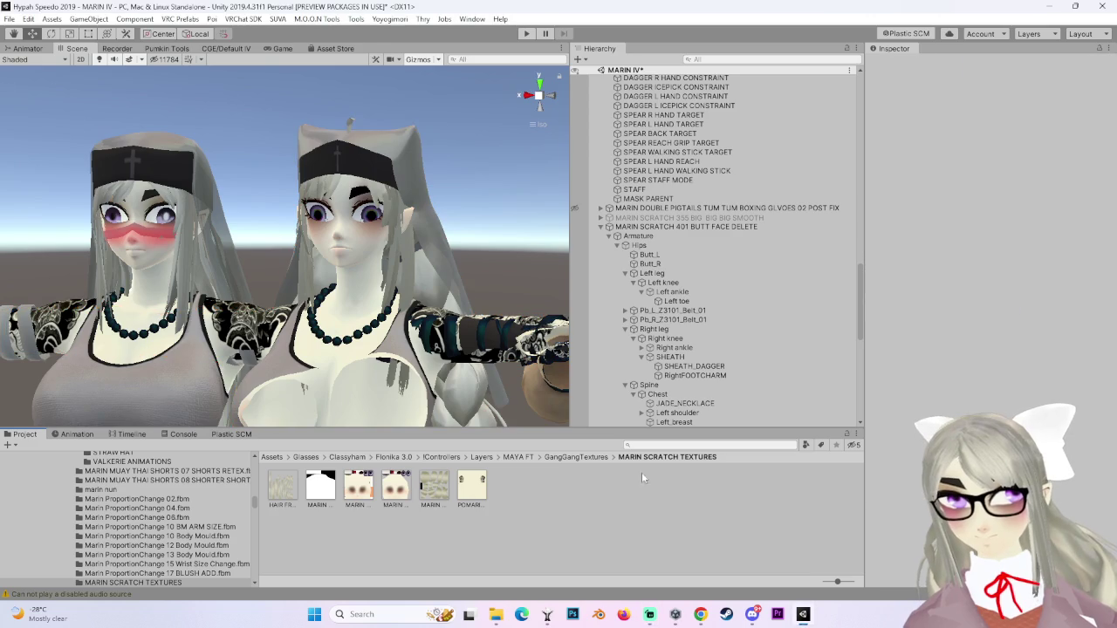
pyautogui.click(370, 492)
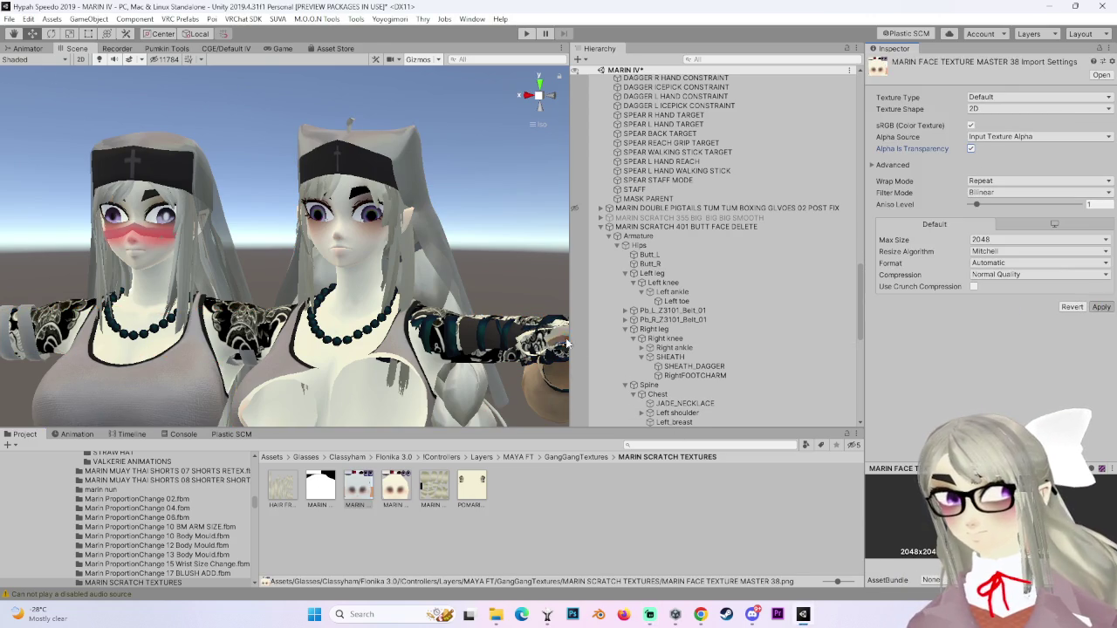
pyautogui.scroll(-5, 720, 353)
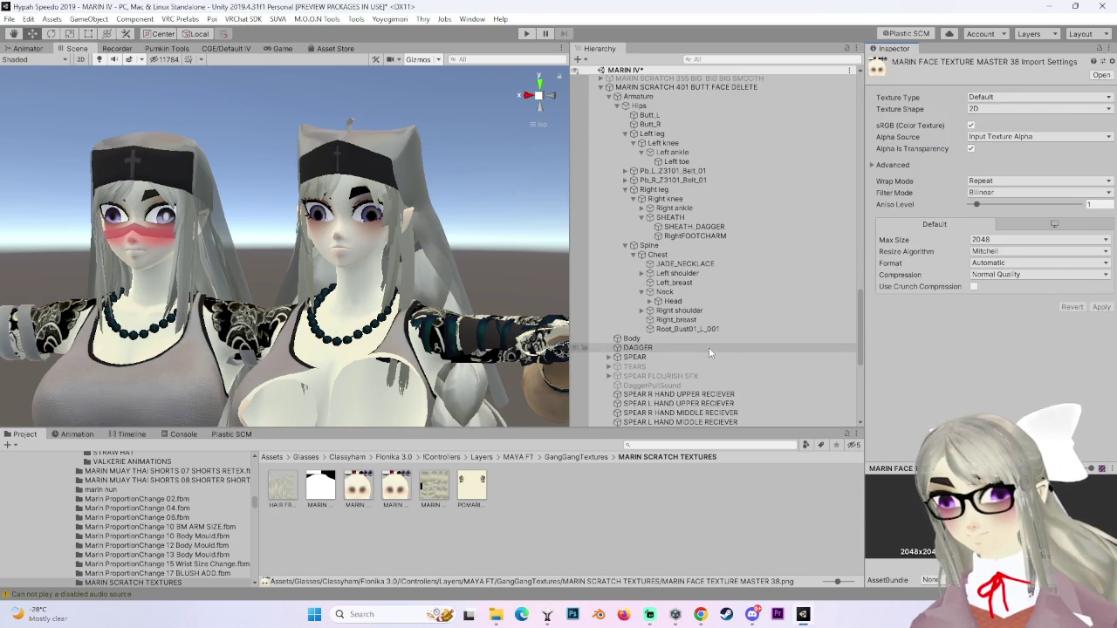
# Select the Body mesh and scroll past its BlendShapes to the Materials list.
pyautogui.click(708, 341)
pyautogui.scroll(-15, 1087, 409)
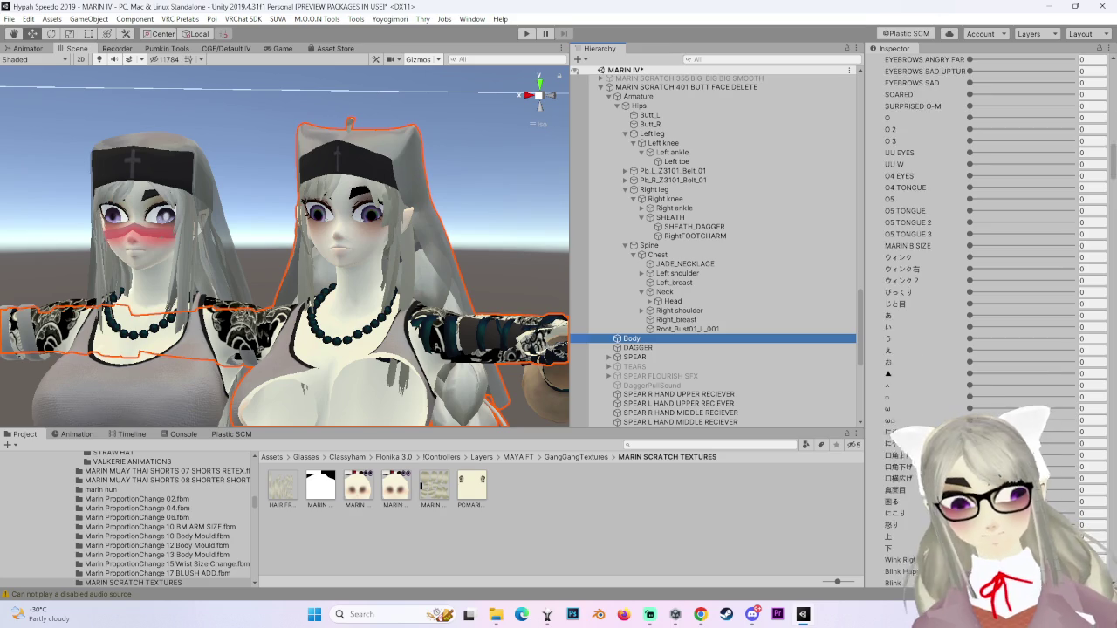
pyautogui.scroll(-15, 1087, 408)
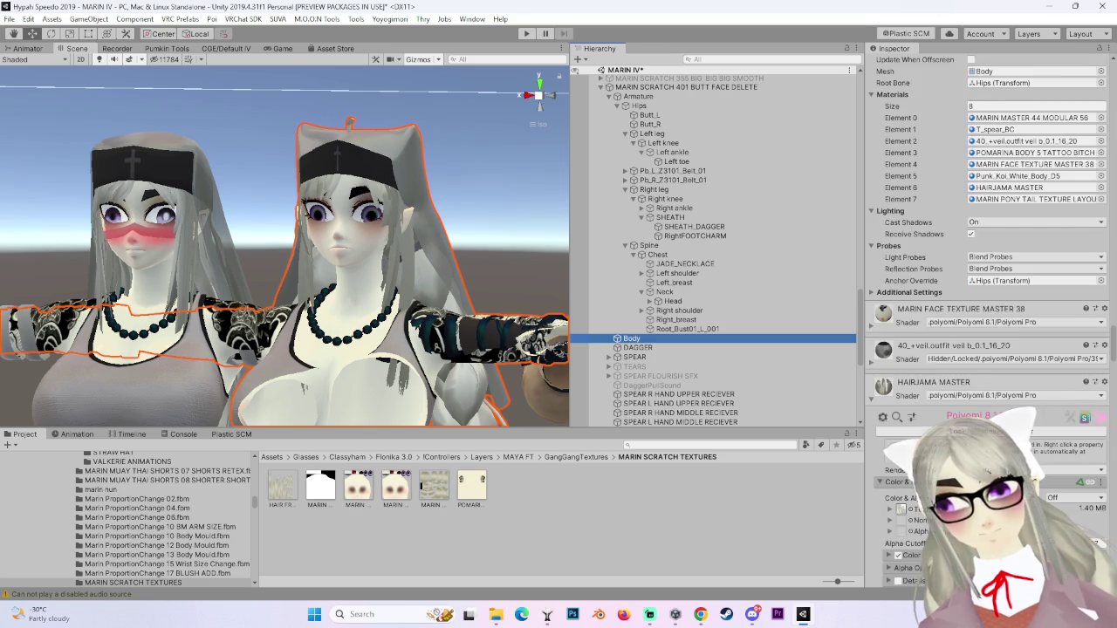
pyautogui.scroll(-10, 1087, 408)
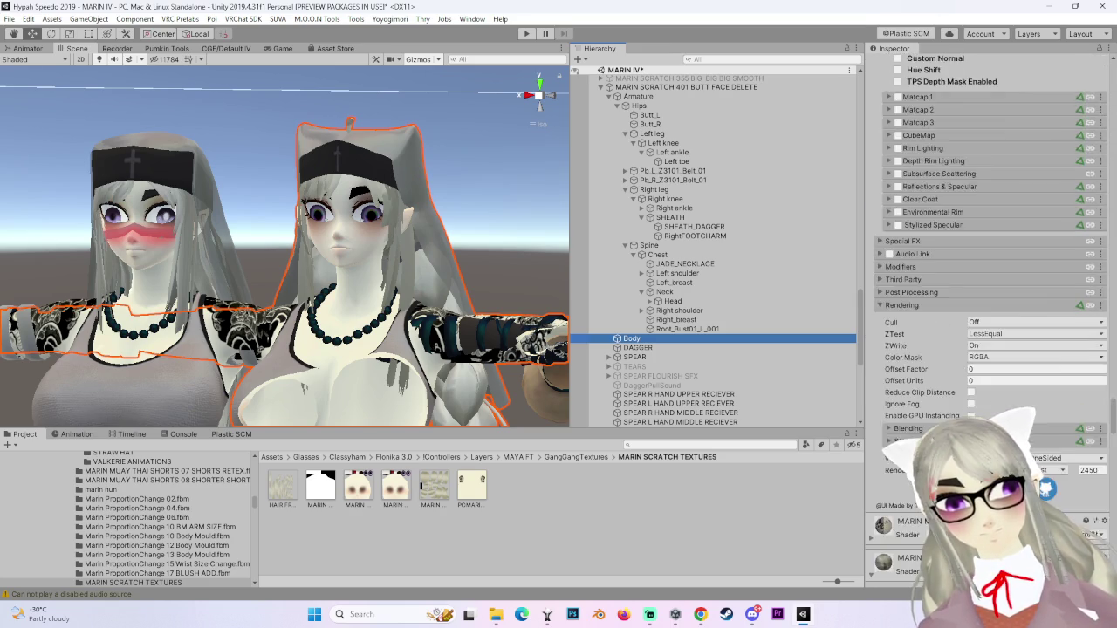
pyautogui.scroll(-15, 1086, 408)
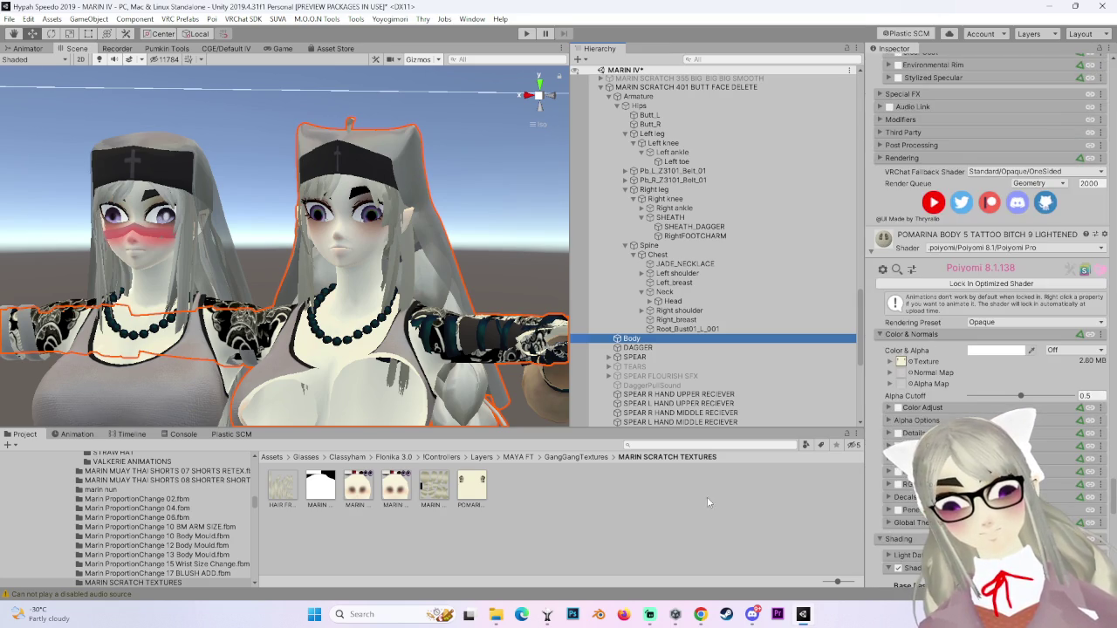
pyautogui.scroll(5, 904, 382)
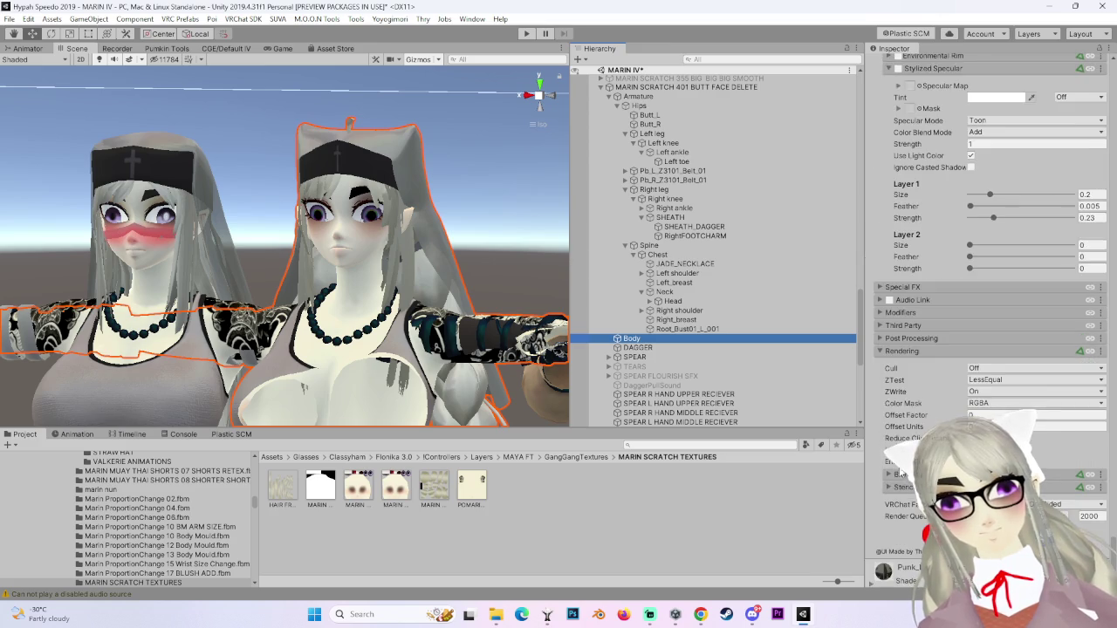
pyautogui.scroll(-5, 875, 555)
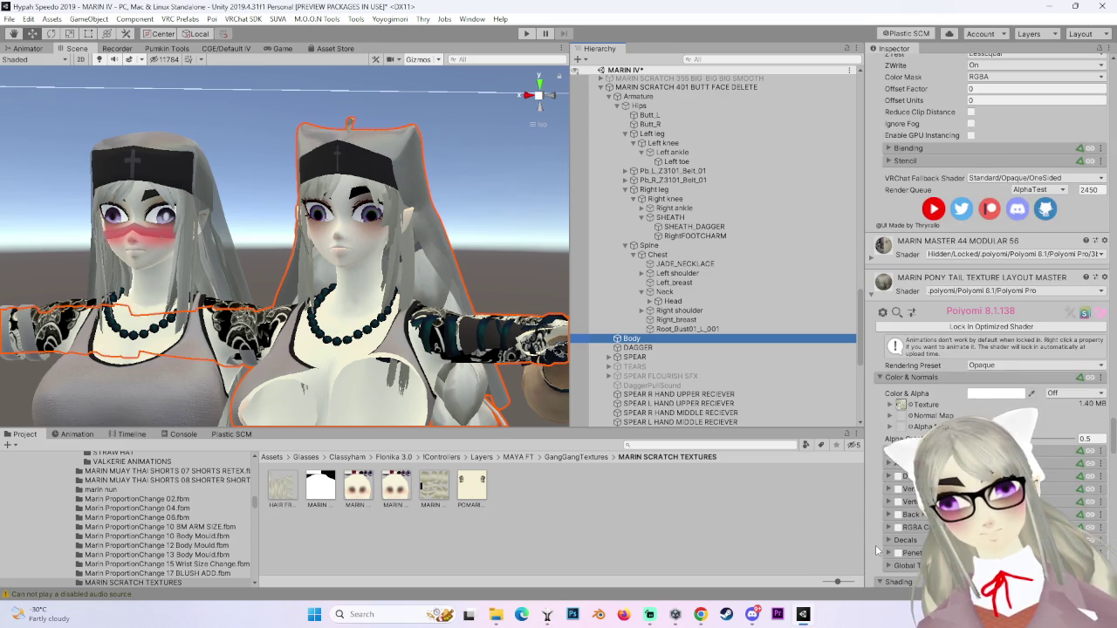
pyautogui.scroll(10, 875, 548)
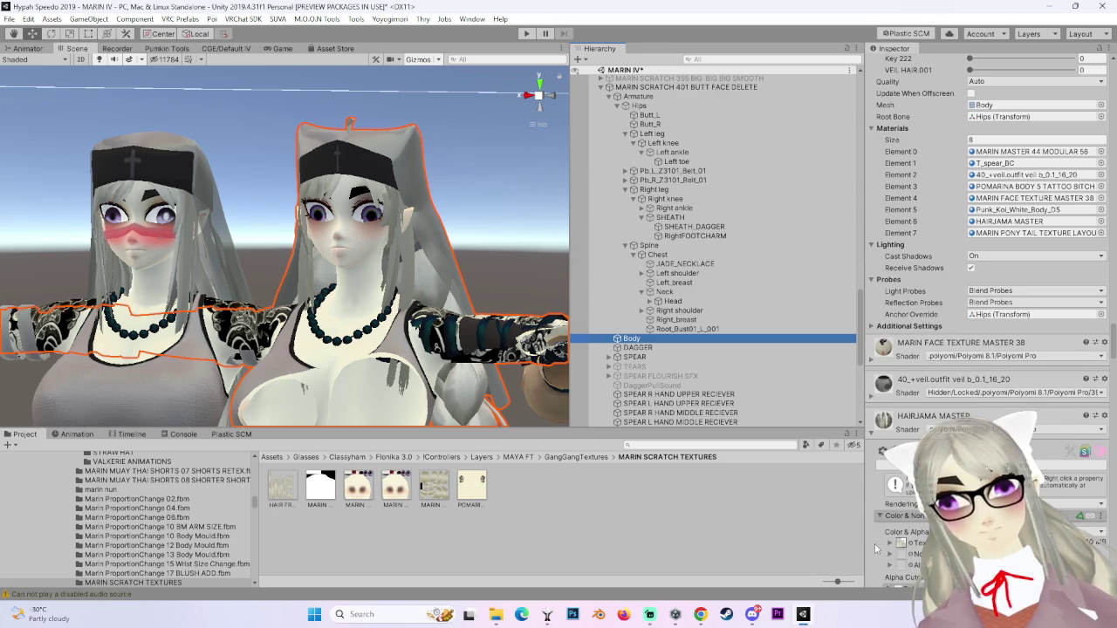
# Expand MARIN FACE TEXTURE MASTER 38's Poiyomi shader panel and review its settings.
pyautogui.click(874, 357)
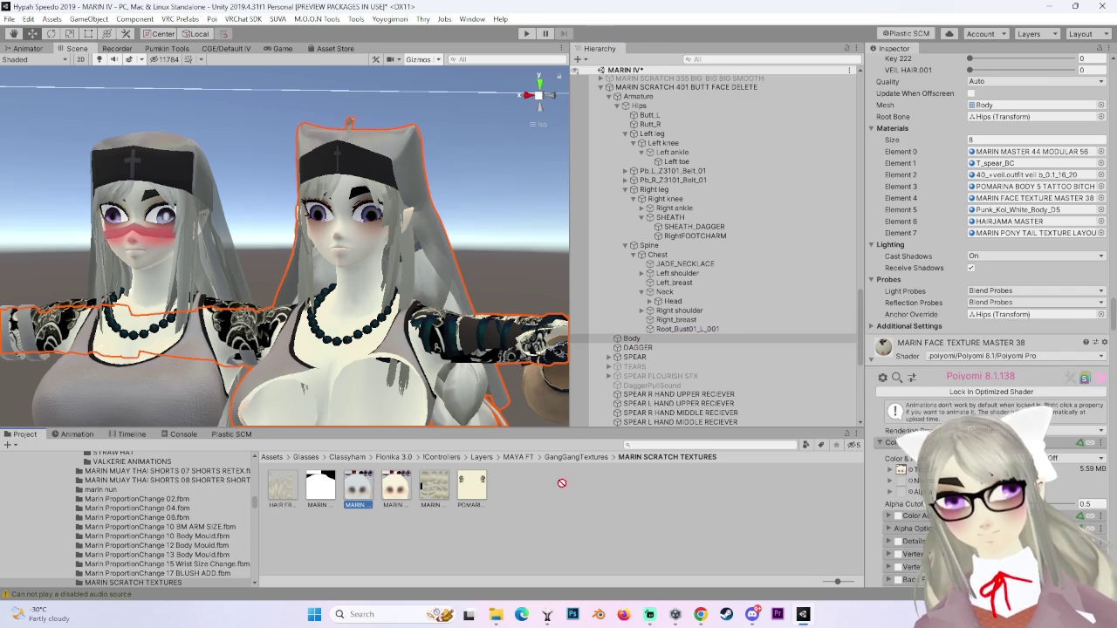
pyautogui.scroll(3, 389, 277)
pyautogui.scroll(-3, 389, 277)
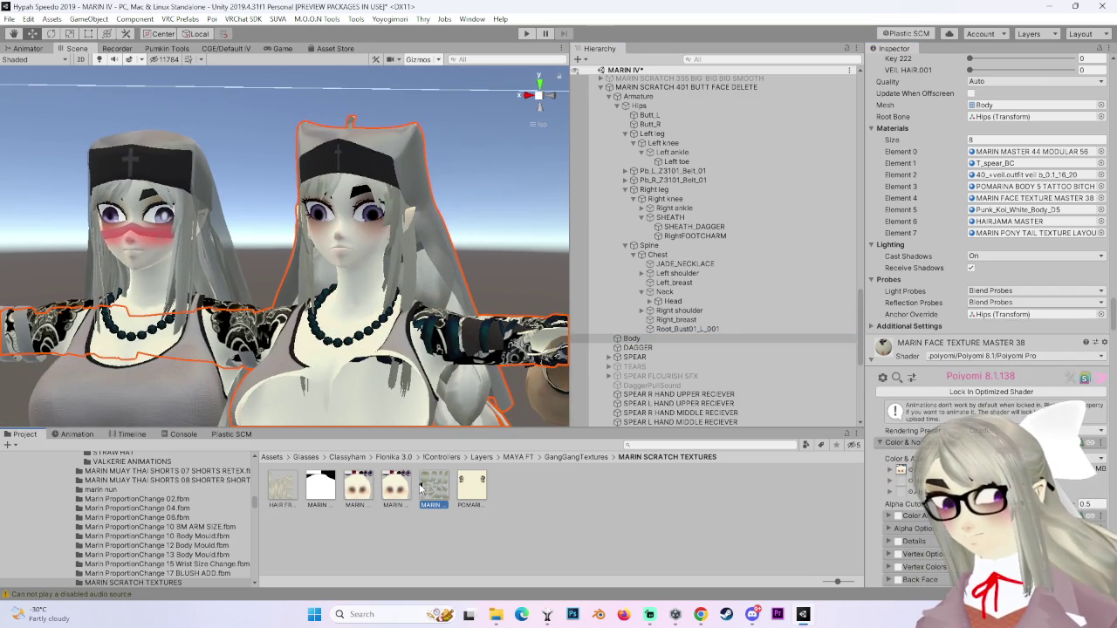
pyautogui.moveTo(358, 489)
pyautogui.mouseDown()
pyautogui.moveTo(650, 330)
pyautogui.moveTo(644, 339)
pyautogui.mouseUp()
pyautogui.scroll(-15, 939, 411)
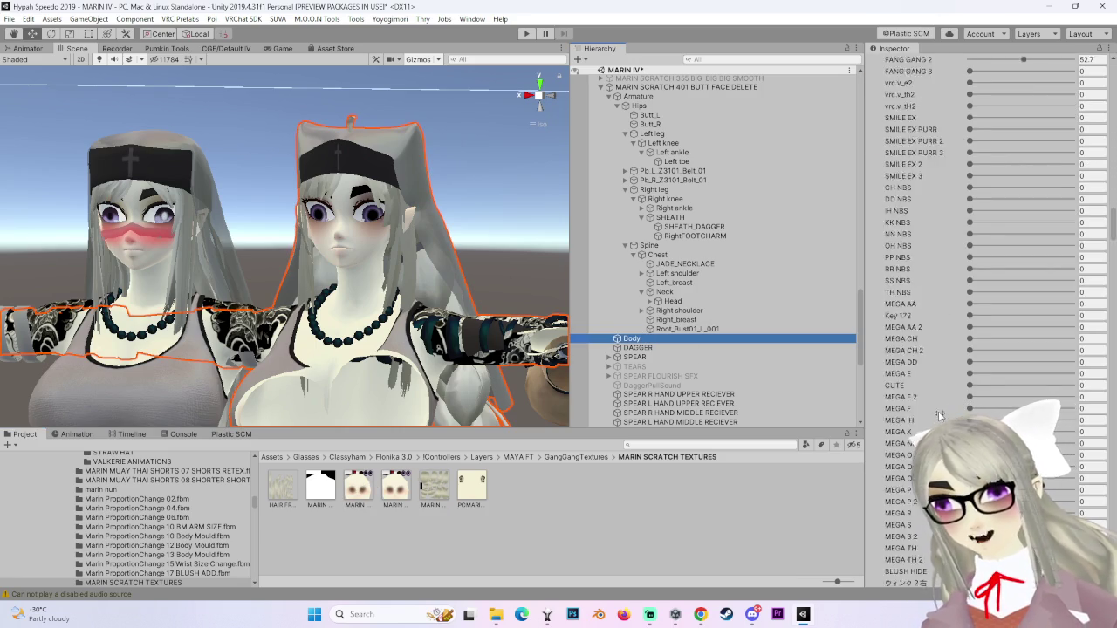
pyautogui.scroll(-15, 938, 411)
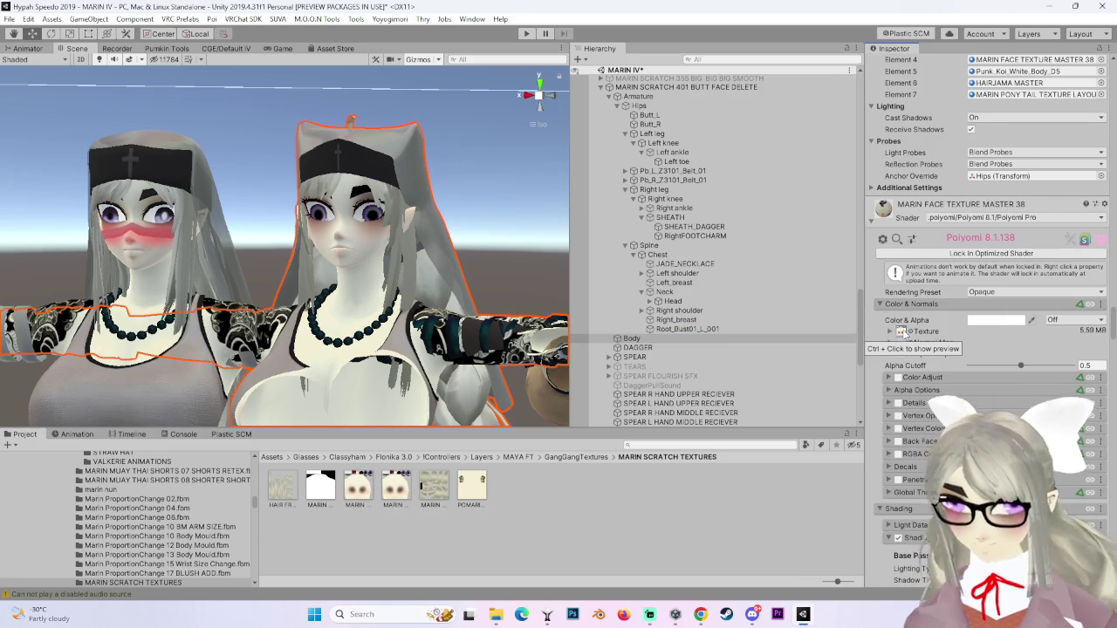
pyautogui.scroll(5, 549, 97)
# Select and frame the MARIN SCRATCH 401 avatar's Body mesh in the Scene view.
pyautogui.moveTo(550, 97); pyautogui.dragTo(479, 234)
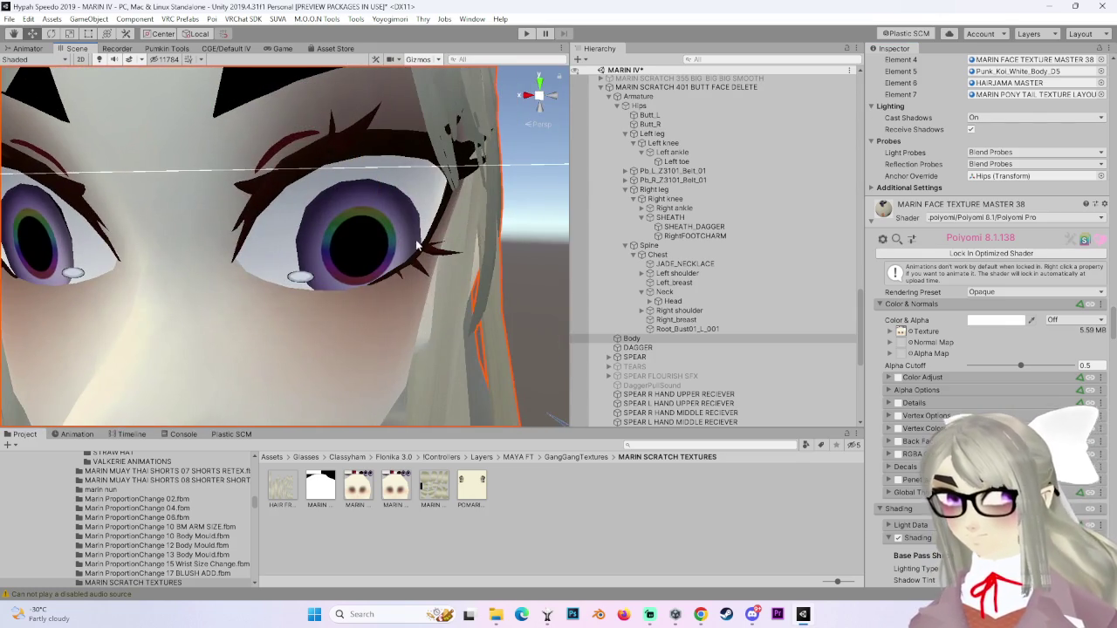
pyautogui.scroll(-10, 416, 244)
pyautogui.moveTo(413, 244); pyautogui.dragTo(405, 218)
pyautogui.scroll(5, 406, 218)
pyautogui.scroll(-5, 403, 193)
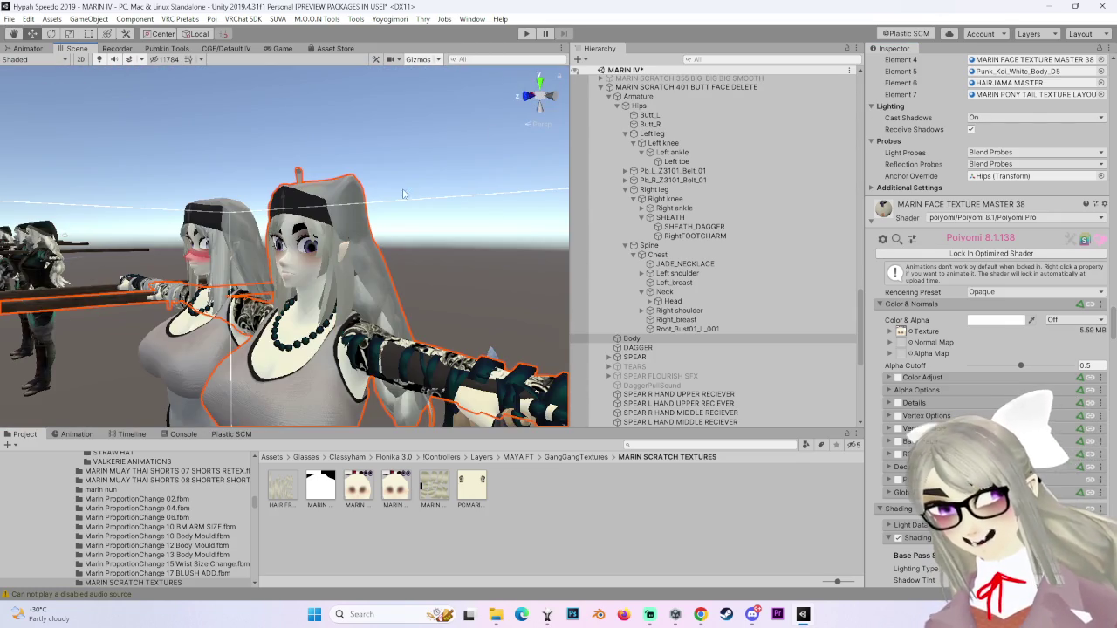
pyautogui.click(550, 96)
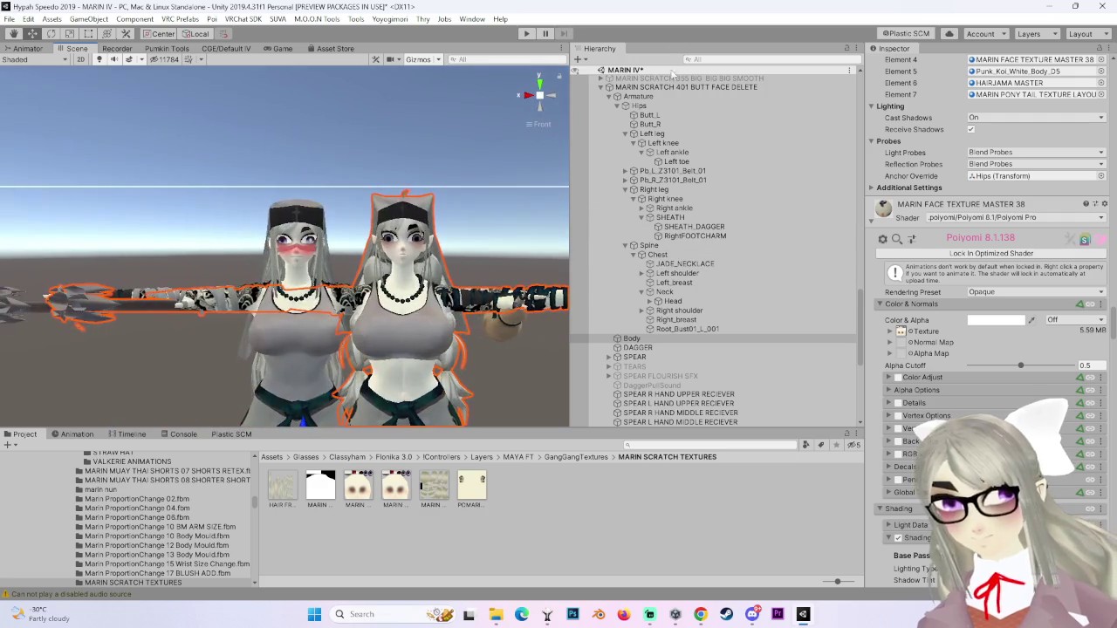
pyautogui.doubleClick(672, 88)
pyautogui.scroll(3, 316, 318)
pyautogui.scroll(5, 316, 319)
pyautogui.click(334, 327)
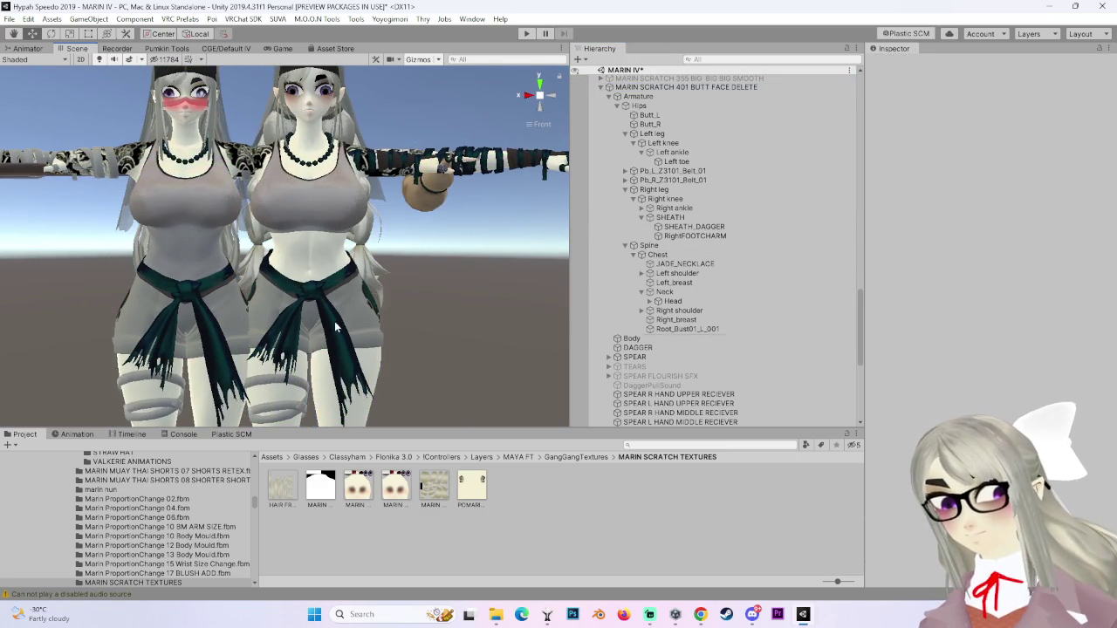
pyautogui.click(334, 327)
pyautogui.press('f')
pyautogui.scroll(3, 696, 296)
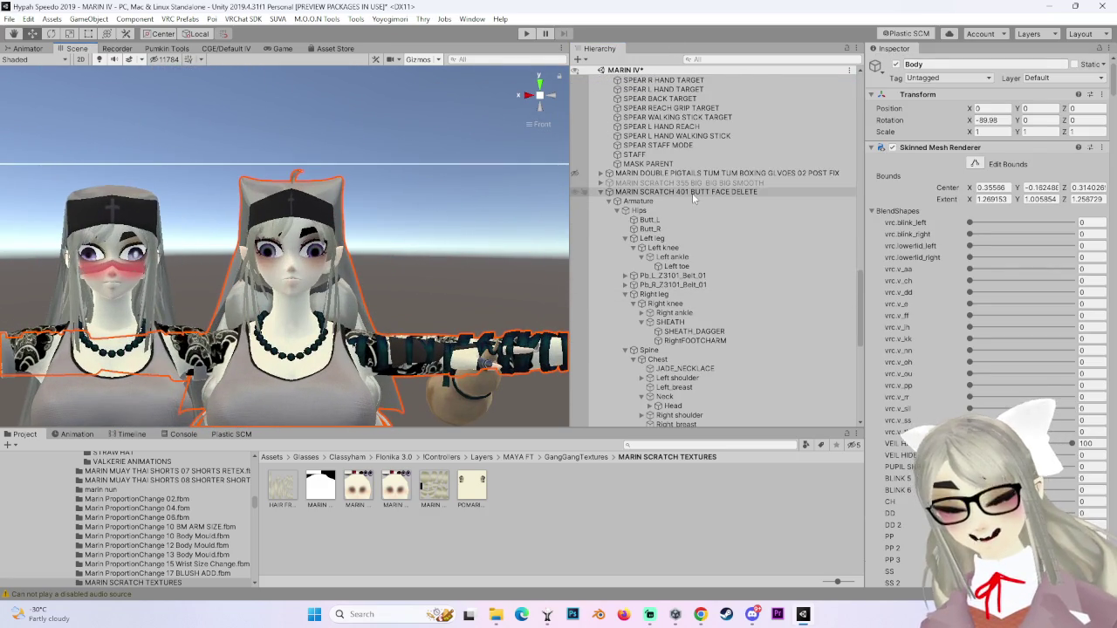
# Set the MARIN SCRATCH 401 BUTT FACE DELETE root's Transform Position X to 0 and frame it.
pyautogui.click(692, 193)
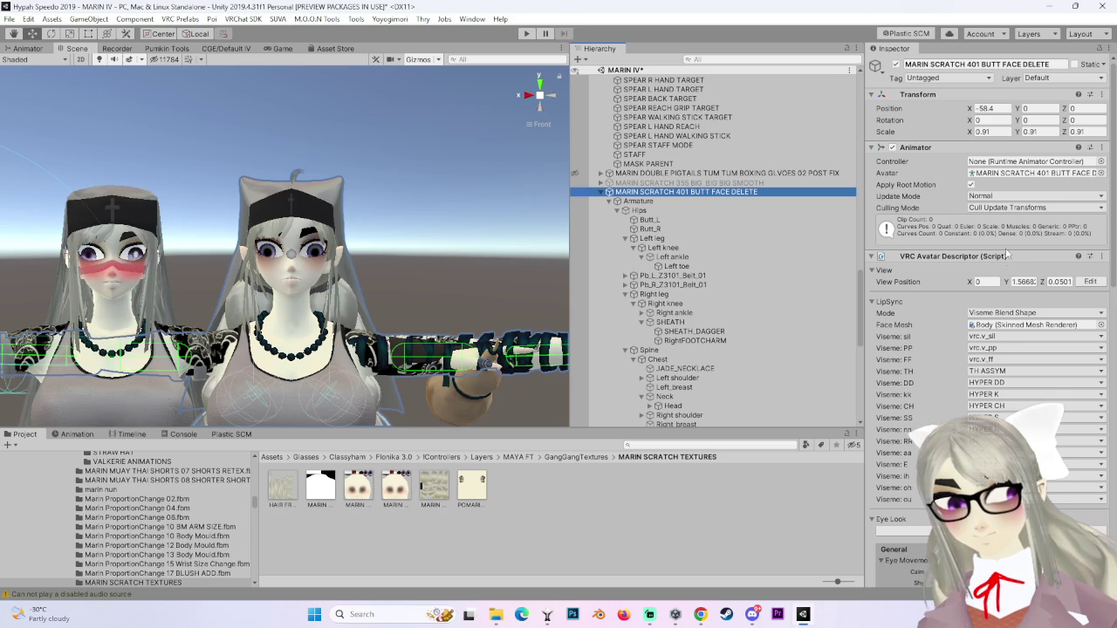
pyautogui.click(1002, 108)
pyautogui.write('0')
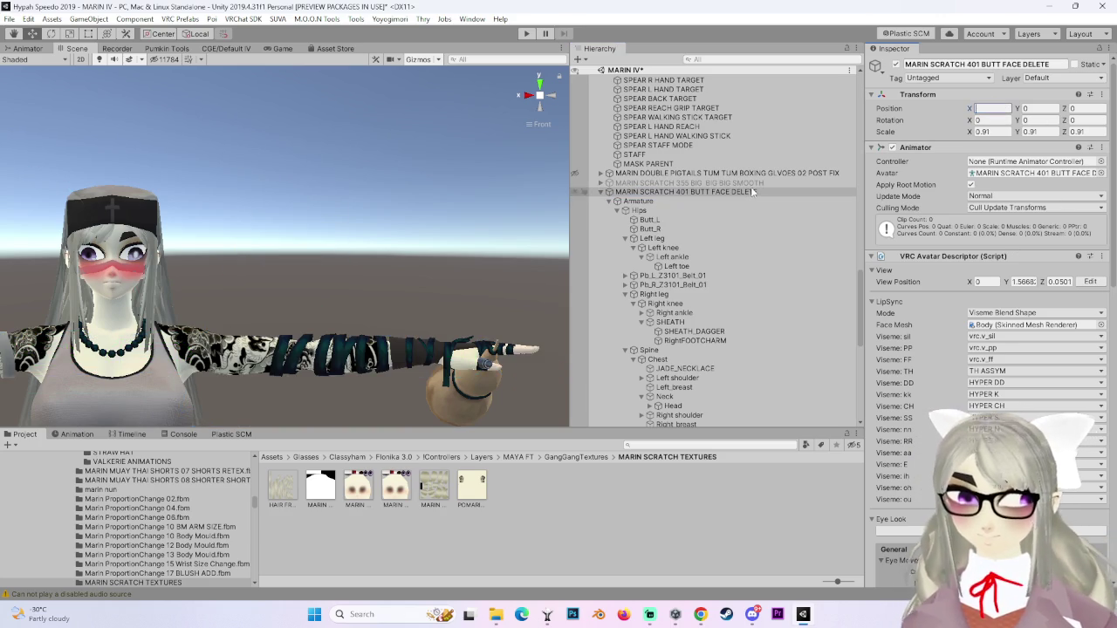
pyautogui.click(752, 191)
pyautogui.press('f')
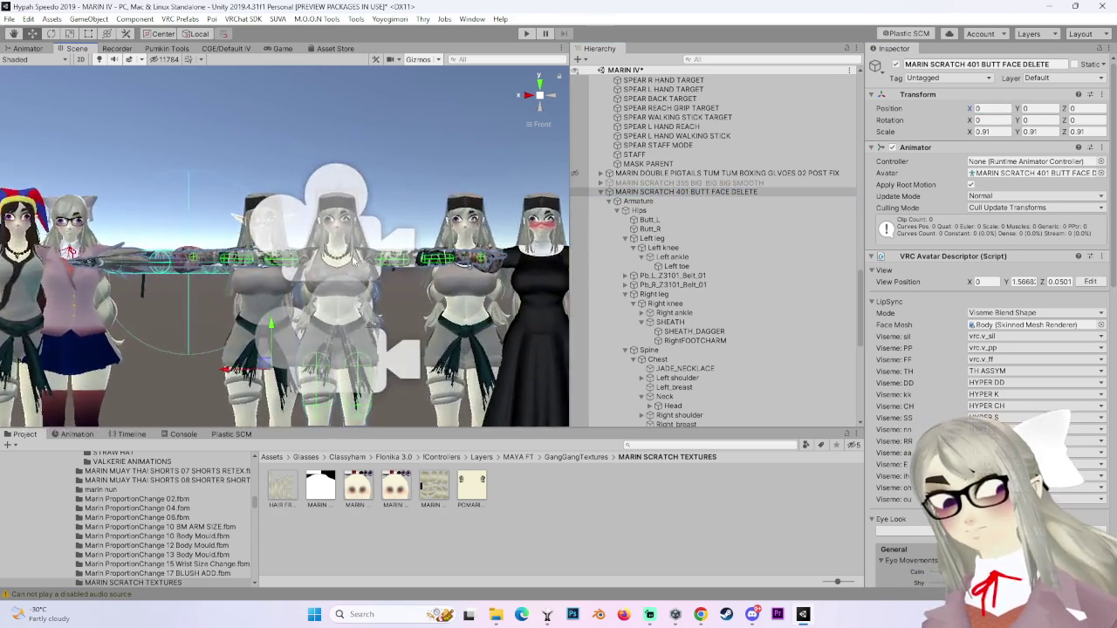
# Frame the MARIN DOUBLE PIGTAILS avatar and pan and orbit across both characters.
pyautogui.scroll(2, 408, 281)
pyautogui.click(410, 209)
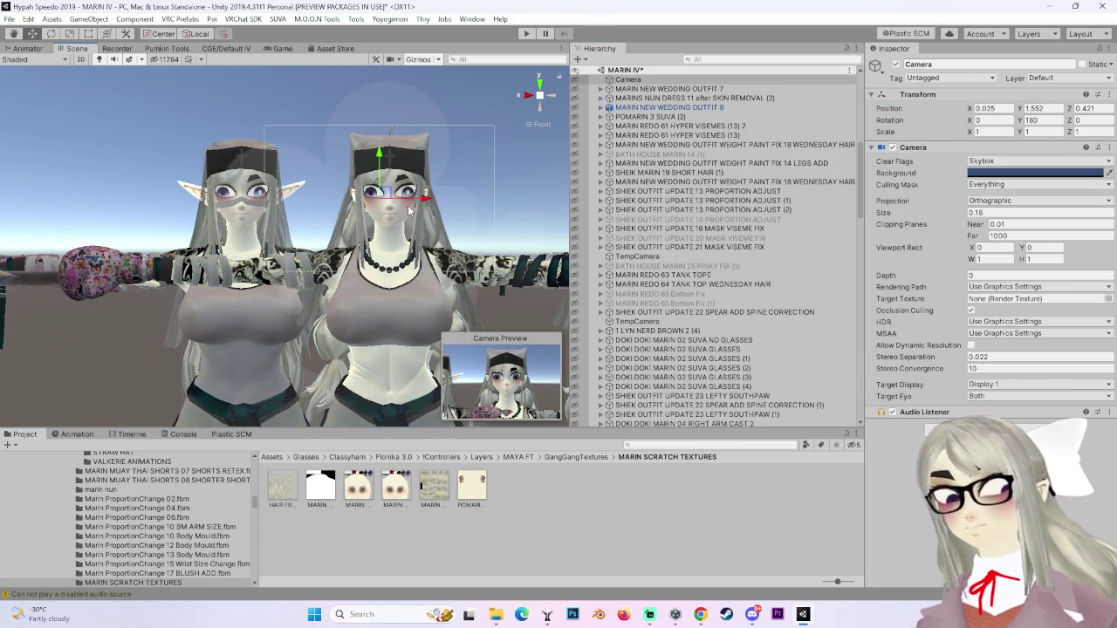
pyautogui.scroll(4, 646, 253)
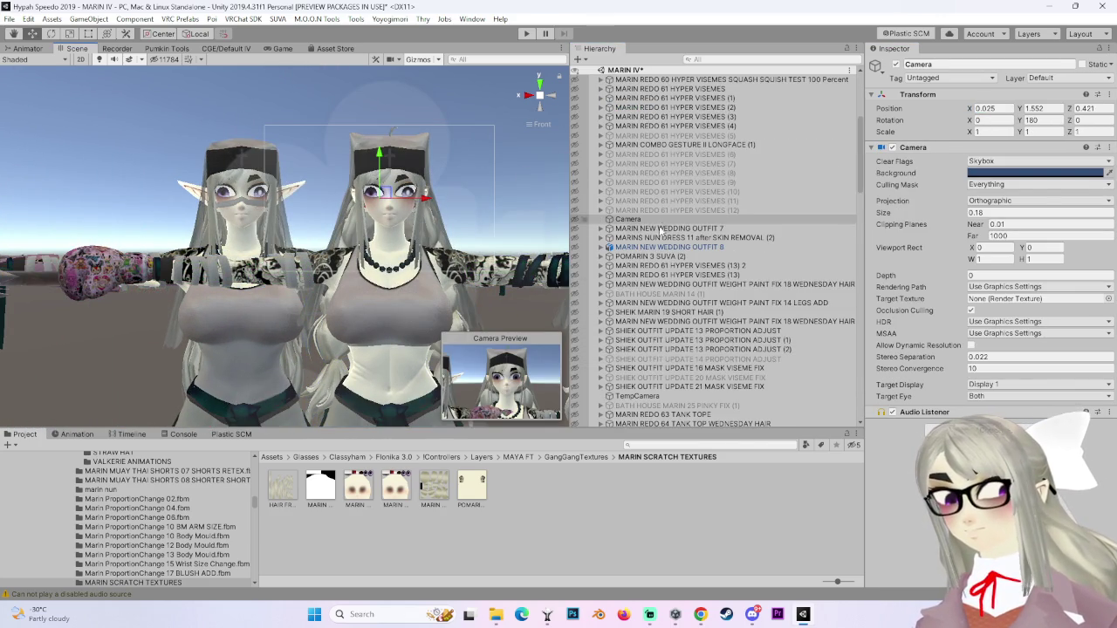
pyautogui.click(392, 218)
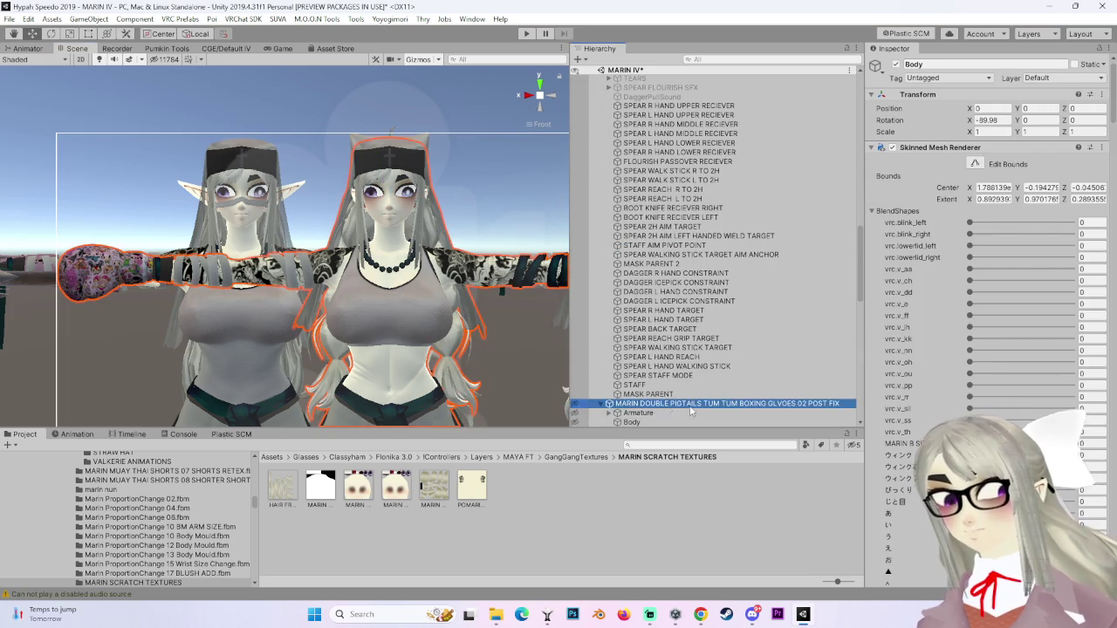
pyautogui.press('f')
pyautogui.scroll(-3, 350, 297)
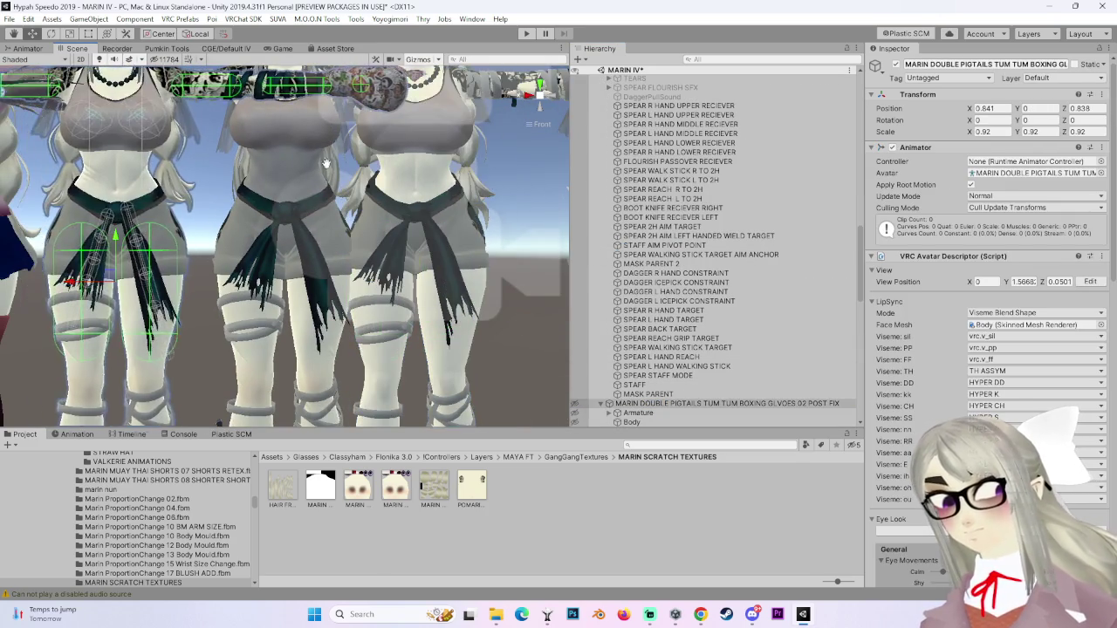
pyautogui.click(466, 242)
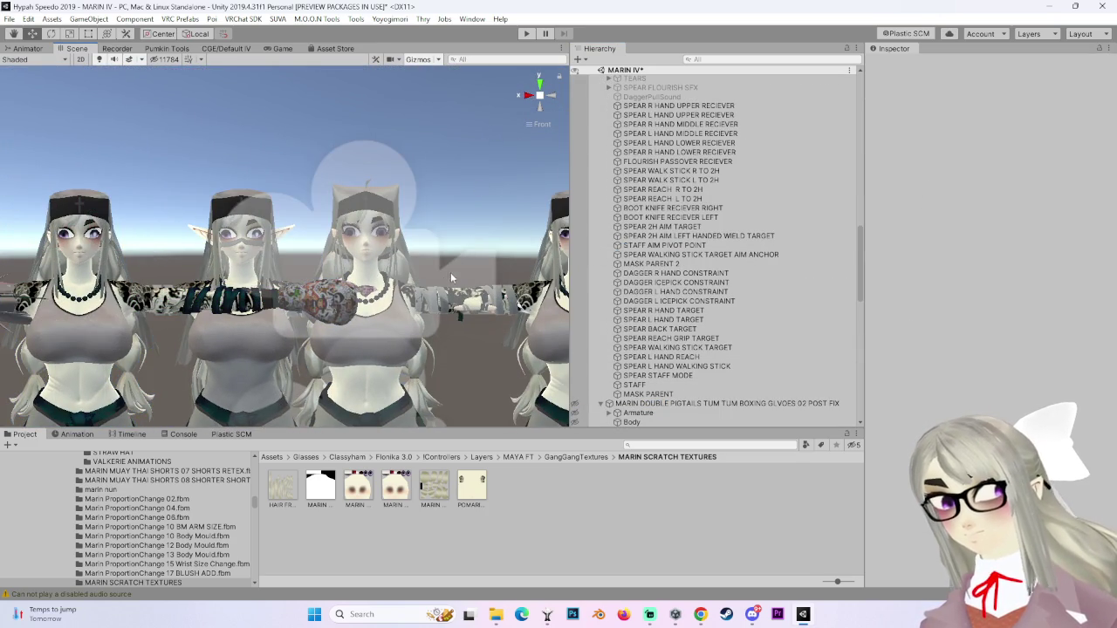
pyautogui.moveTo(452, 277); pyautogui.dragTo(451, 111)
pyautogui.press('w')
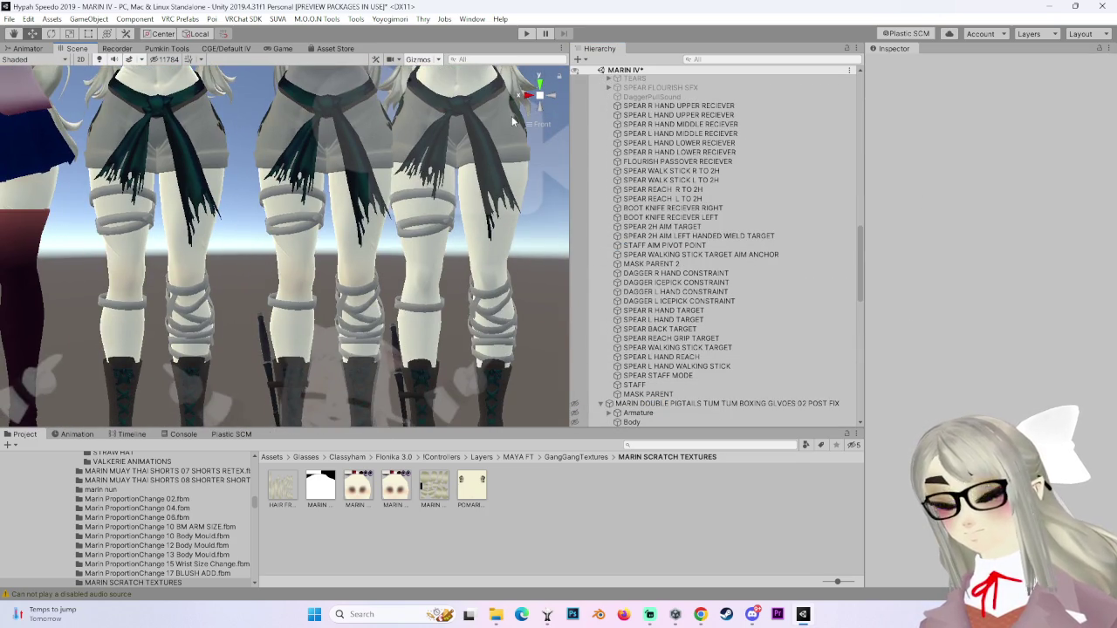
pyautogui.moveTo(501, 114)
pyautogui.mouseDown()
pyautogui.moveTo(393, 225)
pyautogui.moveTo(481, 98)
pyautogui.moveTo(440, 164)
pyautogui.mouseUp()
pyautogui.moveTo(393, 201); pyautogui.dragTo(299, 245)
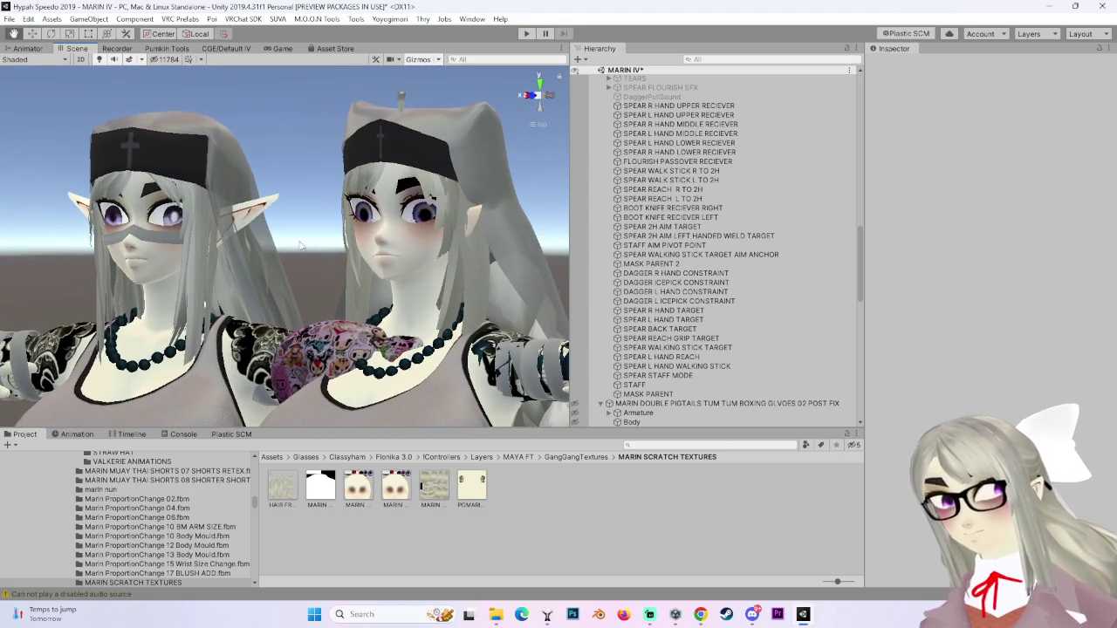
# Select the right character's Body and collapse its face texture, pony tail and POMARINA BODY material panels.
pyautogui.click(459, 209)
pyautogui.click(547, 97)
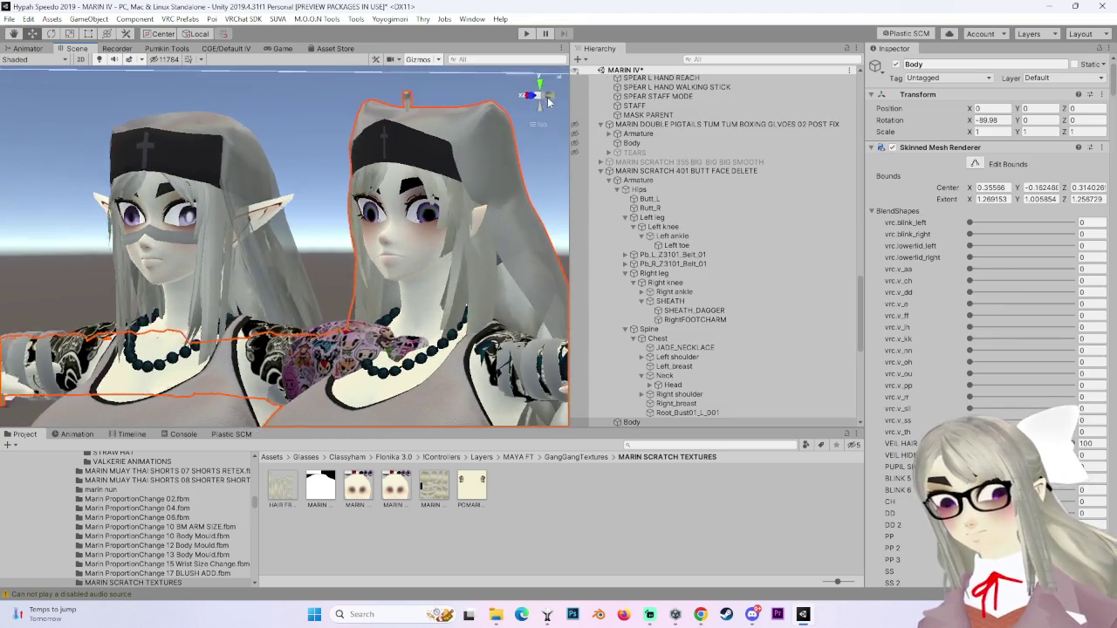
pyautogui.scroll(1, 416, 204)
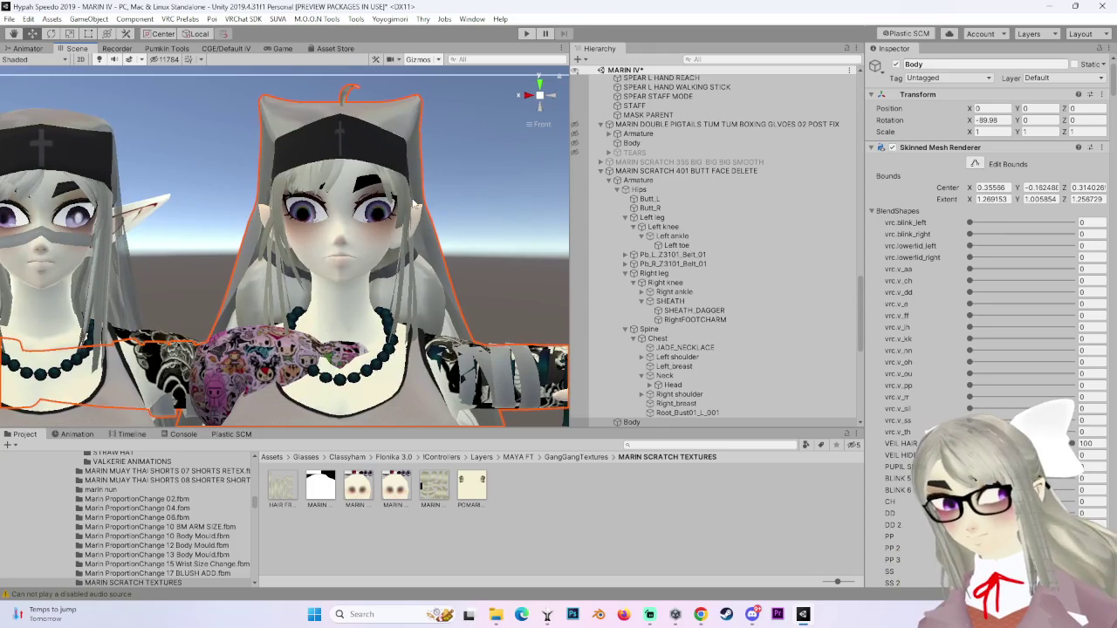
pyautogui.scroll(-15, 896, 329)
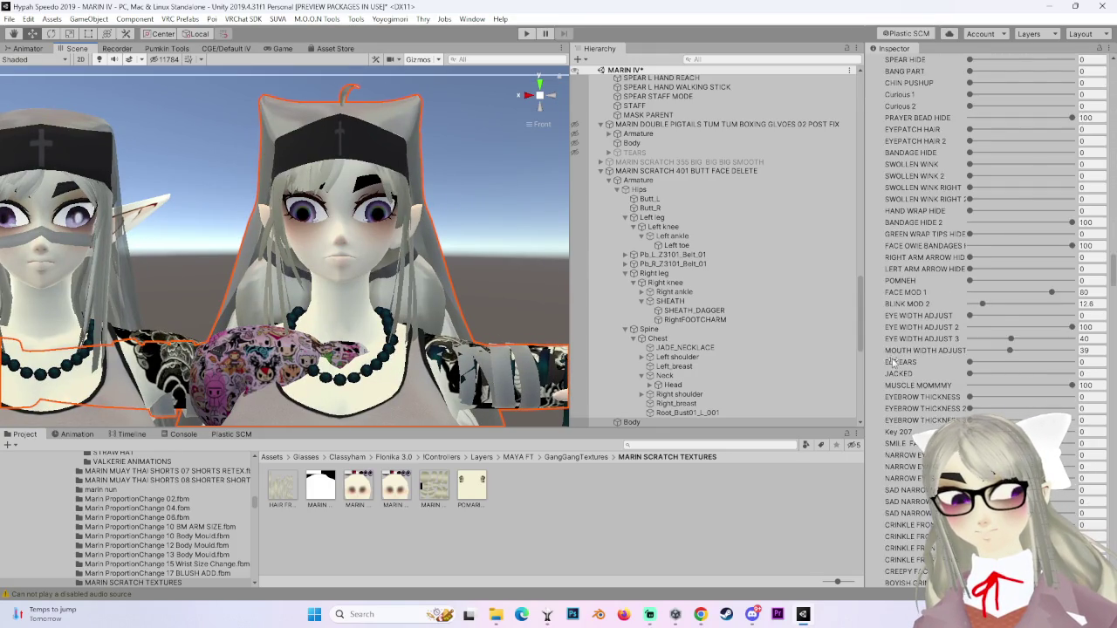
pyautogui.scroll(-15, 889, 356)
pyautogui.click(870, 325)
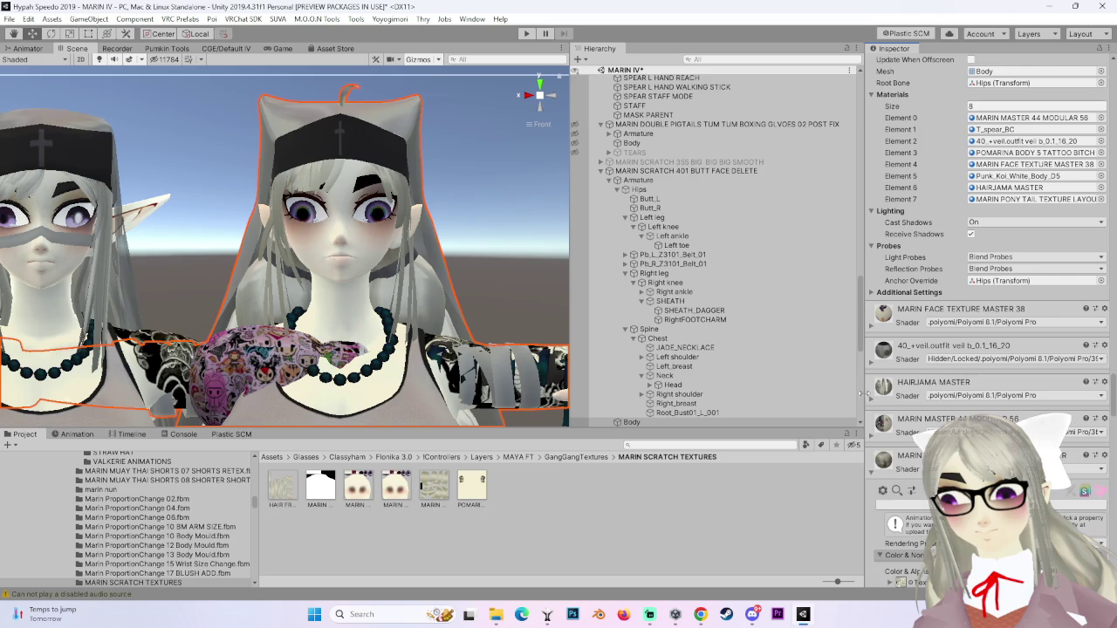
pyautogui.scroll(-6, 862, 384)
pyautogui.click(872, 266)
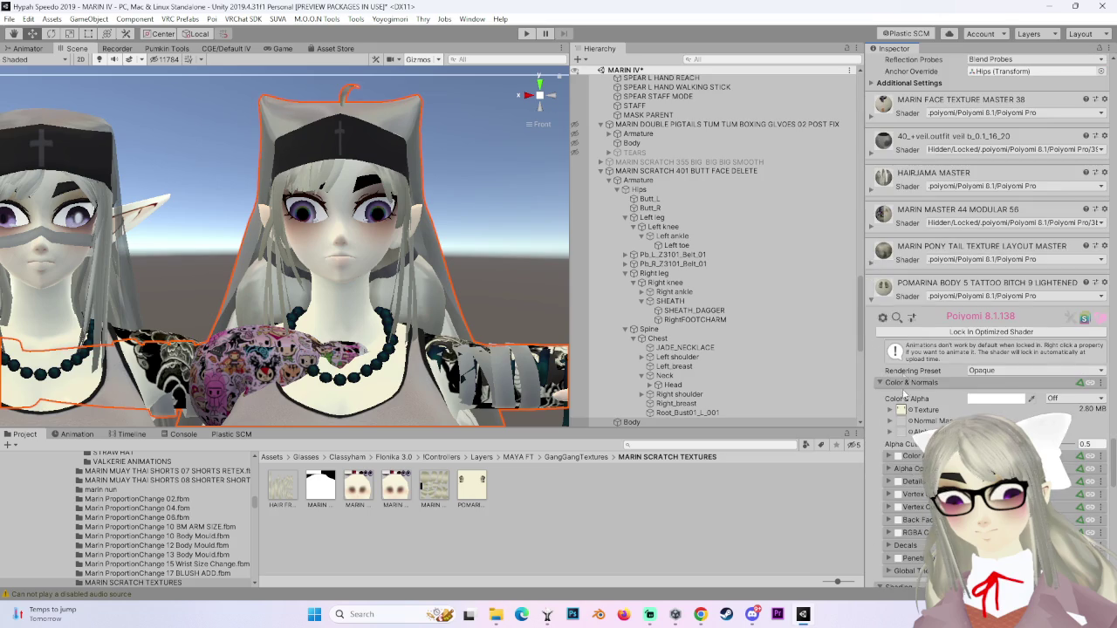
pyautogui.click(876, 302)
pyautogui.scroll(5, 875, 303)
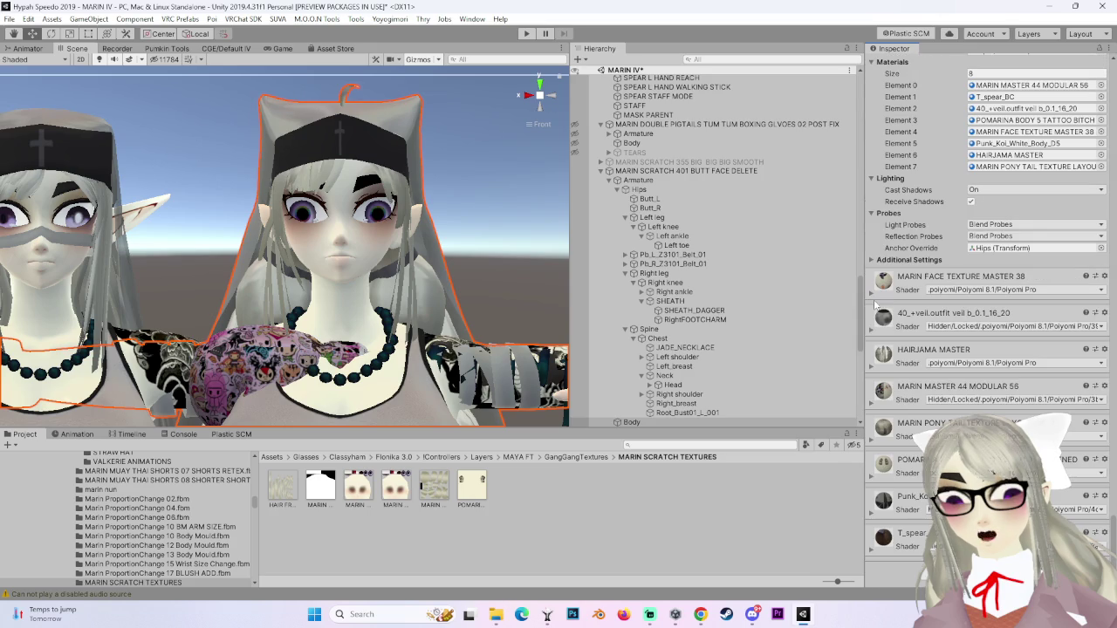
# Select the MARIN SCRATCH 401 avatar root to show its VRC Avatar Descriptor.
pyautogui.click(685, 171)
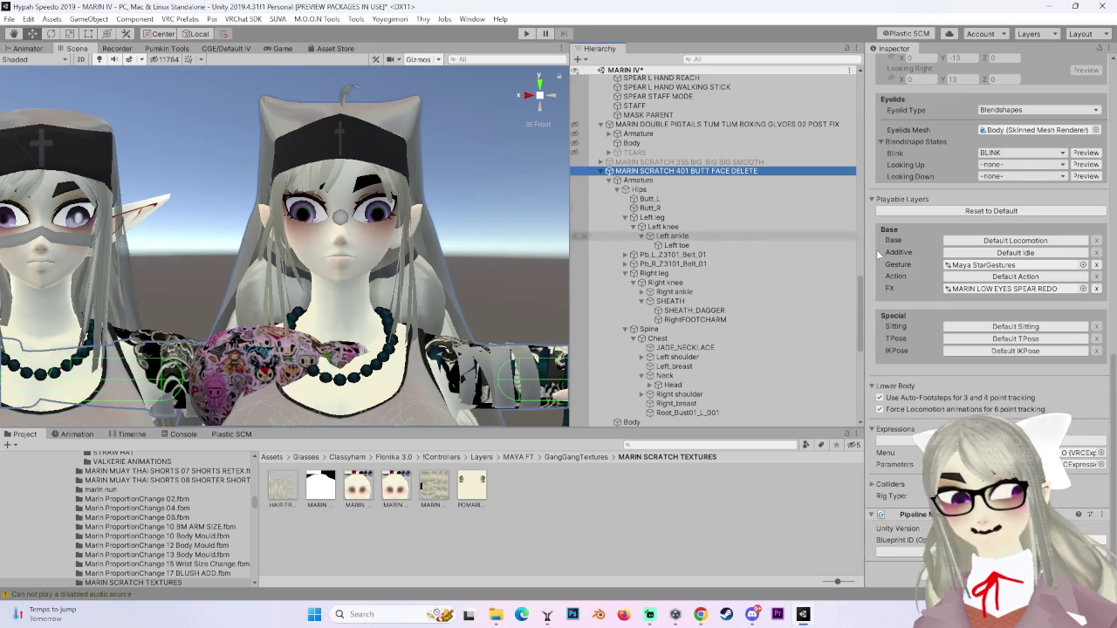
pyautogui.scroll(5, 358, 328)
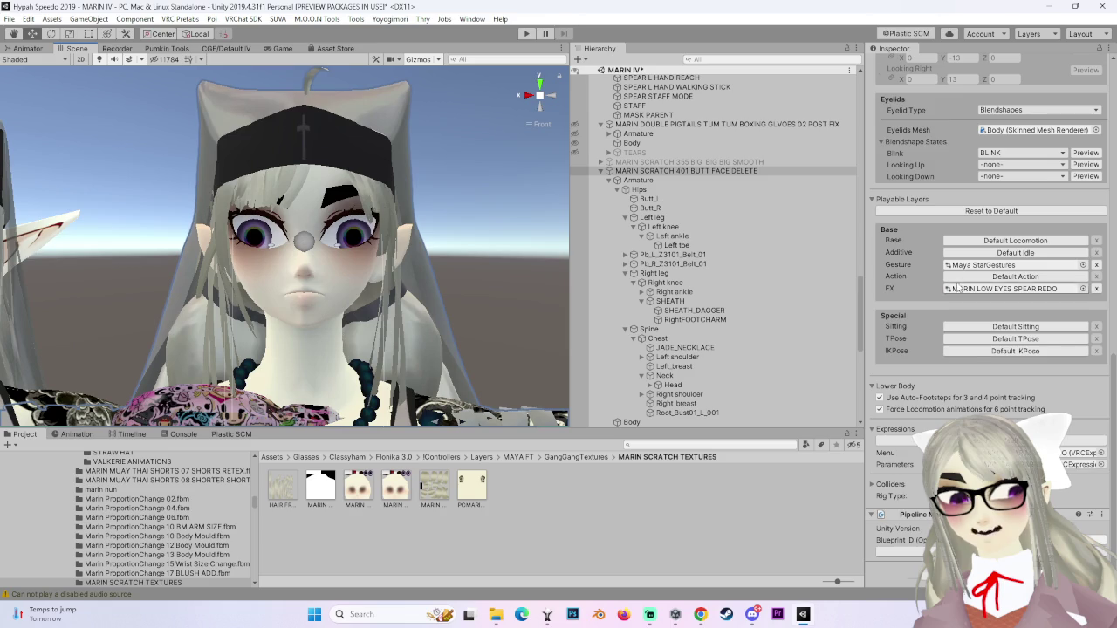
pyautogui.scroll(10, 951, 289)
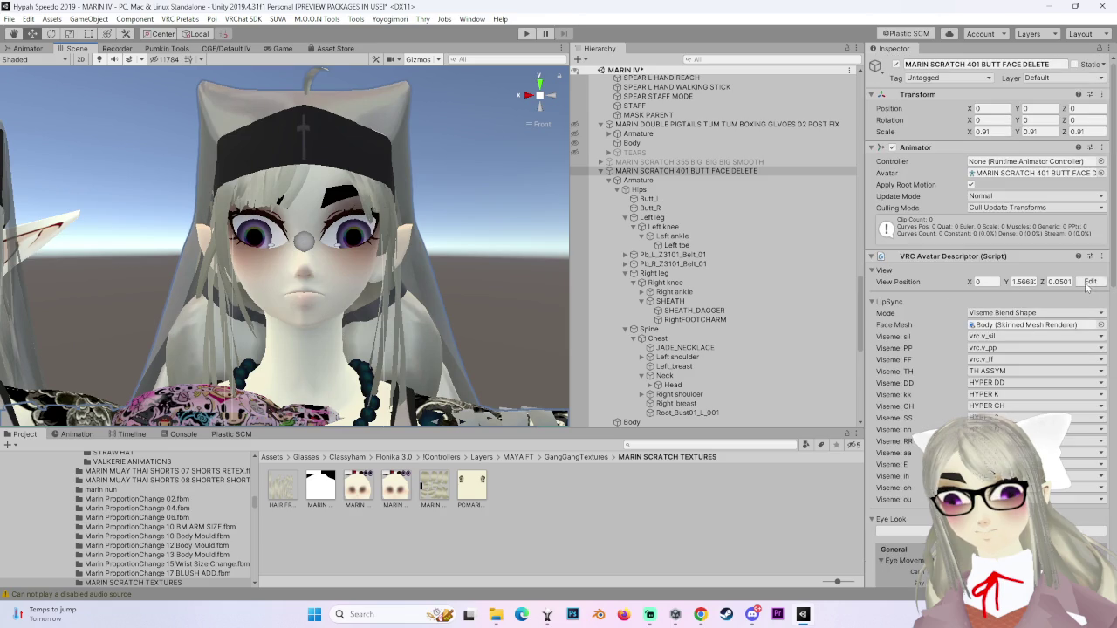
# Orbit around the heads, then snap the view to face the avatar's face from the front.
pyautogui.scroll(2, 352, 238)
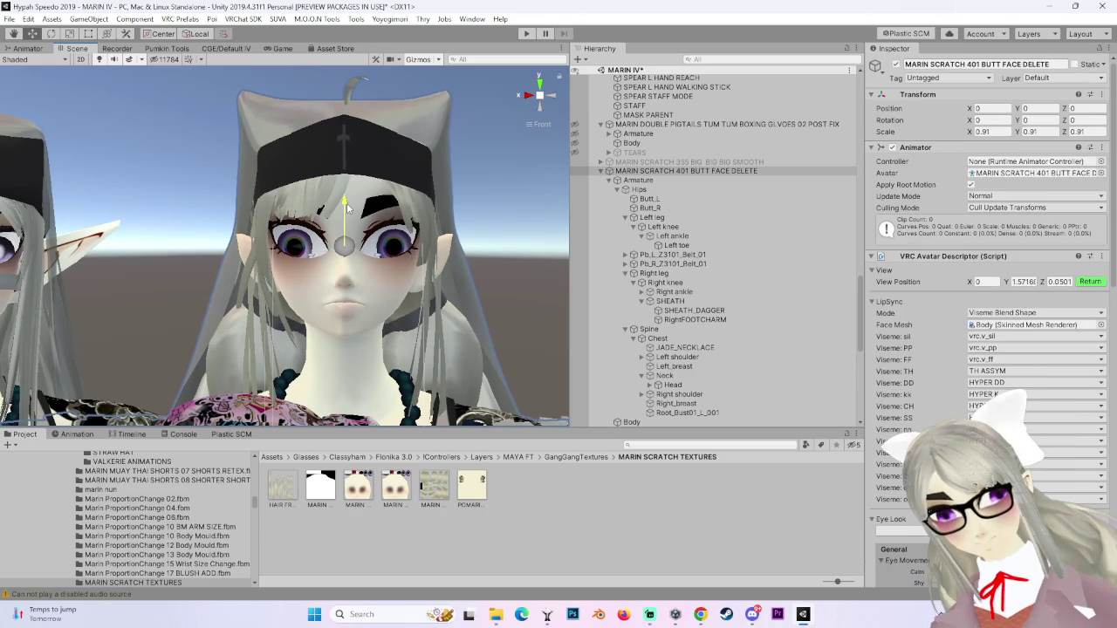
pyautogui.click(549, 95)
pyautogui.moveTo(378, 254)
pyautogui.mouseDown()
pyautogui.moveTo(369, 284)
pyautogui.moveTo(306, 253)
pyautogui.moveTo(365, 300)
pyautogui.moveTo(224, 260)
pyautogui.mouseUp()
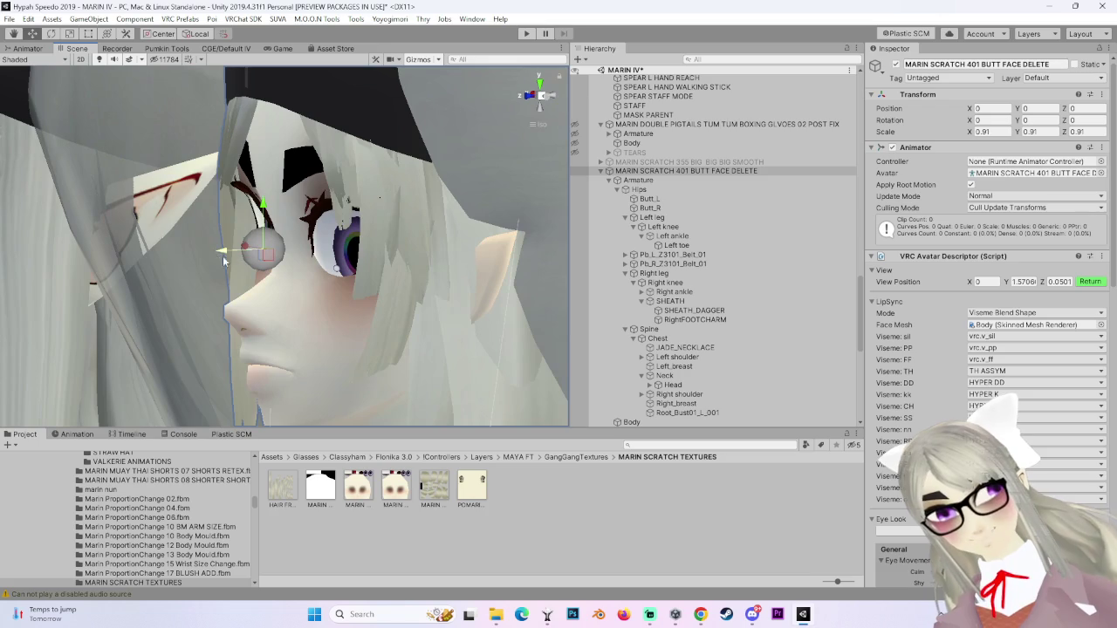
pyautogui.click(543, 103)
pyautogui.scroll(5, 346, 282)
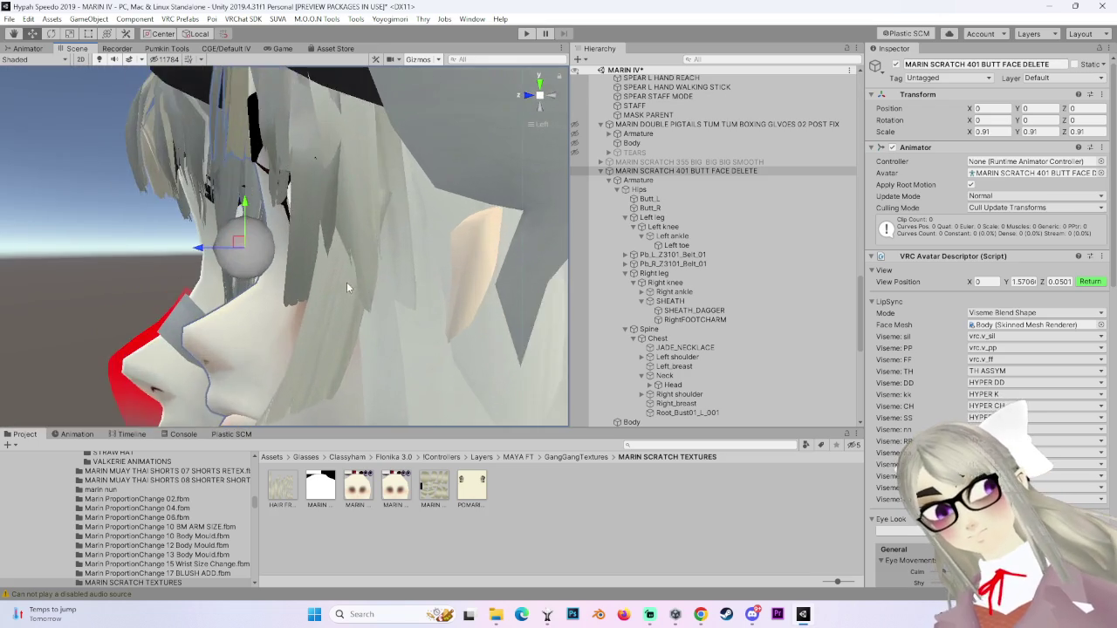
pyautogui.moveTo(183, 248); pyautogui.dragTo(327, 252)
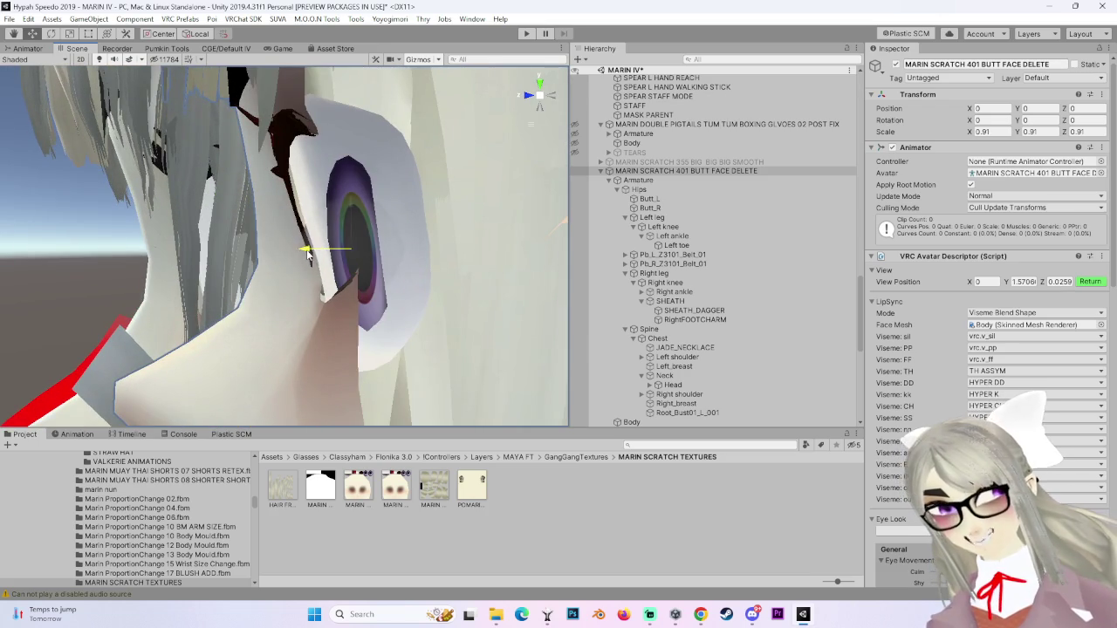
pyautogui.click(552, 94)
pyautogui.click(516, 96)
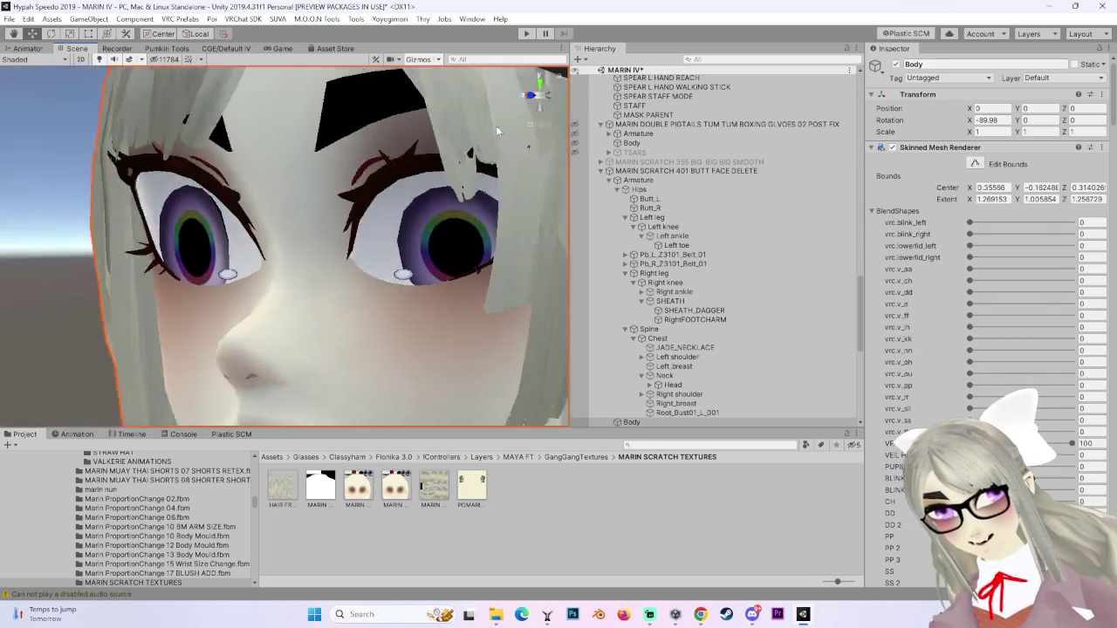
pyautogui.scroll(-5, 415, 281)
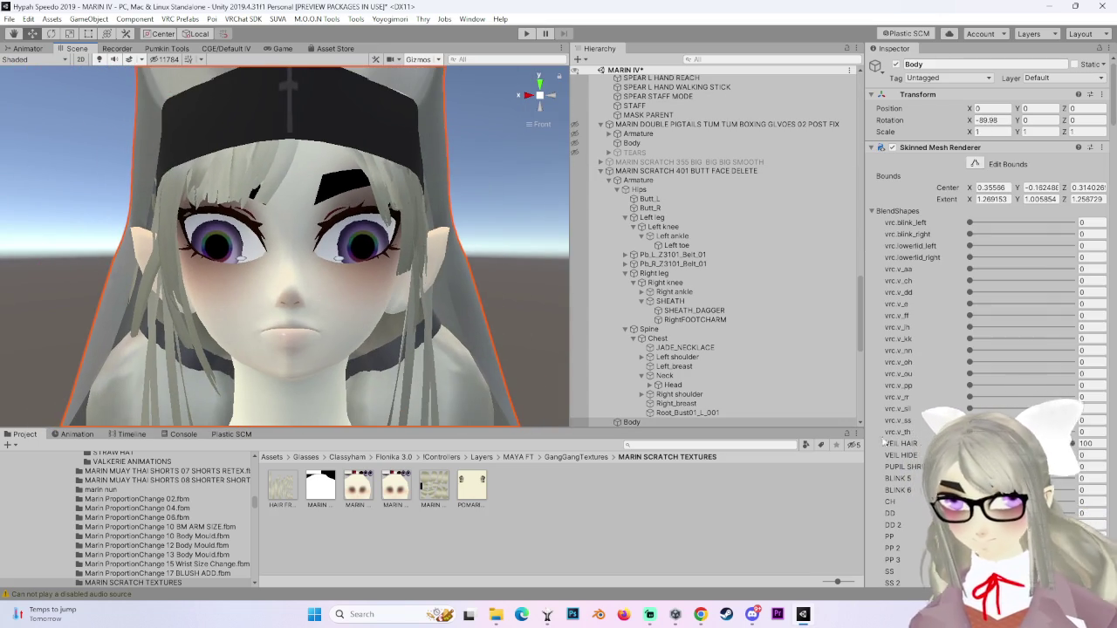
pyautogui.scroll(-6, 892, 442)
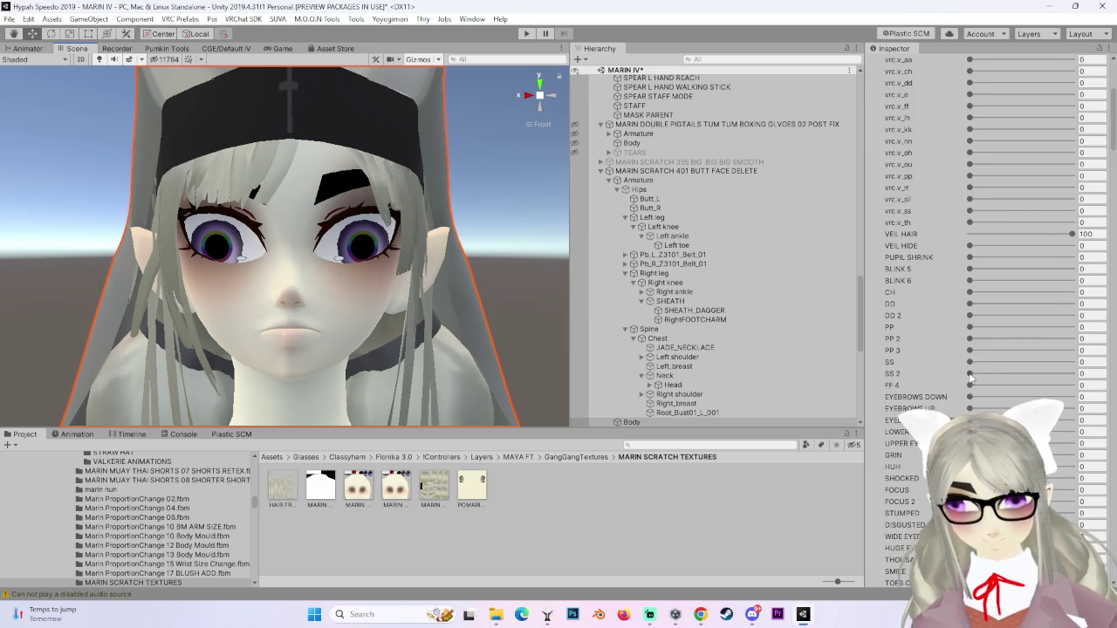
pyautogui.moveTo(314, 271); pyautogui.dragTo(429, 302)
pyautogui.moveTo(104, 69)
pyautogui.mouseDown()
pyautogui.moveTo(332, 275)
pyautogui.moveTo(357, 197)
pyautogui.moveTo(323, 262)
pyautogui.moveTo(371, 293)
pyautogui.moveTo(481, 275)
pyautogui.mouseUp()
pyautogui.press('f')
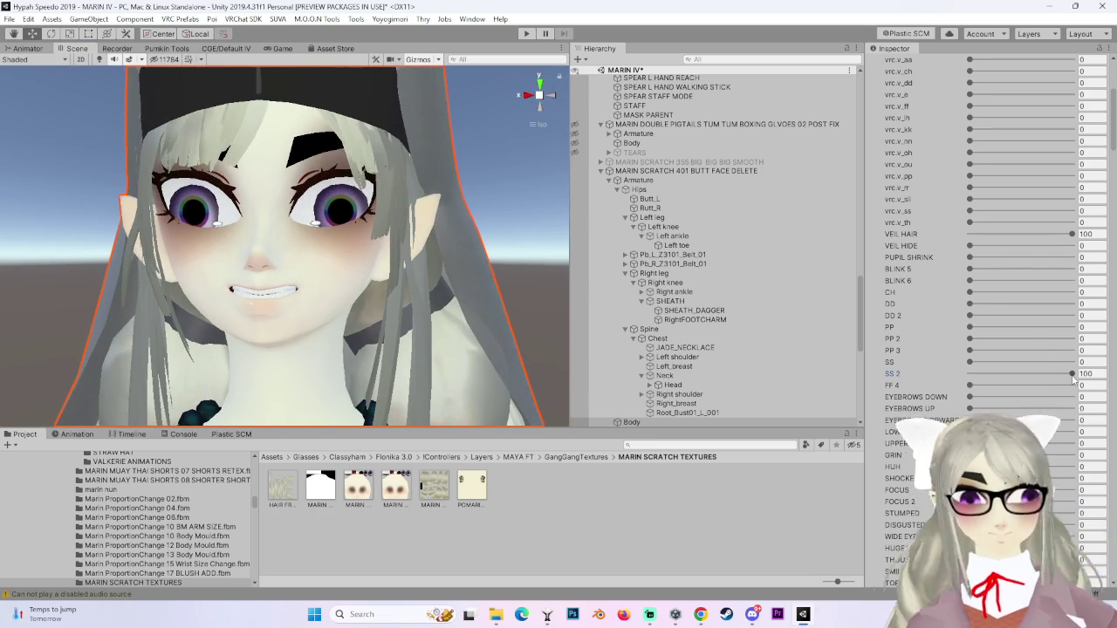
pyautogui.scroll(-2, 266, 323)
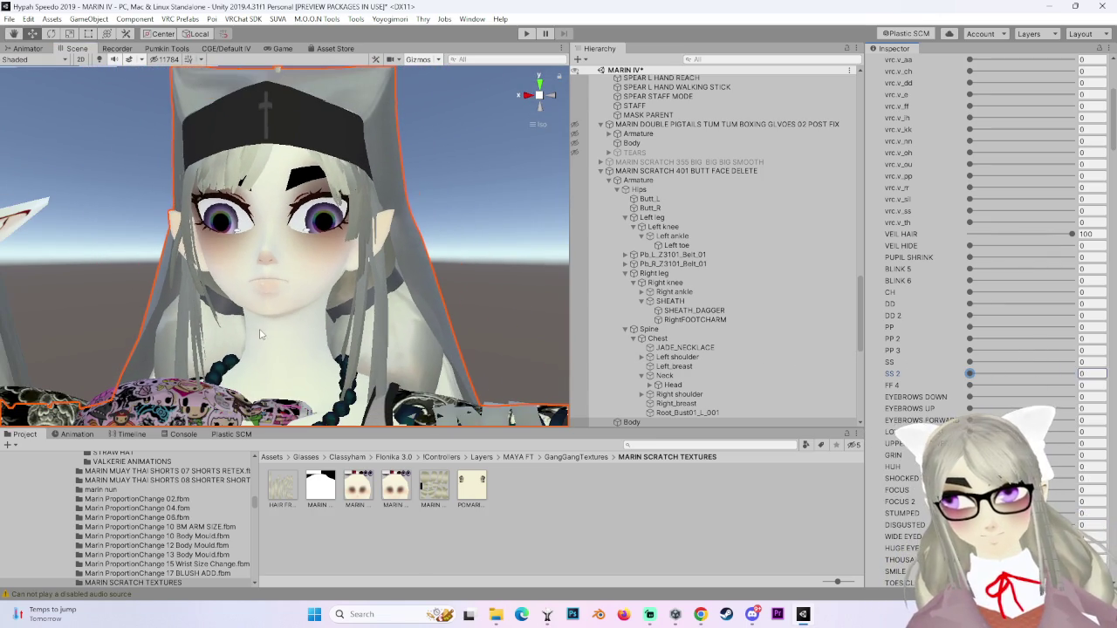
pyautogui.click(690, 171)
pyautogui.press('f')
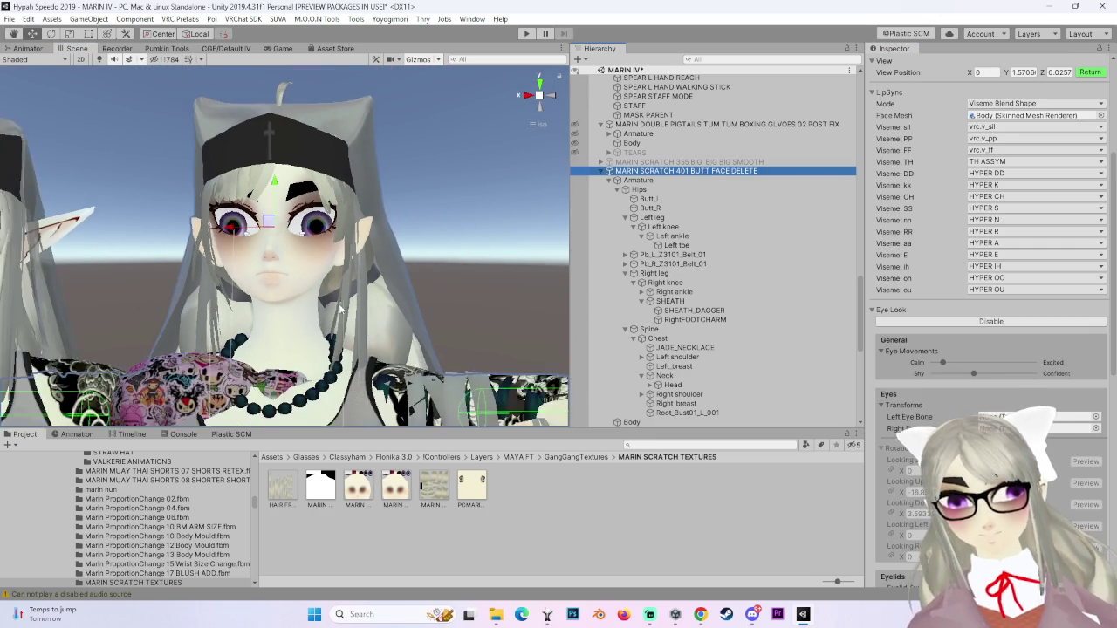
pyautogui.scroll(-8, 345, 303)
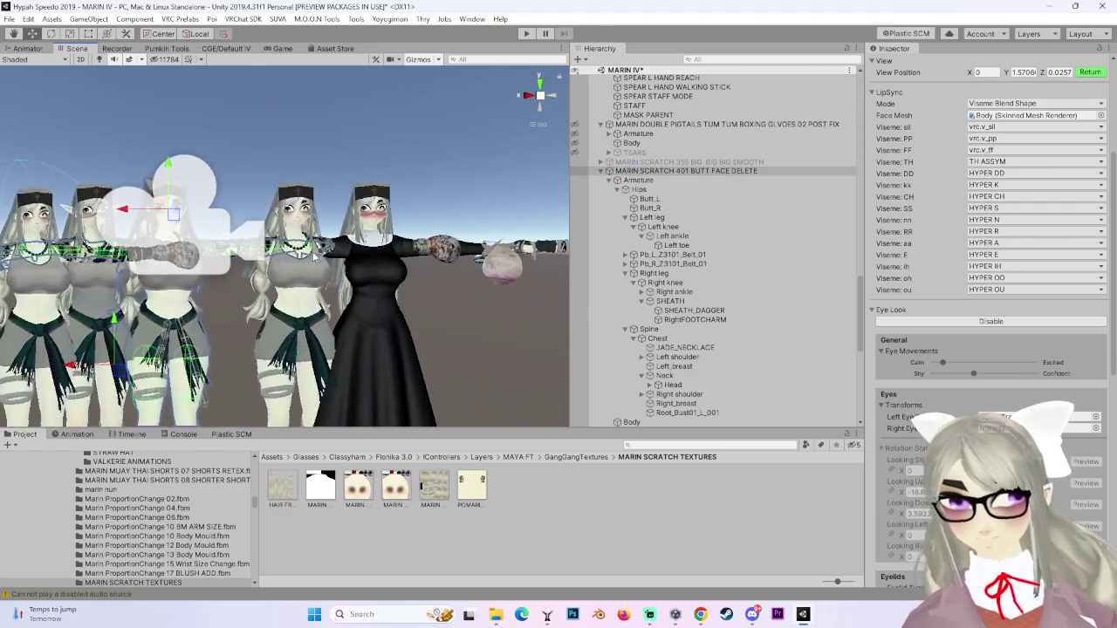
pyautogui.scroll(-6, 343, 262)
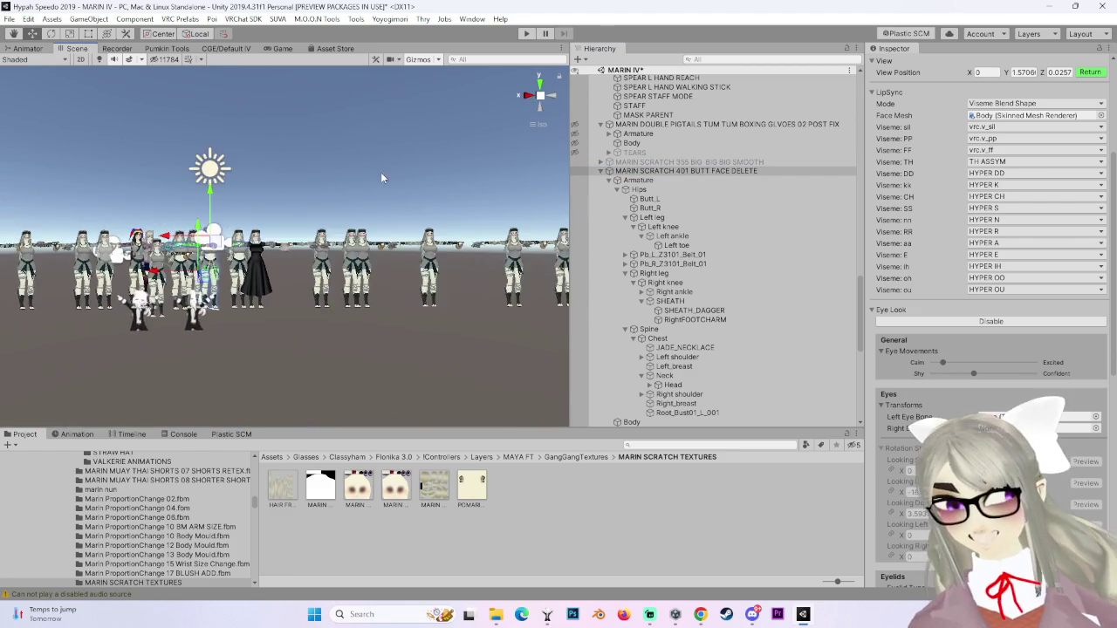
pyautogui.scroll(-6, 334, 206)
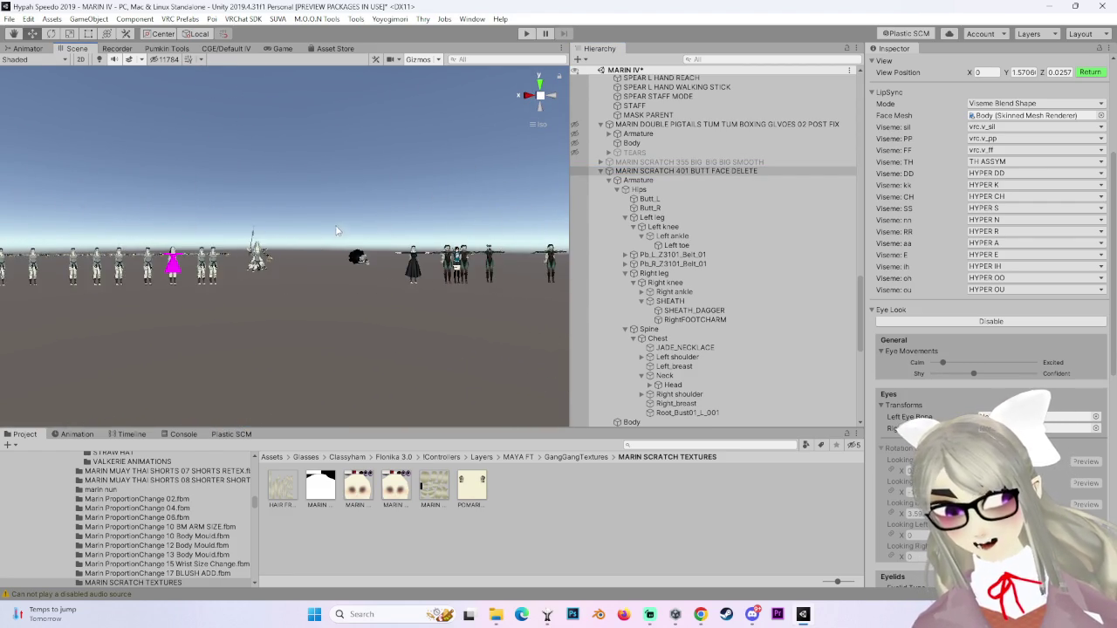
pyautogui.scroll(-6, 317, 236)
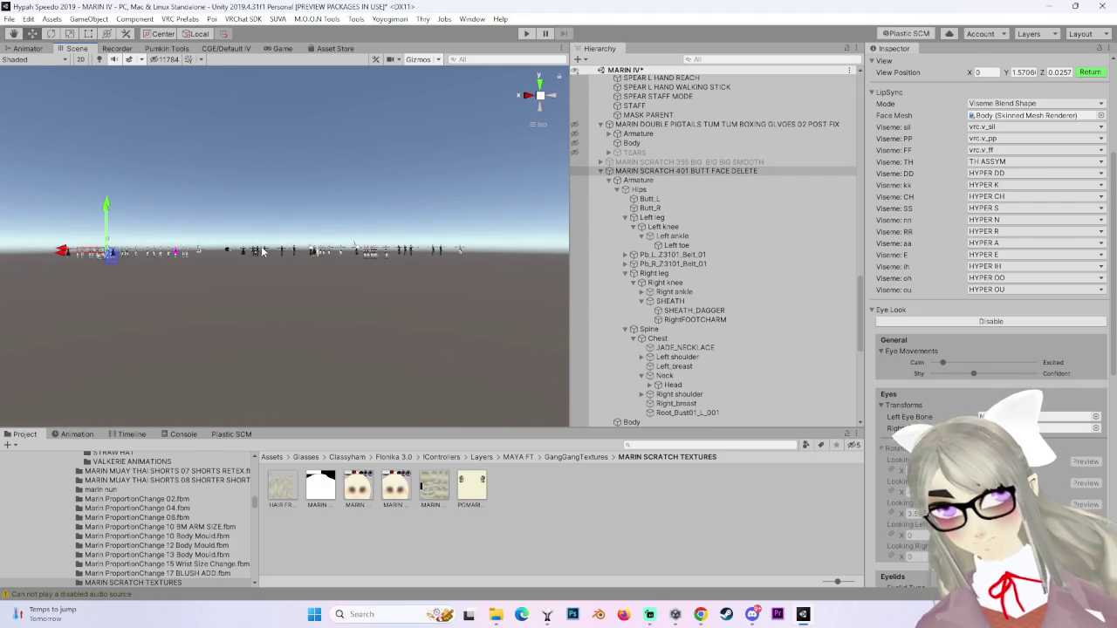
pyautogui.hotkey('ctrl', 'z')
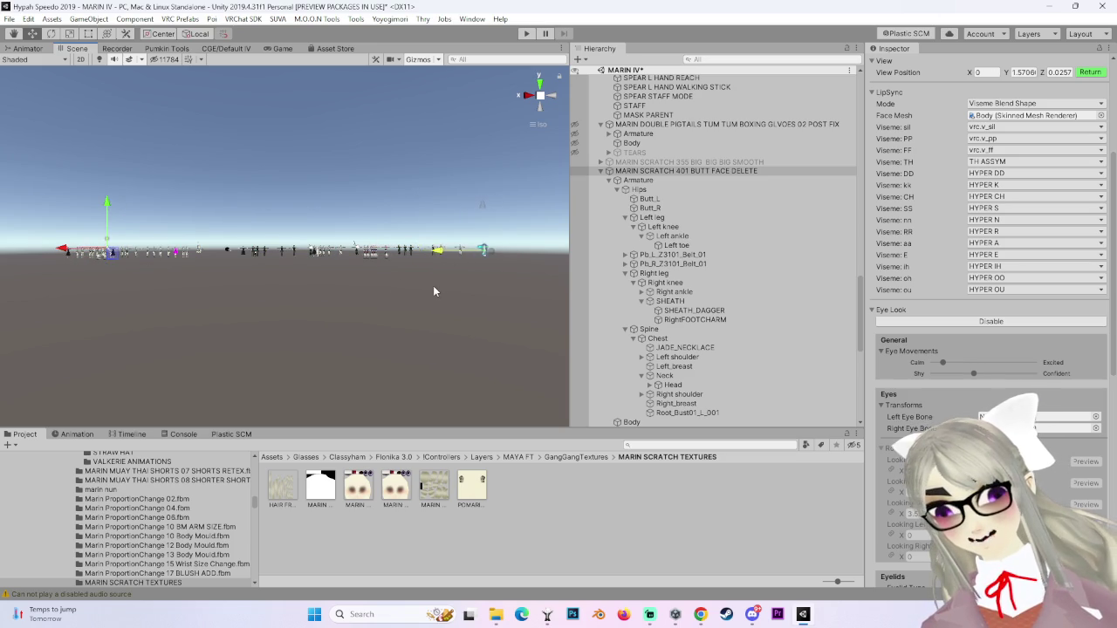
pyautogui.doubleClick(687, 171)
pyautogui.scroll(6, 375, 247)
pyautogui.scroll(5, 384, 227)
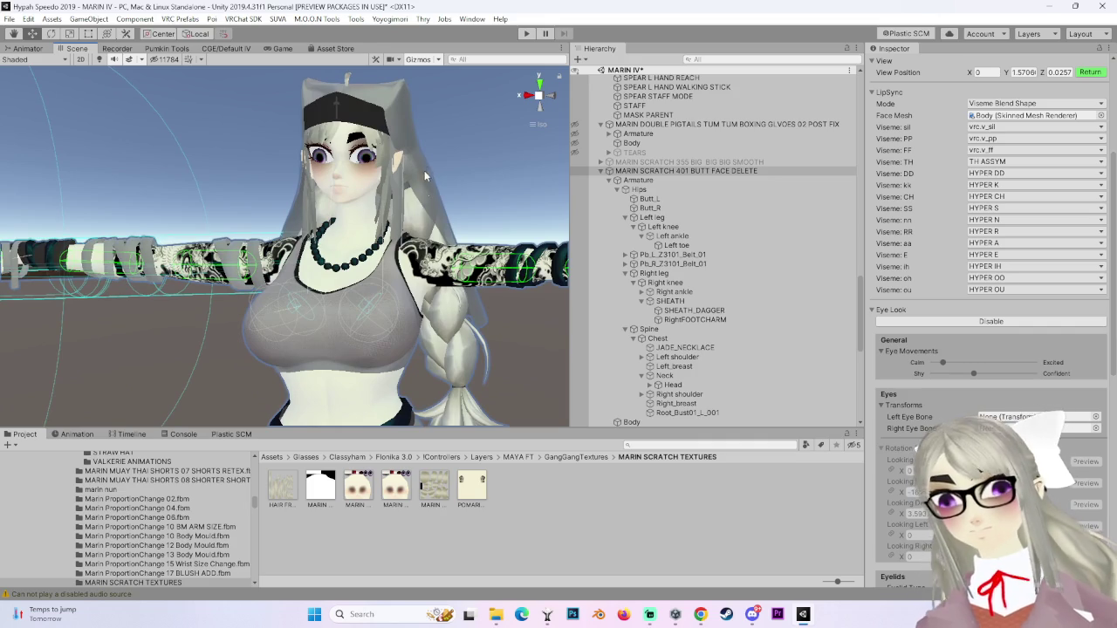
pyautogui.scroll(-3, 437, 245)
pyautogui.click(541, 94)
pyautogui.click(544, 95)
pyautogui.click(544, 94)
pyautogui.click(726, 175)
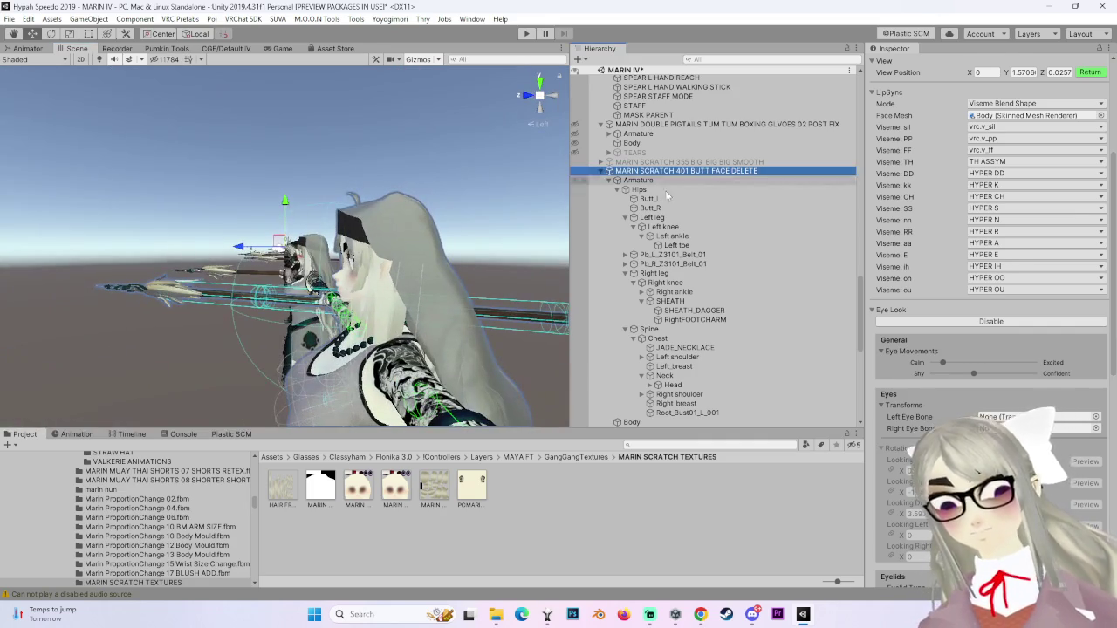
pyautogui.click(528, 92)
pyautogui.click(526, 99)
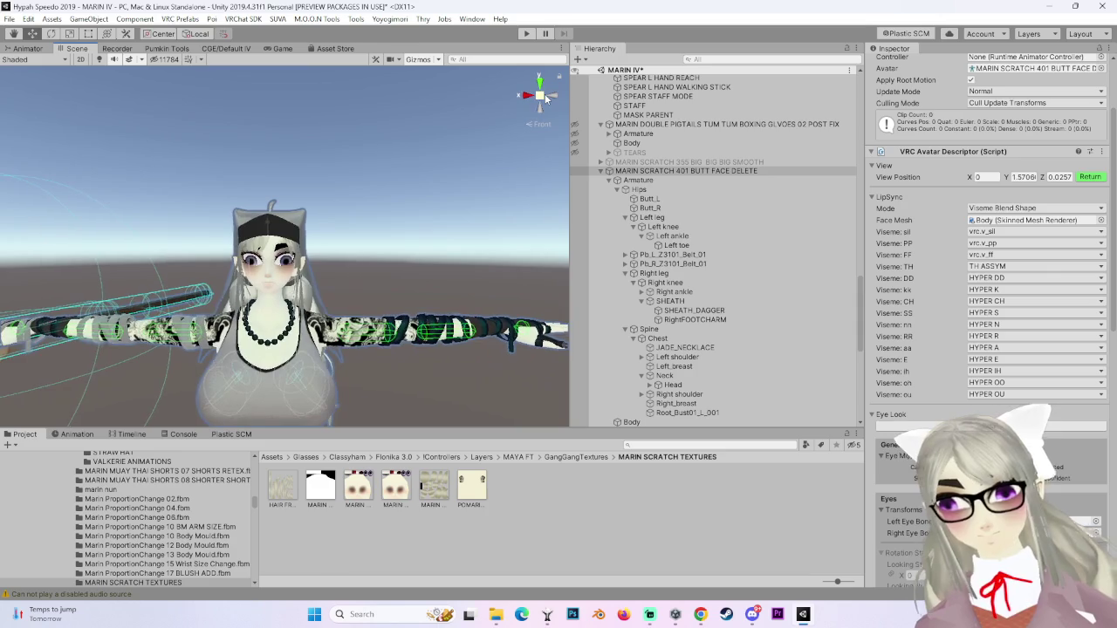
pyautogui.scroll(3, 441, 241)
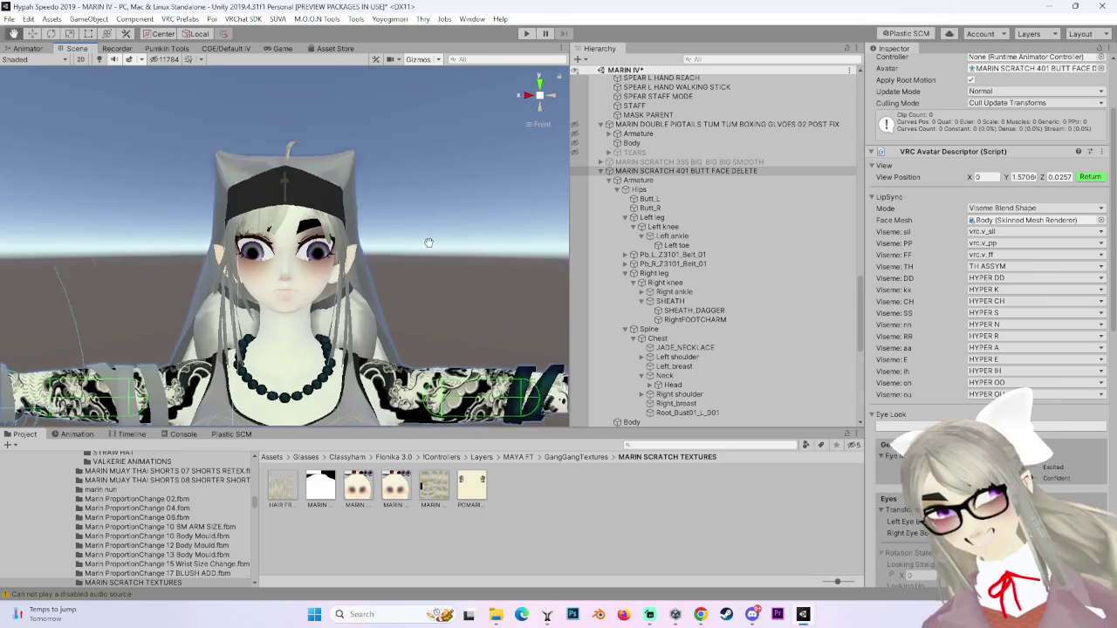
pyautogui.click(447, 296)
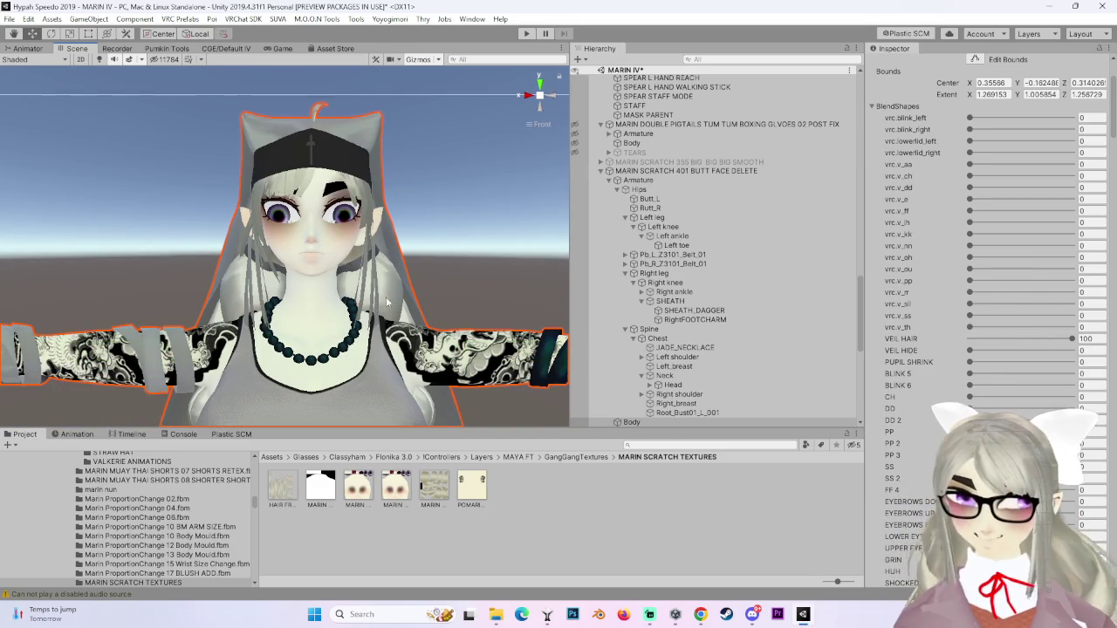
# Scroll to the Body's FF 6 blendshape and drag it to 100.
pyautogui.scroll(2, 285, 247)
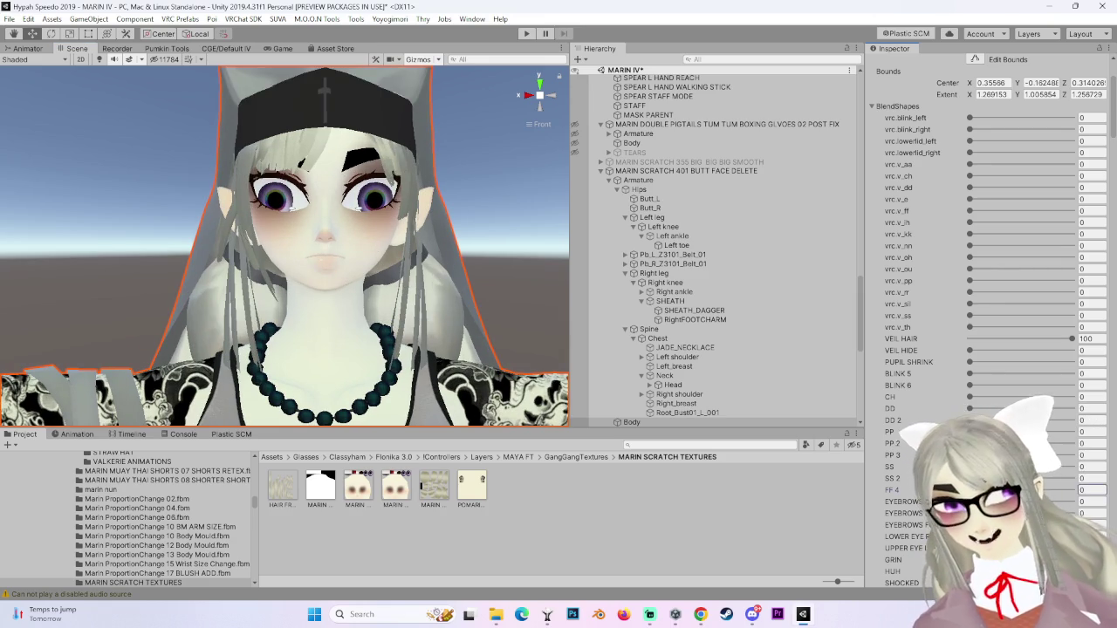
pyautogui.scroll(3, 351, 309)
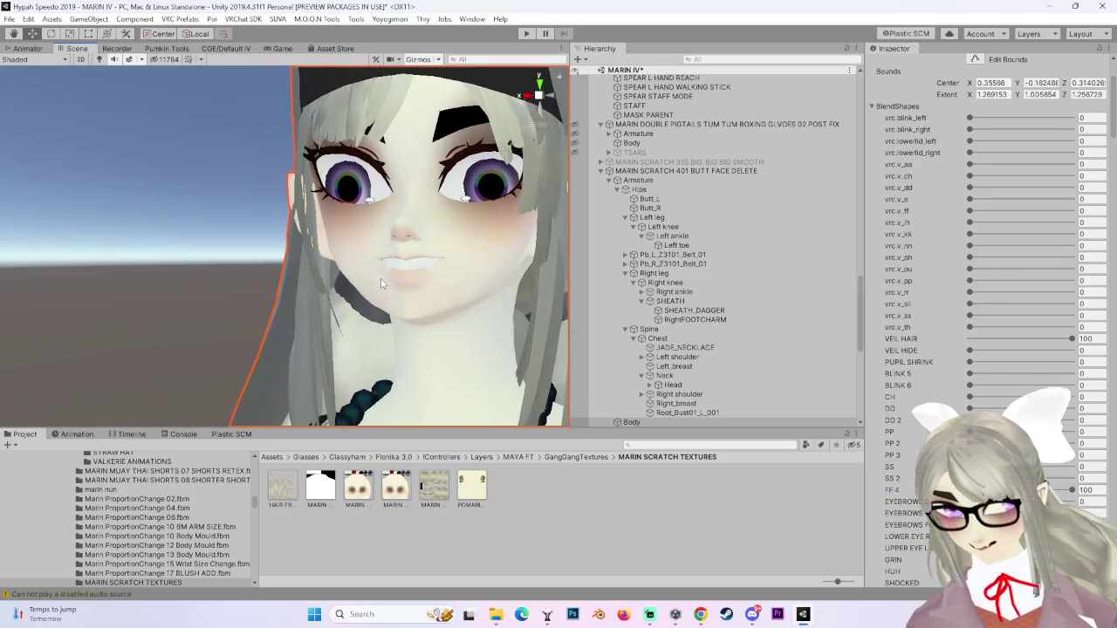
pyautogui.moveTo(351, 309); pyautogui.dragTo(330, 307)
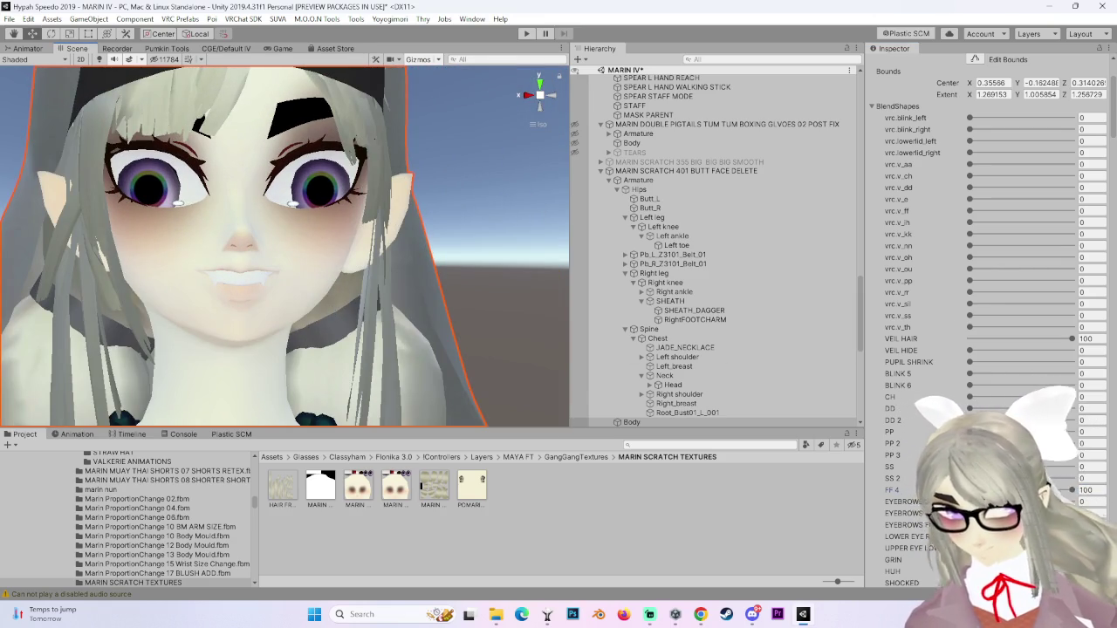
pyautogui.scroll(-5, 986, 349)
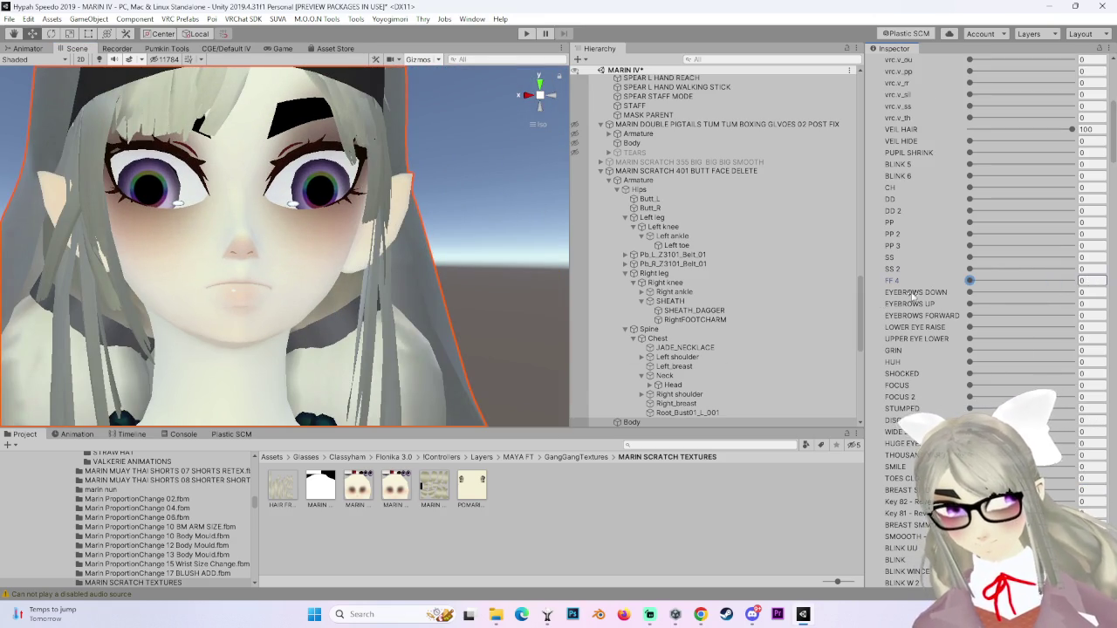
pyautogui.scroll(-7, 970, 280)
pyautogui.scroll(-5, 993, 384)
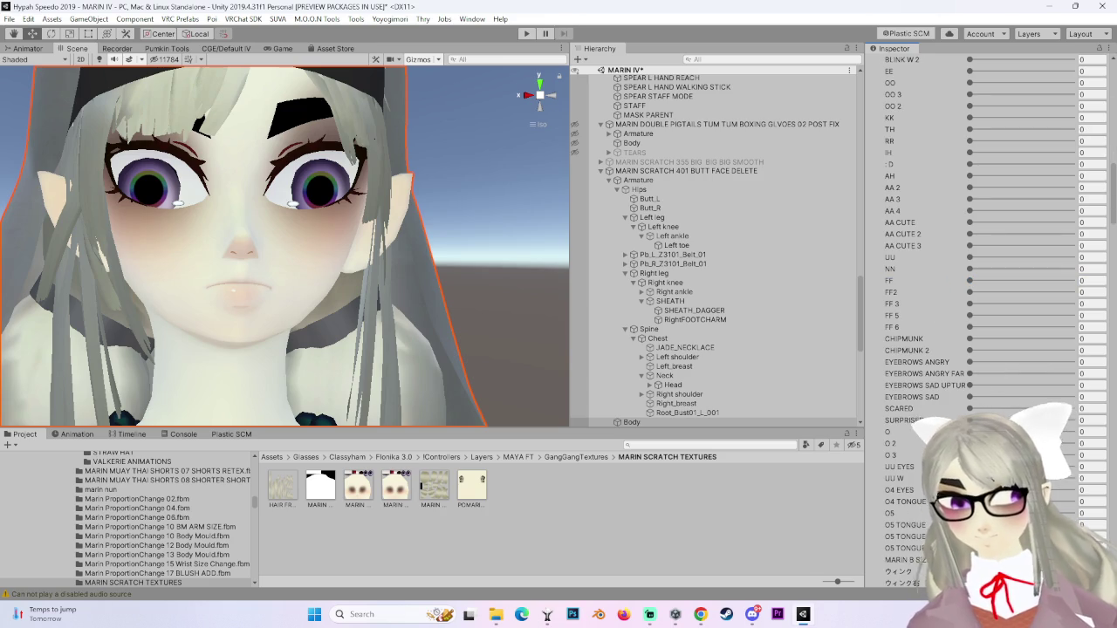
pyautogui.moveTo(971, 328); pyautogui.dragTo(1072, 327)
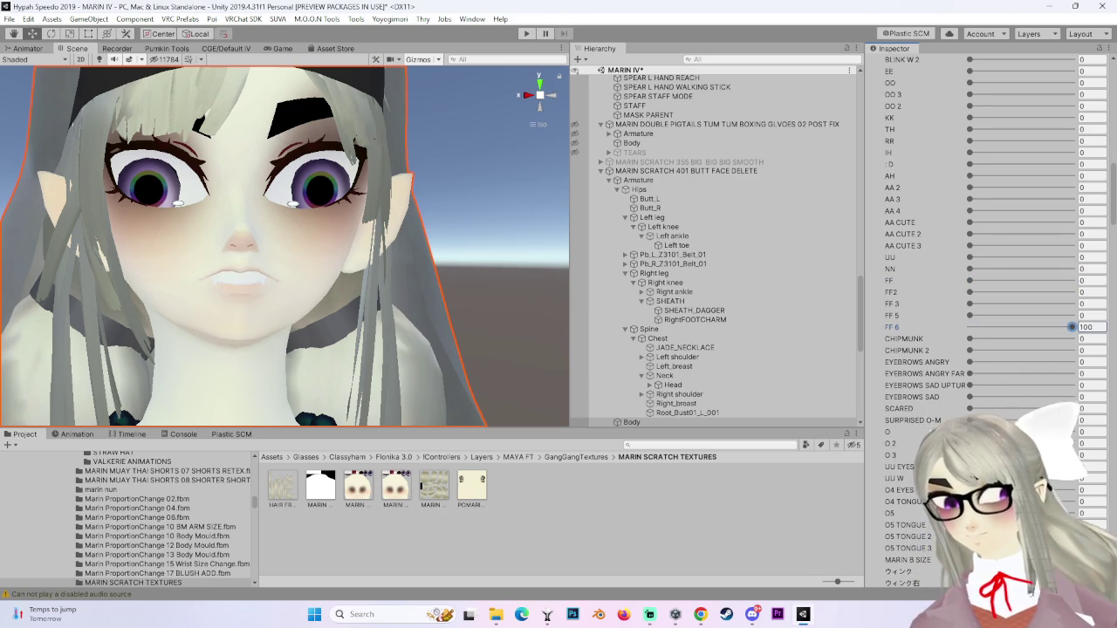
# Orbit and reframe the face to inspect the small fangs from the side and front.
pyautogui.scroll(3, 401, 321)
pyautogui.scroll(5, 322, 339)
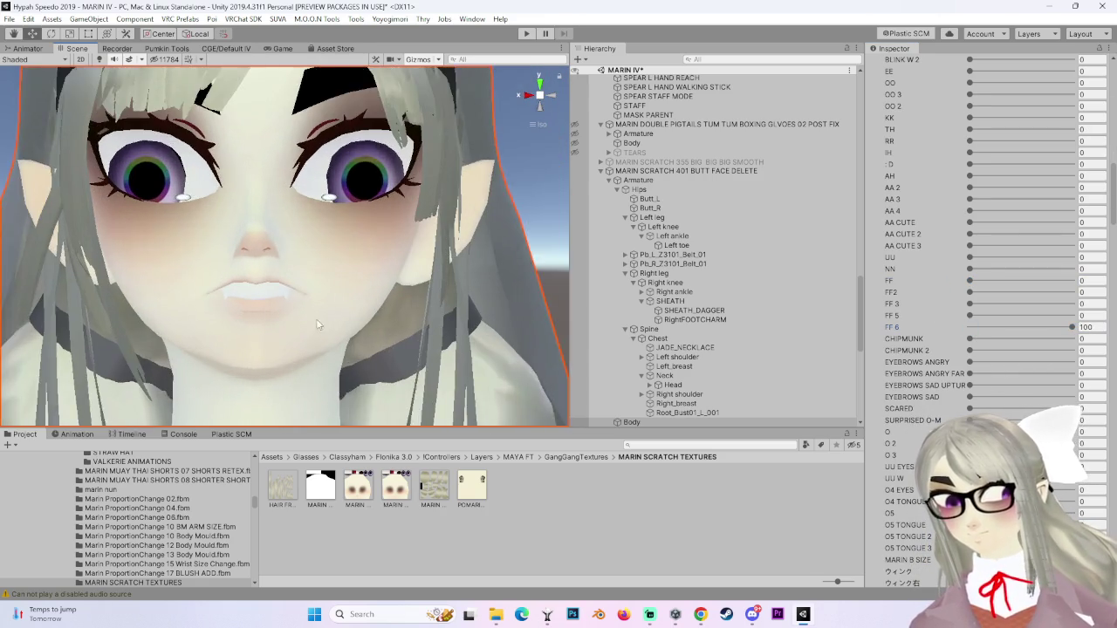
pyautogui.scroll(1, 322, 338)
pyautogui.scroll(-5, 381, 268)
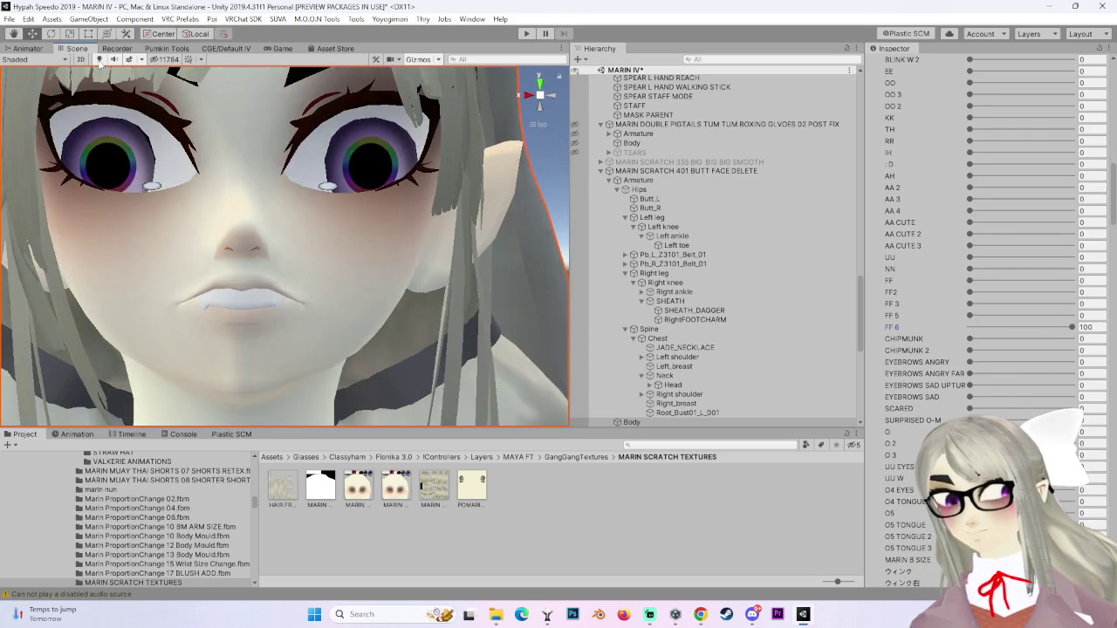
pyautogui.scroll(3, 401, 305)
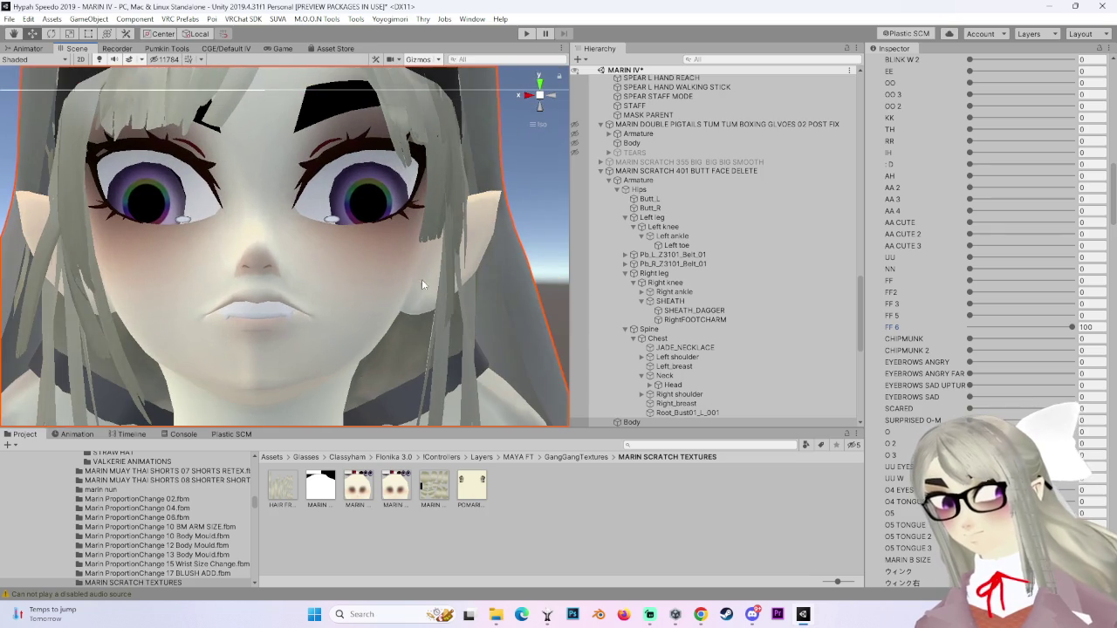
pyautogui.scroll(-15, 987, 314)
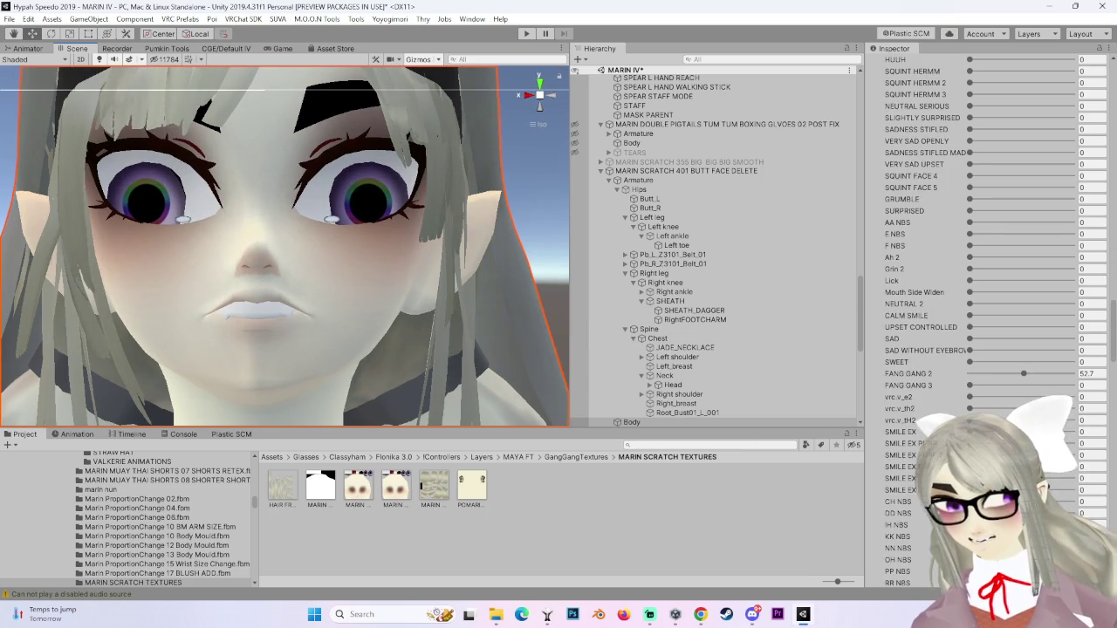
pyautogui.scroll(-5, 986, 314)
pyautogui.moveTo(375, 262)
pyautogui.mouseDown()
pyautogui.moveTo(274, 244)
pyautogui.moveTo(389, 270)
pyautogui.moveTo(319, 274)
pyautogui.moveTo(403, 283)
pyautogui.moveTo(402, 294)
pyautogui.mouseUp()
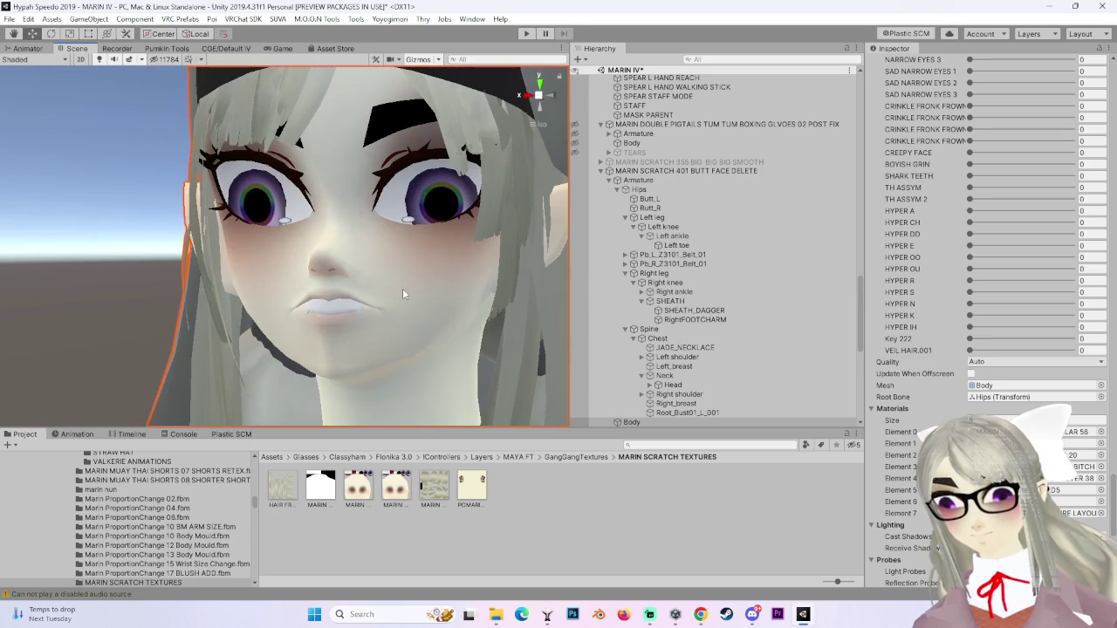
pyautogui.scroll(-2, 446, 285)
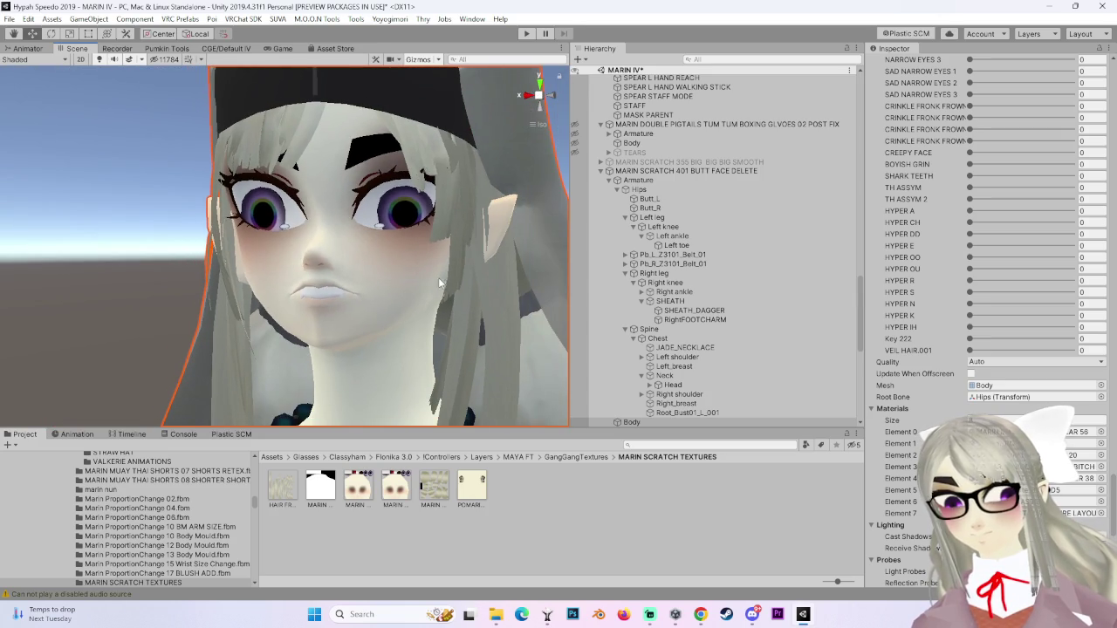
pyautogui.moveTo(183, 269); pyautogui.dragTo(490, 243)
pyautogui.press('f')
pyautogui.scroll(3, 243, 217)
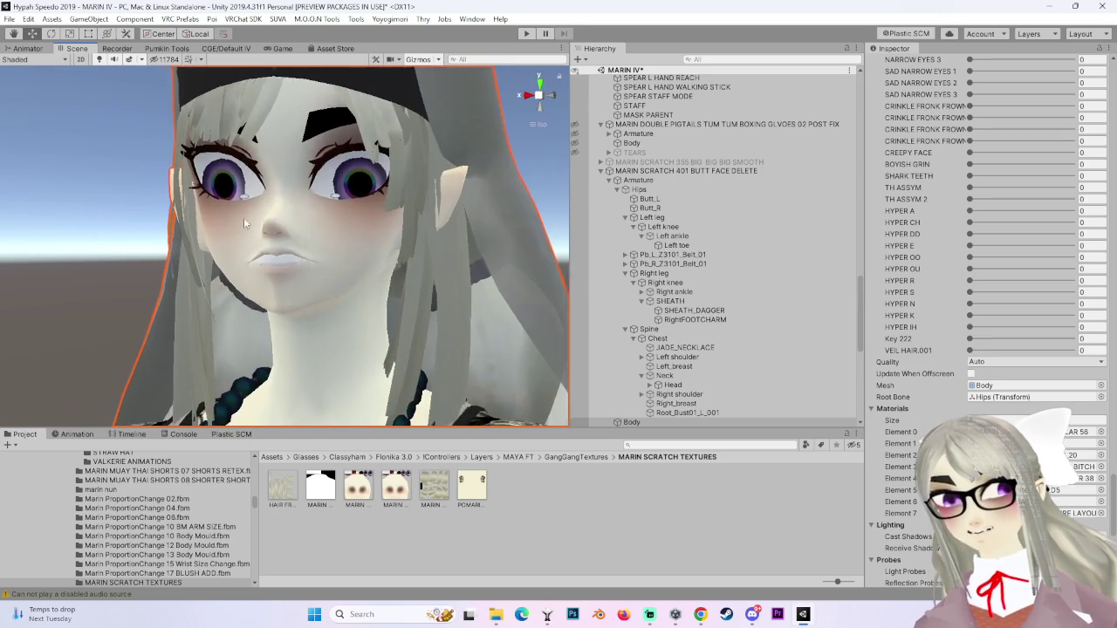
pyautogui.moveTo(357, 304)
pyautogui.mouseDown()
pyautogui.moveTo(288, 294)
pyautogui.moveTo(306, 297)
pyautogui.moveTo(375, 249)
pyautogui.moveTo(410, 240)
pyautogui.moveTo(436, 236)
pyautogui.moveTo(417, 249)
pyautogui.moveTo(476, 255)
pyautogui.mouseUp()
pyautogui.click(539, 96)
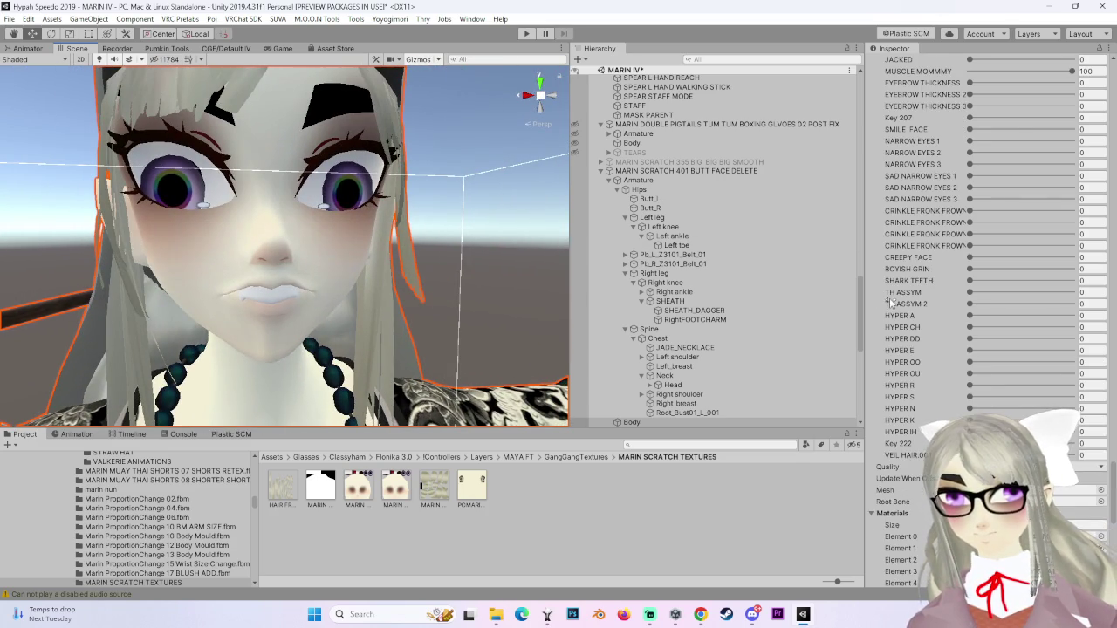
# Reset the FF 6 blendshape value to 0.
pyautogui.scroll(10, 891, 306)
pyautogui.scroll(10, 931, 388)
pyautogui.scroll(2, 931, 406)
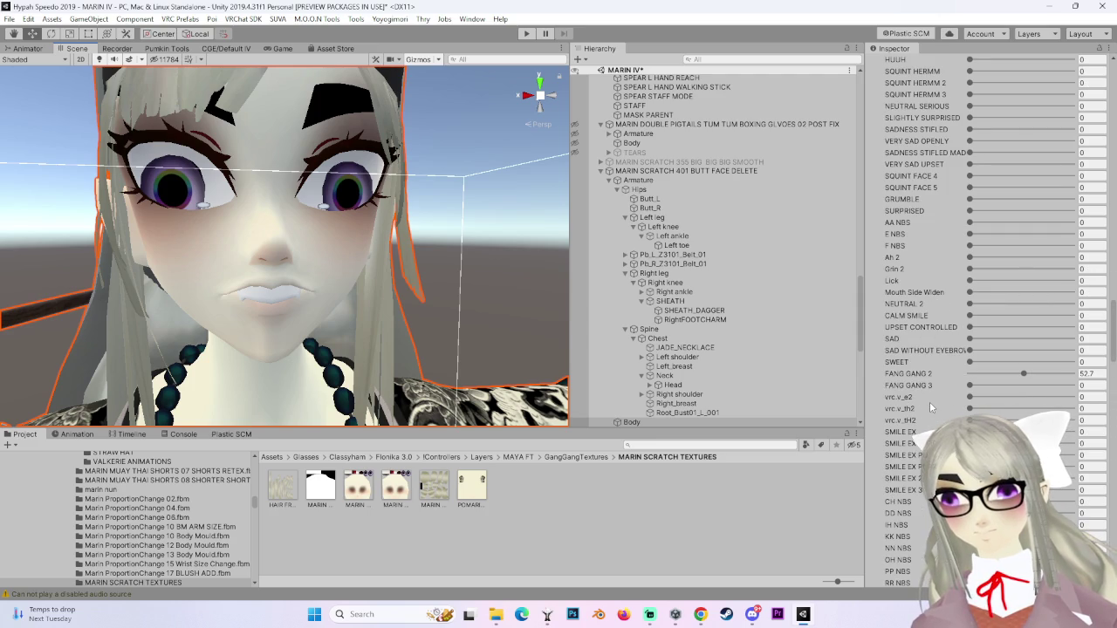
pyautogui.scroll(10, 951, 384)
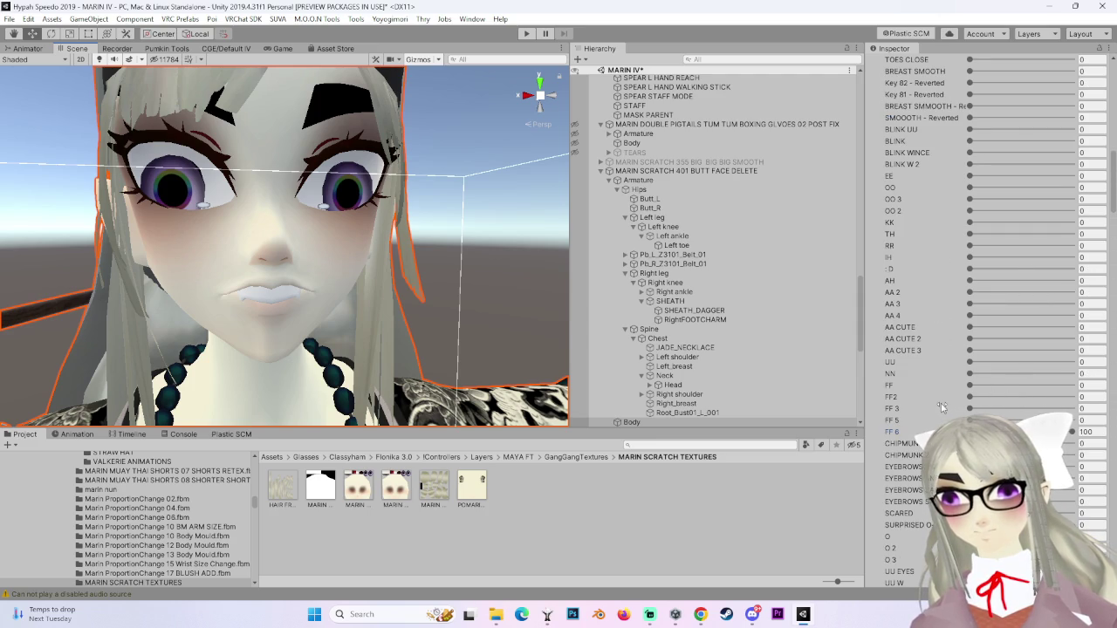
pyautogui.click(1085, 432)
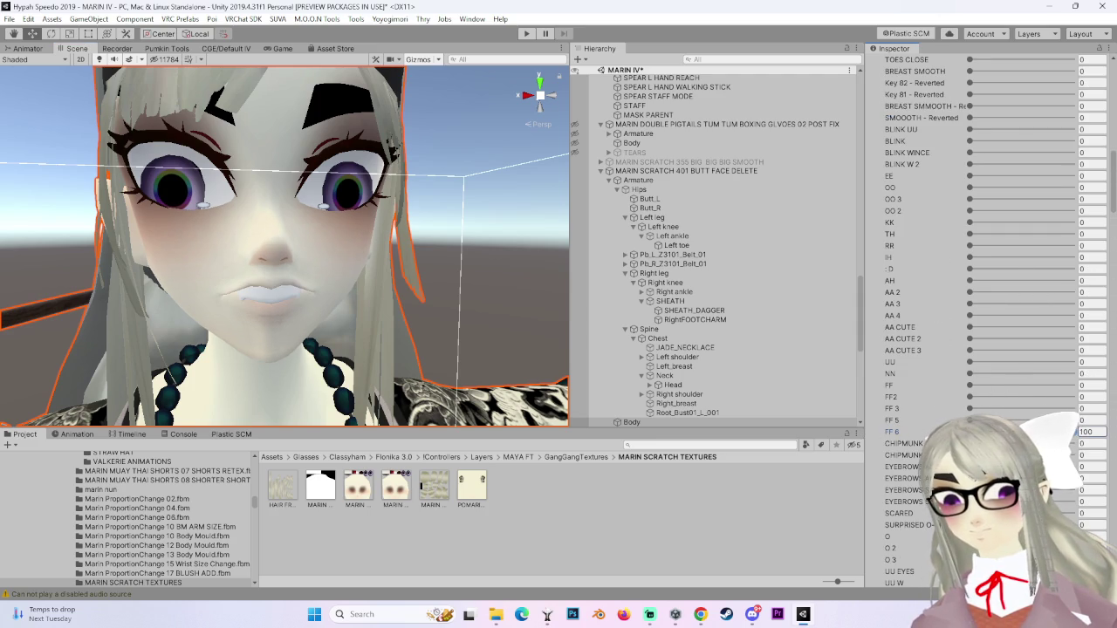
pyautogui.write('0')
# Preview the AA CUTE 3 and AA 4 shapes, then set AH to 100.
pyautogui.moveTo(970, 350)
pyautogui.mouseDown()
pyautogui.moveTo(1072, 350)
pyautogui.moveTo(822, 341)
pyautogui.mouseUp()
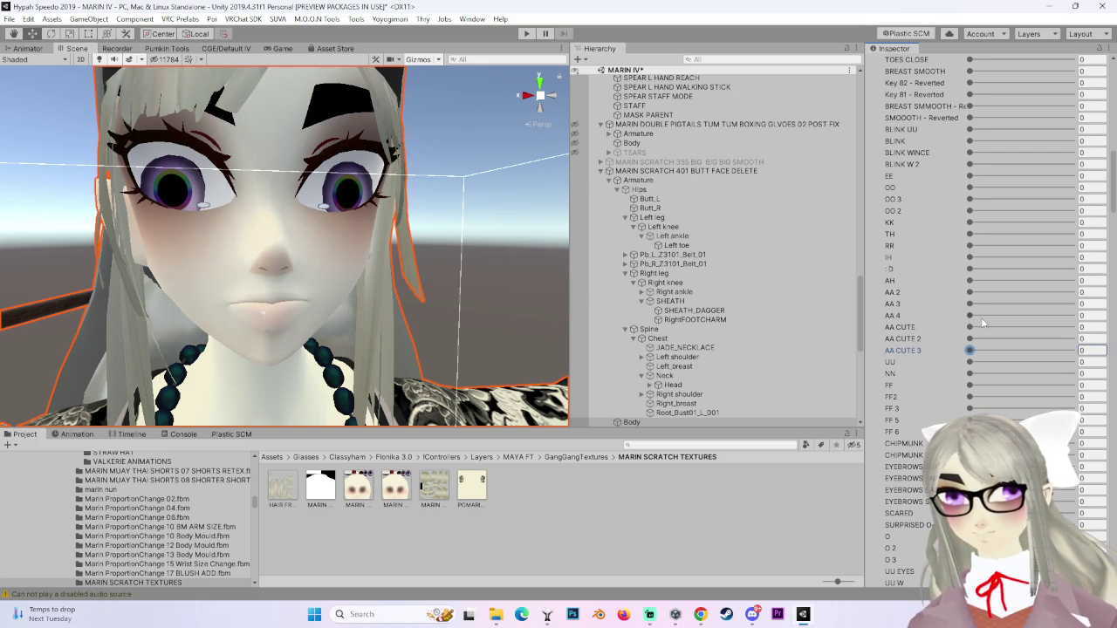
pyautogui.moveTo(974, 315)
pyautogui.mouseDown()
pyautogui.moveTo(1073, 315)
pyautogui.moveTo(969, 315)
pyautogui.mouseUp()
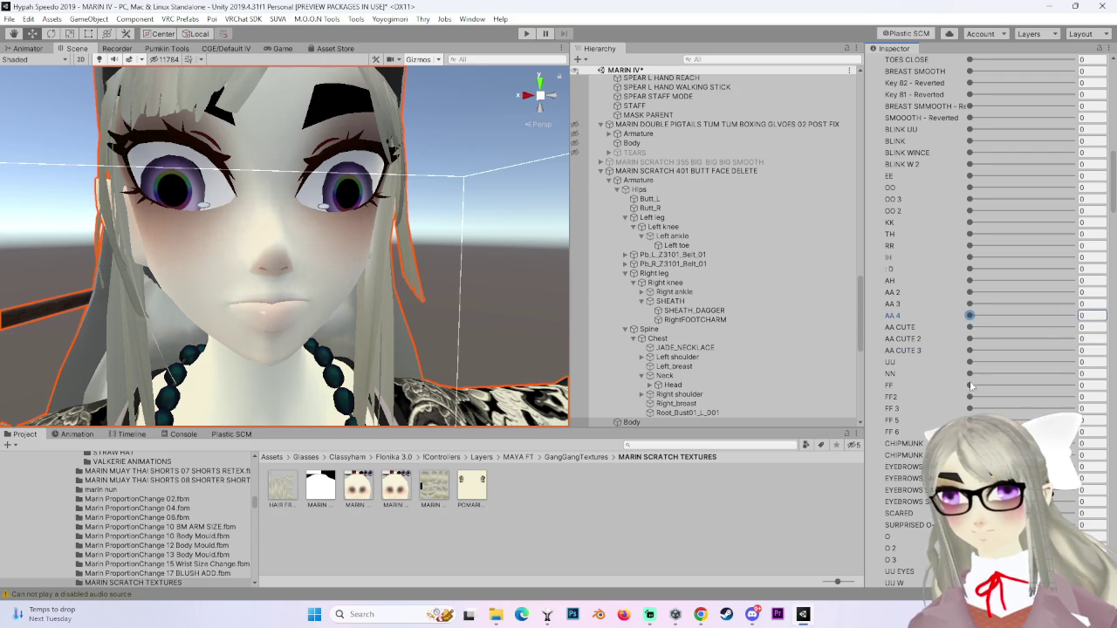
pyautogui.scroll(-3, 966, 388)
pyautogui.scroll(6, 966, 389)
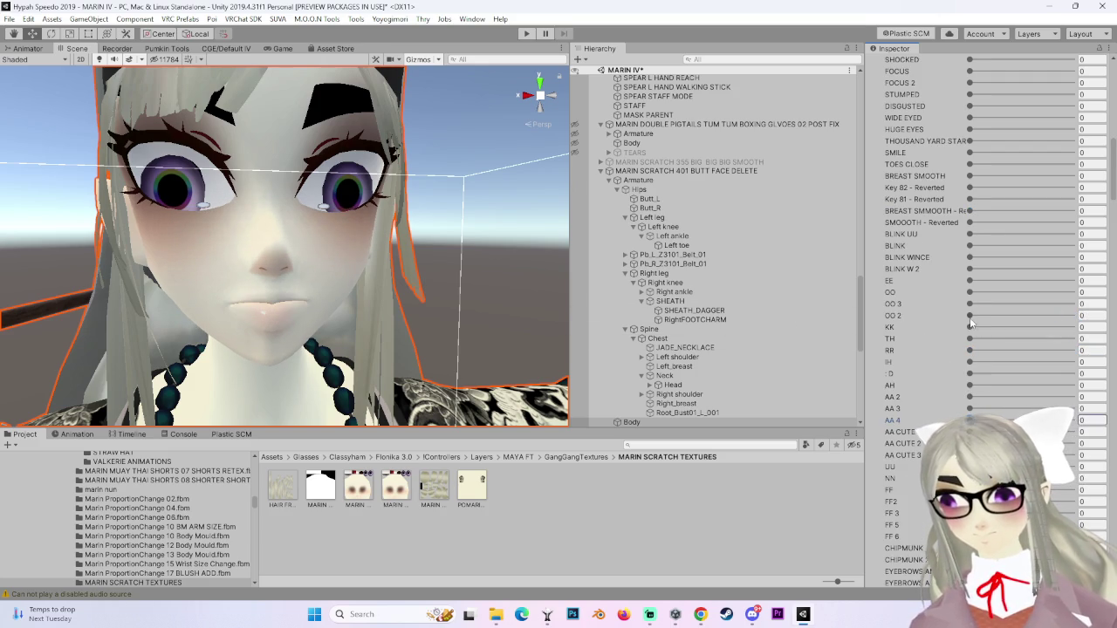
pyautogui.moveTo(970, 385); pyautogui.dragTo(1073, 385)
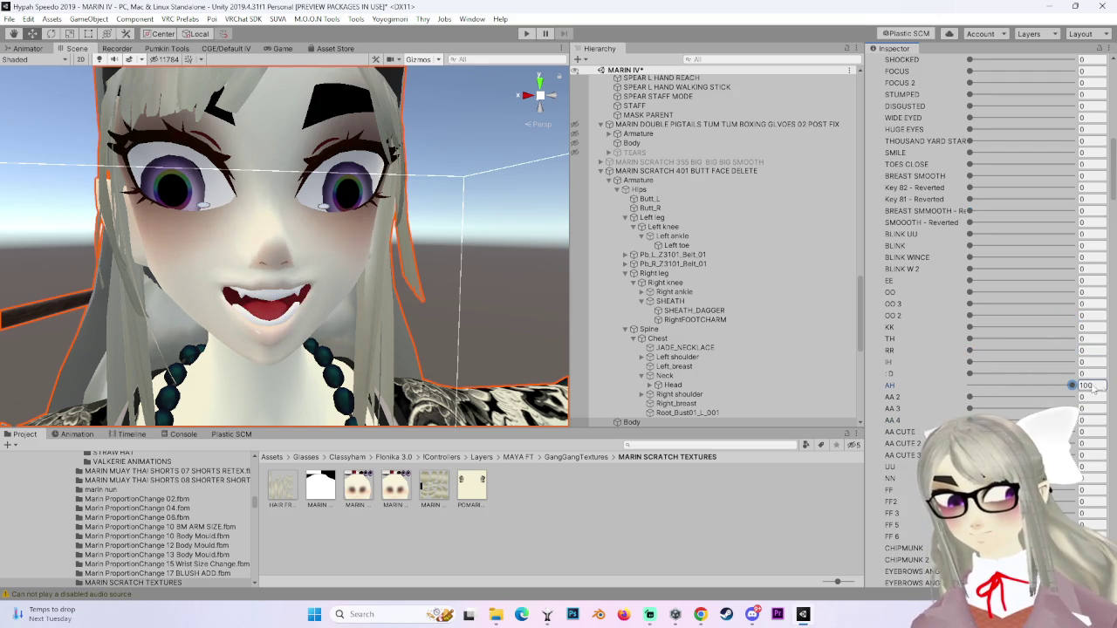
# Turn the view to look at the open fanged grin straight on.
pyautogui.moveTo(355, 241); pyautogui.dragTo(463, 284)
pyautogui.click(536, 96)
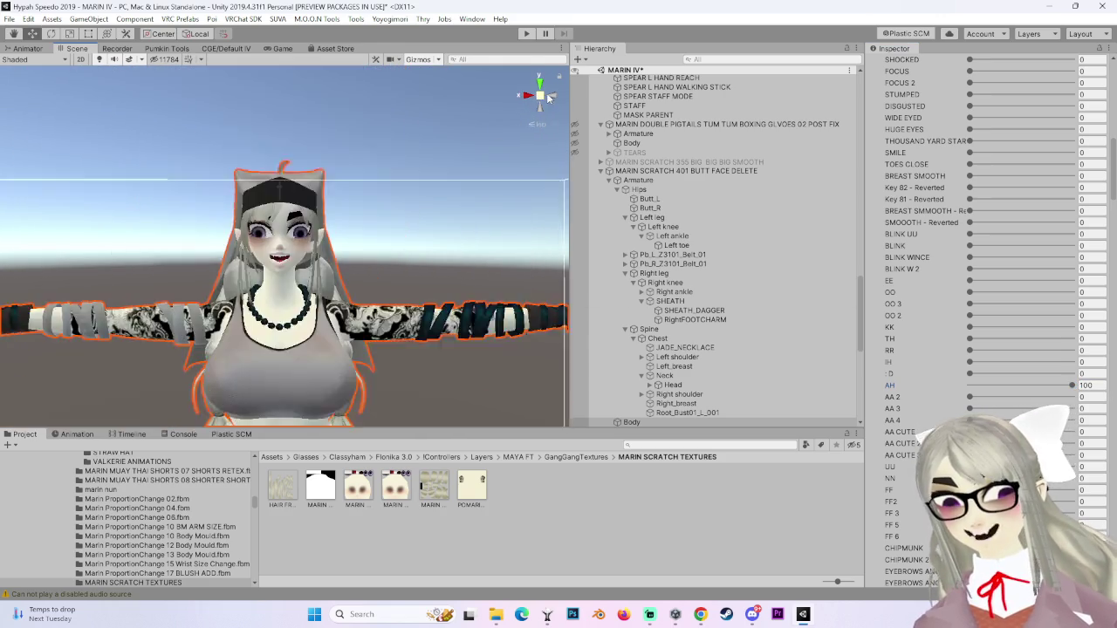
pyautogui.click(529, 96)
pyautogui.click(528, 101)
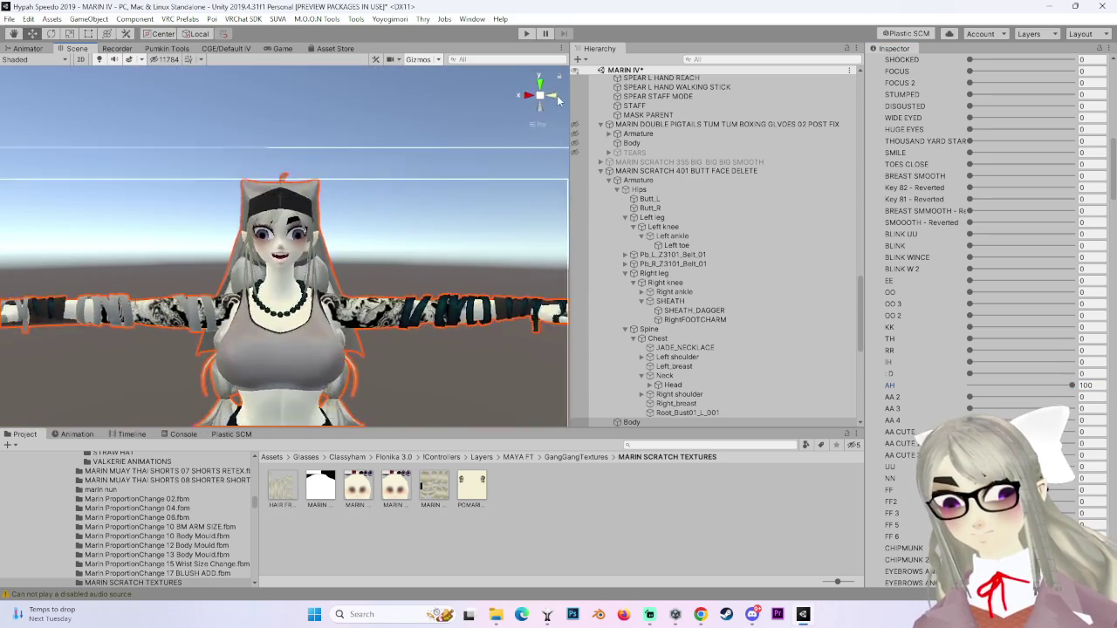
pyautogui.click(522, 96)
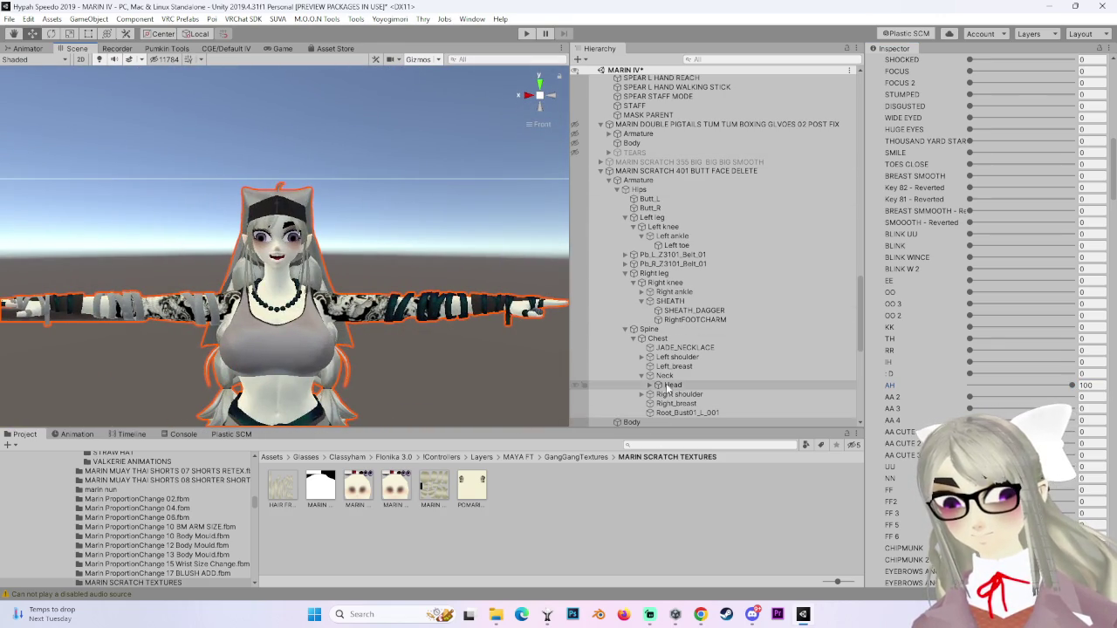
# Select the Body mesh and view the avatar's face from the front.
pyautogui.doubleClick(668, 386)
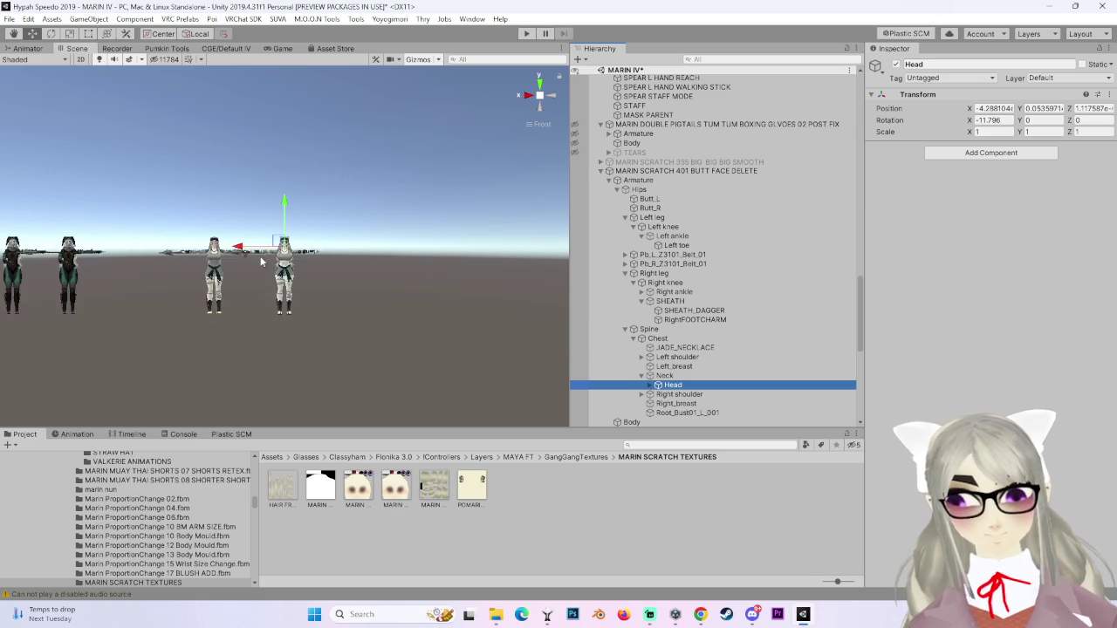
pyautogui.scroll(10, 260, 262)
pyautogui.scroll(10, 260, 262)
pyautogui.moveTo(293, 252)
pyautogui.mouseDown()
pyautogui.moveTo(314, 288)
pyautogui.moveTo(357, 281)
pyautogui.moveTo(322, 303)
pyautogui.moveTo(496, 210)
pyautogui.mouseUp()
pyautogui.scroll(6, 323, 304)
pyautogui.click(352, 294)
pyautogui.click(552, 97)
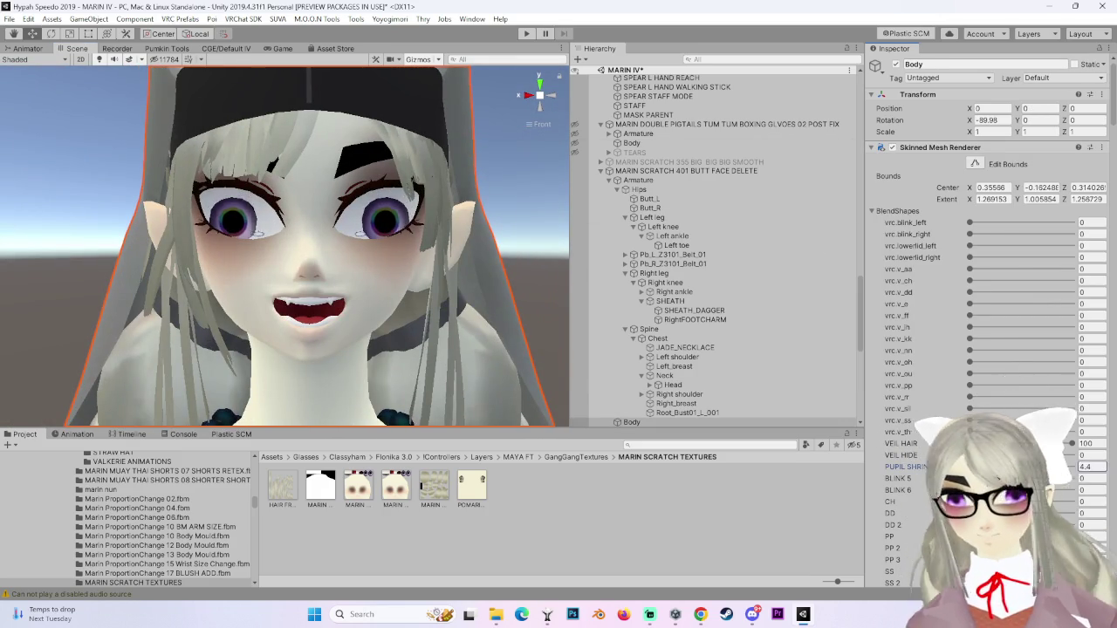
# Try BLINK 6 and BLINK 5 at 100, undoing and redoing to compare eye closing.
pyautogui.press('Tab')
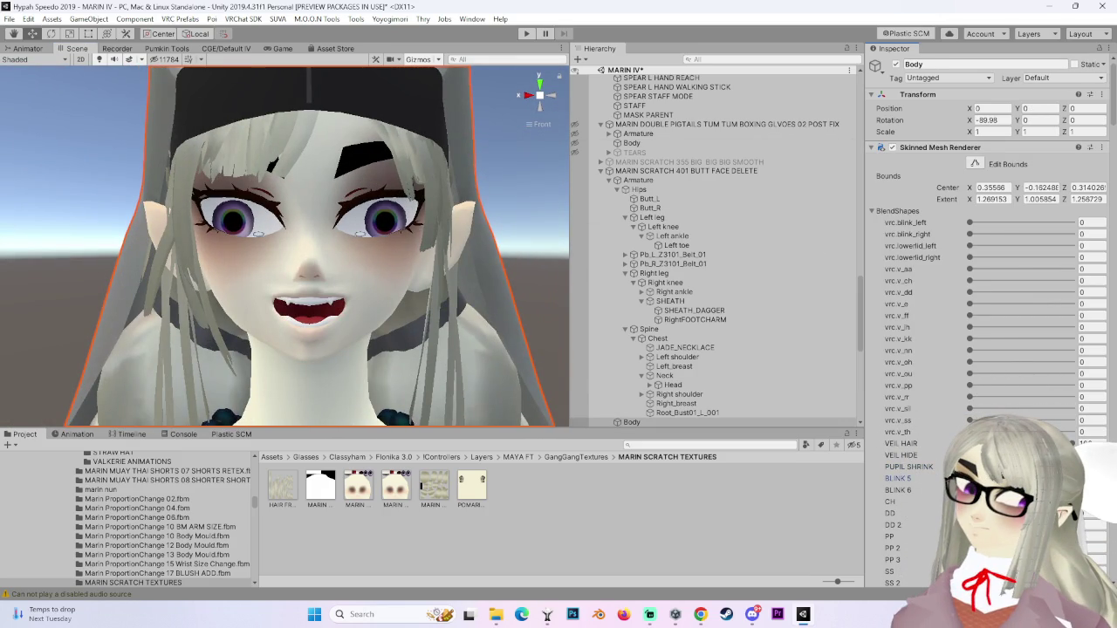
pyautogui.write('22')
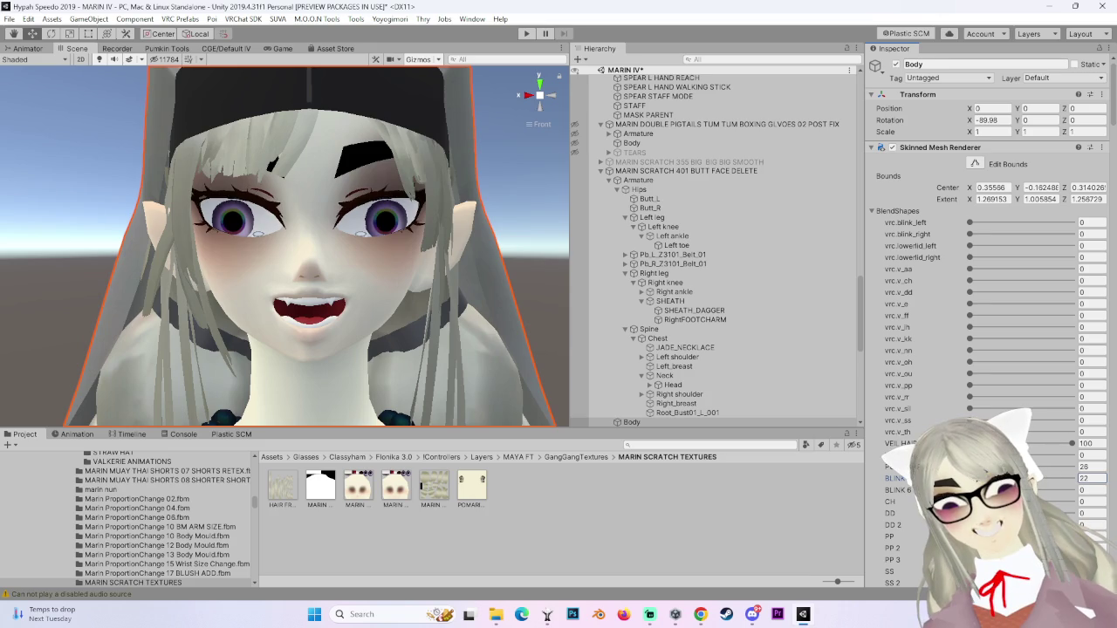
pyautogui.press('BackSpace')
pyautogui.press('BackSpace')
pyautogui.write('0')
pyautogui.press('Tab')
pyautogui.press('Tab')
pyautogui.write('100')
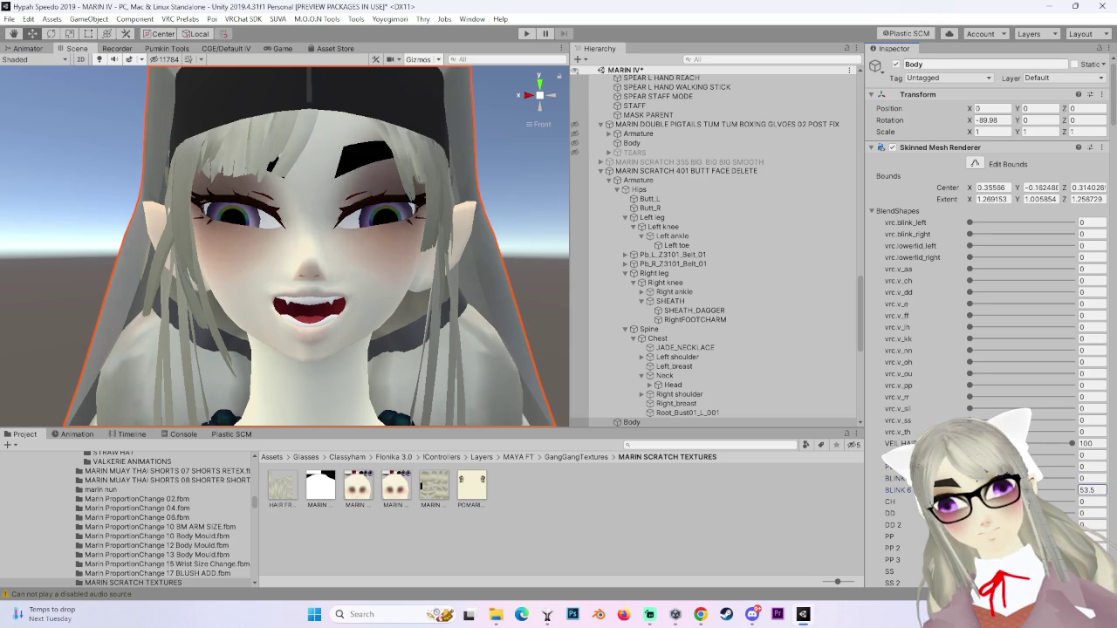
pyautogui.hotkey('ctrl', 'z')
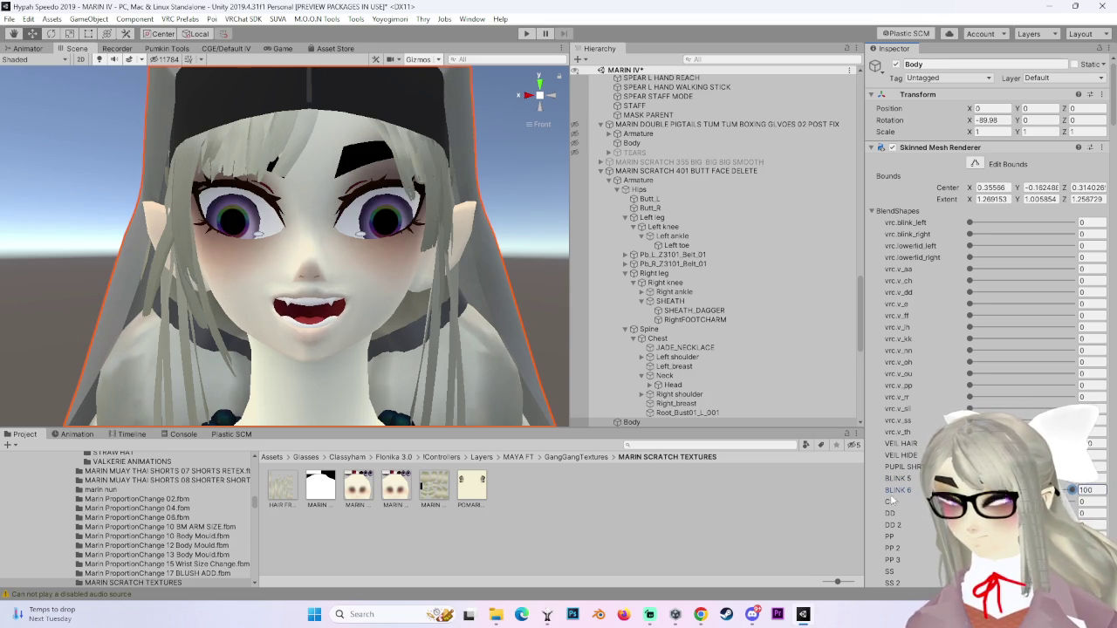
pyautogui.hotkey('shift', 'Tab')
pyautogui.write('100')
pyautogui.hotkey('ctrl', 'z')
pyautogui.hotkey('ctrl', 'y')
# Test BLINK 5 again from the side, undo it, and select the avatar root.
pyautogui.moveTo(279, 235)
pyautogui.mouseDown()
pyautogui.moveTo(372, 248)
pyautogui.moveTo(436, 225)
pyautogui.mouseUp()
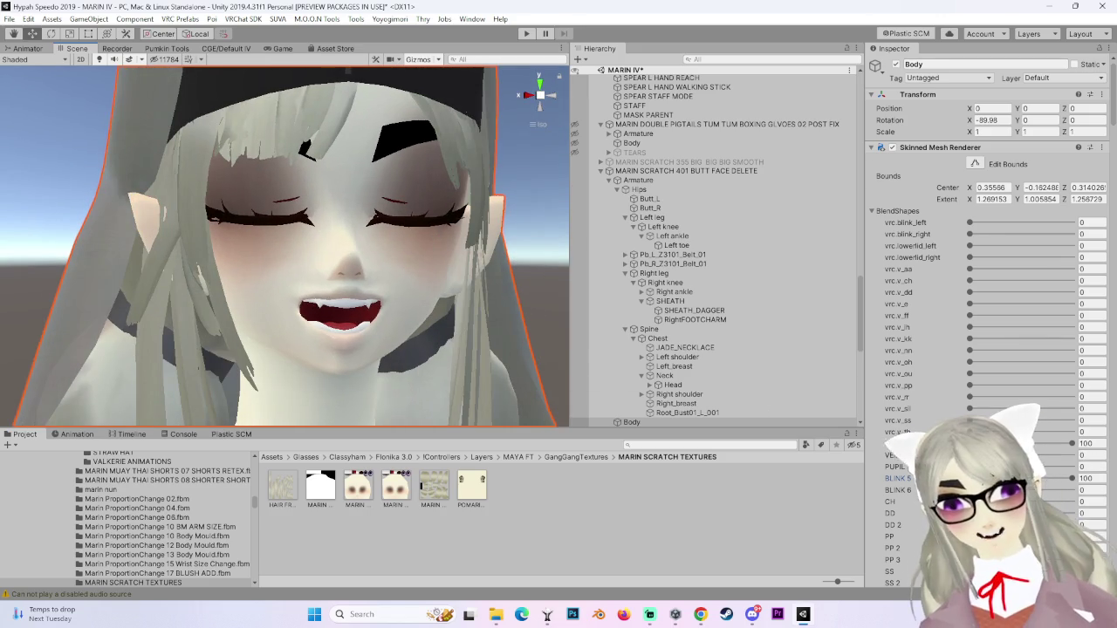
pyautogui.moveTo(899, 478); pyautogui.dragTo(903, 468)
pyautogui.write('0')
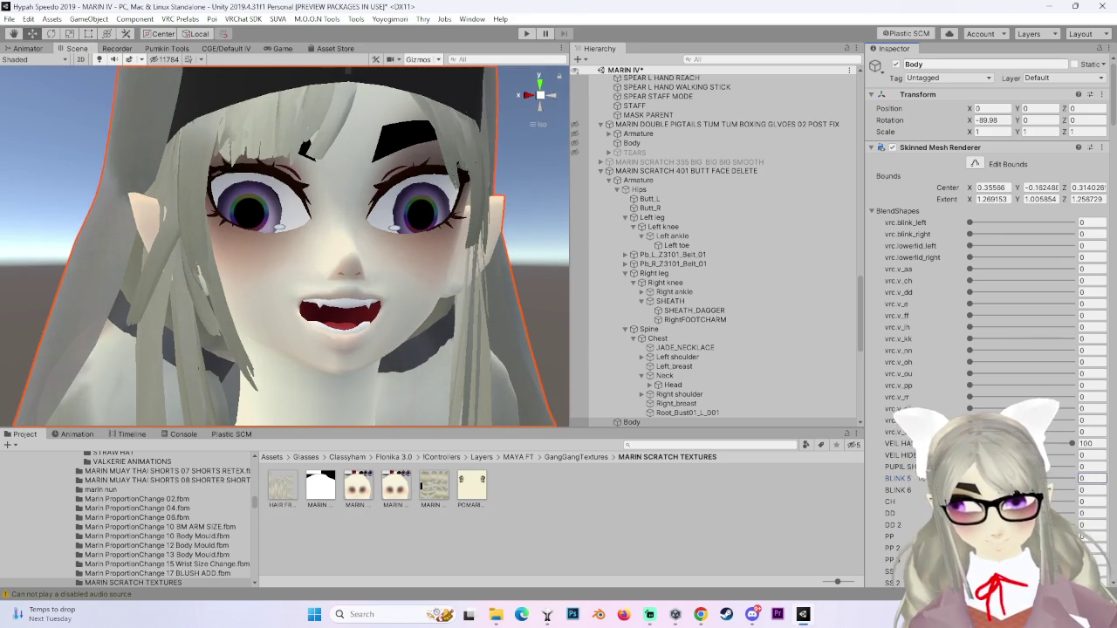
pyautogui.write('100')
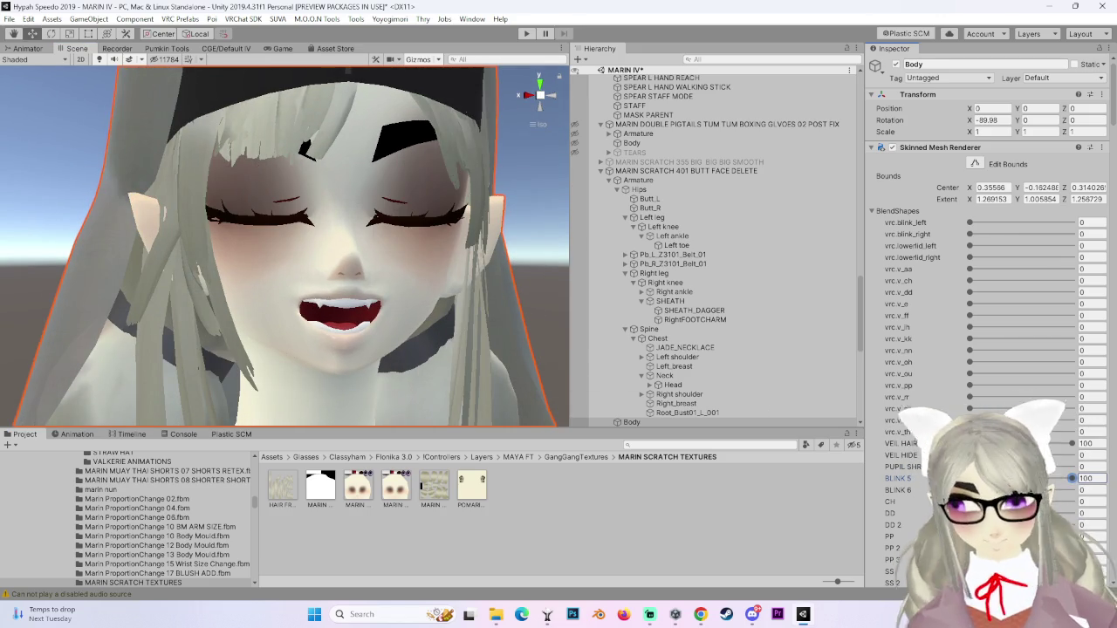
pyautogui.hotkey('ctrl', 'z')
pyautogui.click(698, 172)
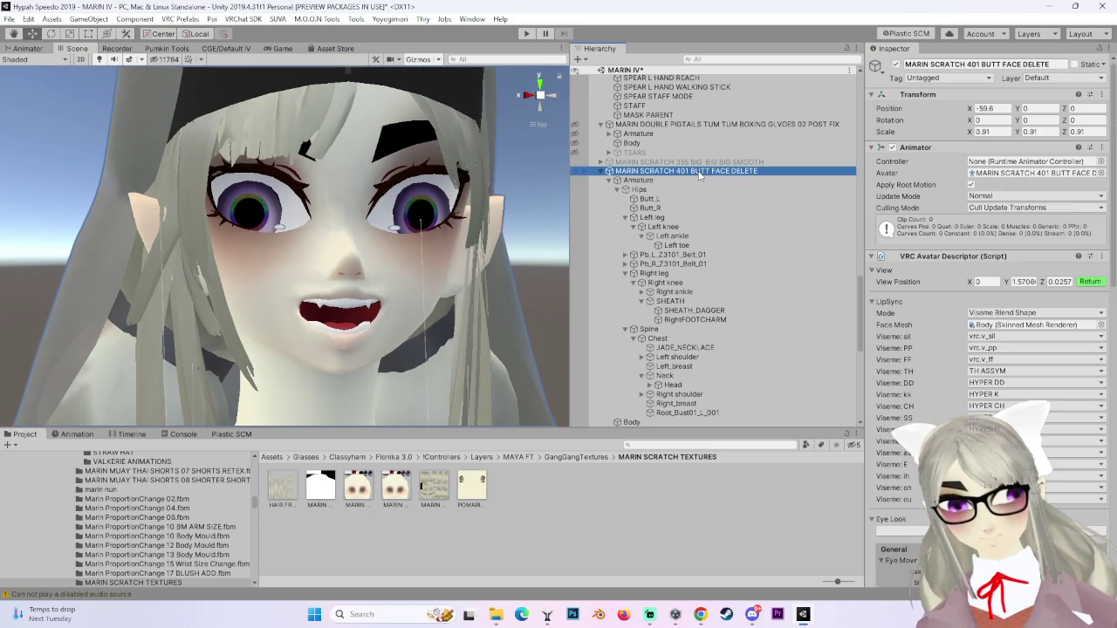
# Assign Eye_L and Eye_R to the Left and Right Eye Bone fields under Eye Look.
pyautogui.scroll(-5, 990, 262)
pyautogui.scroll(-3, 908, 408)
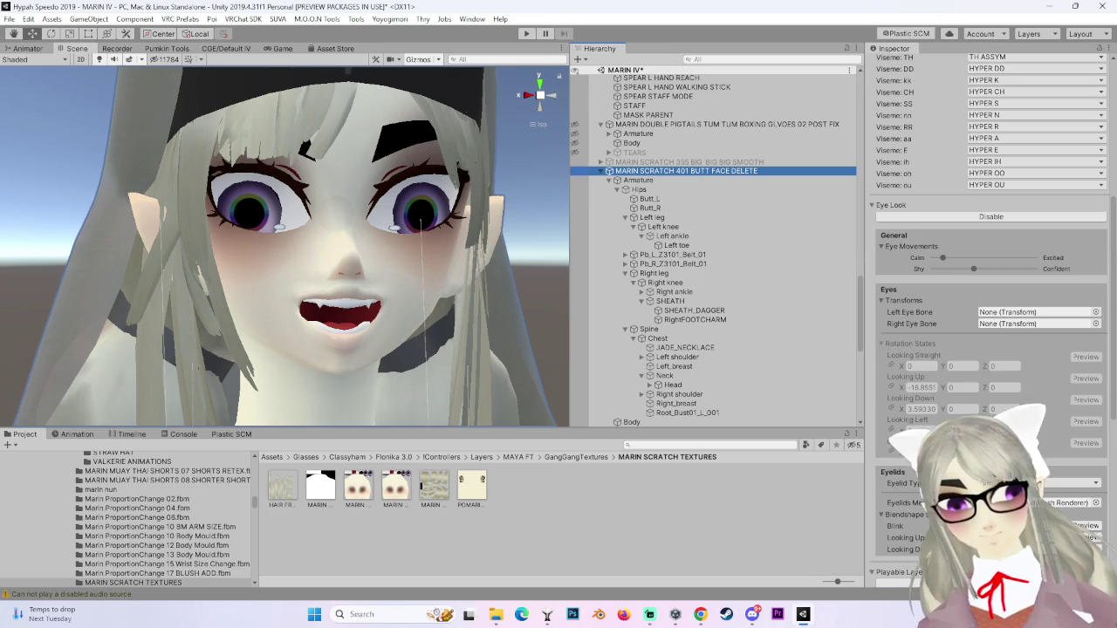
pyautogui.scroll(-3, 650, 375)
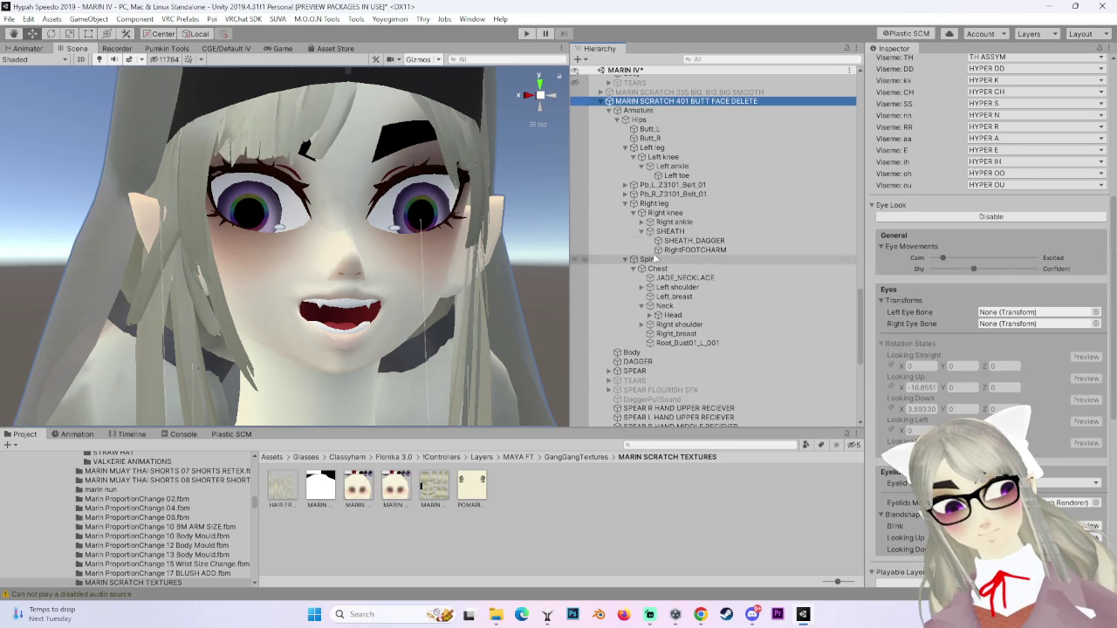
pyautogui.click(649, 315)
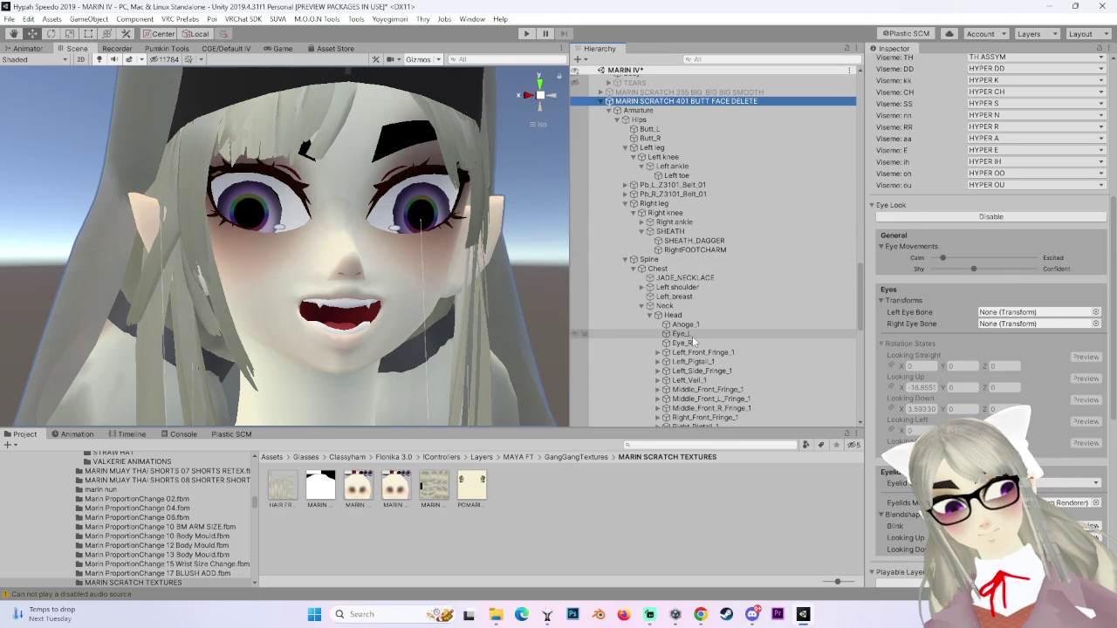
pyautogui.moveTo(694, 343); pyautogui.dragTo(1034, 337)
pyautogui.moveTo(686, 343); pyautogui.dragTo(1021, 332)
# Preview the Looking Straight eye pose, rotating the eyes then undoing the rotation.
pyautogui.click(547, 97)
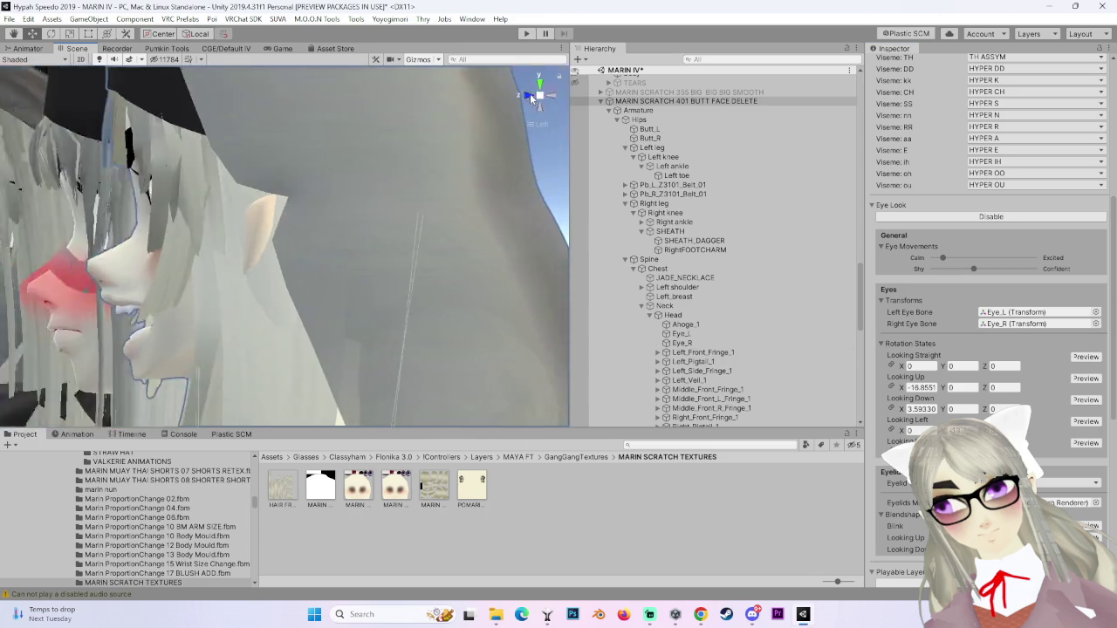
pyautogui.click(1084, 357)
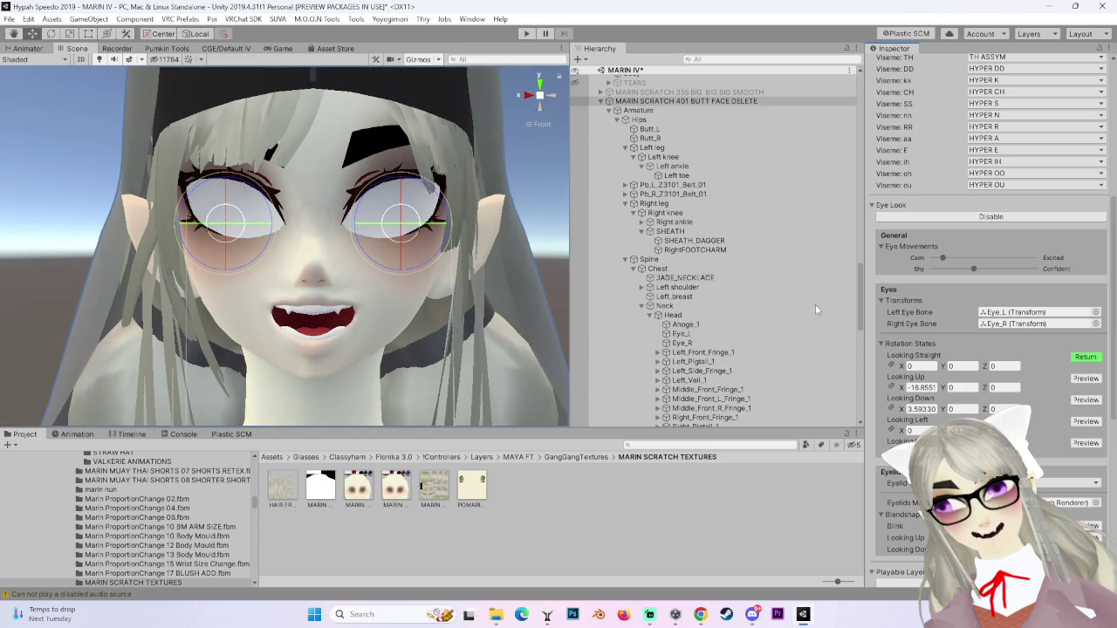
pyautogui.moveTo(400, 249); pyautogui.dragTo(486, 229)
pyautogui.moveTo(398, 222)
pyautogui.mouseDown()
pyautogui.moveTo(354, 218)
pyautogui.moveTo(318, 328)
pyautogui.moveTo(329, 362)
pyautogui.moveTo(485, 284)
pyautogui.moveTo(438, 283)
pyautogui.mouseUp()
pyautogui.hotkey('ctrl', 'z')
# Launch Blender and open MARIN SCRATCH 402 BUTT FACE DELETE.blend.
pyautogui.click(599, 614)
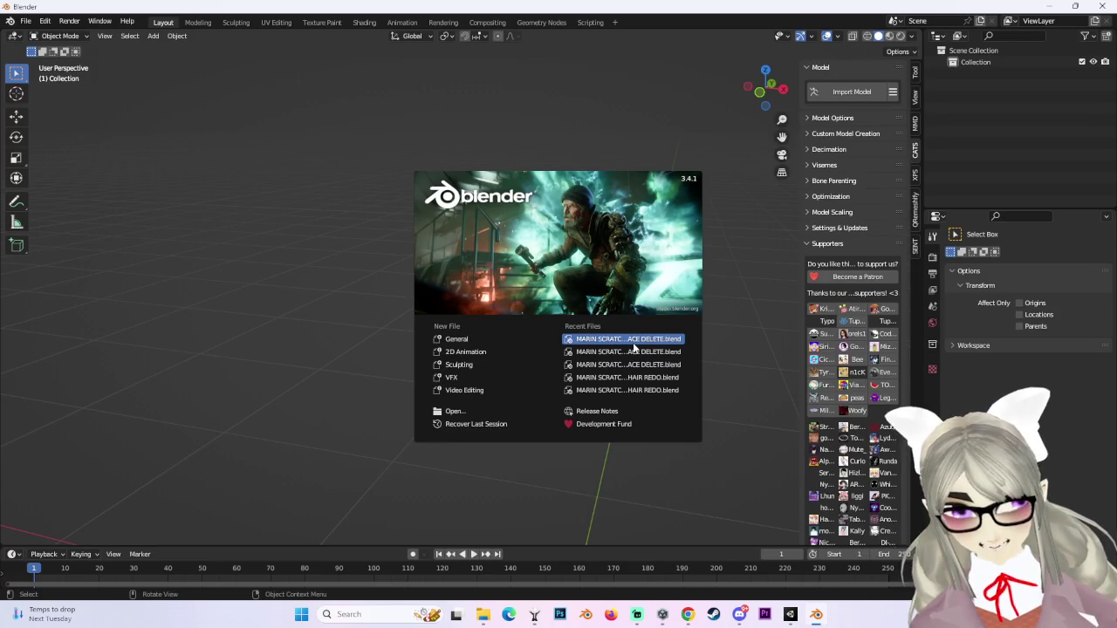
pyautogui.click(709, 167)
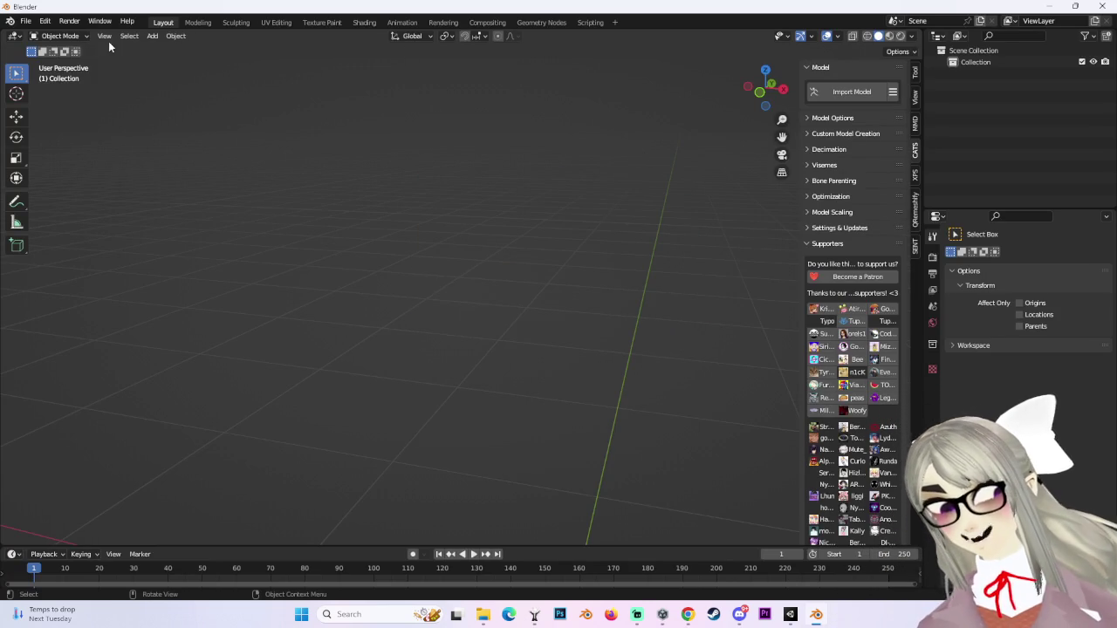
pyautogui.click(25, 20)
pyautogui.click(39, 43)
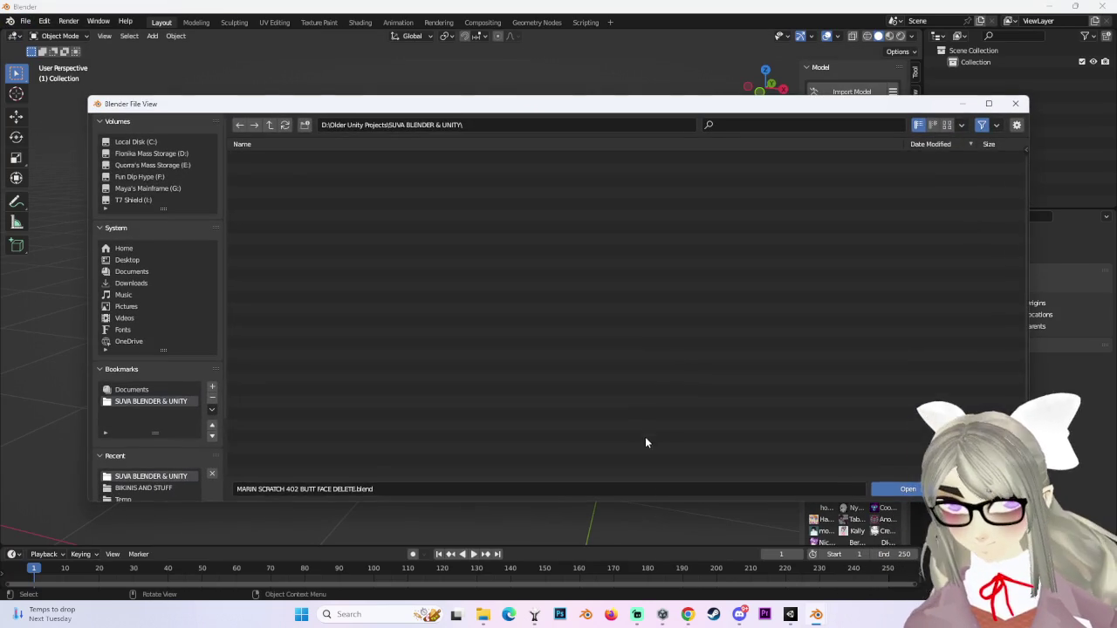
pyautogui.doubleClick(367, 419)
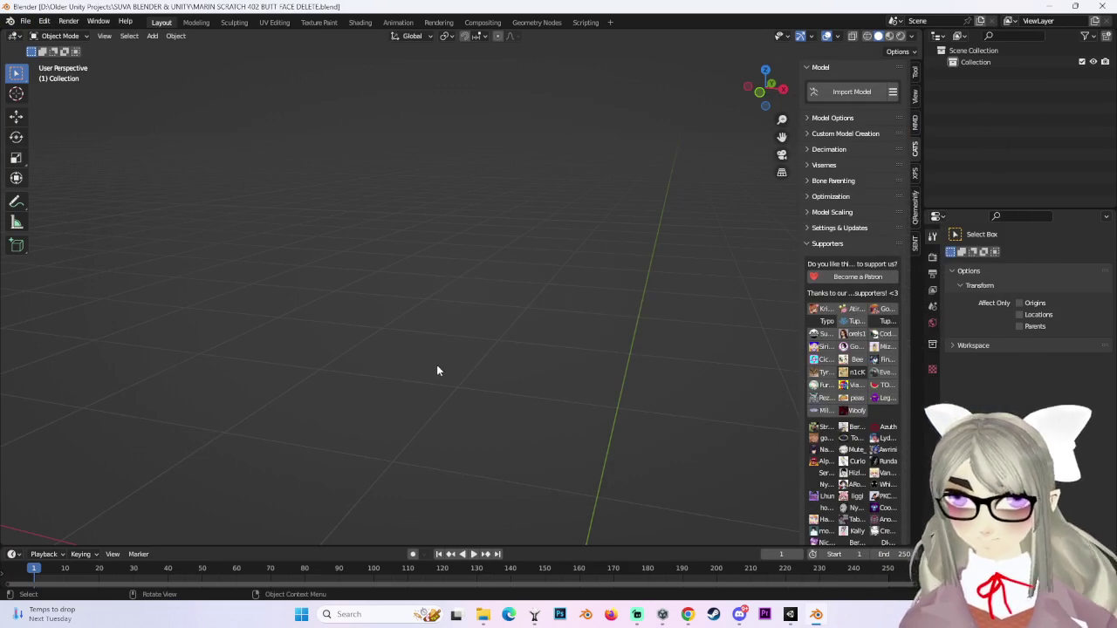
pyautogui.scroll(-2, 700, 381)
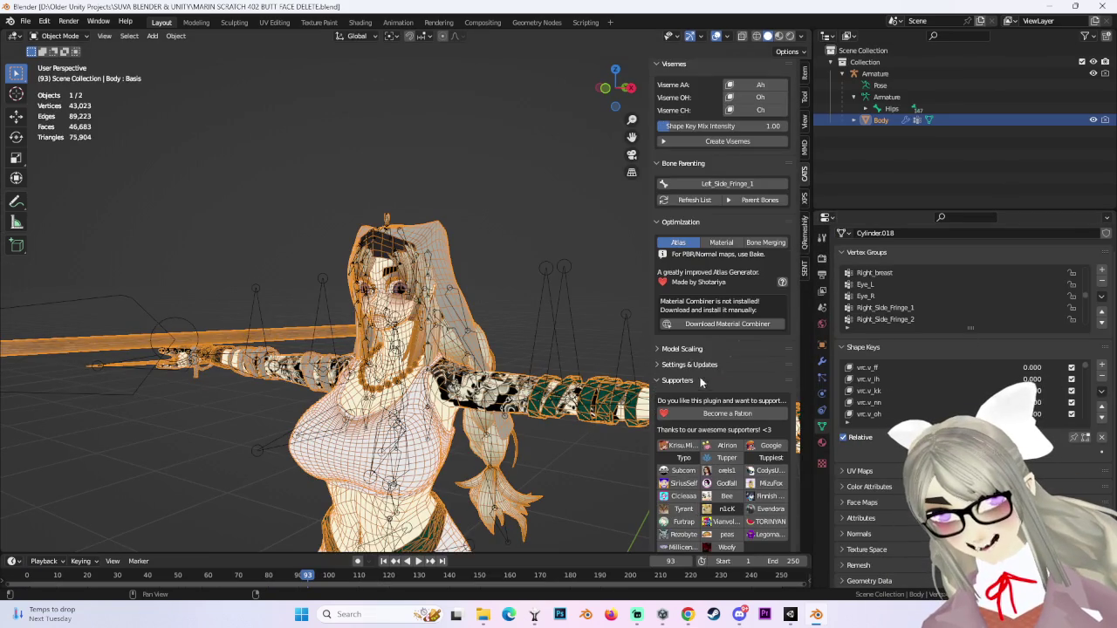
# Switch the CATS optimization panel from Atlas to its Bone Merging options.
pyautogui.scroll(-2, 691, 369)
pyautogui.scroll(-4, 690, 371)
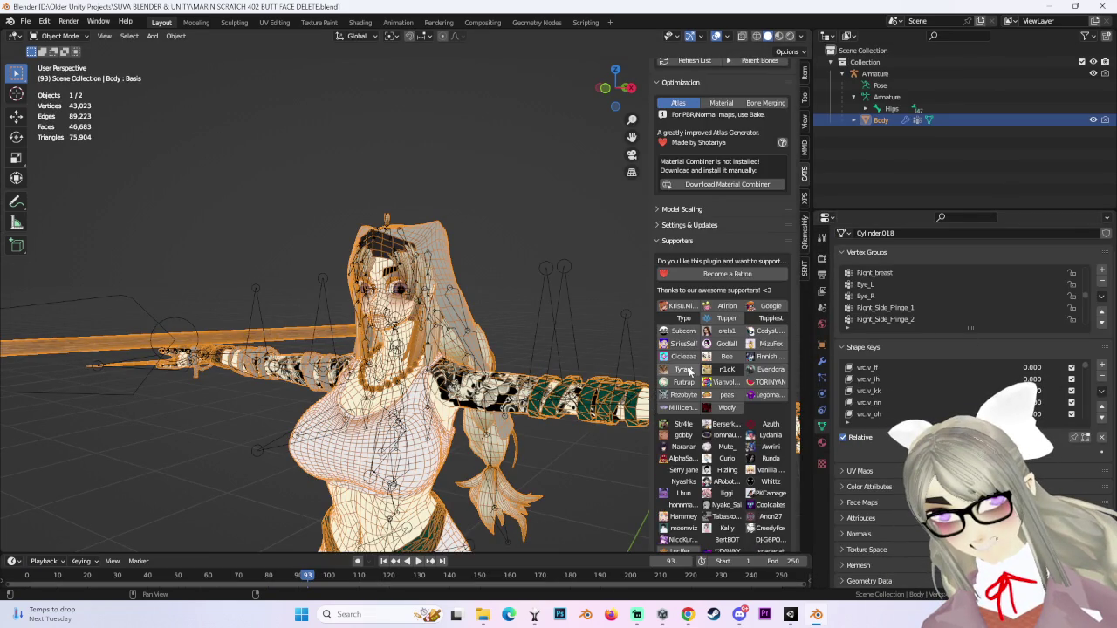
pyautogui.scroll(-5, 686, 370)
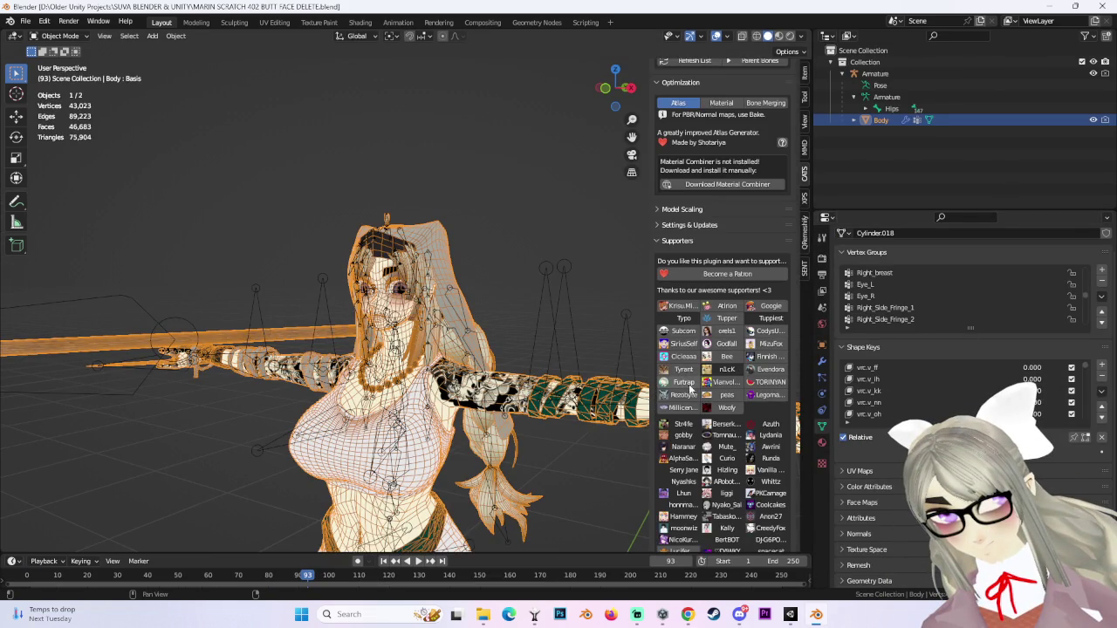
pyautogui.scroll(14, 694, 427)
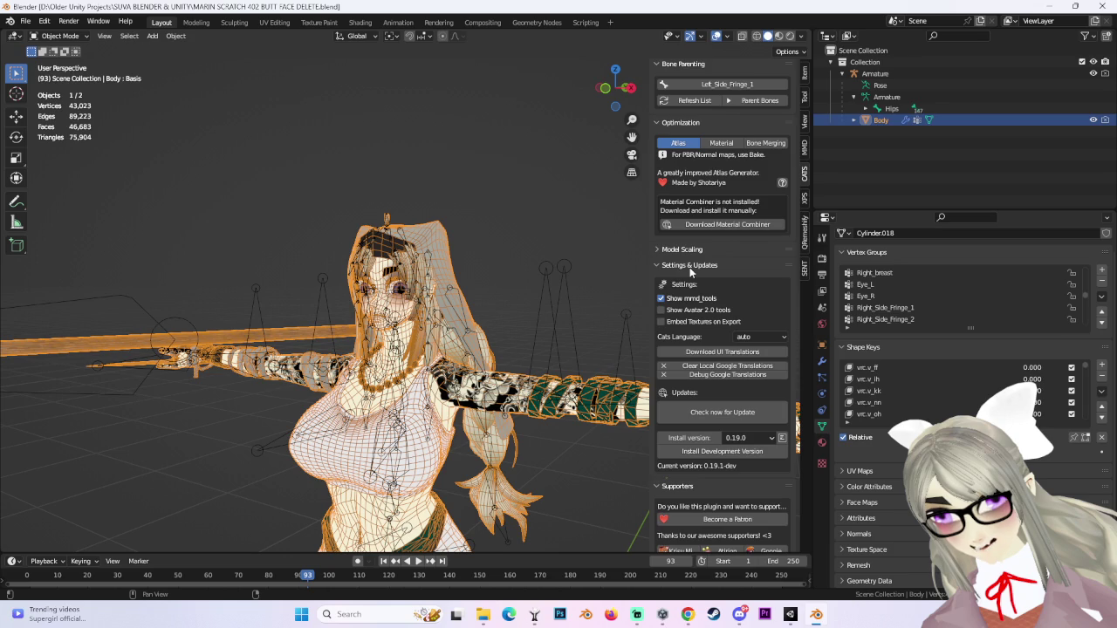
pyautogui.click(689, 249)
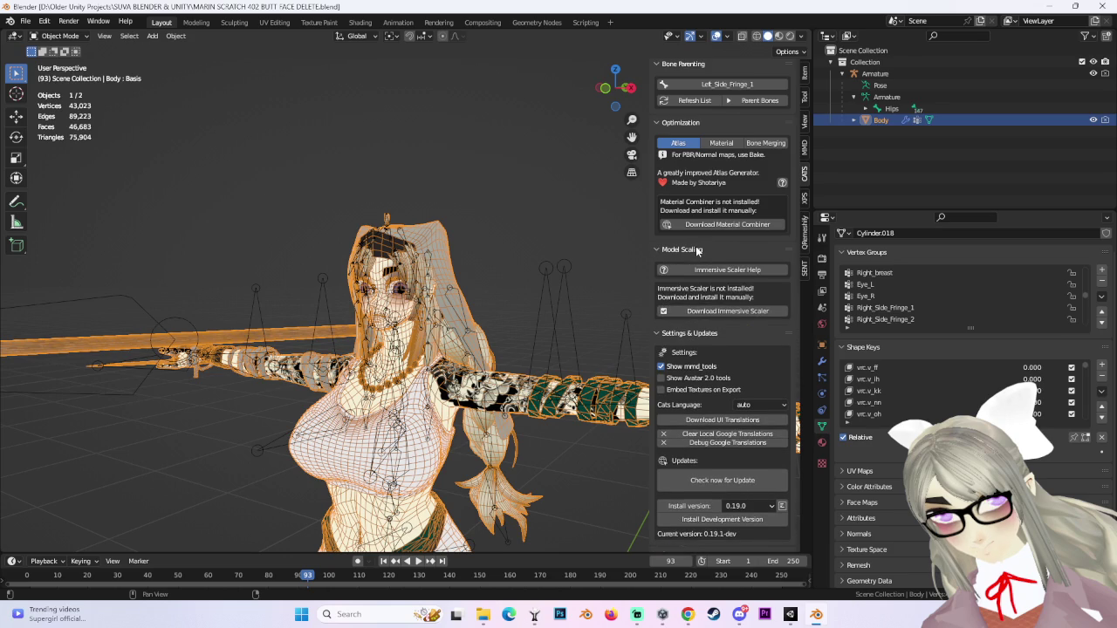
pyautogui.scroll(5, 694, 253)
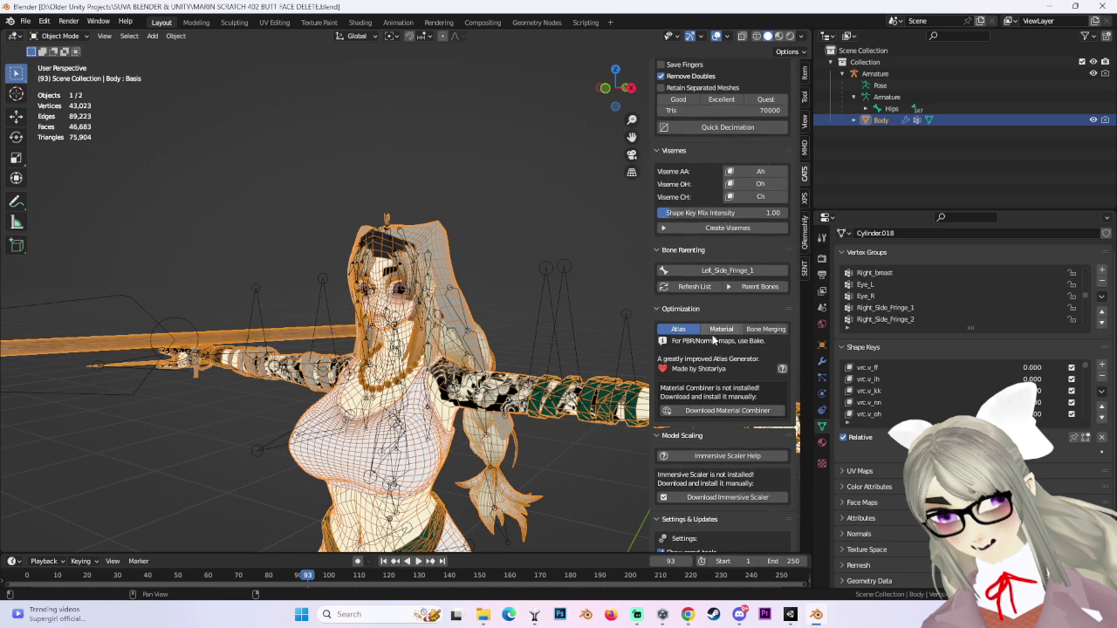
pyautogui.click(721, 329)
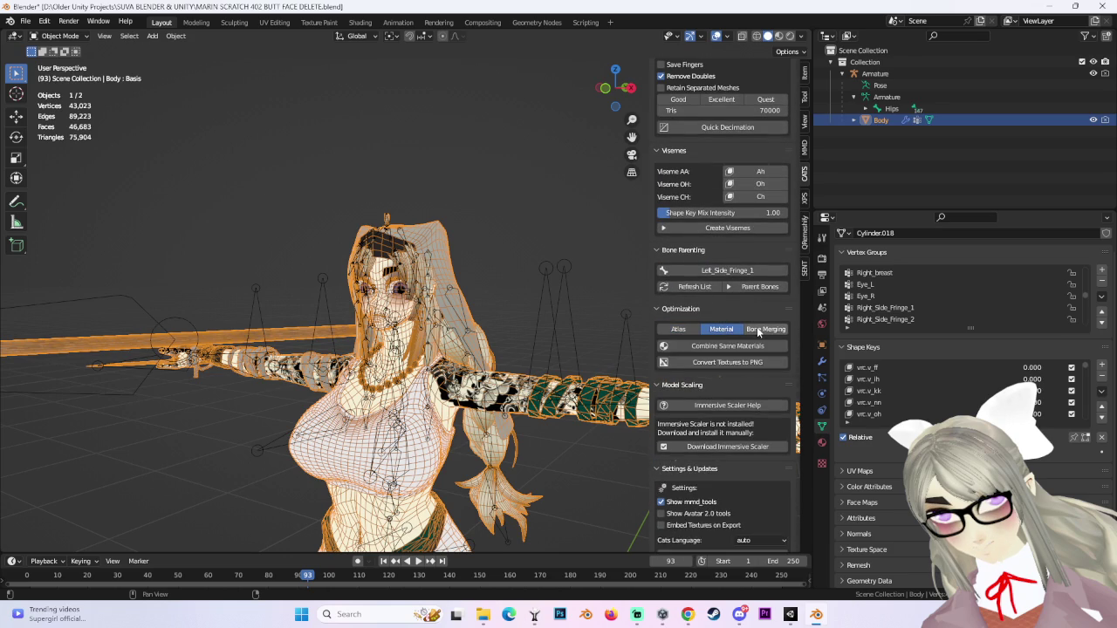
pyautogui.click(756, 328)
# Snap the viewport to face the model's front and scroll down to the Visemes section (AA, OH, CH).
pyautogui.scroll(3, 711, 340)
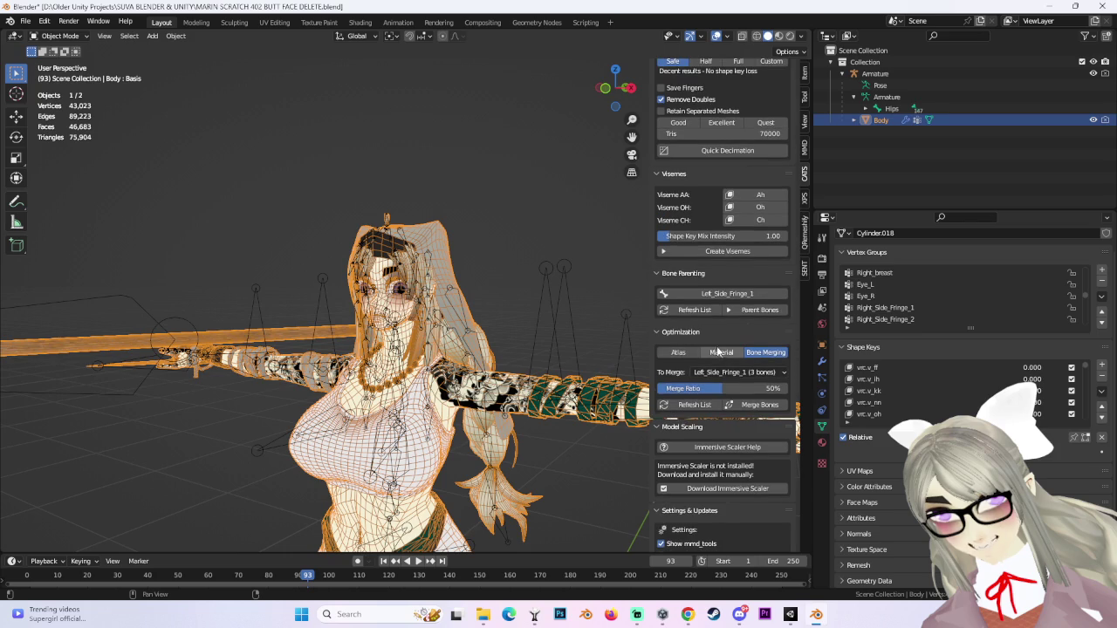
pyautogui.scroll(3, 717, 345)
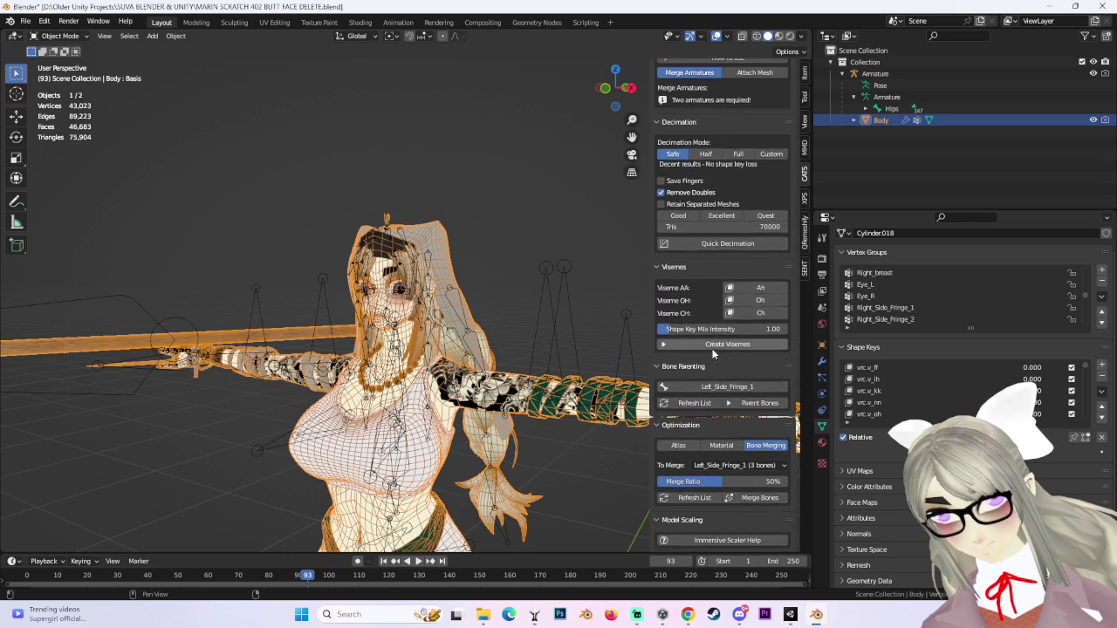
pyautogui.scroll(5, 710, 349)
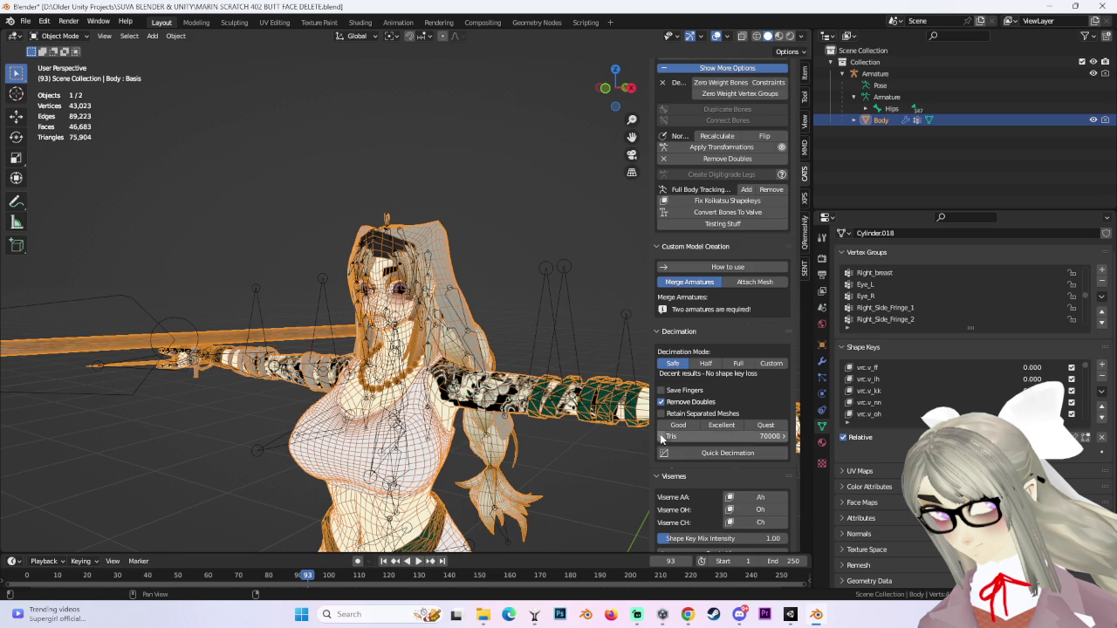
pyautogui.scroll(3, 711, 373)
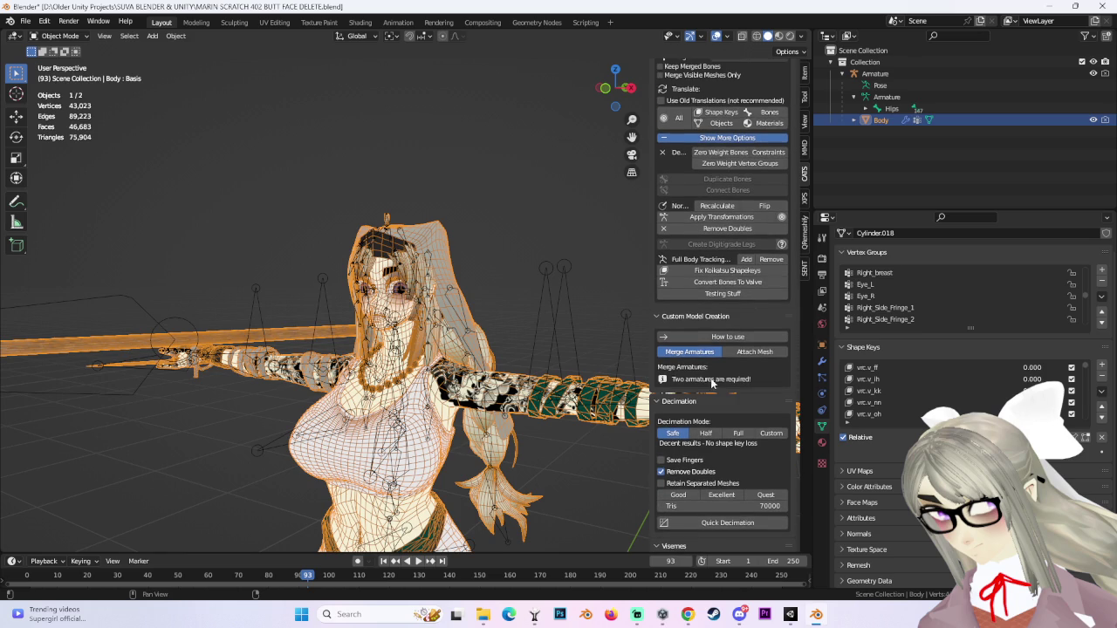
pyautogui.scroll(5, 728, 384)
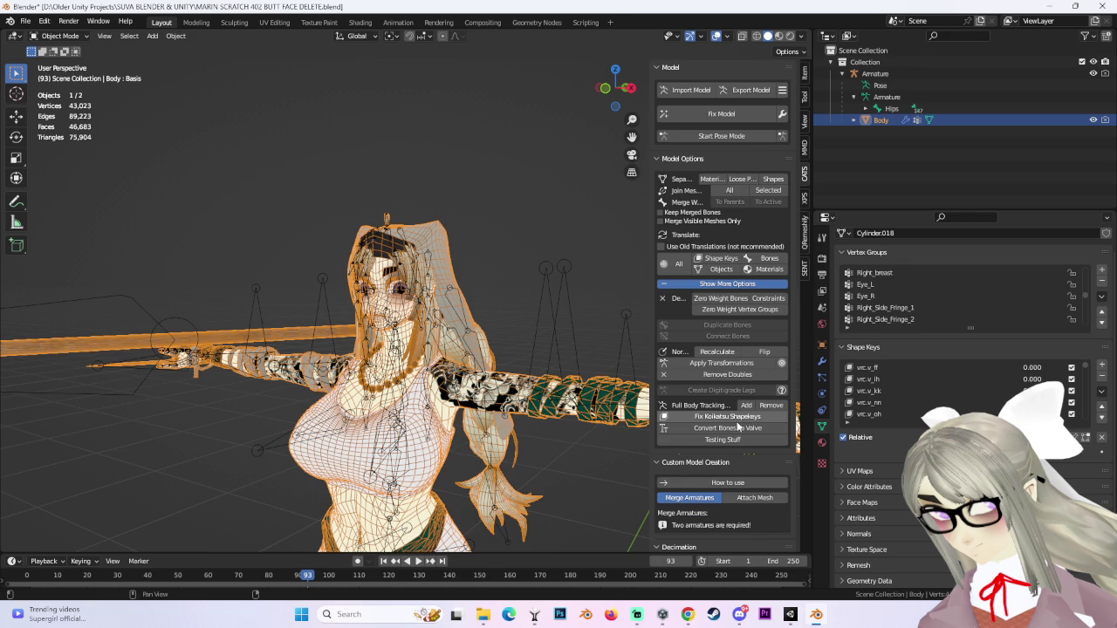
pyautogui.press('KP_6')
pyautogui.scroll(-8, 689, 395)
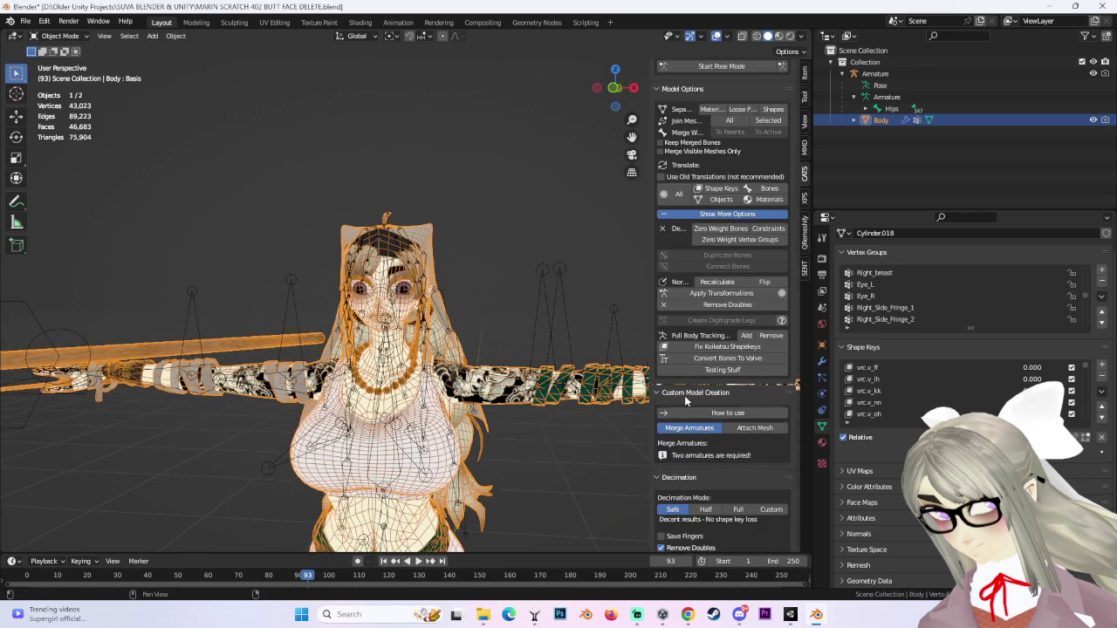
pyautogui.scroll(-2, 663, 398)
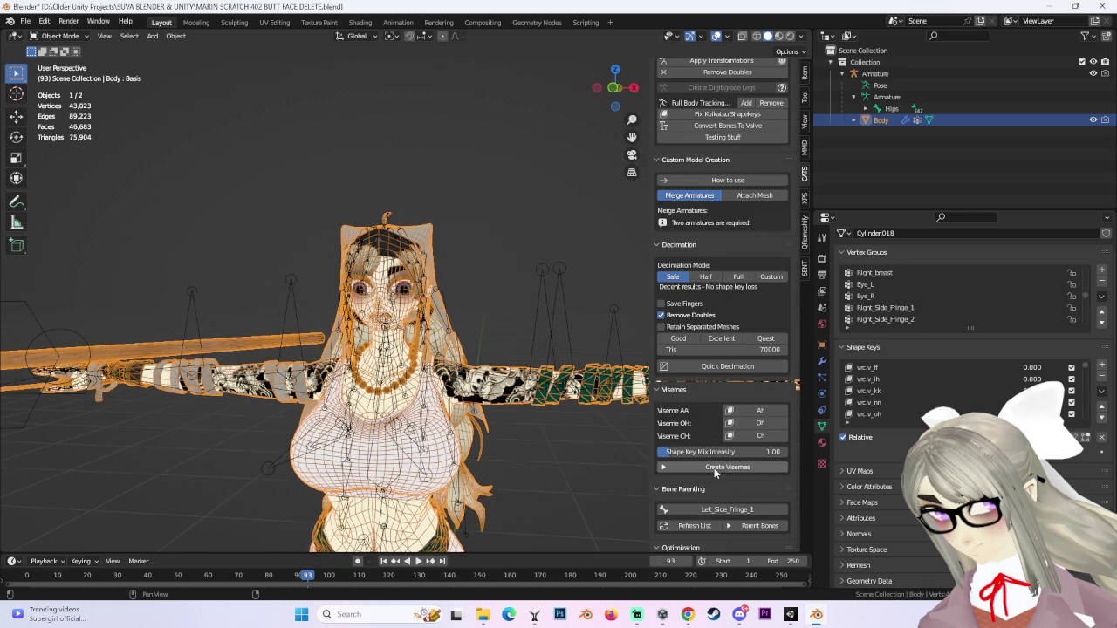
# Generate the mouth visemes with AA=Ah, OH=Oh and CH=Ch via Create Visemes.
pyautogui.click(711, 468)
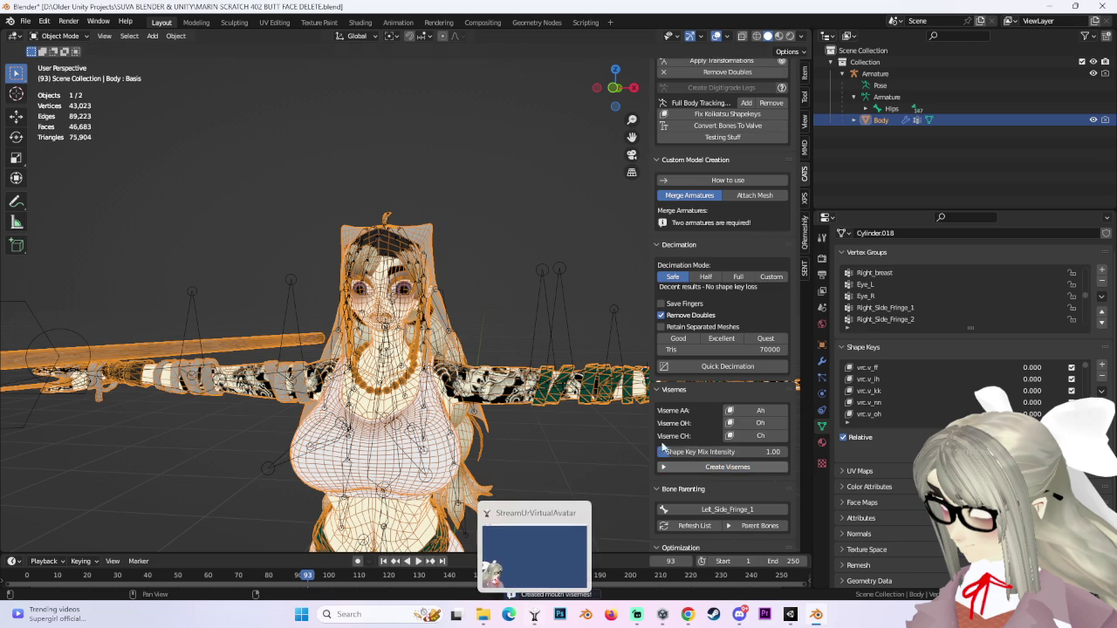
pyautogui.scroll(2, 567, 347)
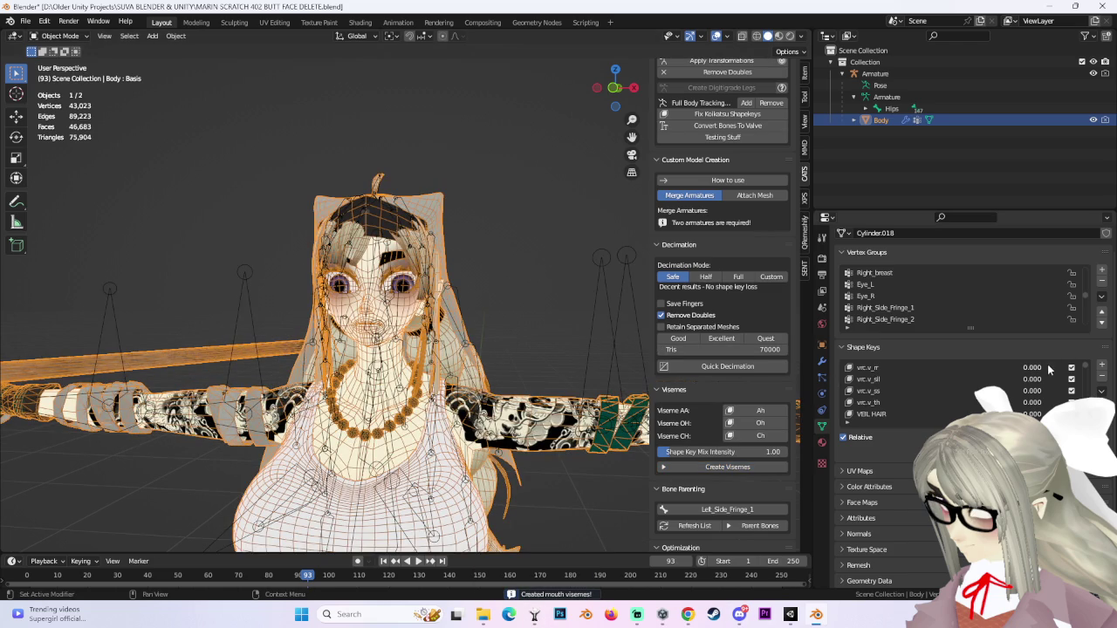
pyautogui.scroll(5, 1082, 390)
pyautogui.scroll(-3, 723, 470)
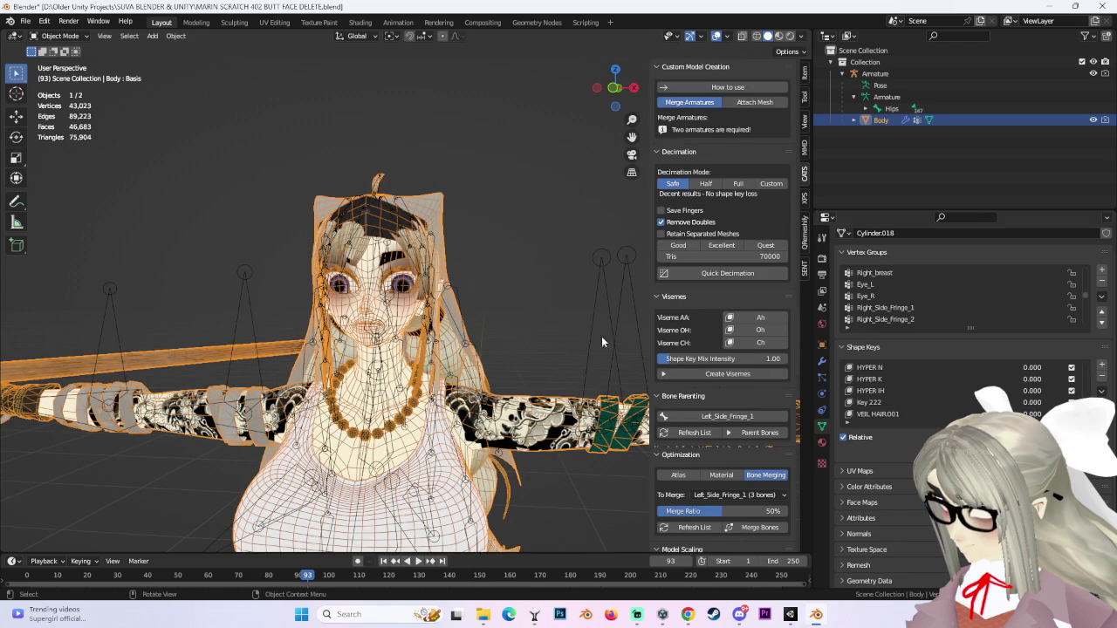
pyautogui.scroll(3, 585, 349)
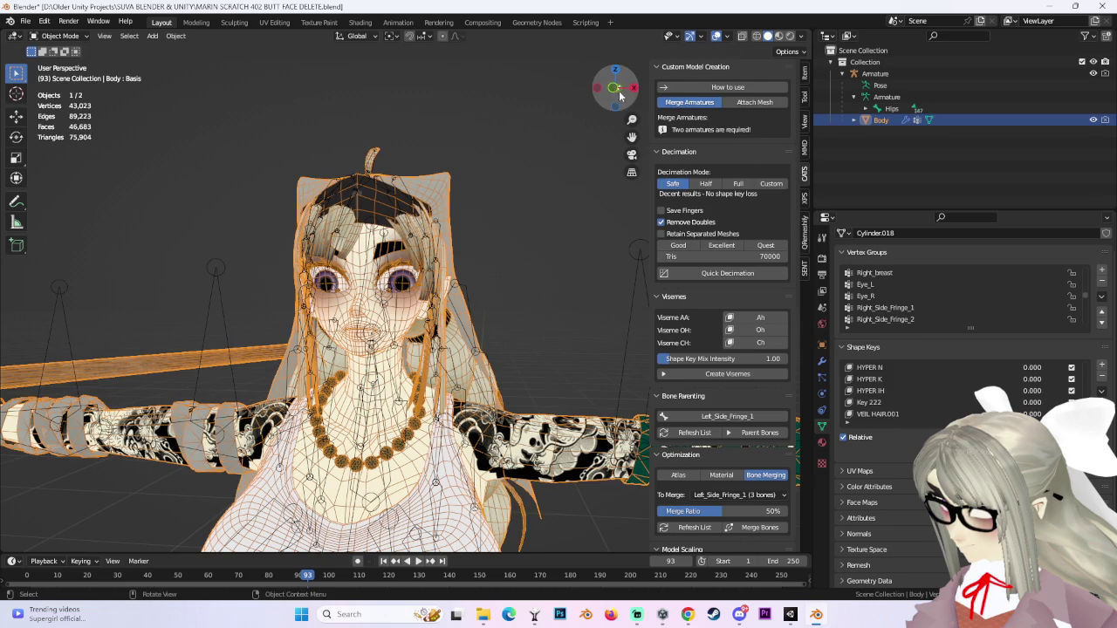
# Switch to a straight-on front orthographic view and scroll through the CATS sidebar.
pyautogui.click(615, 89)
pyautogui.scroll(-5, 718, 452)
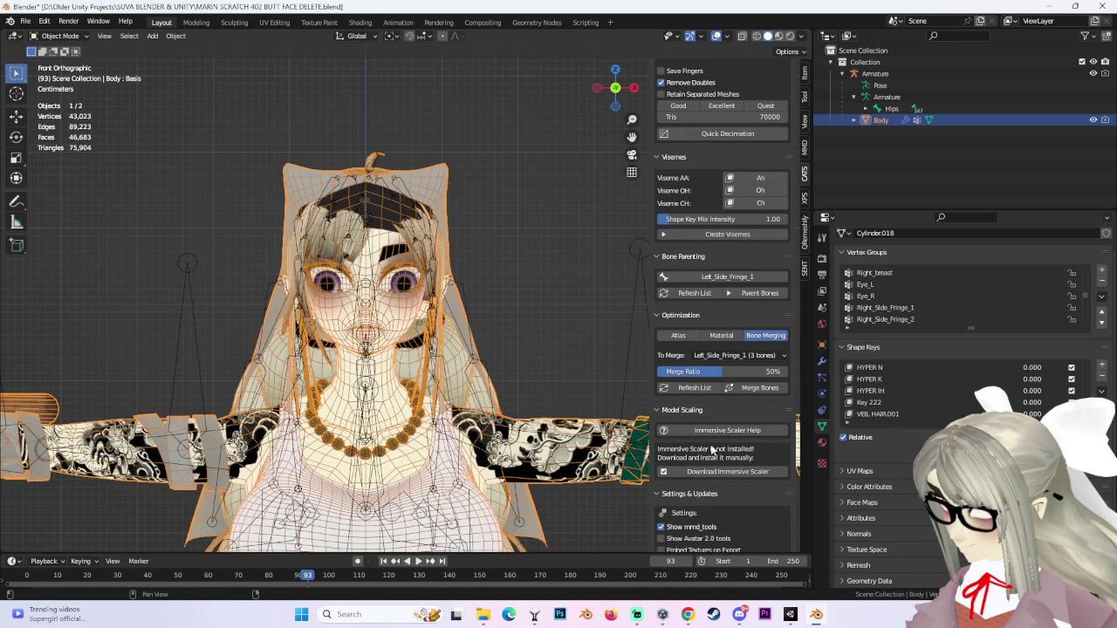
pyautogui.scroll(-1, 712, 450)
pyautogui.scroll(-1, 700, 445)
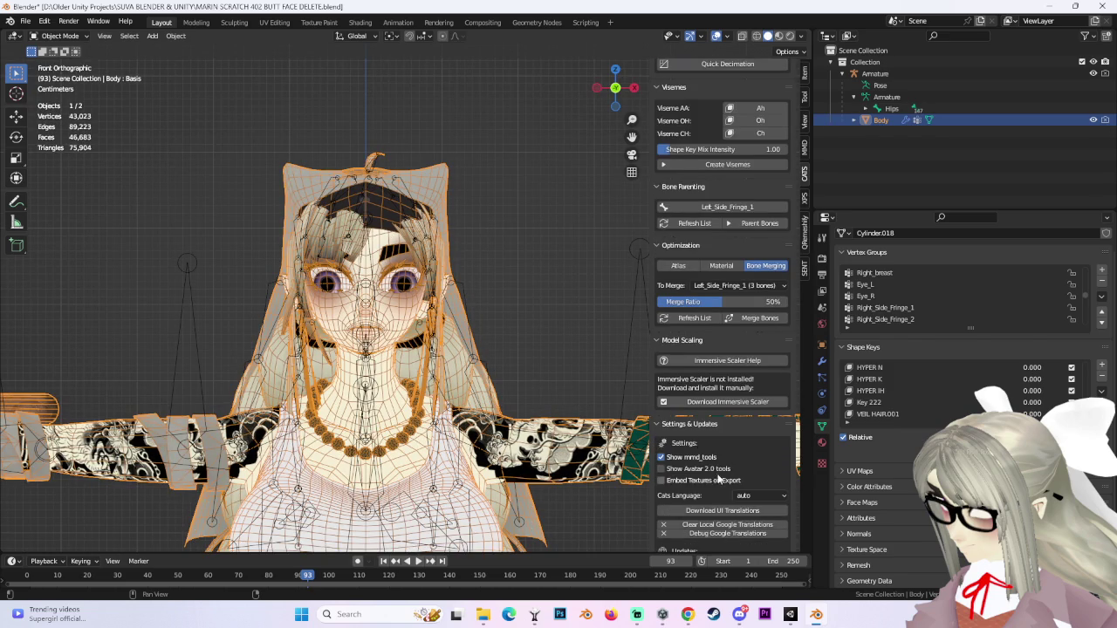
pyautogui.scroll(-1, 717, 480)
pyautogui.scroll(-3, 648, 499)
pyautogui.scroll(-2, 705, 478)
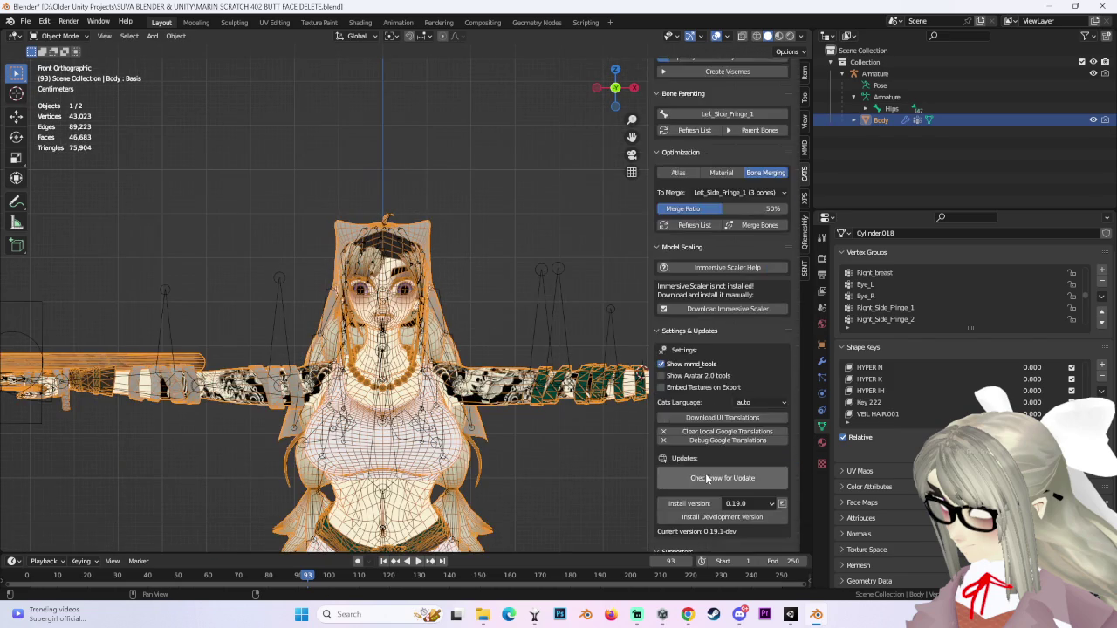
pyautogui.scroll(-2, 705, 478)
pyautogui.scroll(-8, 663, 458)
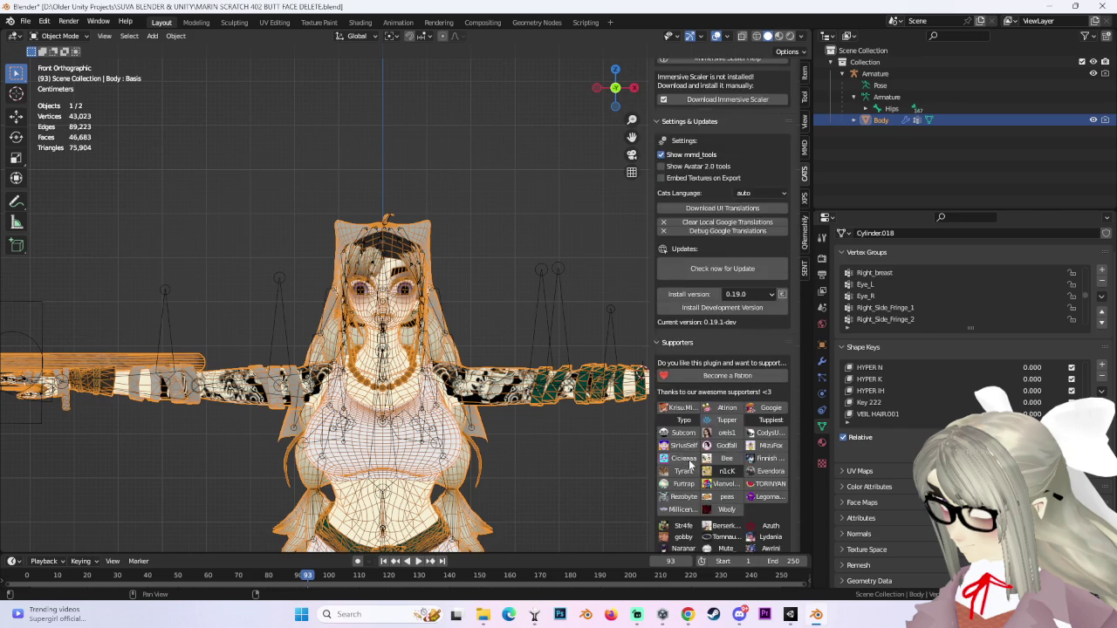
pyautogui.scroll(-5, 686, 464)
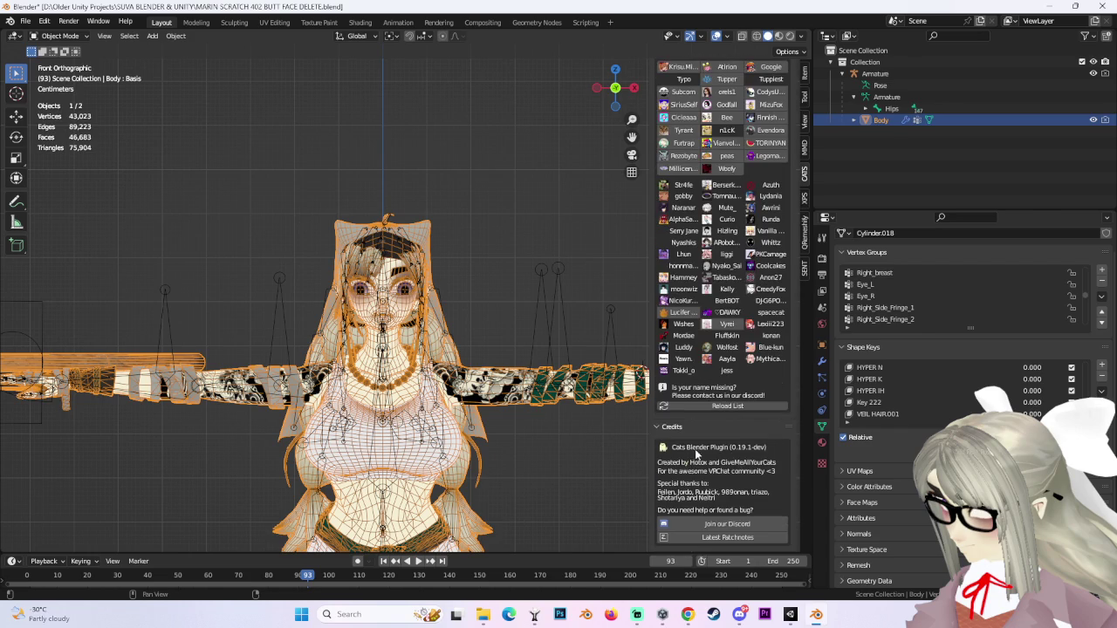
pyautogui.scroll(10, 698, 452)
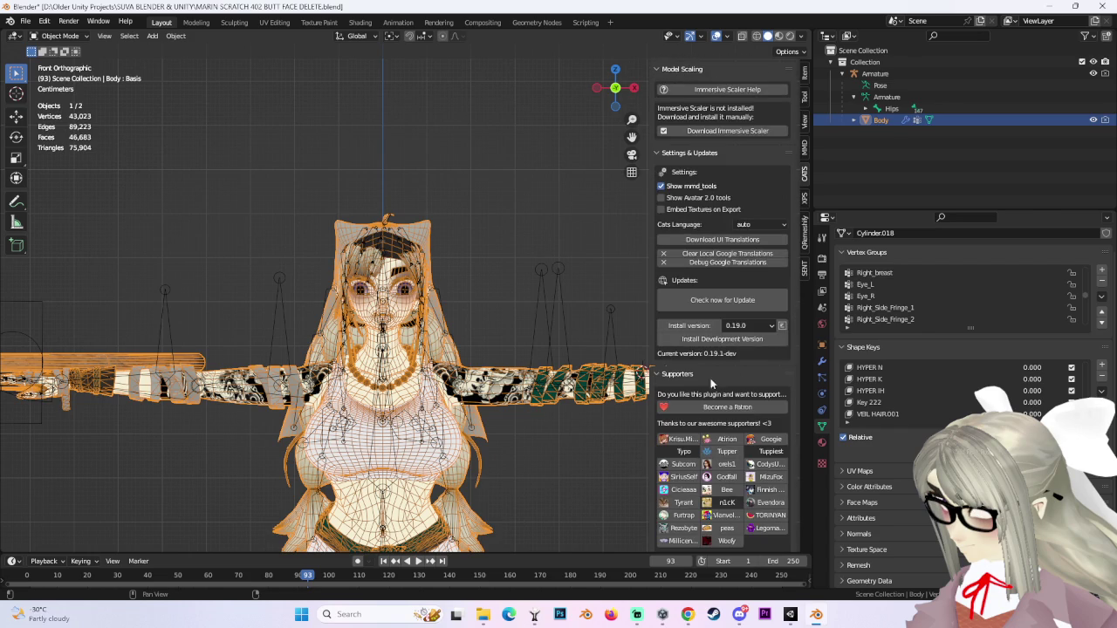
pyautogui.scroll(3, 710, 365)
pyautogui.scroll(6, 706, 370)
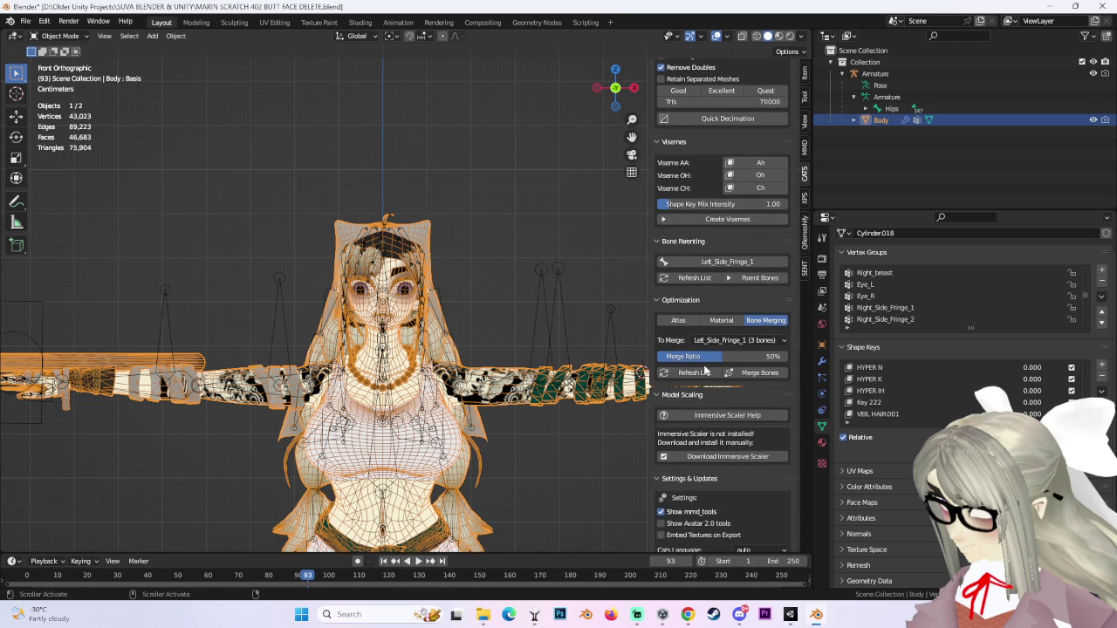
pyautogui.scroll(7, 707, 377)
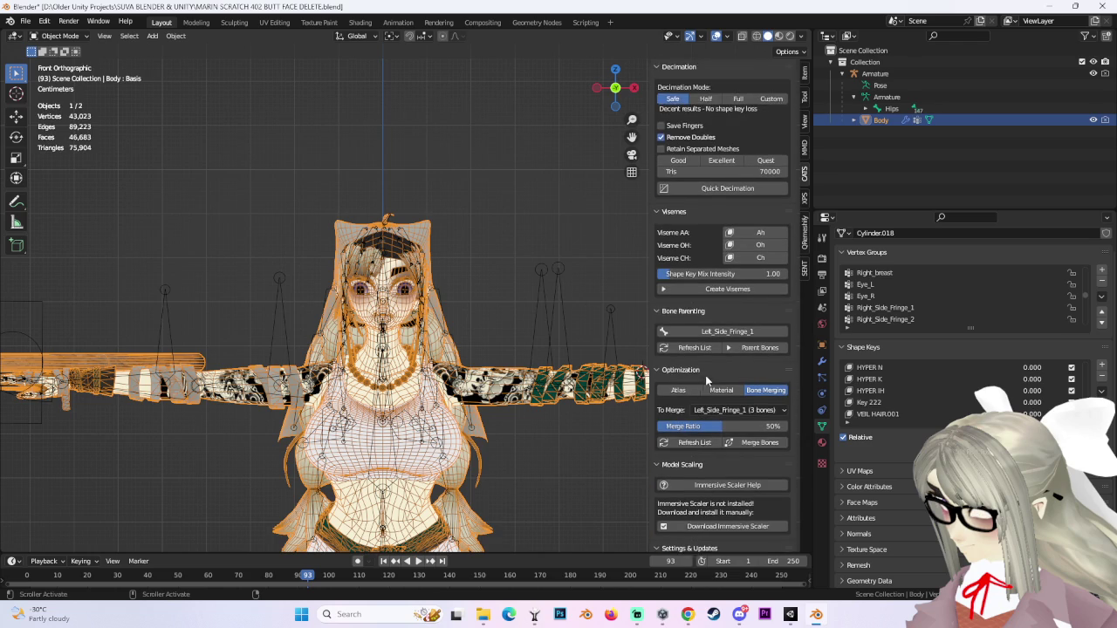
pyautogui.scroll(10, 705, 372)
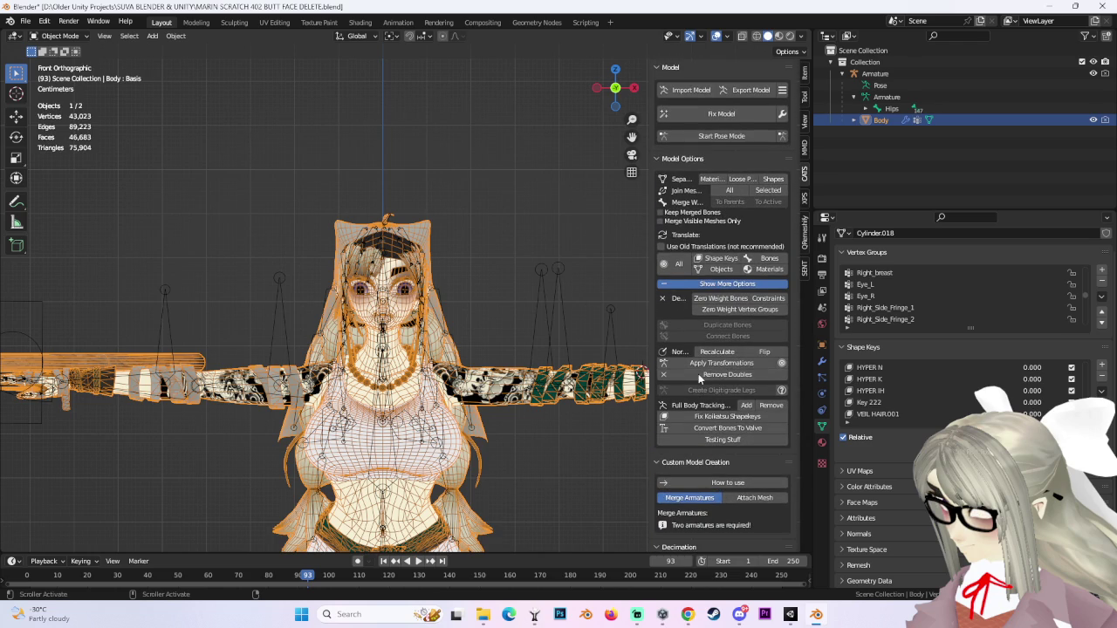
# Widen the CATS add-on panel so its options are readable.
pyautogui.moveTo(651, 302); pyautogui.dragTo(544, 303)
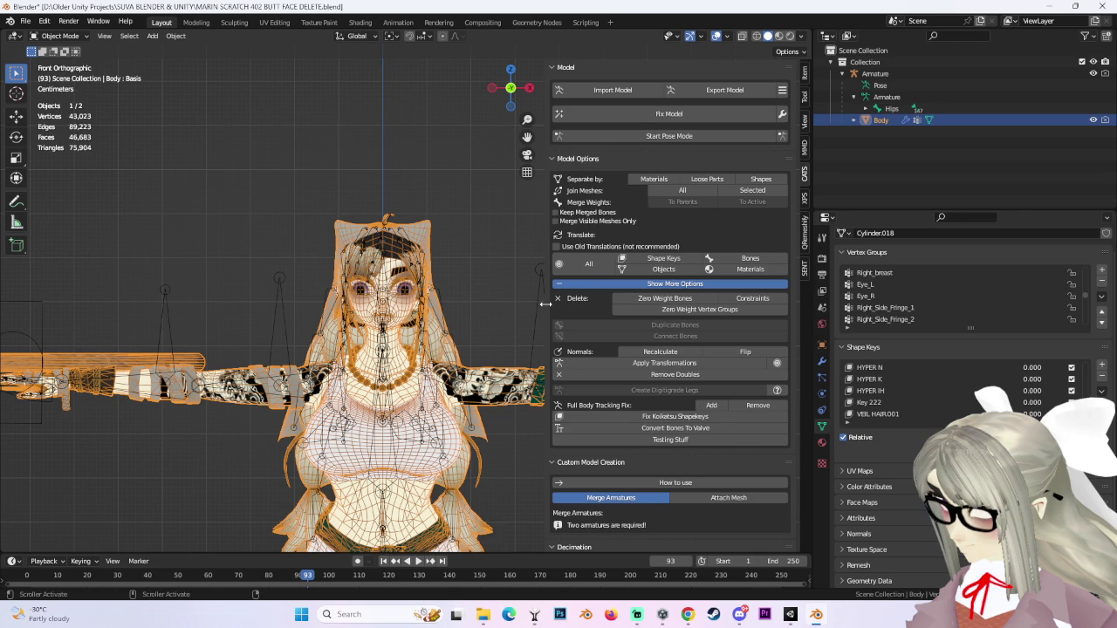
pyautogui.scroll(-3, 545, 303)
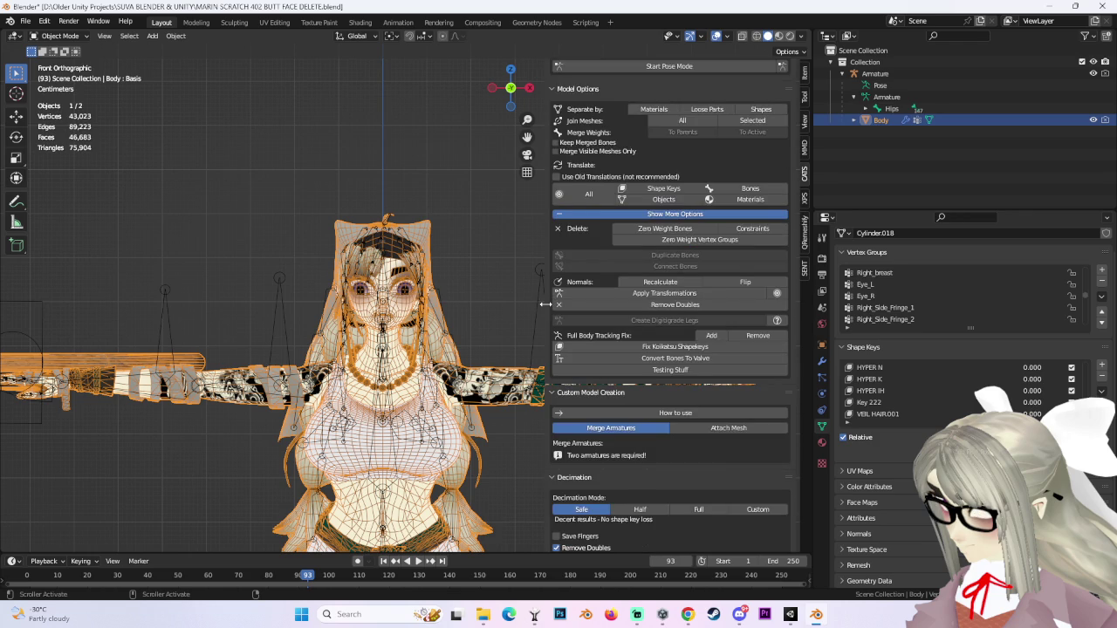
pyautogui.scroll(-1, 544, 303)
pyautogui.scroll(-1, 608, 385)
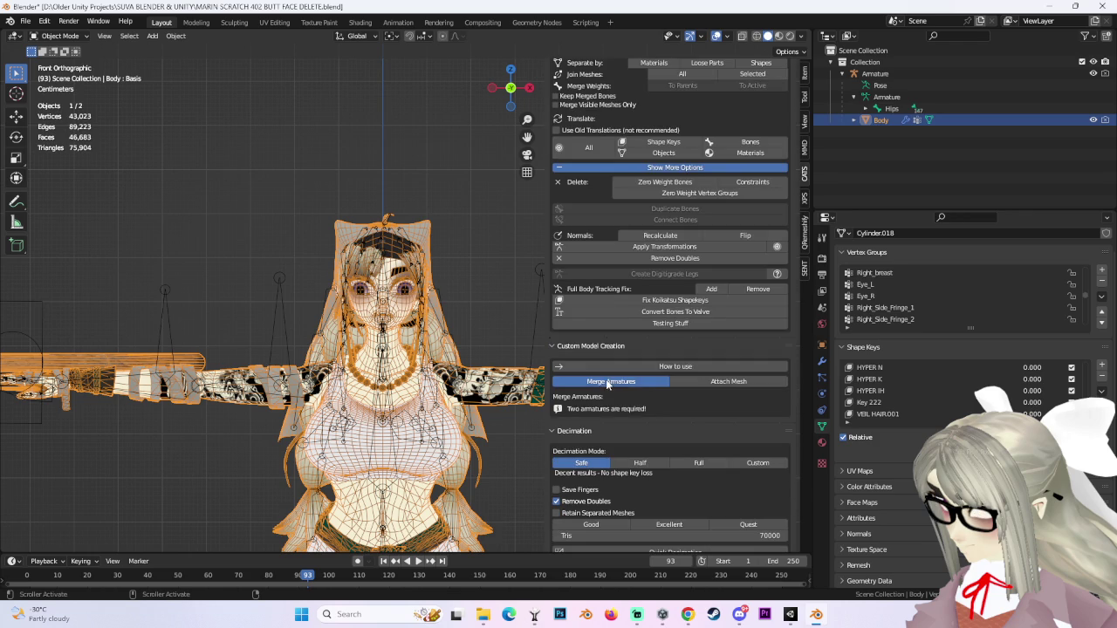
pyautogui.scroll(-3, 611, 390)
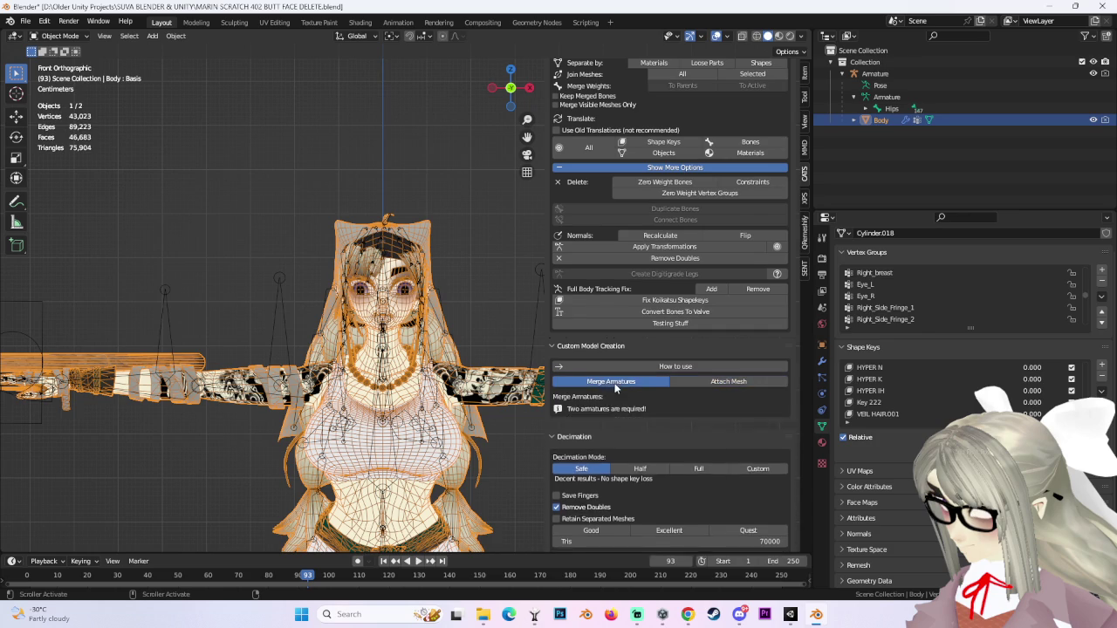
pyautogui.scroll(-5, 608, 385)
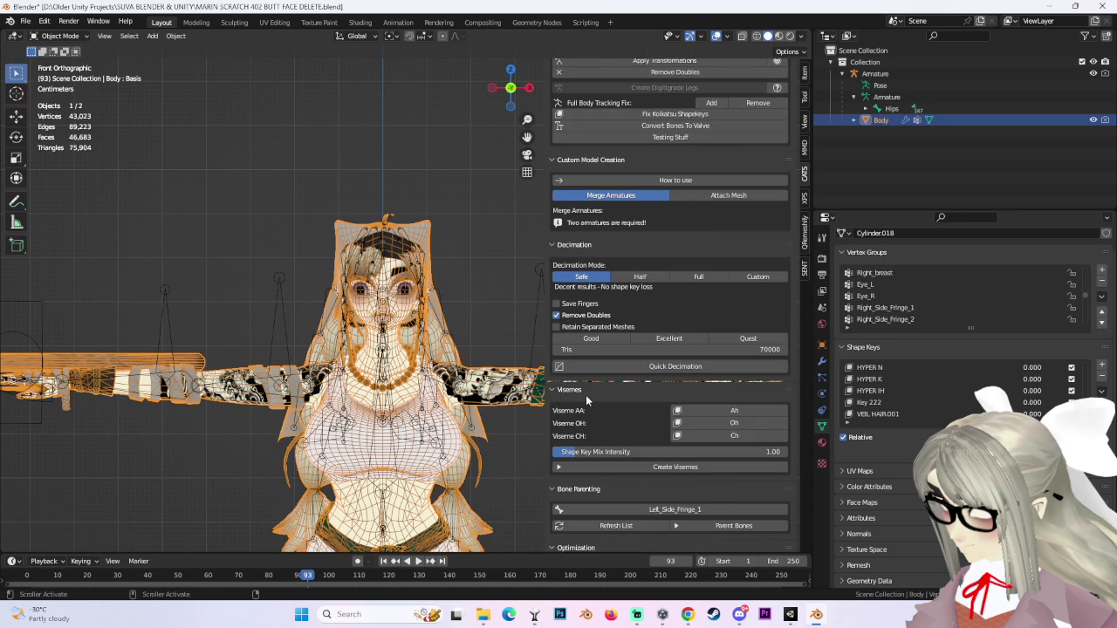
pyautogui.scroll(-2, 587, 396)
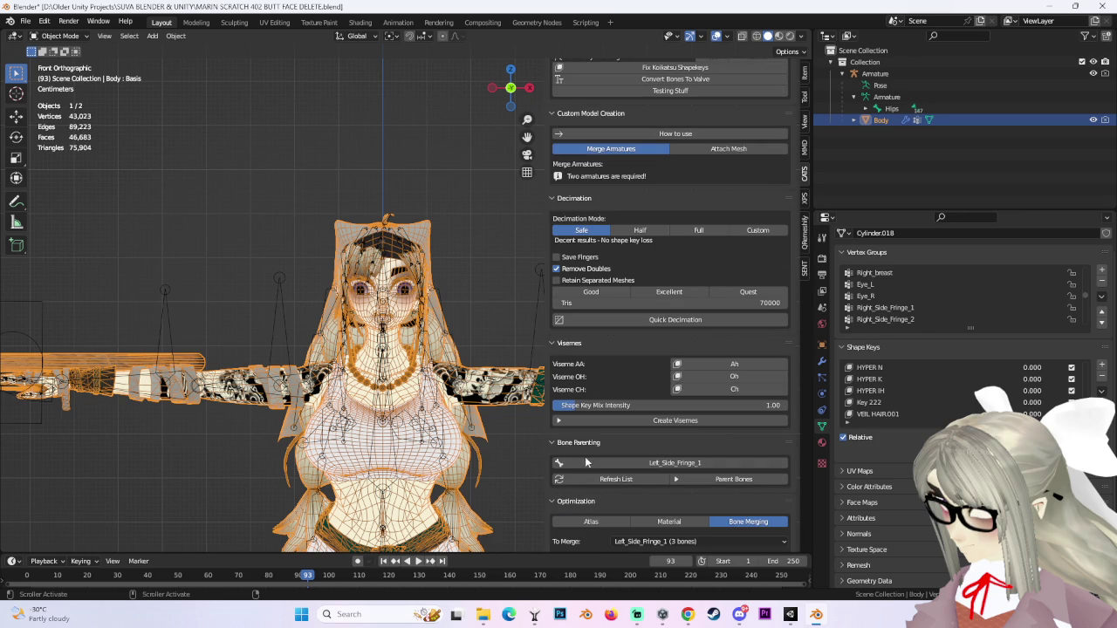
pyautogui.scroll(-2, 576, 441)
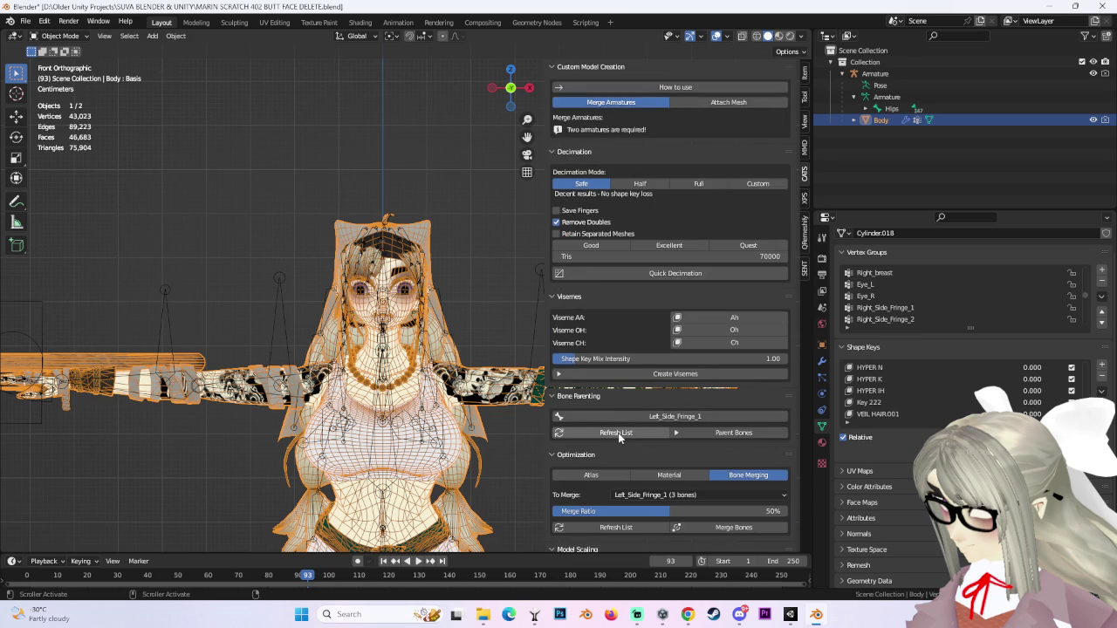
# Refresh the root bones list, show the Atlas optimization options, then scroll to Settings & Updates.
pyautogui.click(618, 433)
pyautogui.scroll(-1, 616, 433)
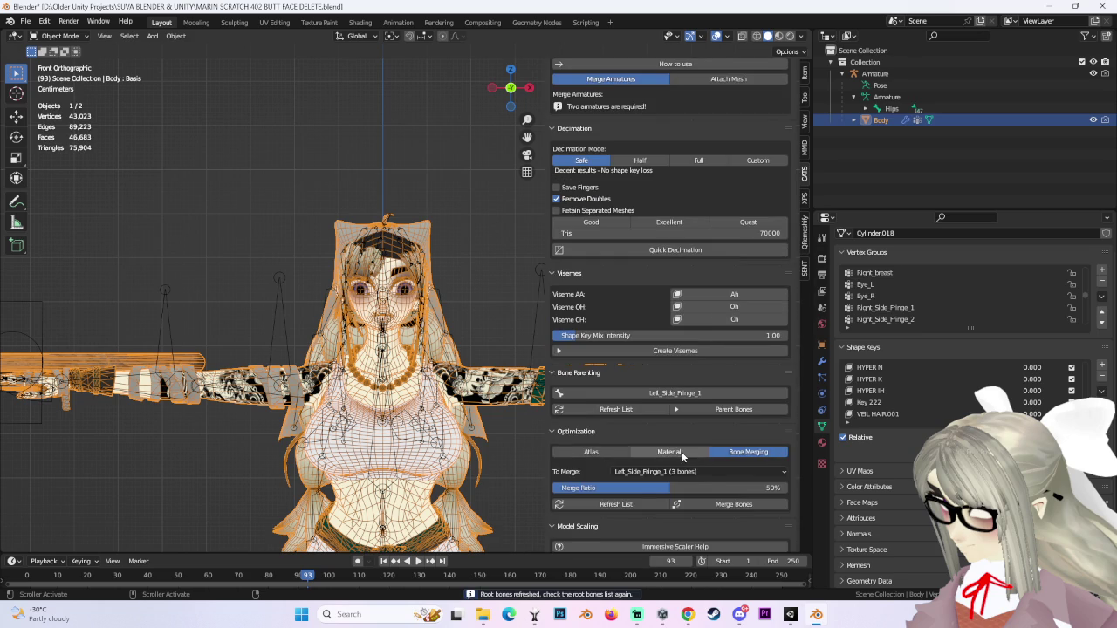
pyautogui.click(680, 451)
pyautogui.click(590, 452)
pyautogui.scroll(-5, 682, 449)
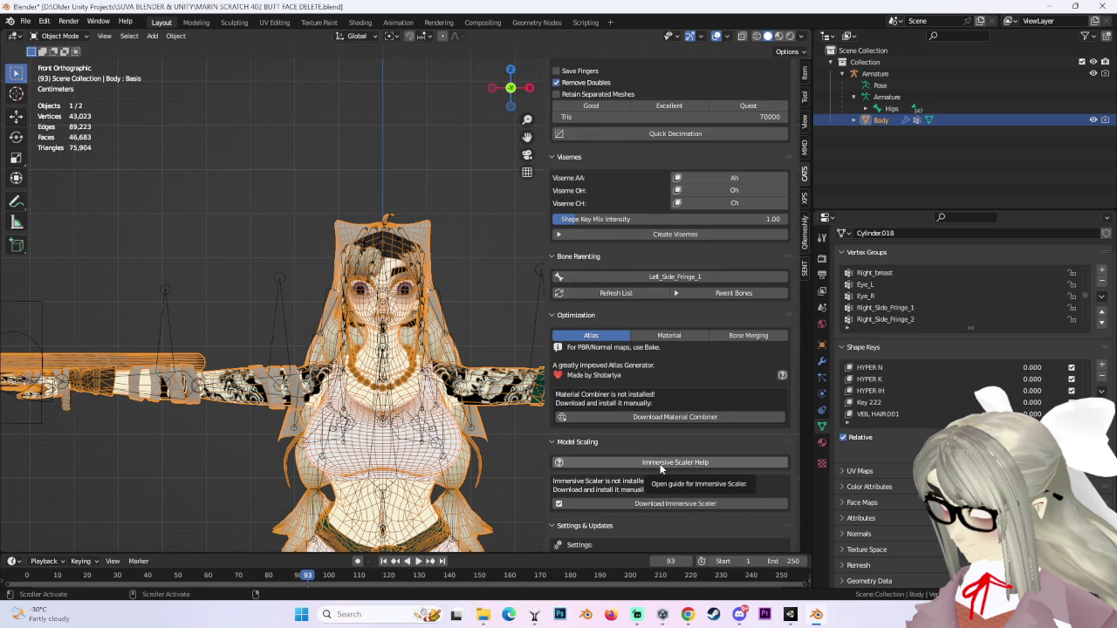
pyautogui.scroll(-3, 658, 463)
pyautogui.scroll(-2, 563, 449)
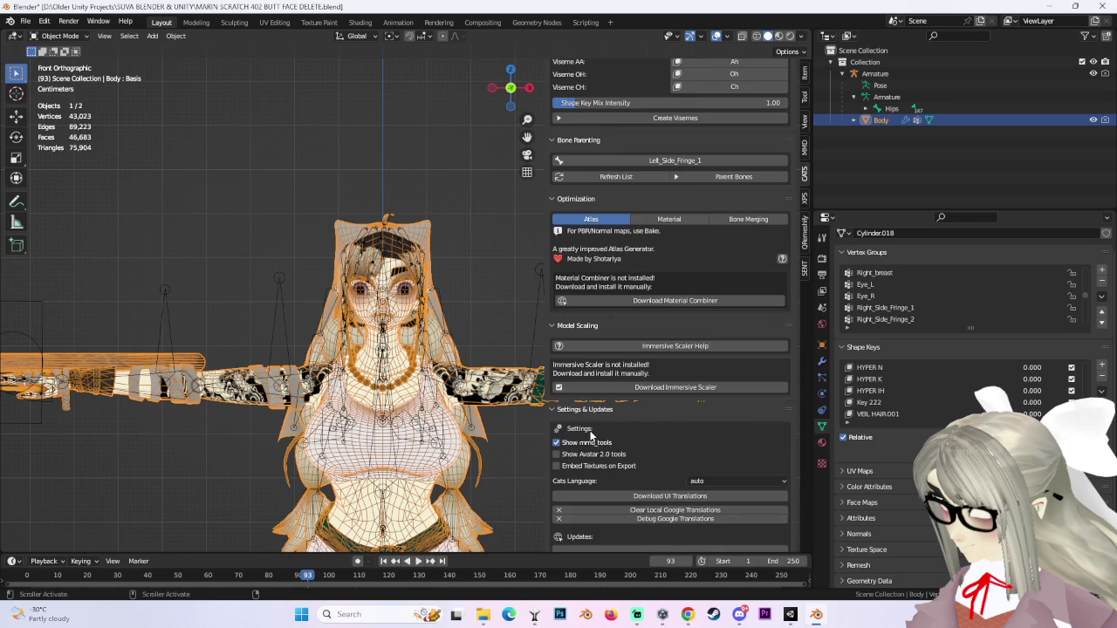
pyautogui.scroll(-1, 591, 431)
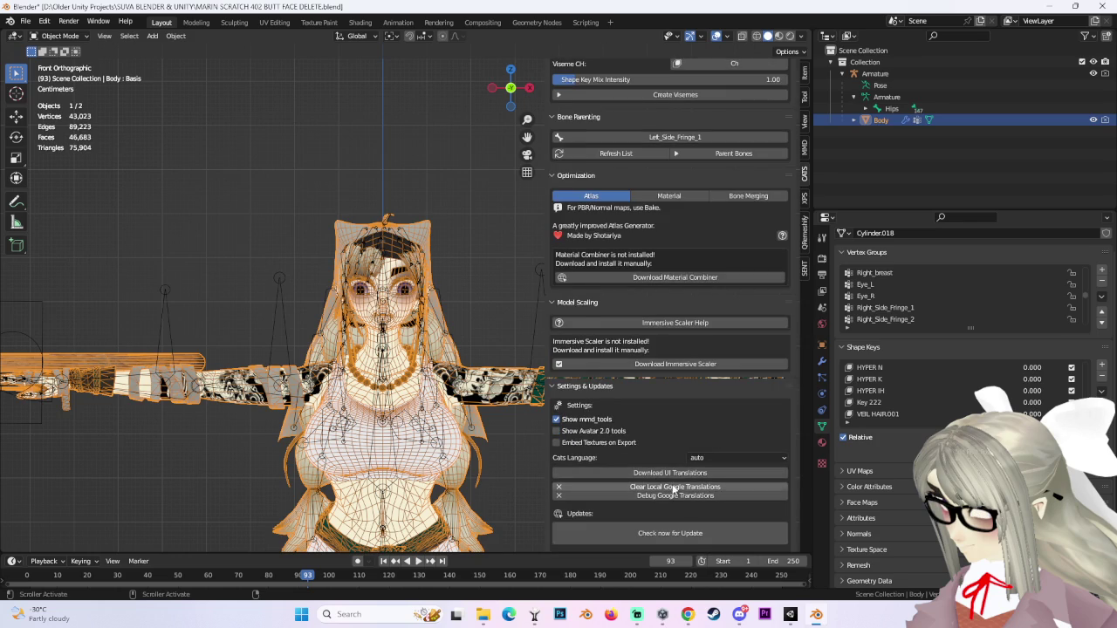
pyautogui.scroll(-3, 660, 480)
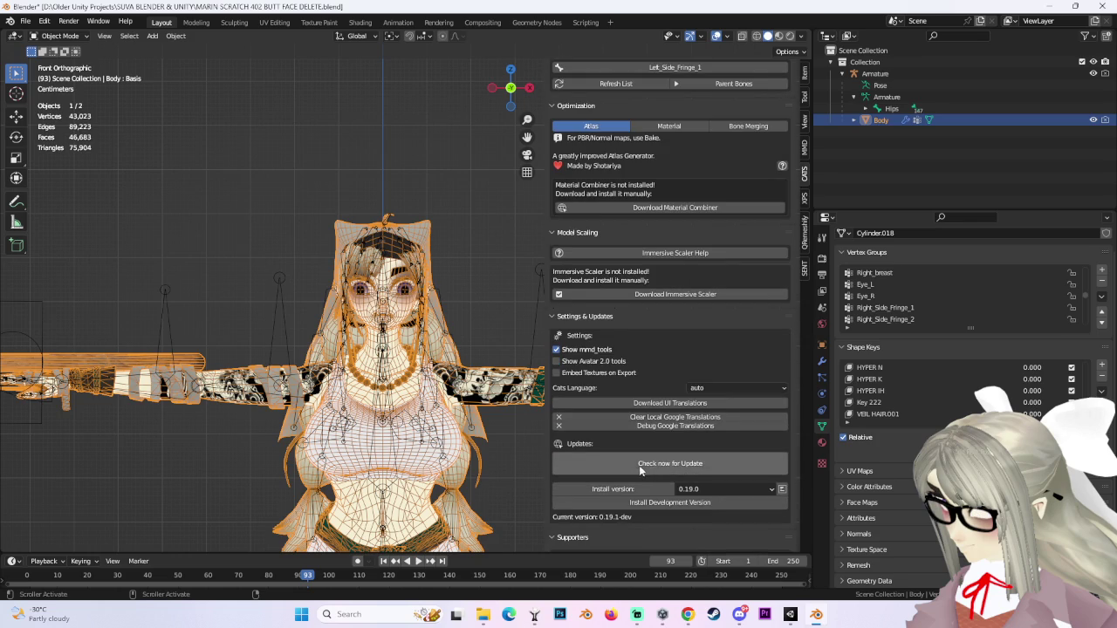
pyautogui.scroll(-2, 639, 466)
pyautogui.scroll(1, 637, 471)
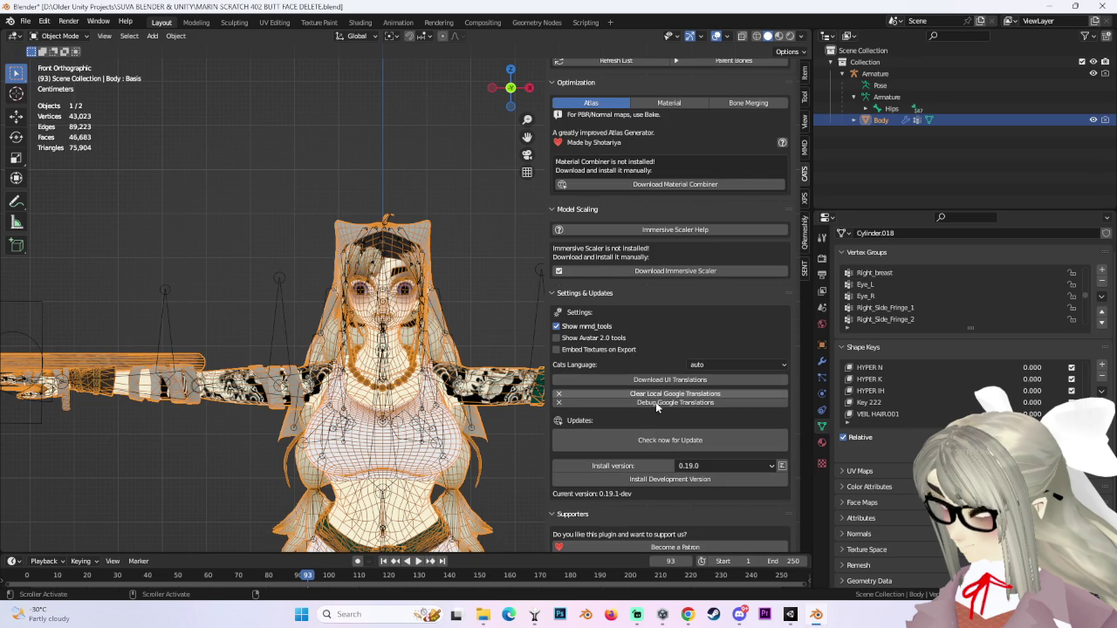
# Run 'Check now for Update' for CATS, then scroll the sidebar back up to Model Options.
pyautogui.click(659, 440)
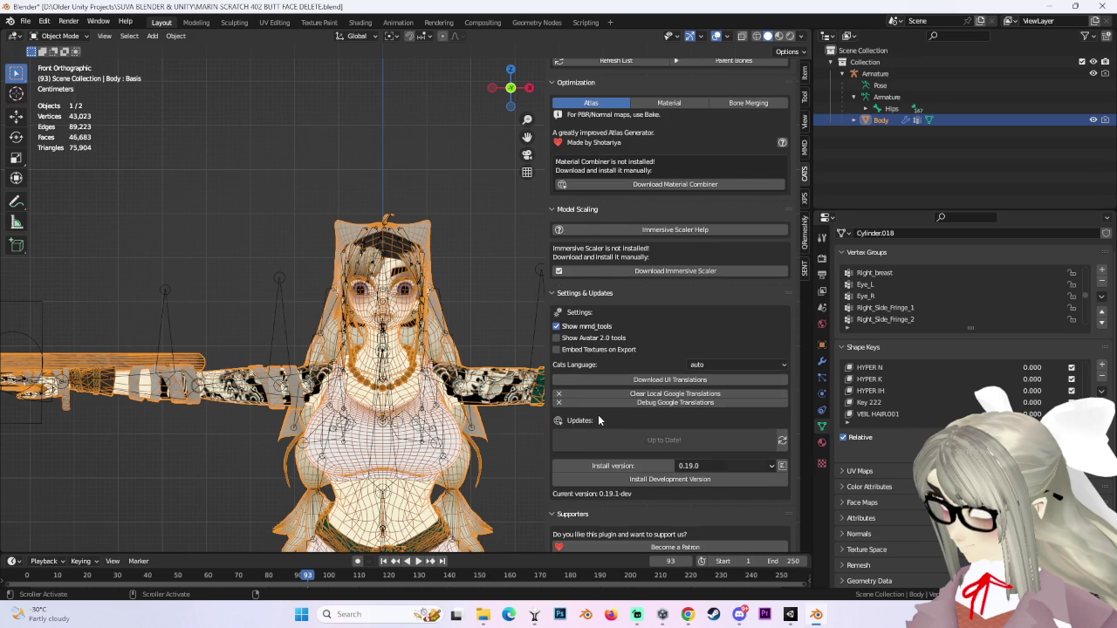
pyautogui.scroll(-1, 598, 417)
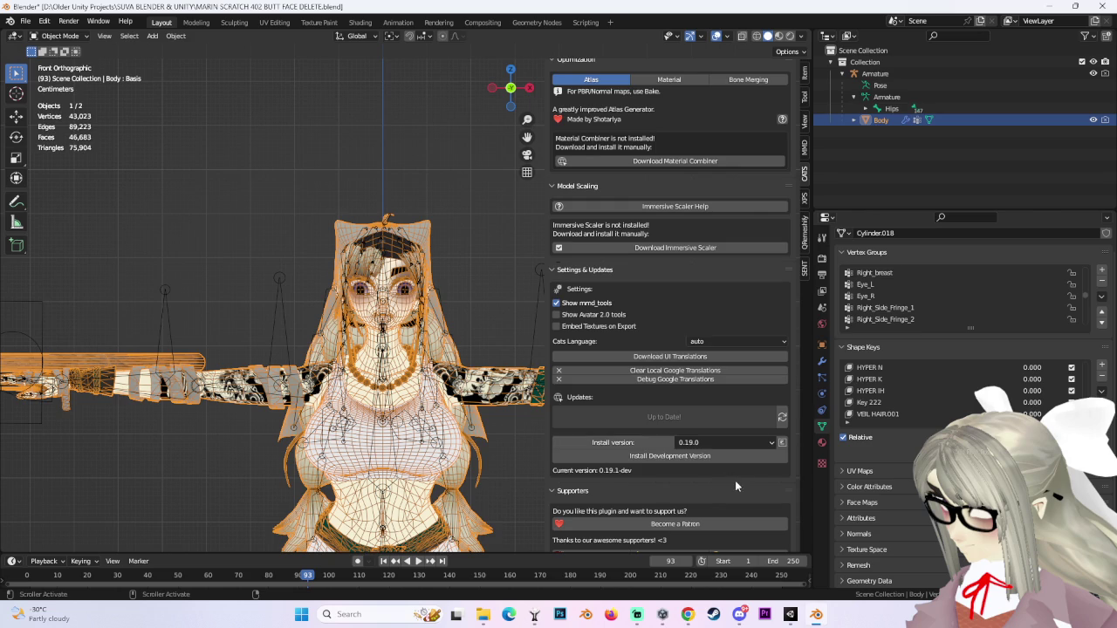
pyautogui.scroll(-2, 611, 476)
pyautogui.scroll(-14, 610, 471)
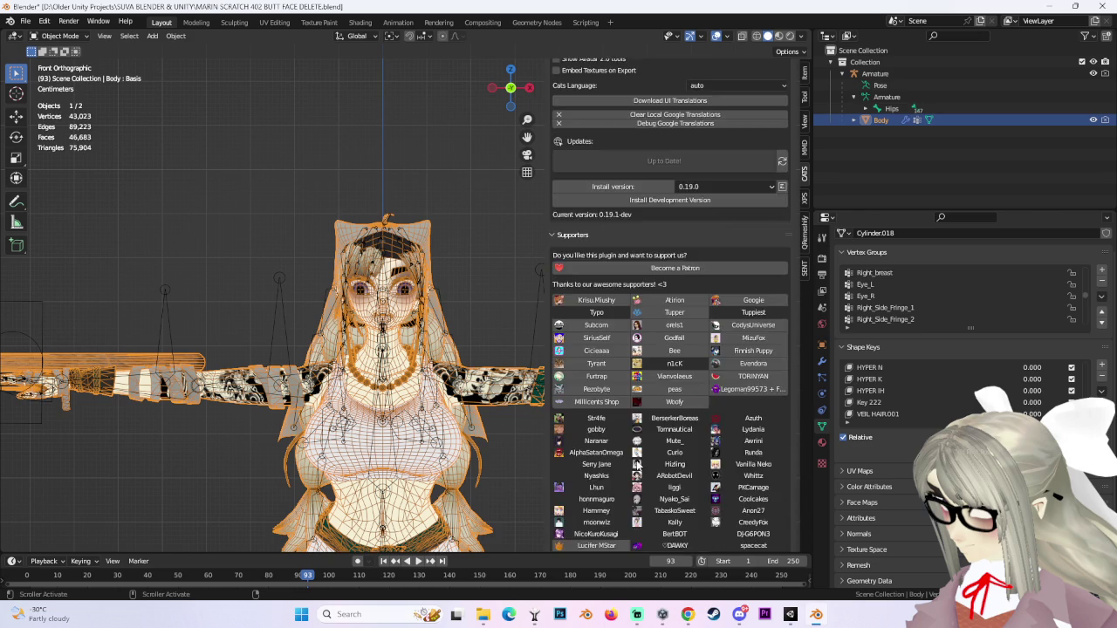
pyautogui.scroll(-5, 634, 455)
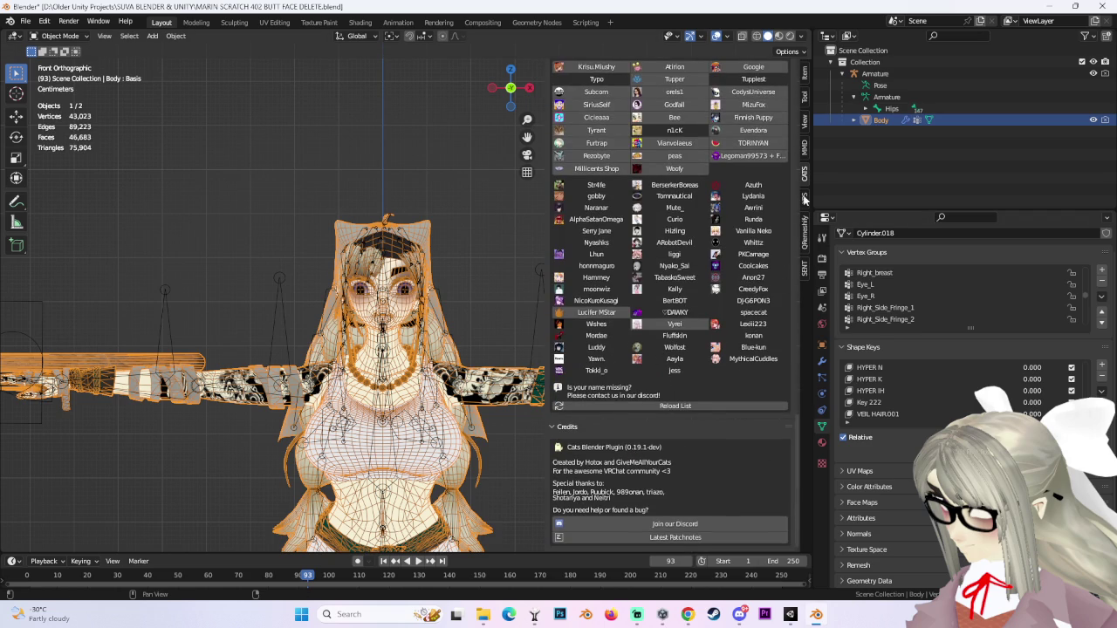
pyautogui.scroll(19, 733, 298)
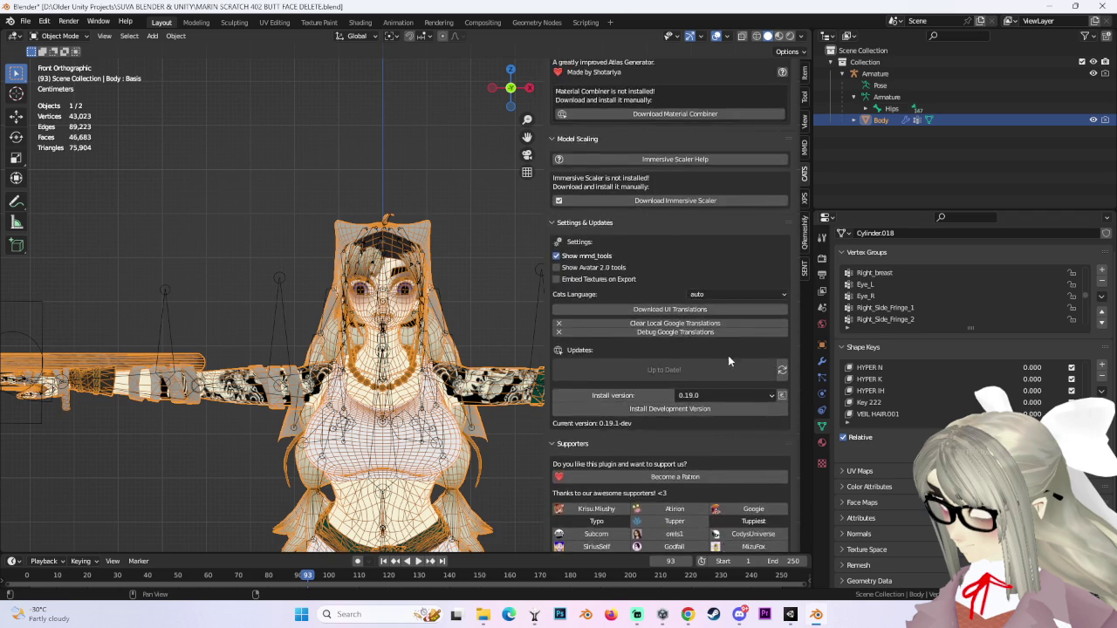
pyautogui.scroll(19, 723, 354)
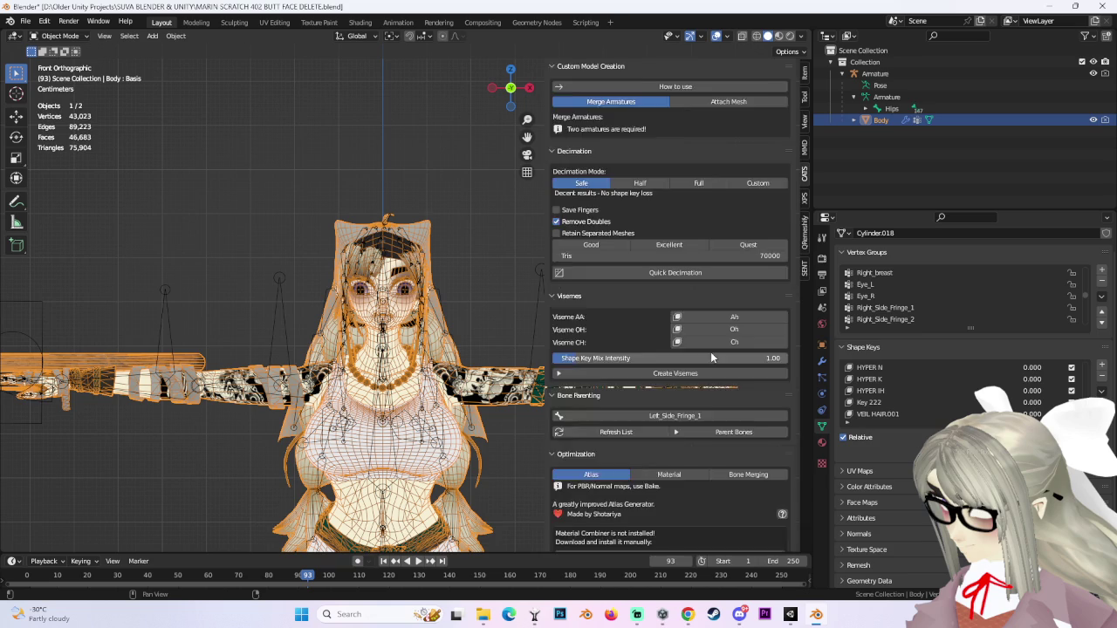
pyautogui.scroll(14, 712, 356)
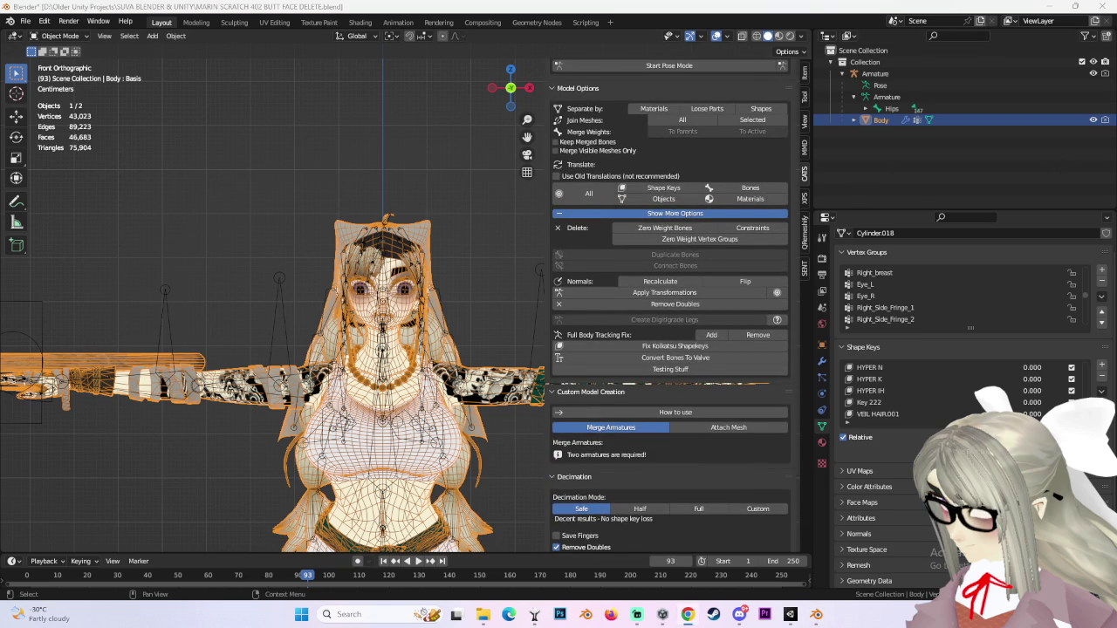
# Google 'cats blender tool eye tracking', expand the AI overview, and return to Blender.
pyautogui.hotkey('alt', 'Tab')
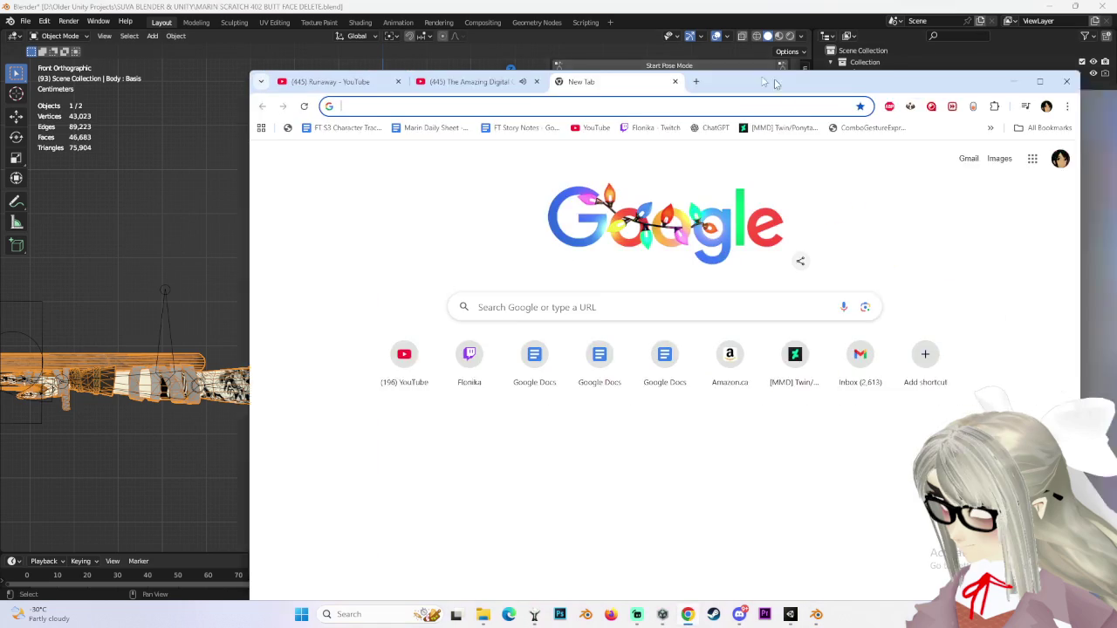
pyautogui.write('cat')
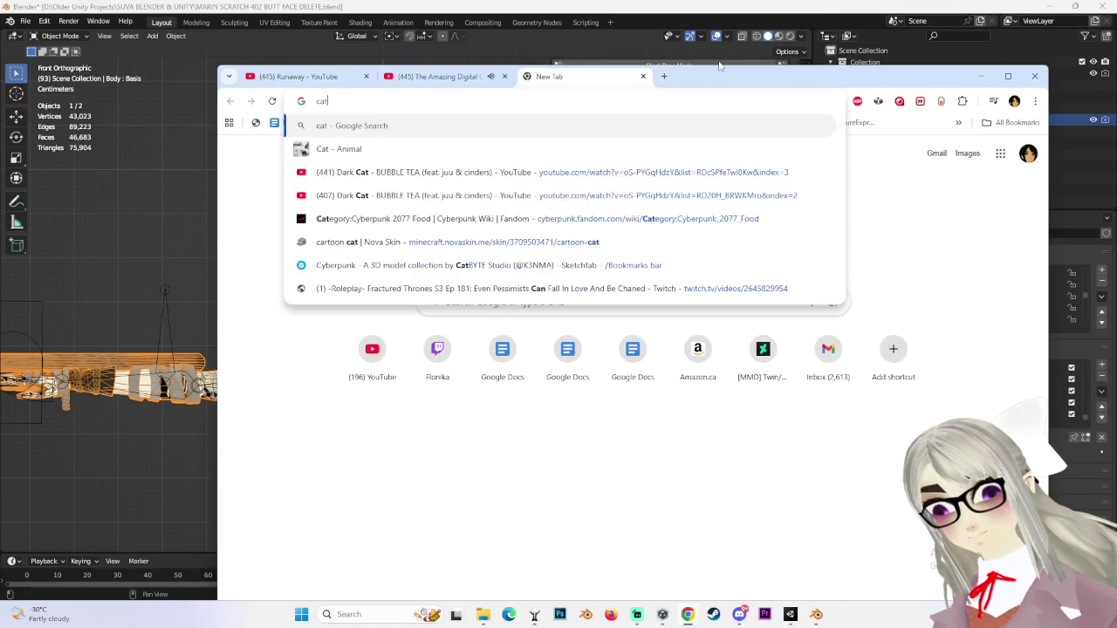
pyautogui.write('s blender tool')
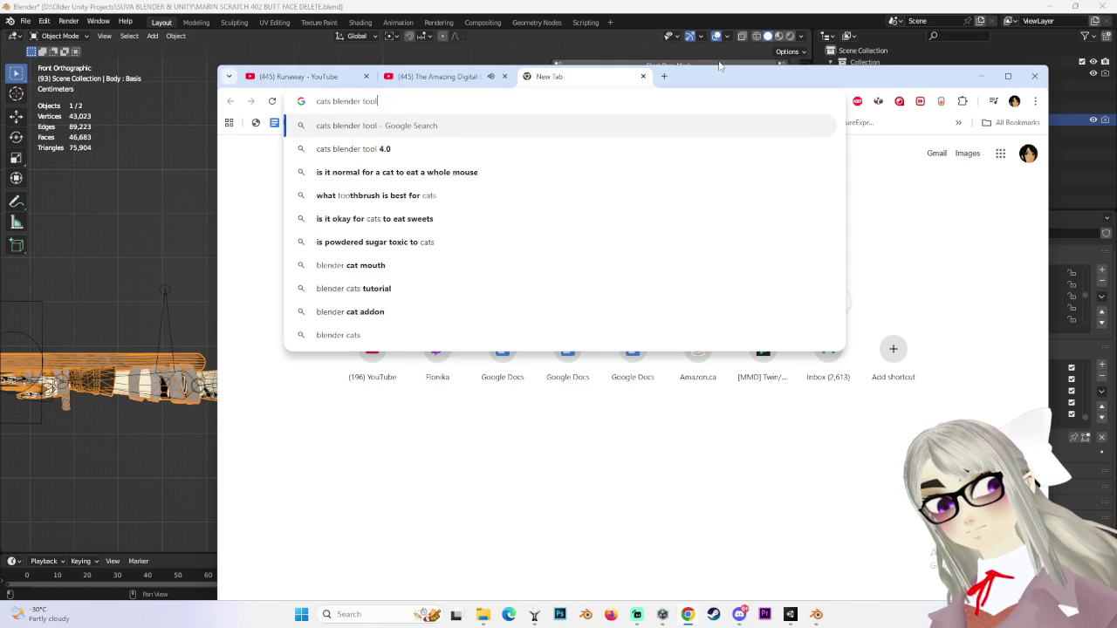
pyautogui.write(' eye tracking')
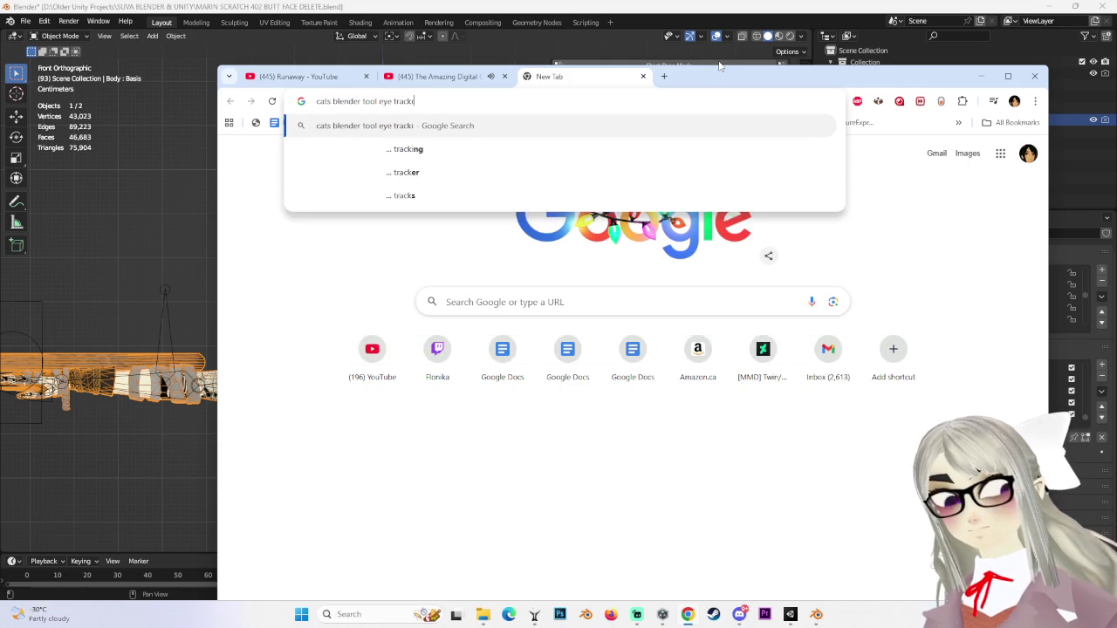
pyautogui.press('Return')
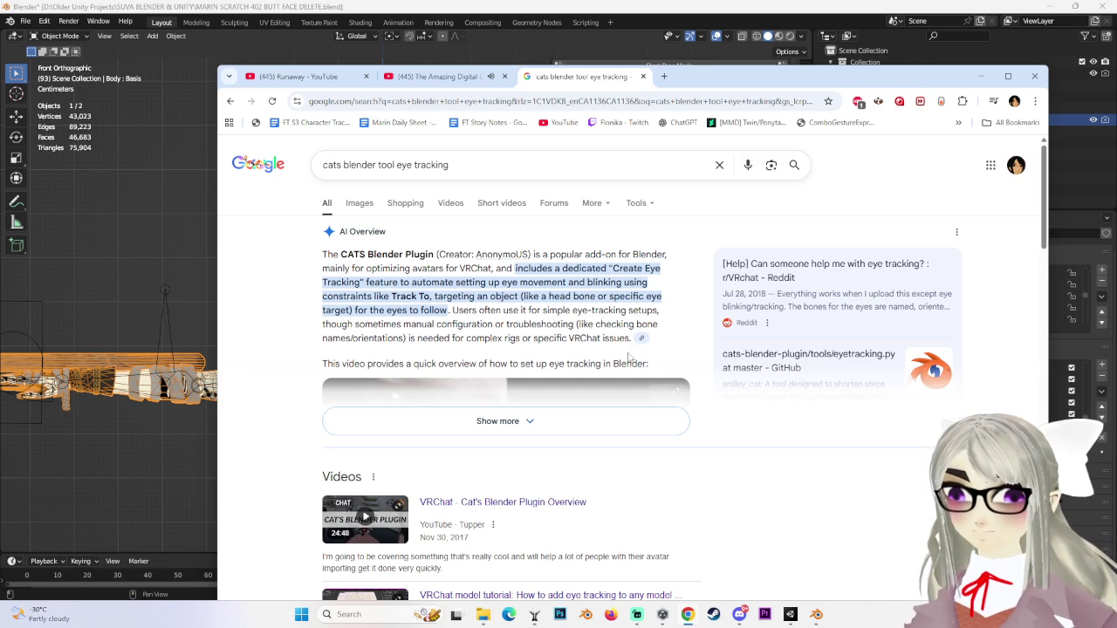
pyautogui.scroll(-2, 489, 381)
pyautogui.scroll(1, 512, 358)
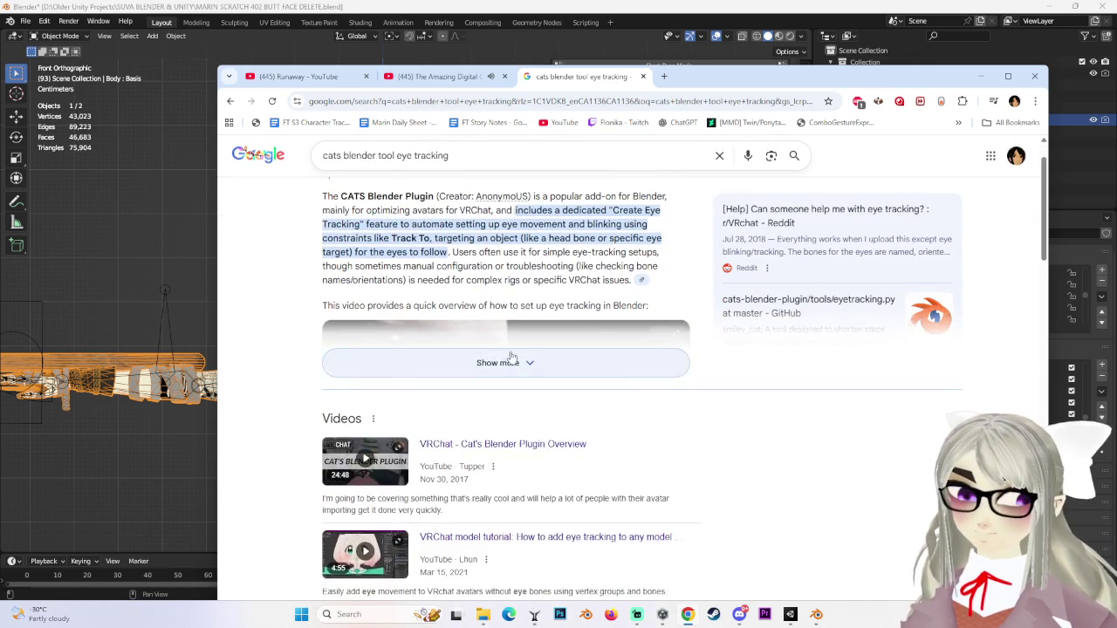
pyautogui.click(512, 359)
pyautogui.scroll(-1, 500, 359)
pyautogui.scroll(-2, 454, 410)
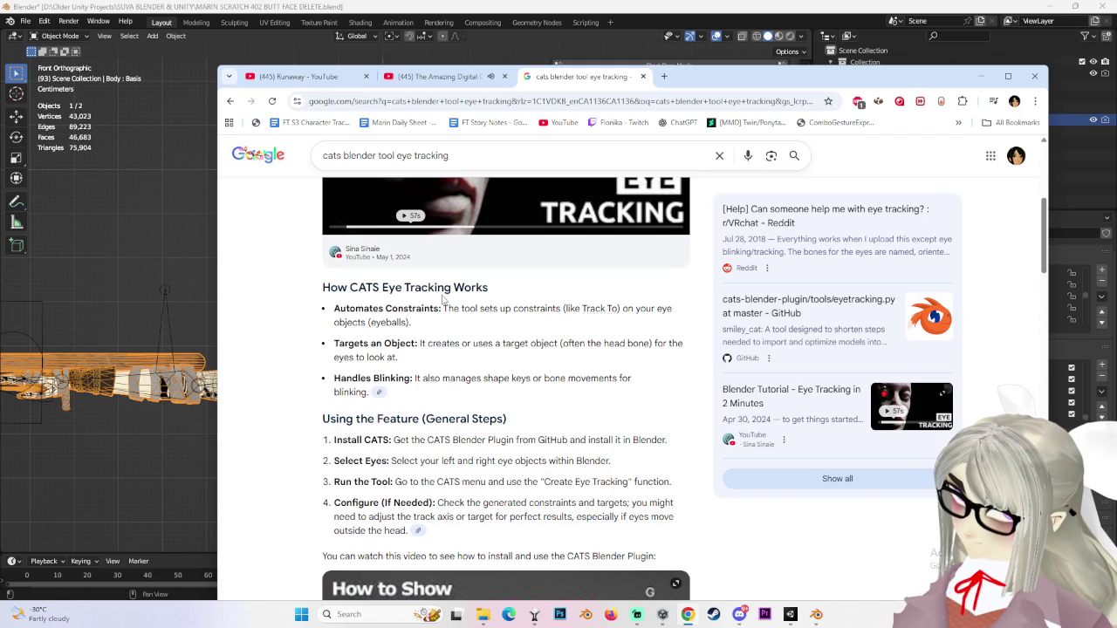
pyautogui.hotkey('alt', 'Tab')
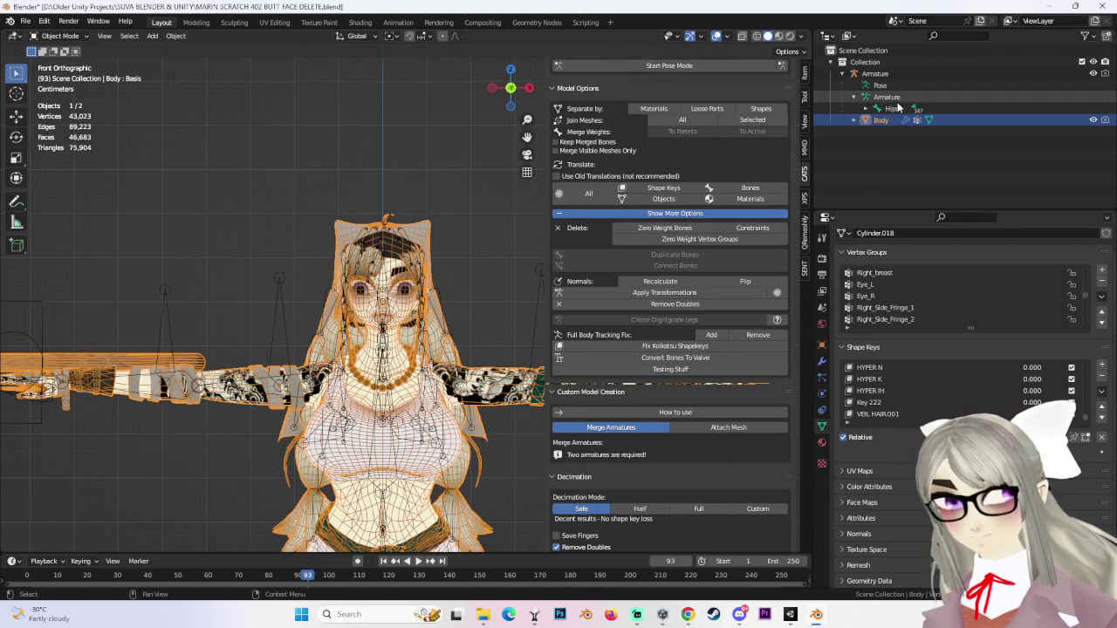
# Expand the armature's Chest, Neck and Head bones in the Outliner to reveal the eye bones.
pyautogui.click(862, 110)
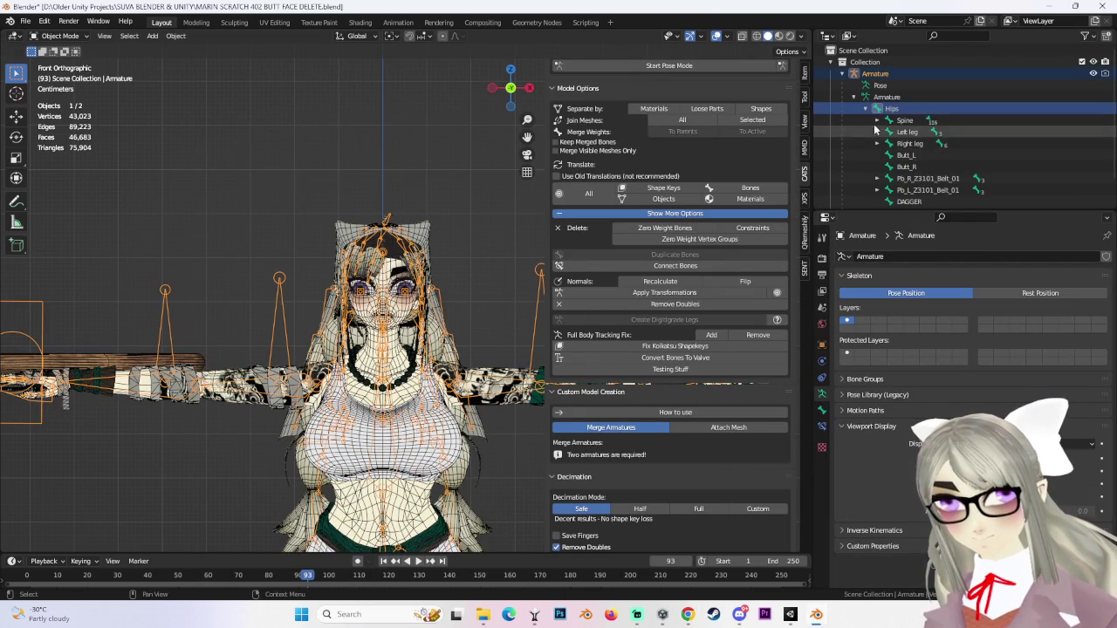
pyautogui.click(888, 131)
pyautogui.click(900, 143)
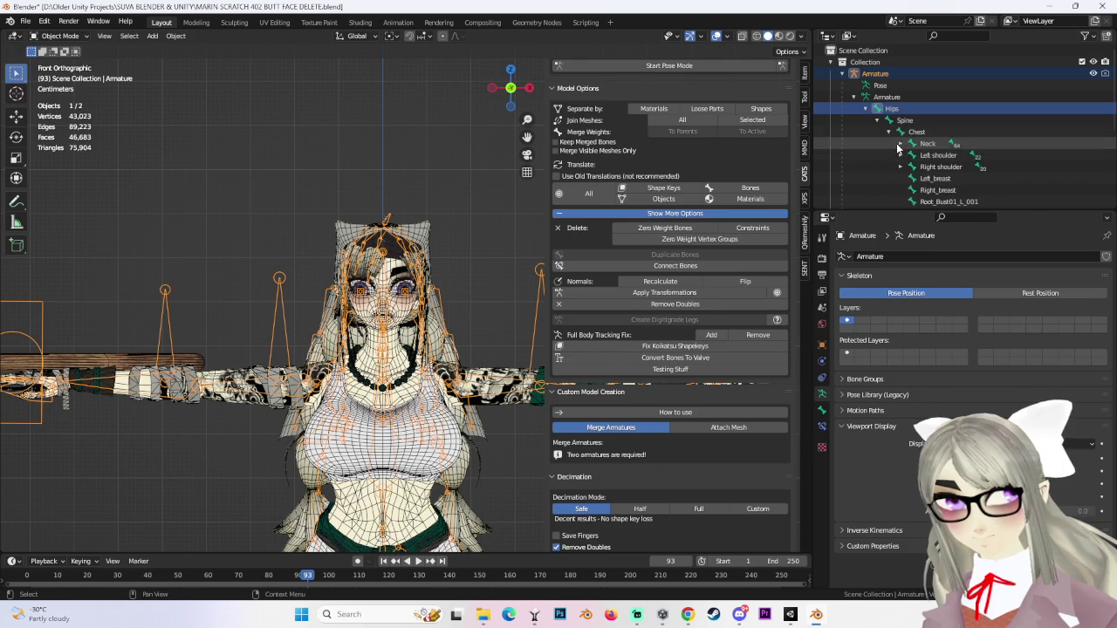
pyautogui.click(911, 155)
pyautogui.scroll(-5, 957, 155)
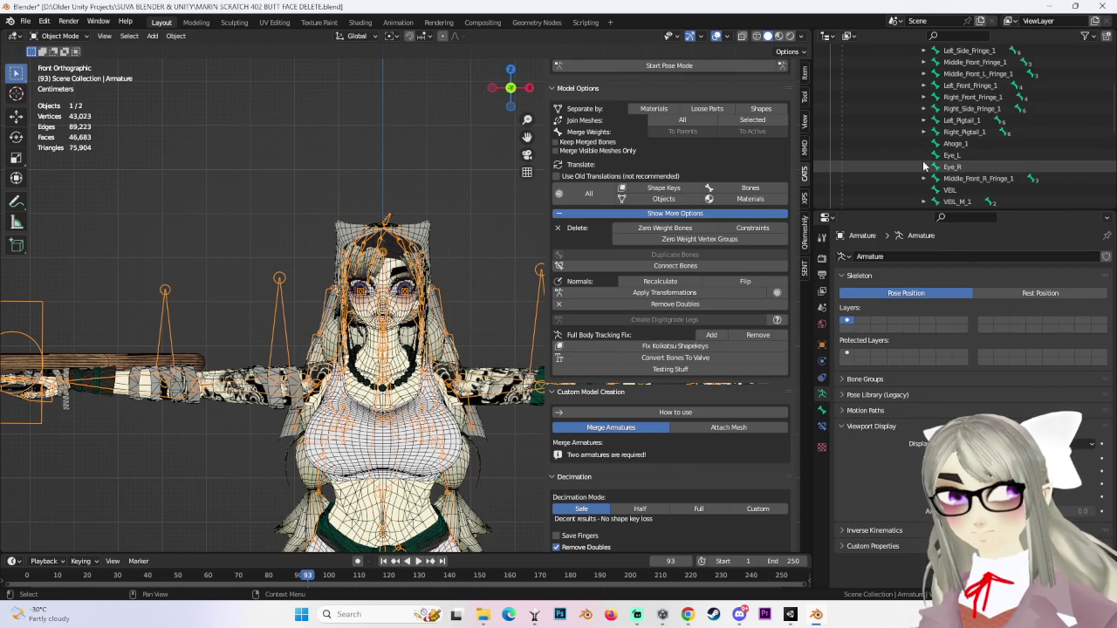
pyautogui.scroll(-2, 950, 154)
pyautogui.click(955, 109)
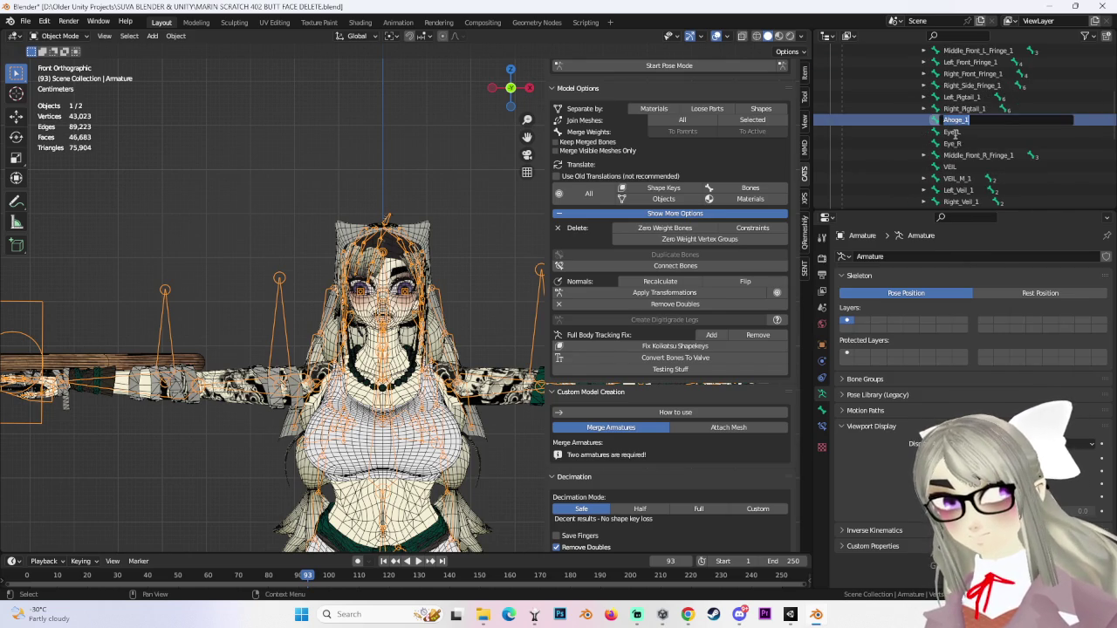
# Rename the Eye_L bone to 'Left eye'.
pyautogui.doubleClick(951, 120)
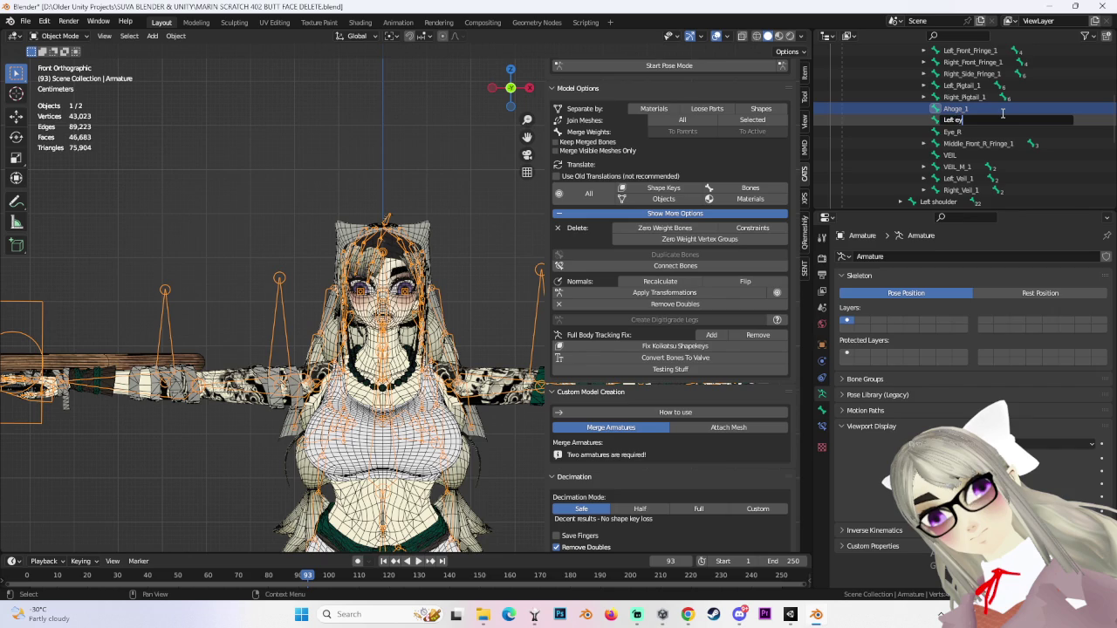
pyautogui.write('ye')
pyautogui.press('Return')
pyautogui.click(954, 121)
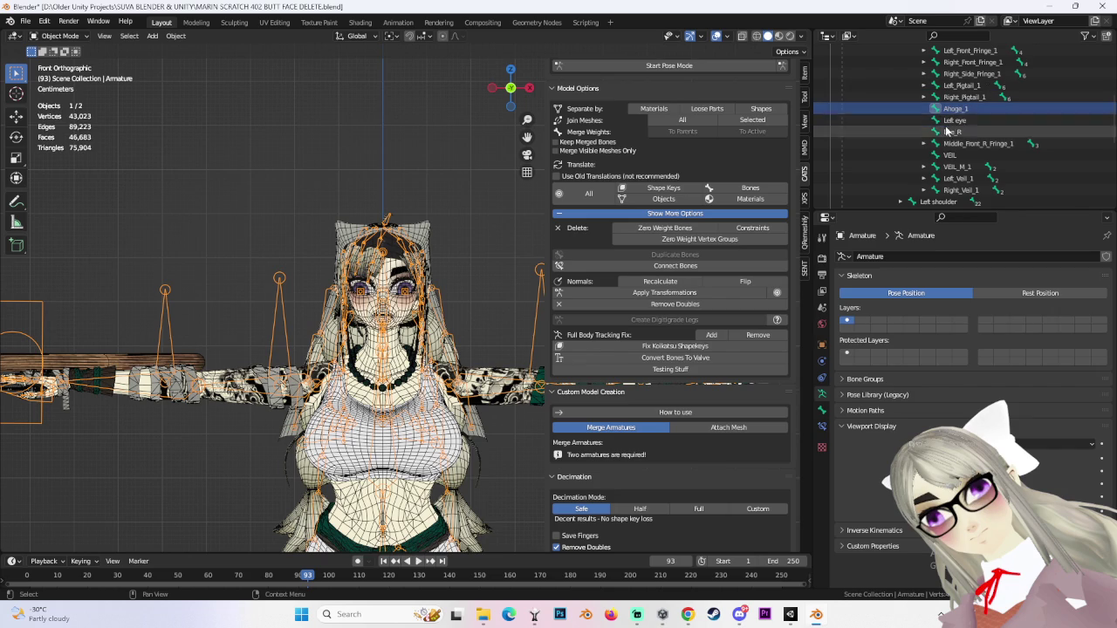
# Rename the Eye_R bone to 'Right eye'.
pyautogui.doubleClick(953, 132)
pyautogui.scroll(-1, 1015, 111)
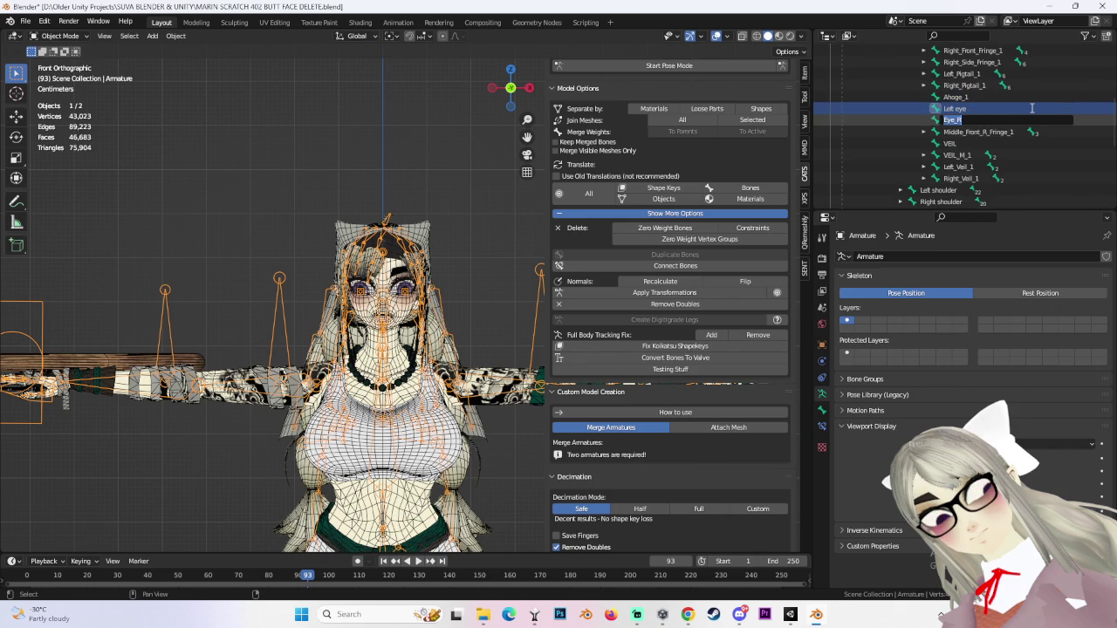
pyautogui.write('Right eye')
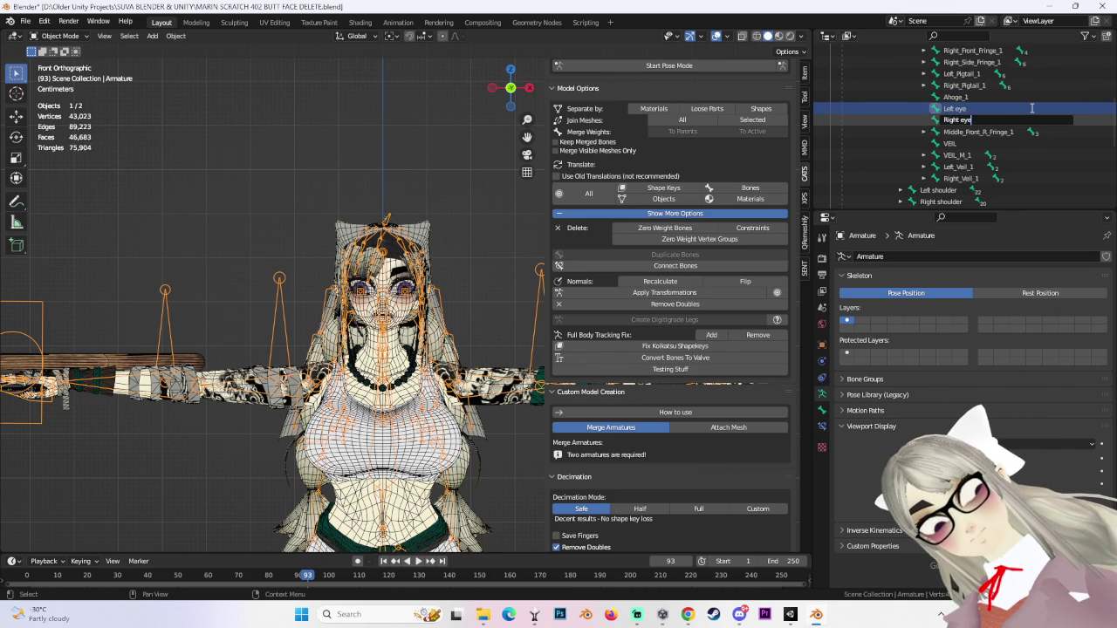
pyautogui.press('Return')
pyautogui.scroll(-8, 697, 349)
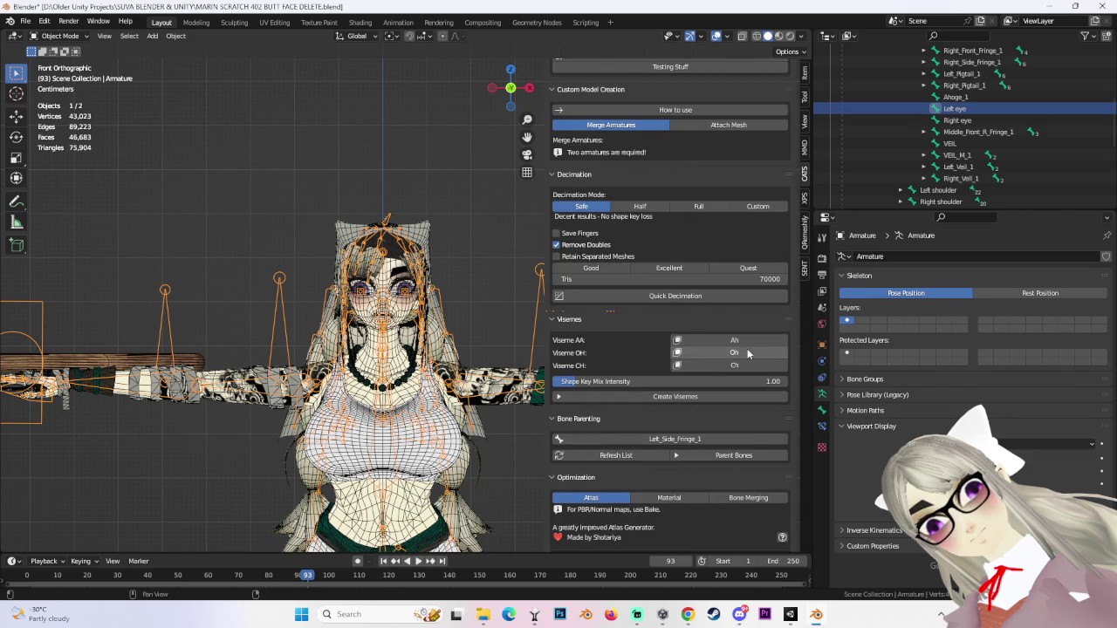
pyautogui.scroll(-4, 632, 358)
pyautogui.scroll(-6, 622, 415)
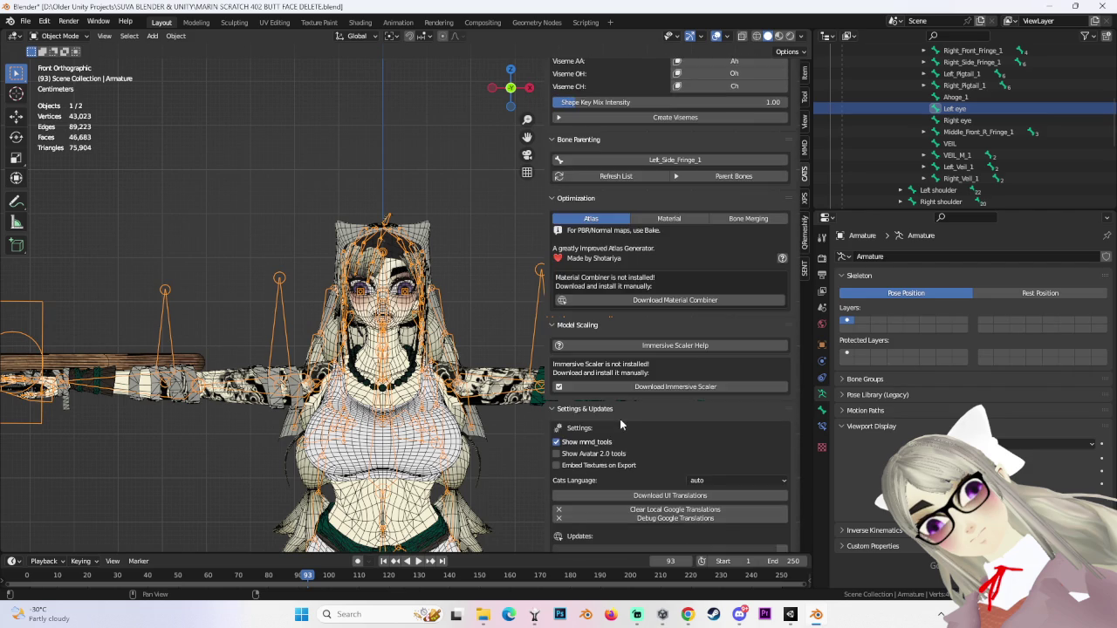
pyautogui.scroll(-3, 609, 450)
pyautogui.scroll(-3, 610, 450)
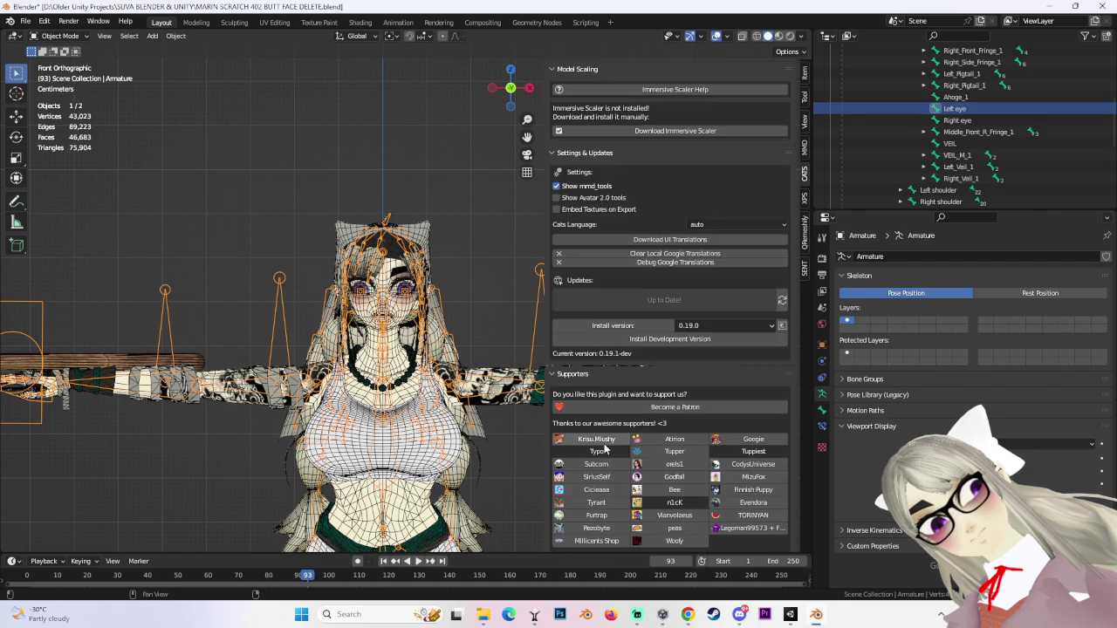
pyautogui.scroll(11, 611, 465)
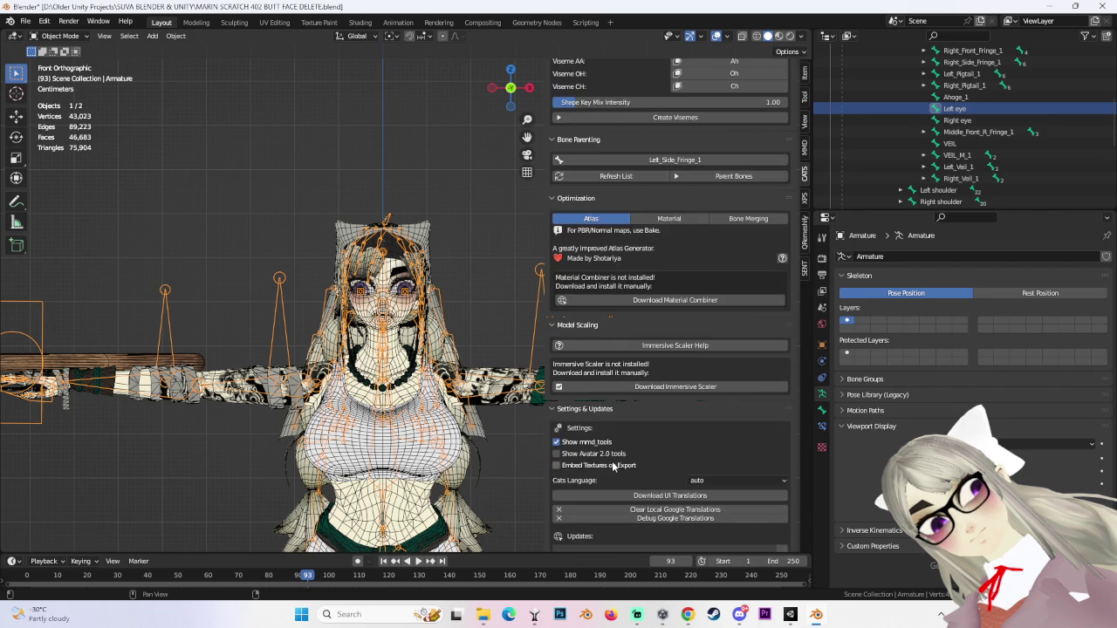
pyautogui.scroll(3, 609, 461)
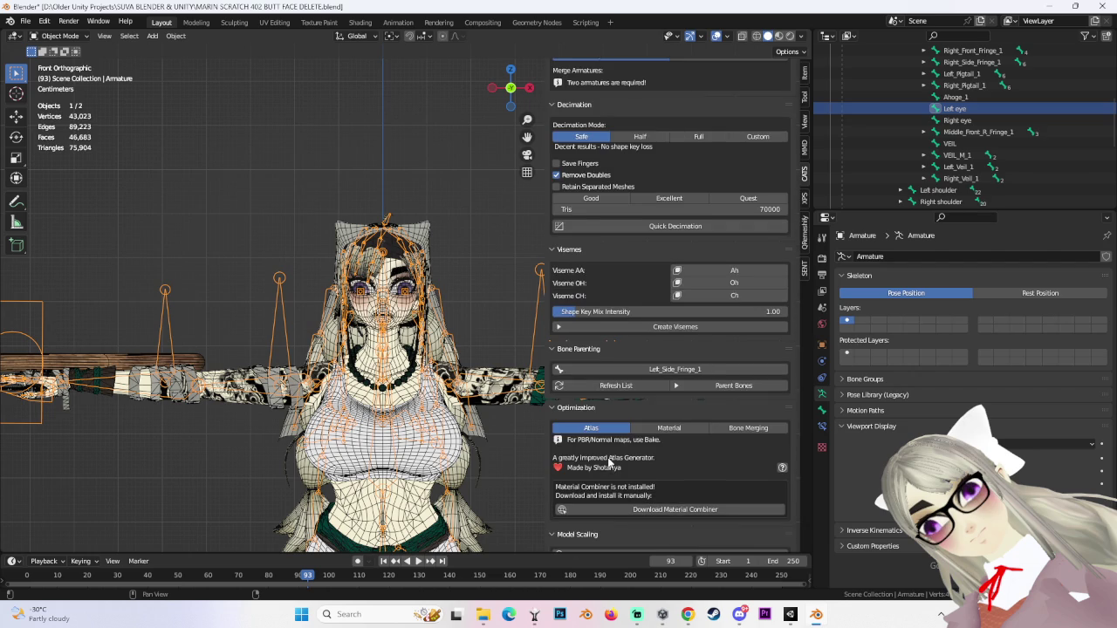
pyautogui.scroll(14, 609, 462)
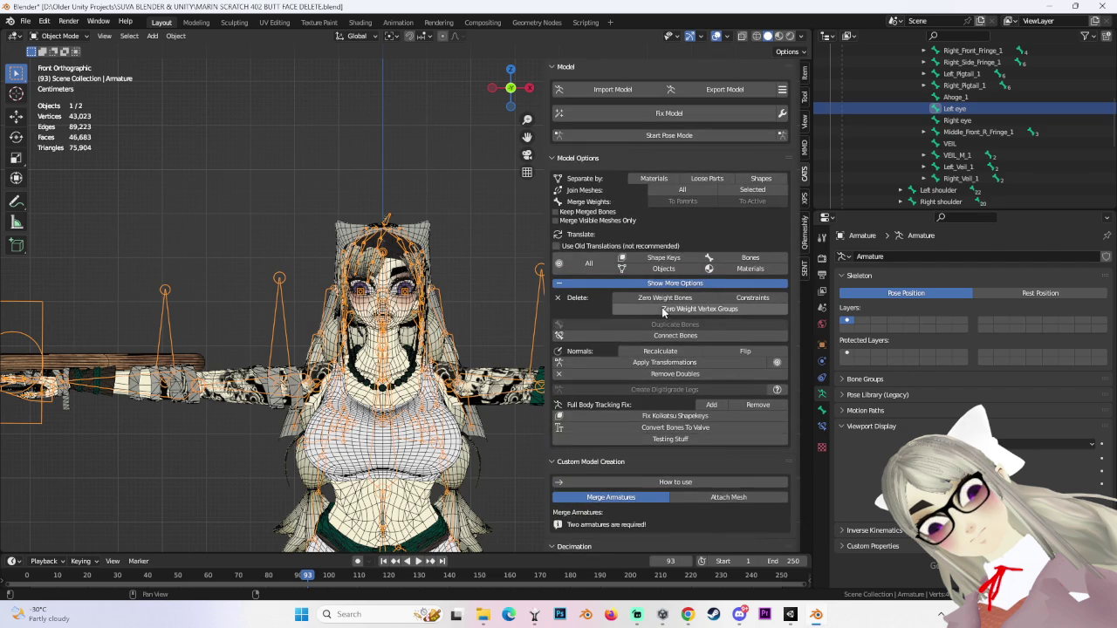
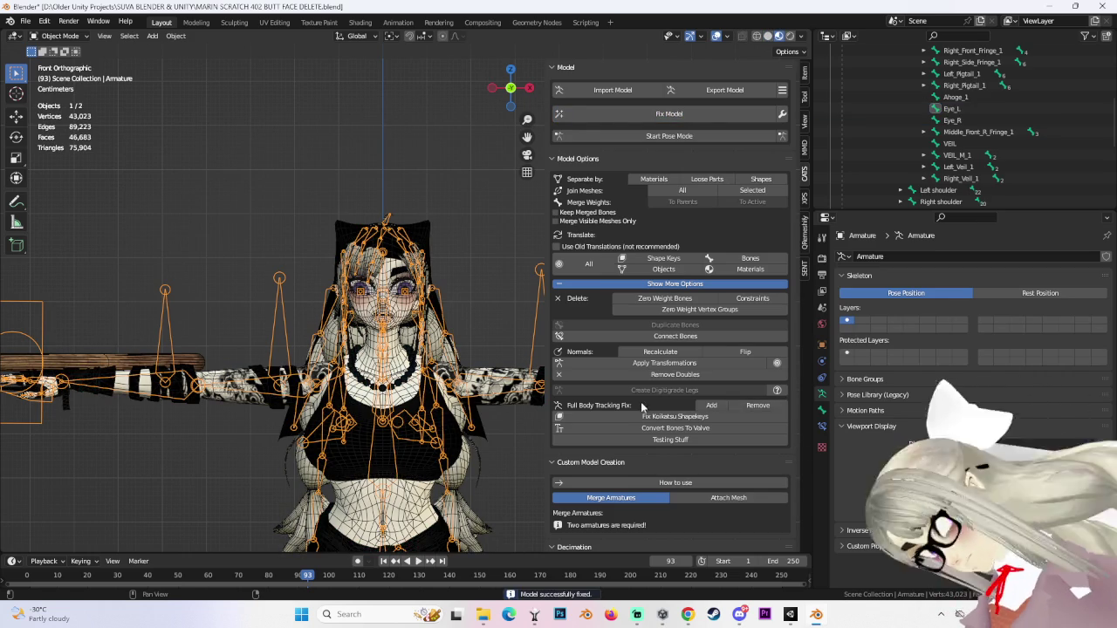
# Scroll the CATS sidebar down to Supporters and Credits, then bring up Chrome's eye-tracking search.
pyautogui.scroll(-6, 686, 376)
pyautogui.scroll(-5, 689, 375)
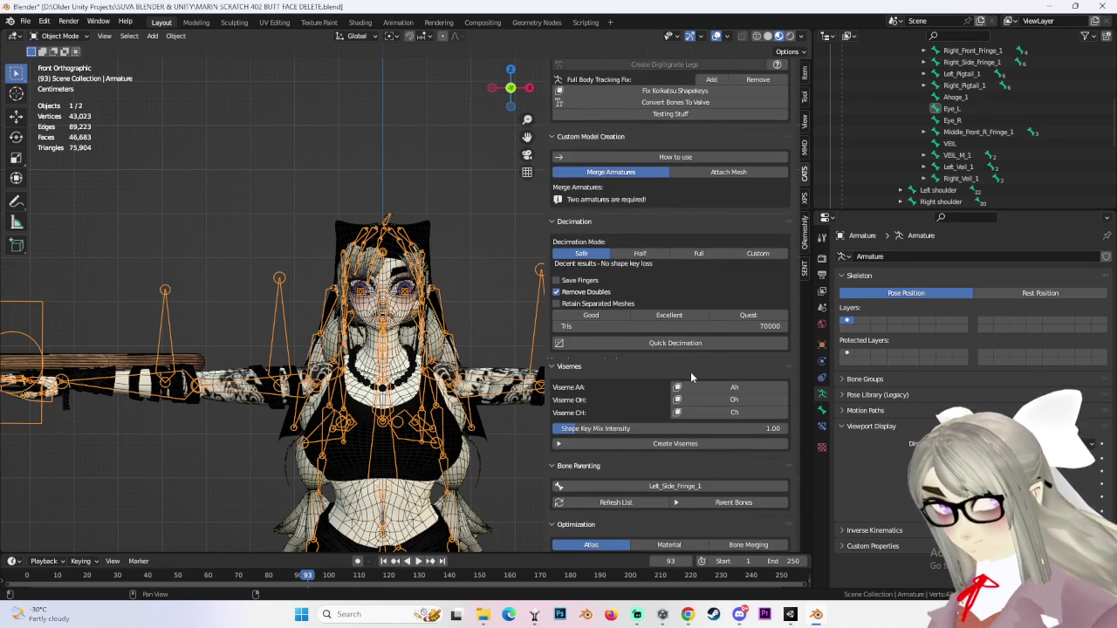
pyautogui.scroll(-8, 688, 375)
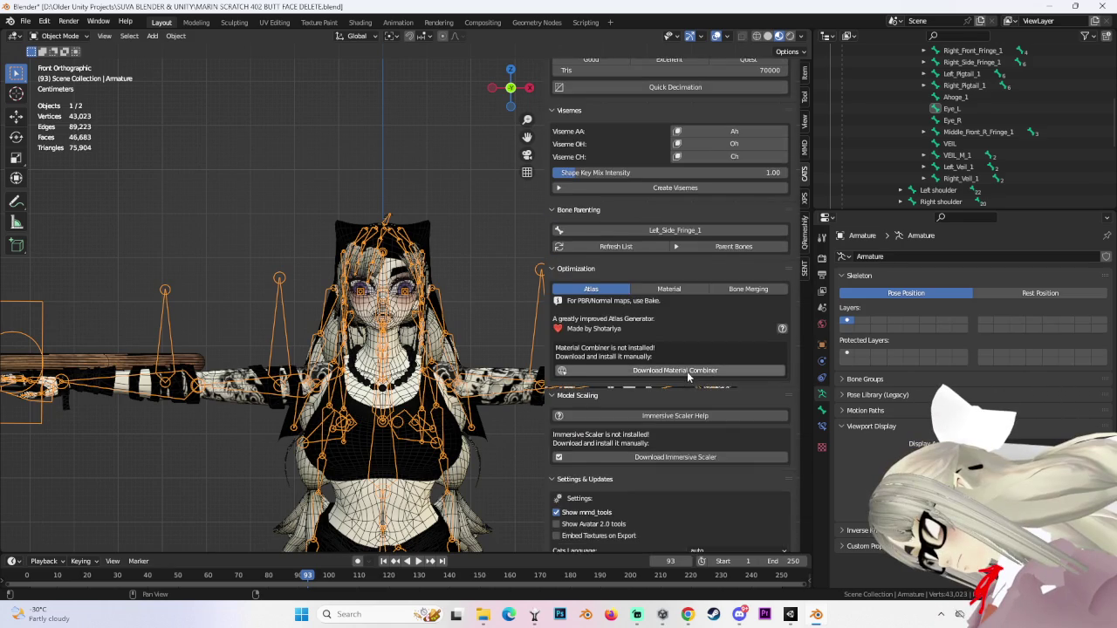
pyautogui.scroll(-4, 687, 381)
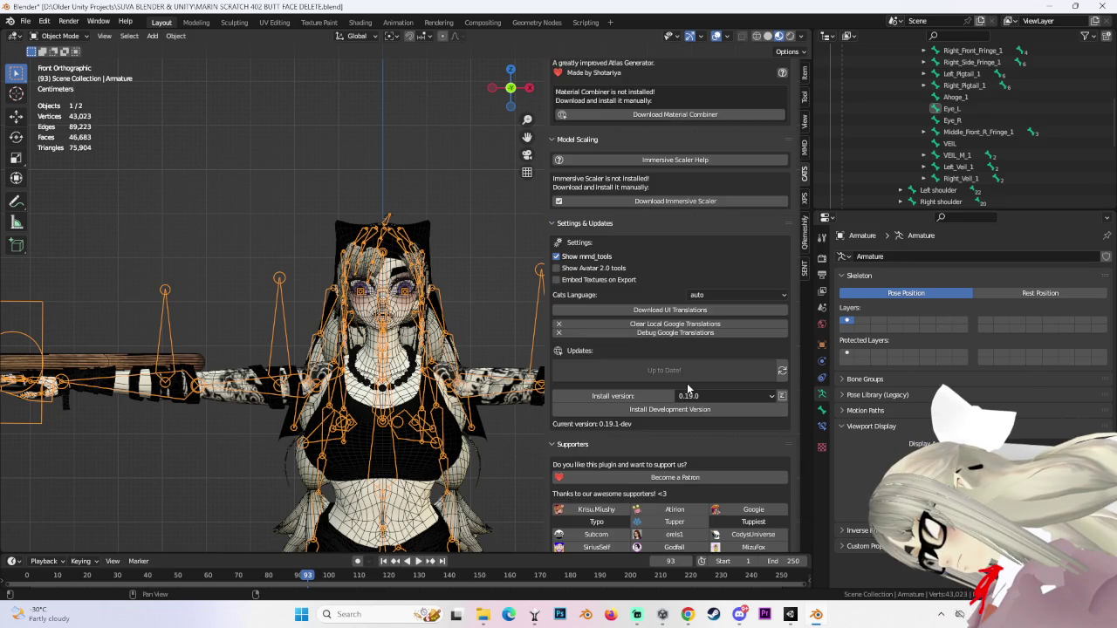
pyautogui.scroll(-3, 688, 382)
pyautogui.scroll(-3, 685, 367)
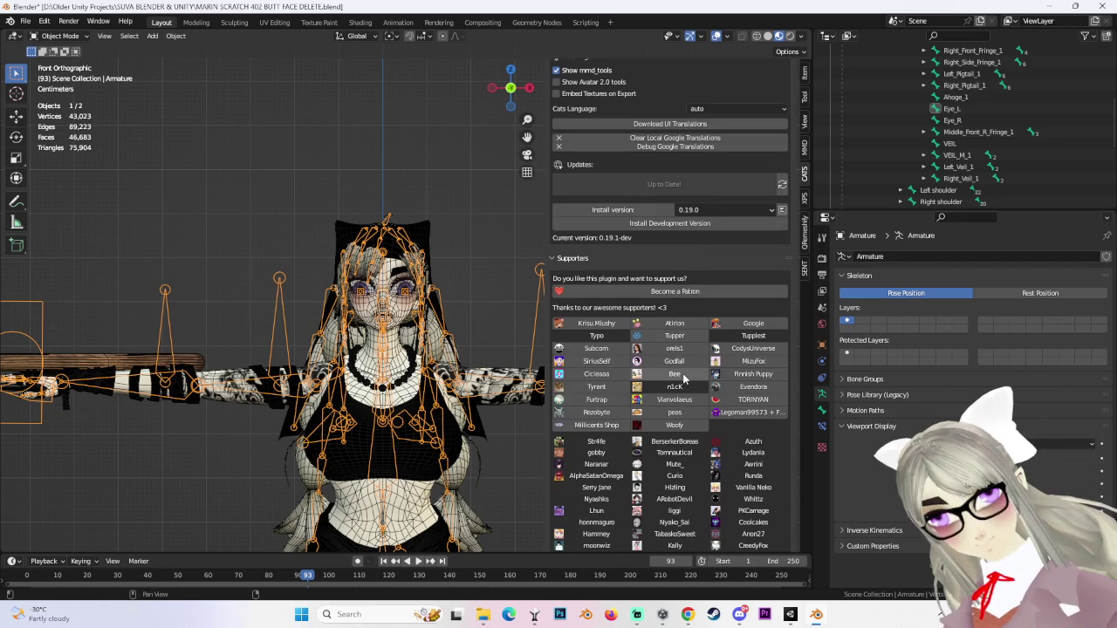
pyautogui.scroll(-7, 683, 349)
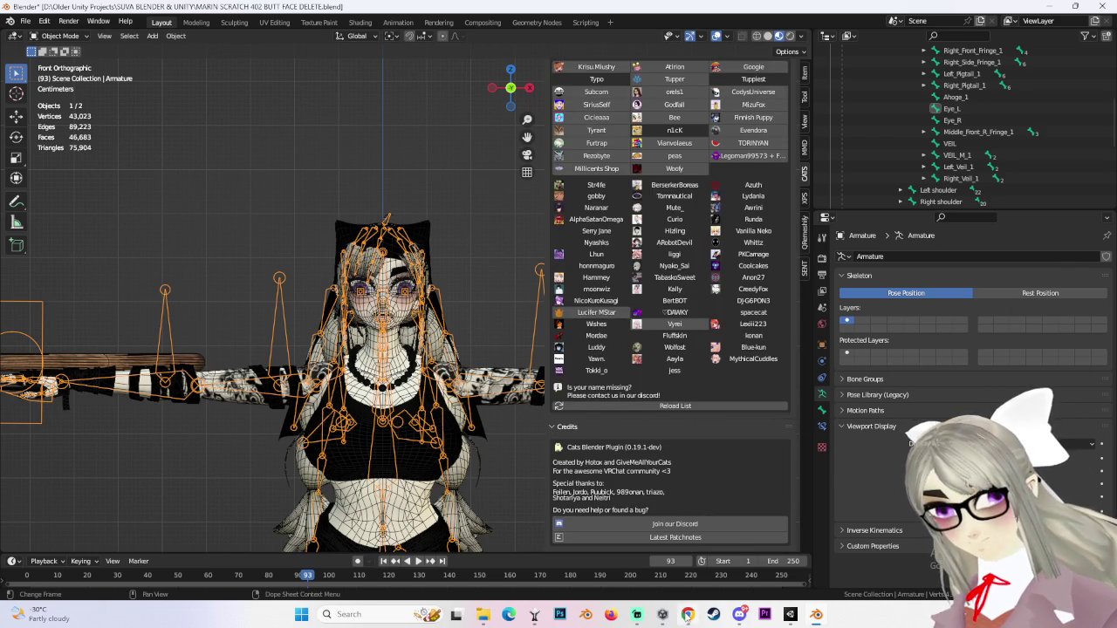
pyautogui.click(688, 615)
# Skim the results, then search 'cats blender plugin no create eye tracking'.
pyautogui.scroll(-3, 412, 419)
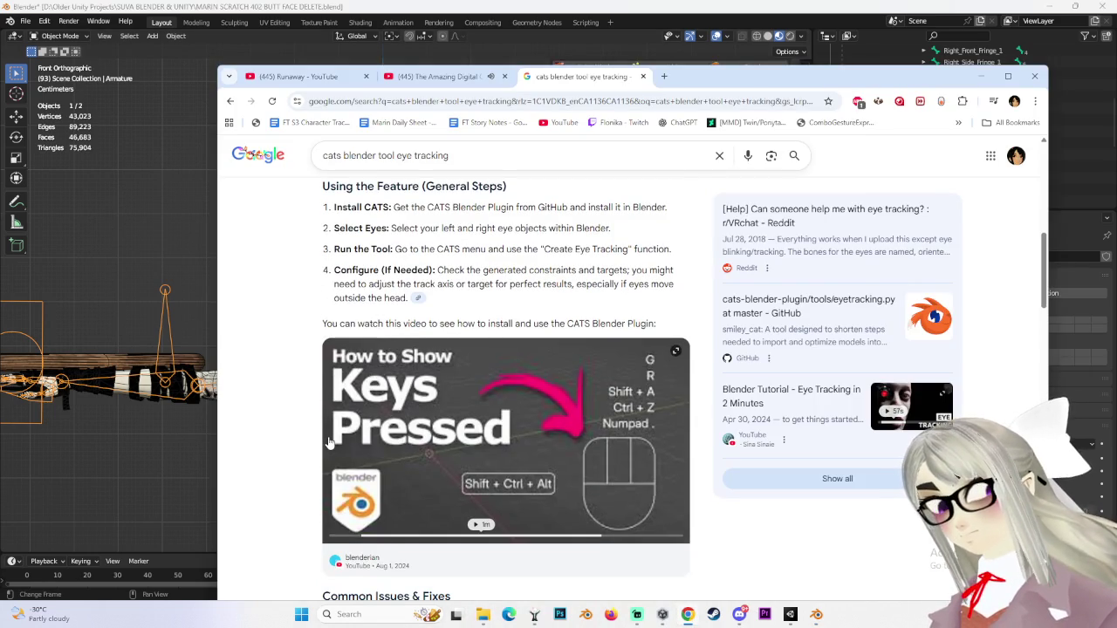
pyautogui.scroll(2, 456, 451)
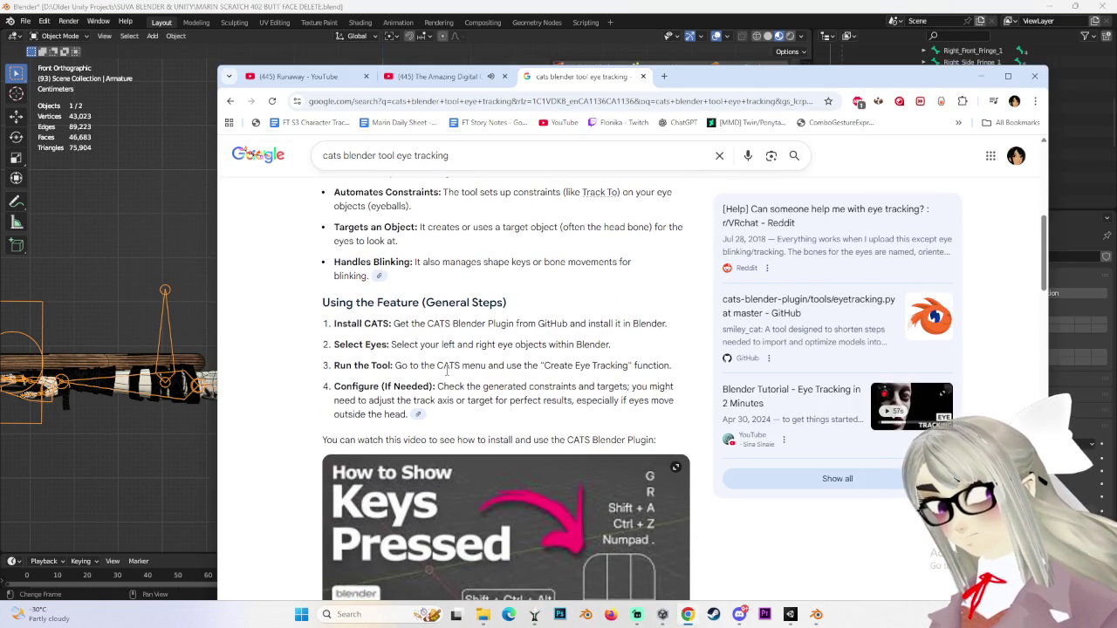
pyautogui.scroll(-5, 433, 365)
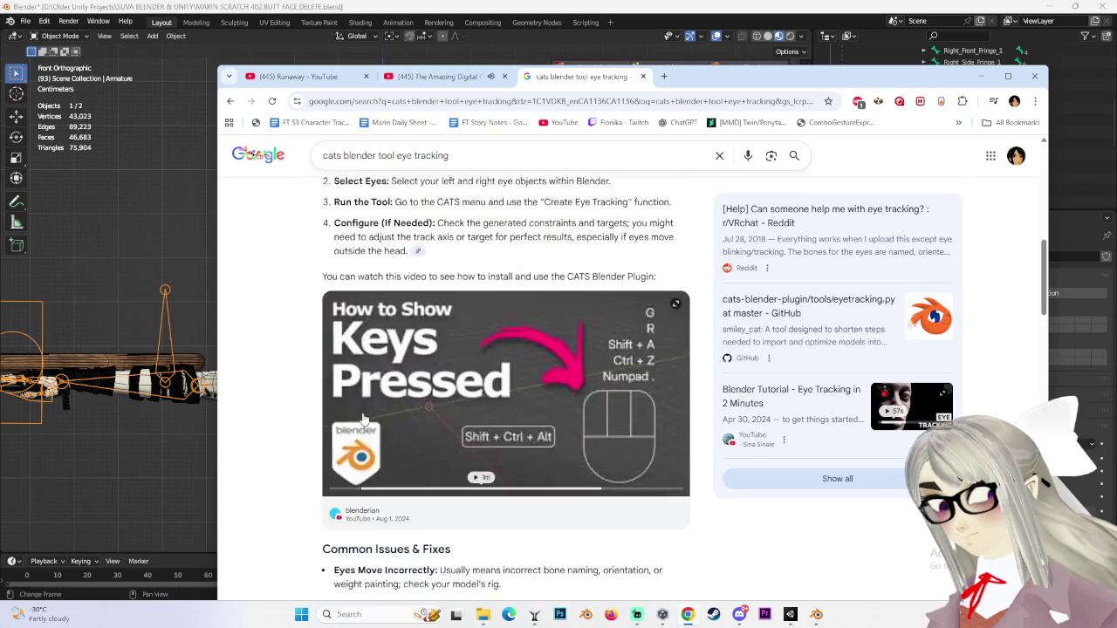
pyautogui.scroll(-4, 287, 414)
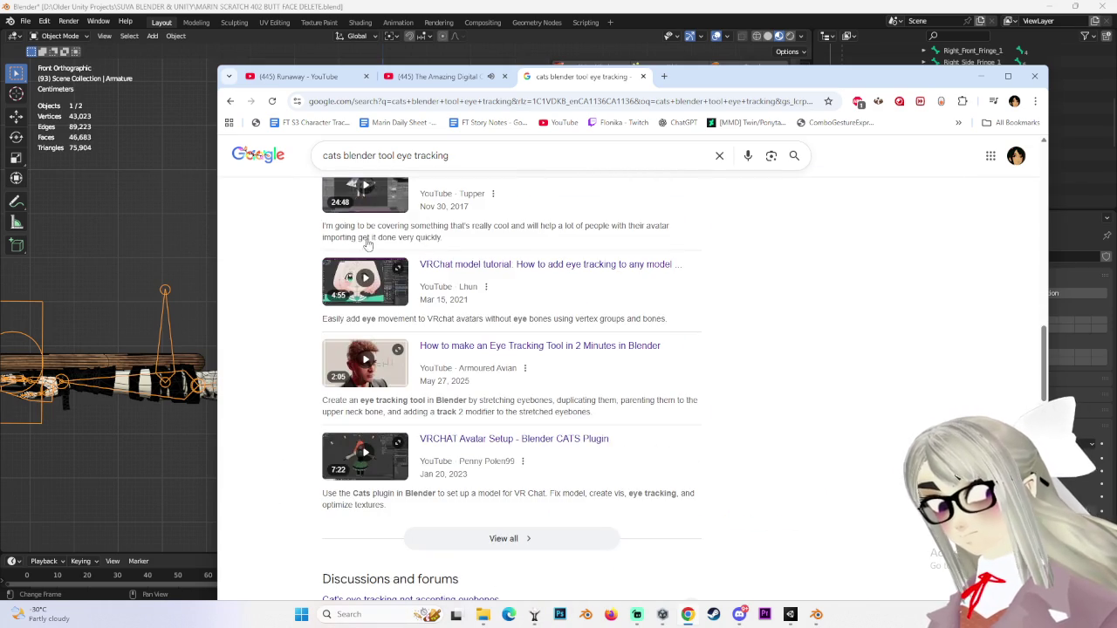
pyautogui.click(539, 101)
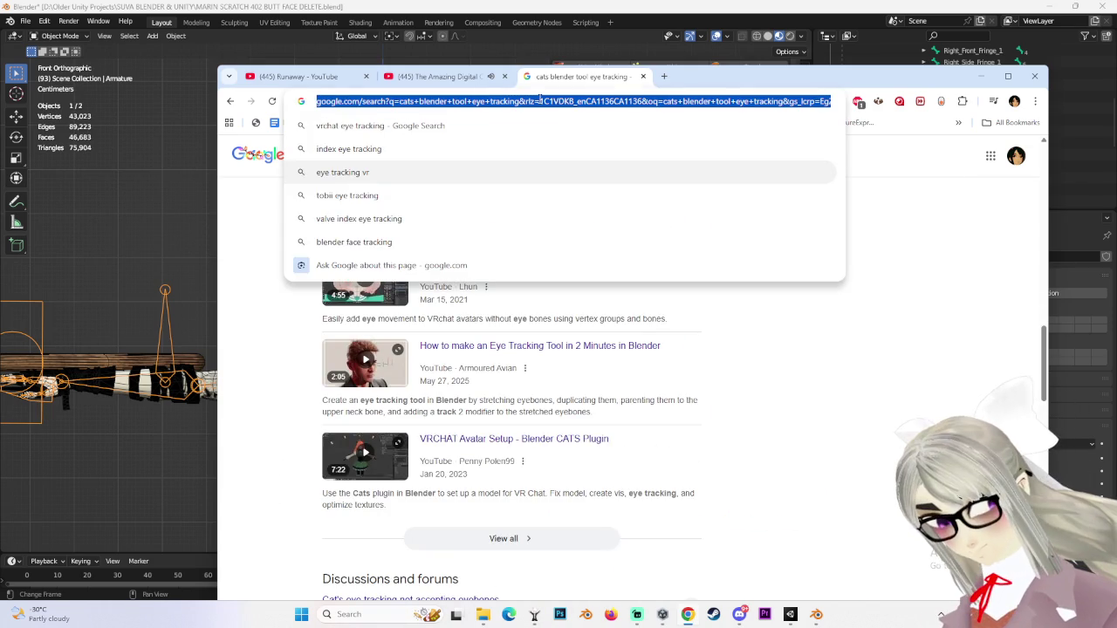
pyautogui.write('cats blender ')
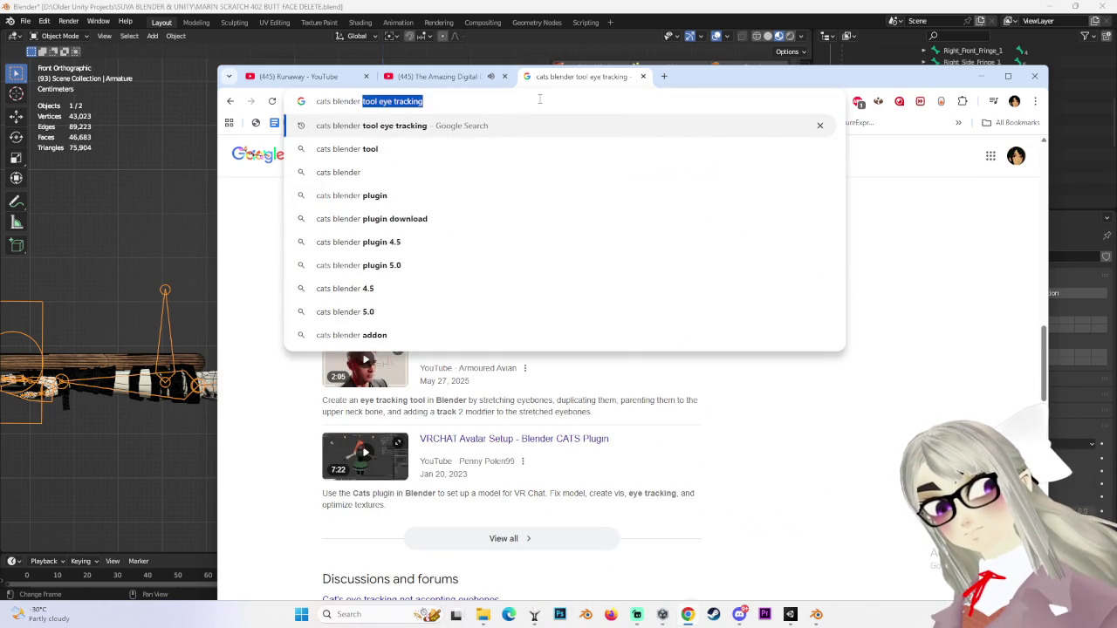
pyautogui.write('plugin no ')
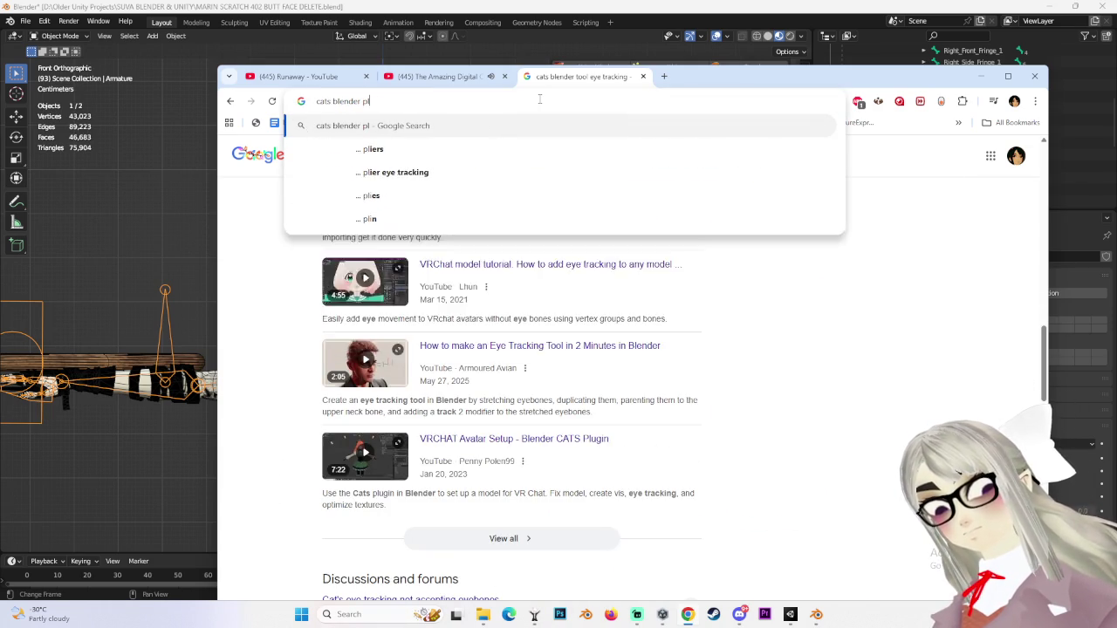
pyautogui.write('cre')
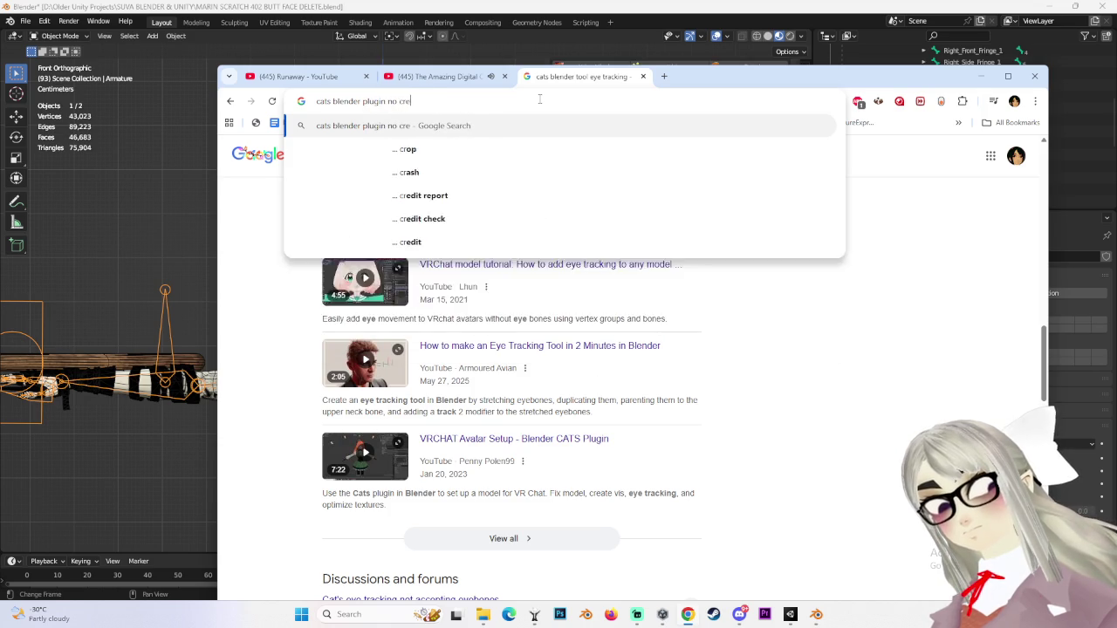
pyautogui.write('ate eye tracking')
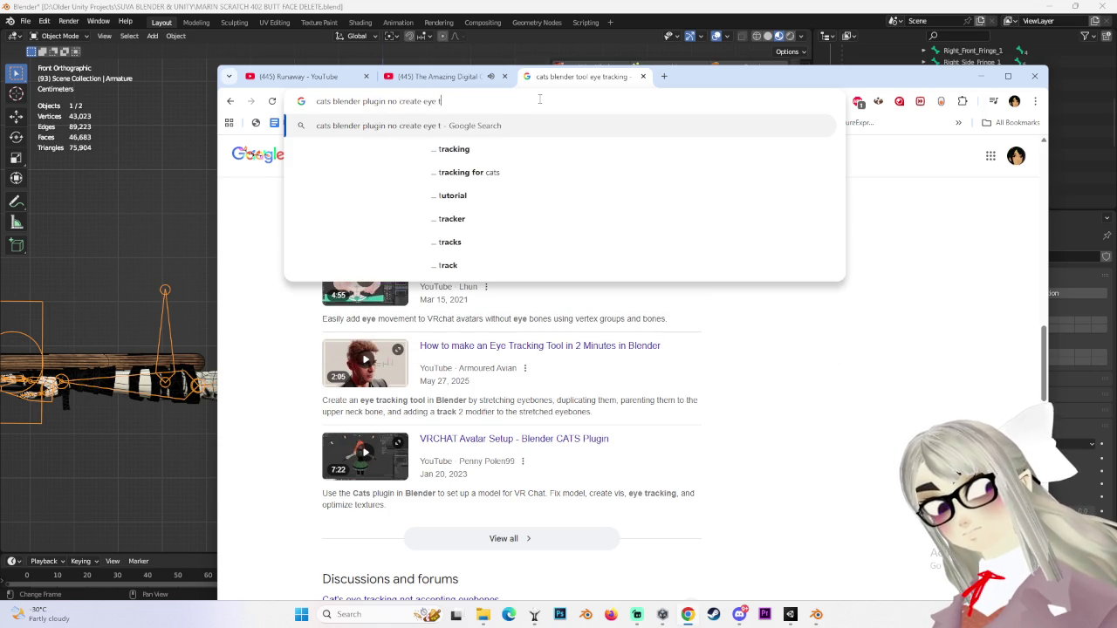
pyautogui.press('Return')
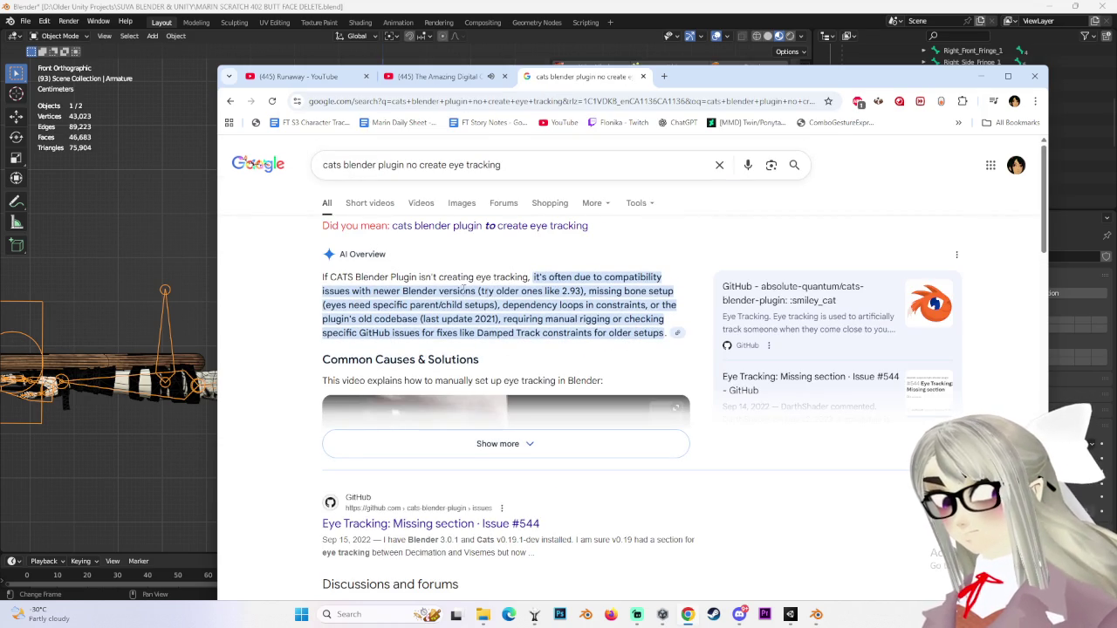
# Glance back at Blender, then return to the results and expand the AI overview with Show more.
pyautogui.click(160, 10)
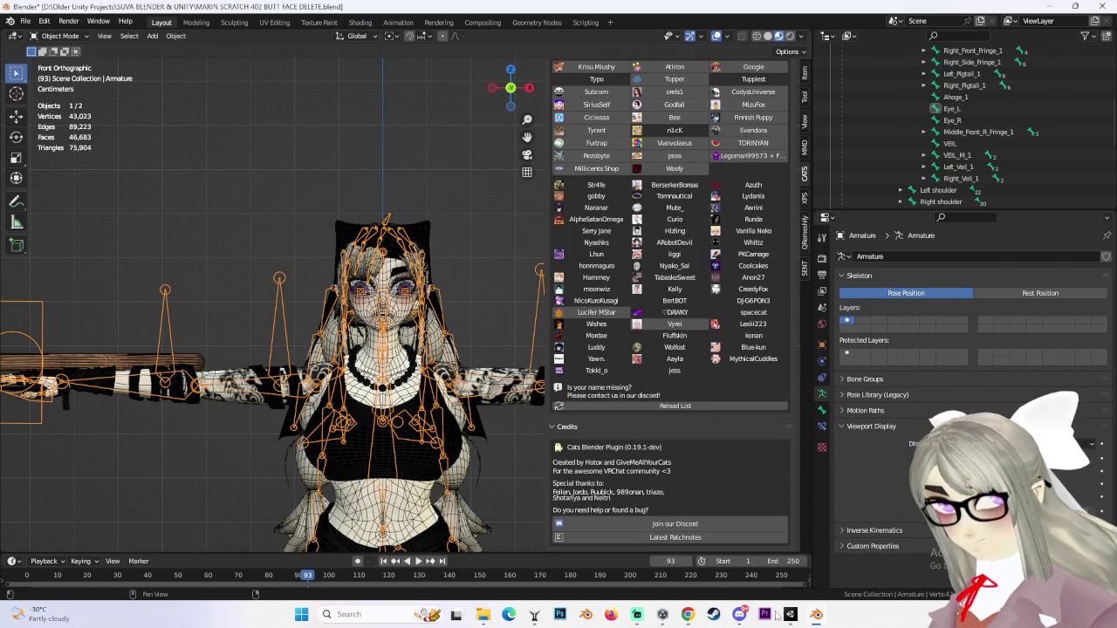
pyautogui.moveTo(817, 617)
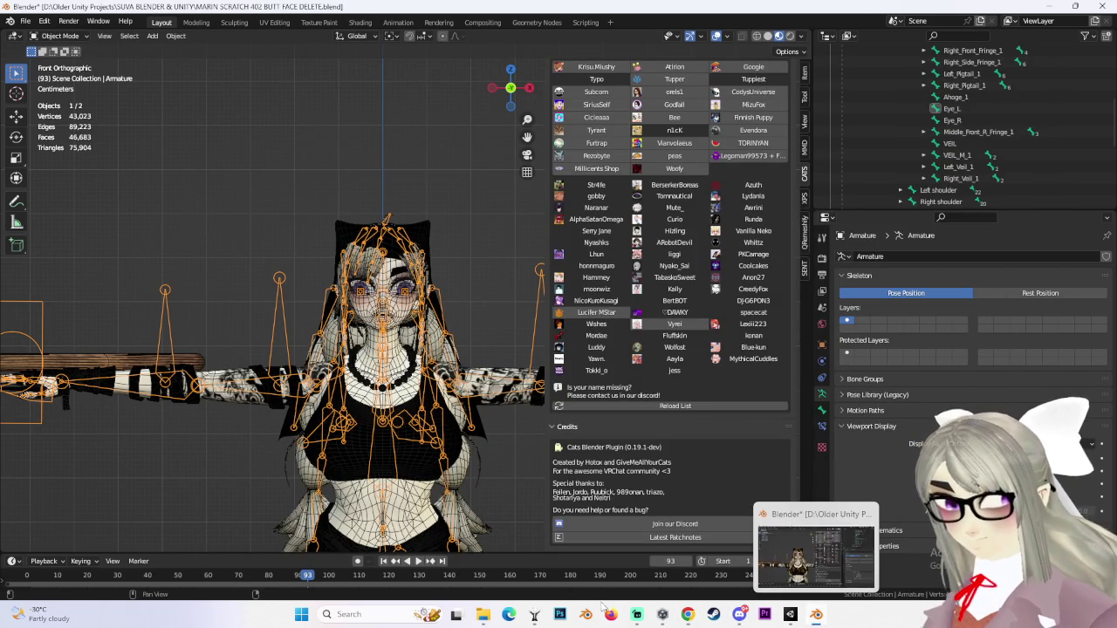
pyautogui.click(688, 614)
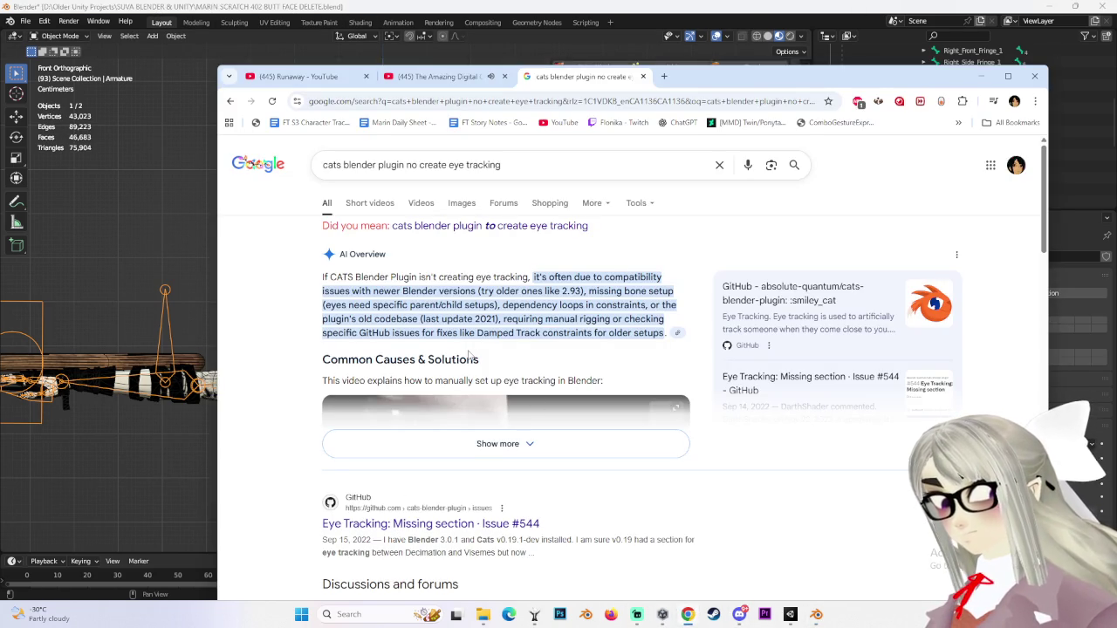
pyautogui.click(497, 445)
# Read the overview, open the 'Eye Tracking in 2 Minutes' tutorial, and return to Blender.
pyautogui.scroll(-3, 550, 471)
pyautogui.scroll(3, 545, 474)
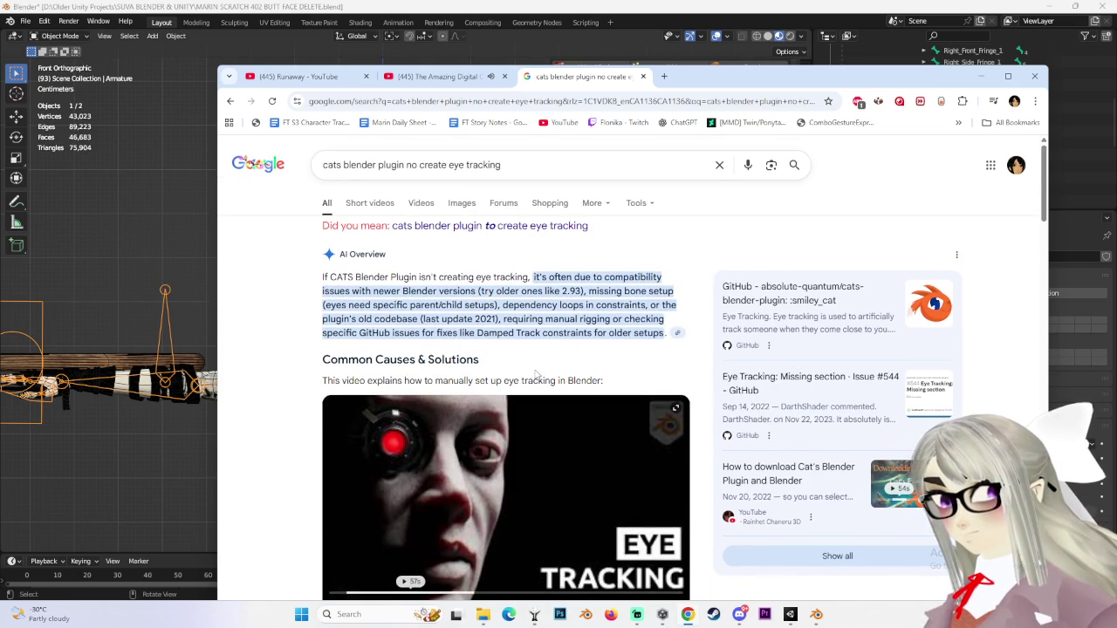
pyautogui.scroll(-3, 536, 376)
pyautogui.scroll(2, 523, 349)
pyautogui.click(619, 366)
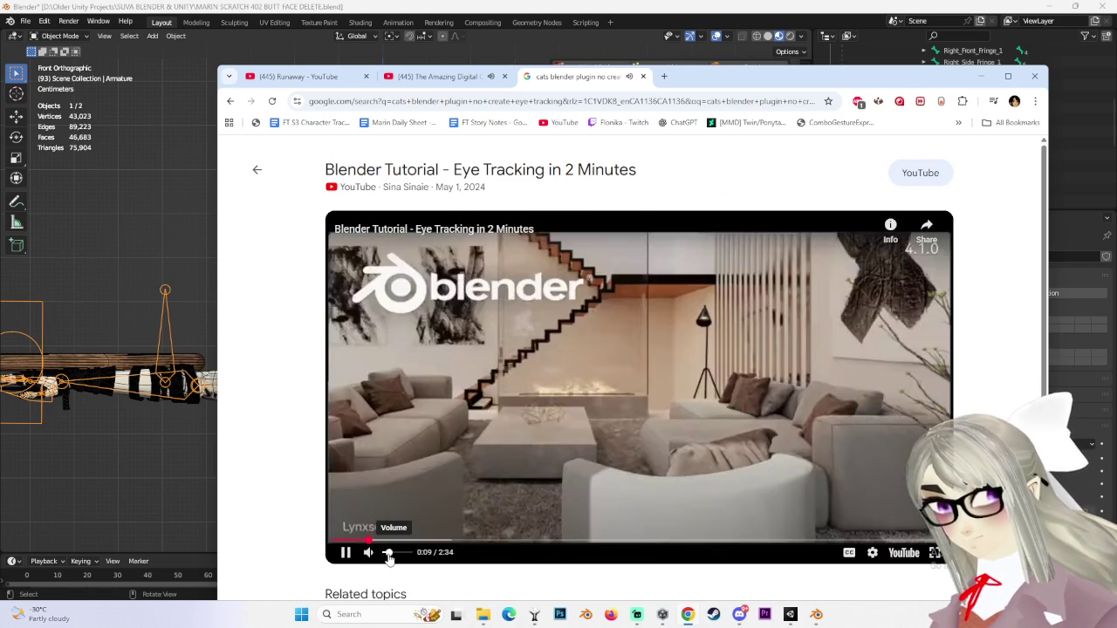
pyautogui.click(981, 76)
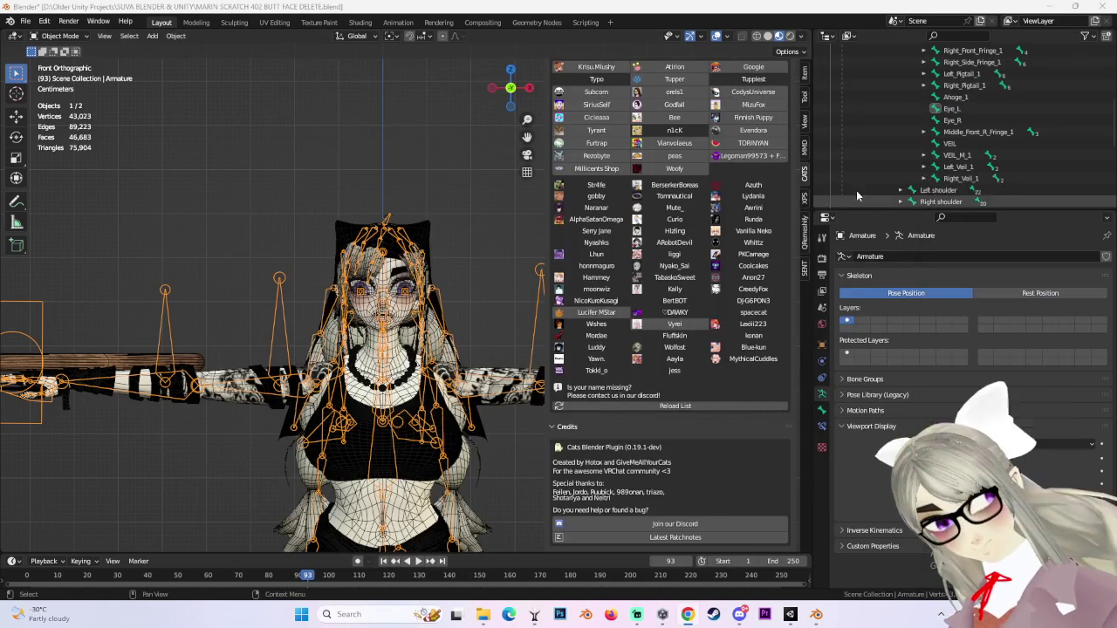
# Select the Eye_L bone, then the Eye_R bone, in the outliner.
pyautogui.scroll(1, 857, 190)
pyautogui.click(864, 132)
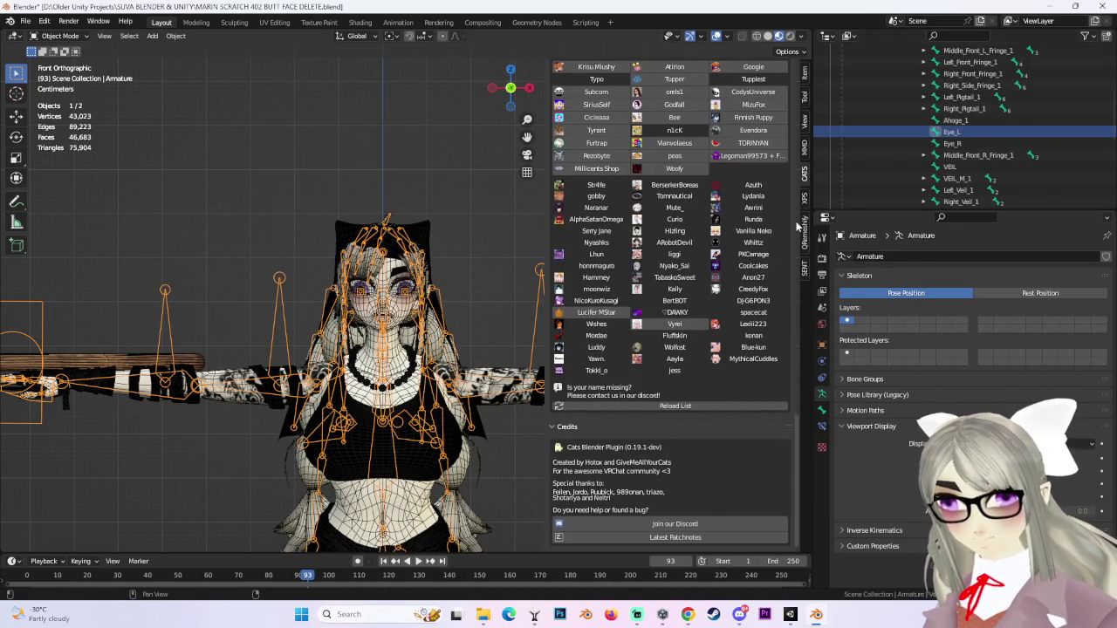
pyautogui.scroll(2, 967, 170)
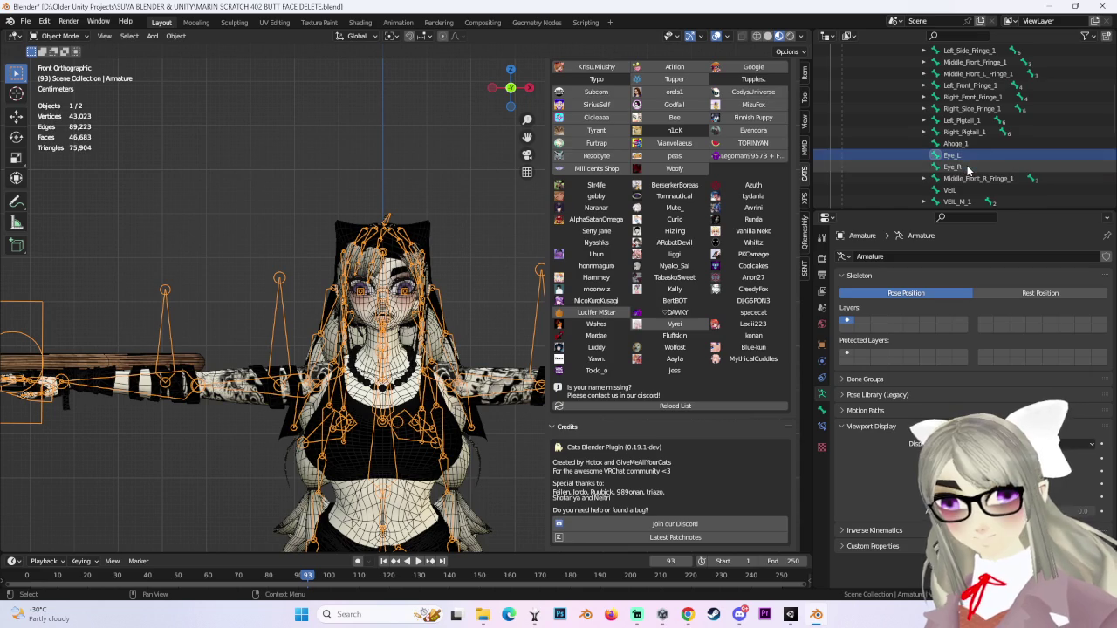
pyautogui.click(967, 168)
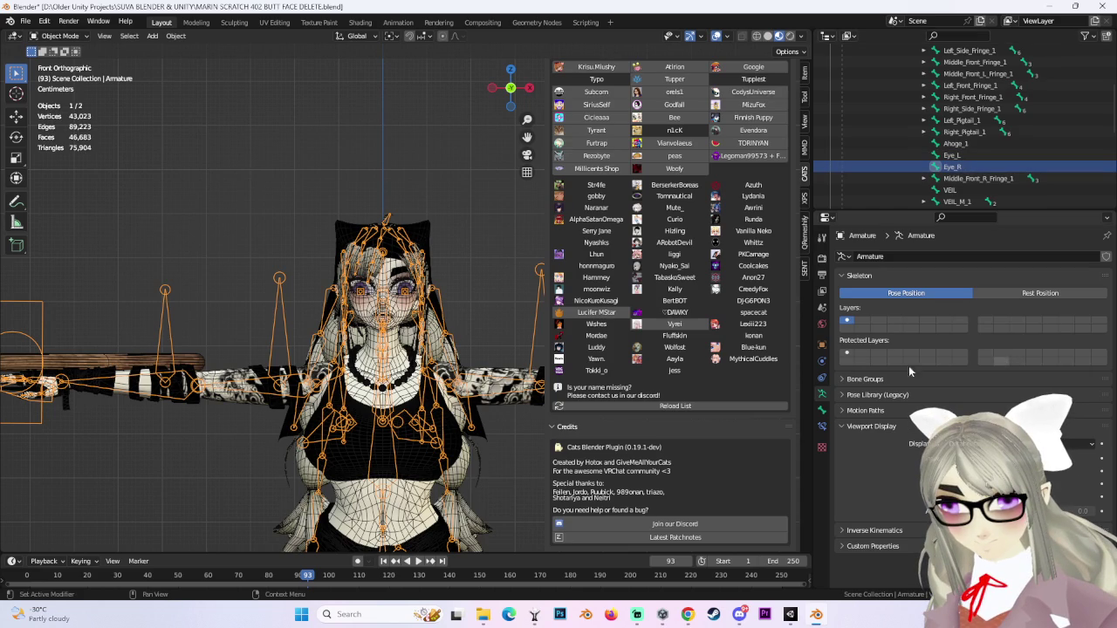
# Select the Body mesh and look at its VEIL and MARIN MASTER materials.
pyautogui.click(483, 250)
pyautogui.click(433, 211)
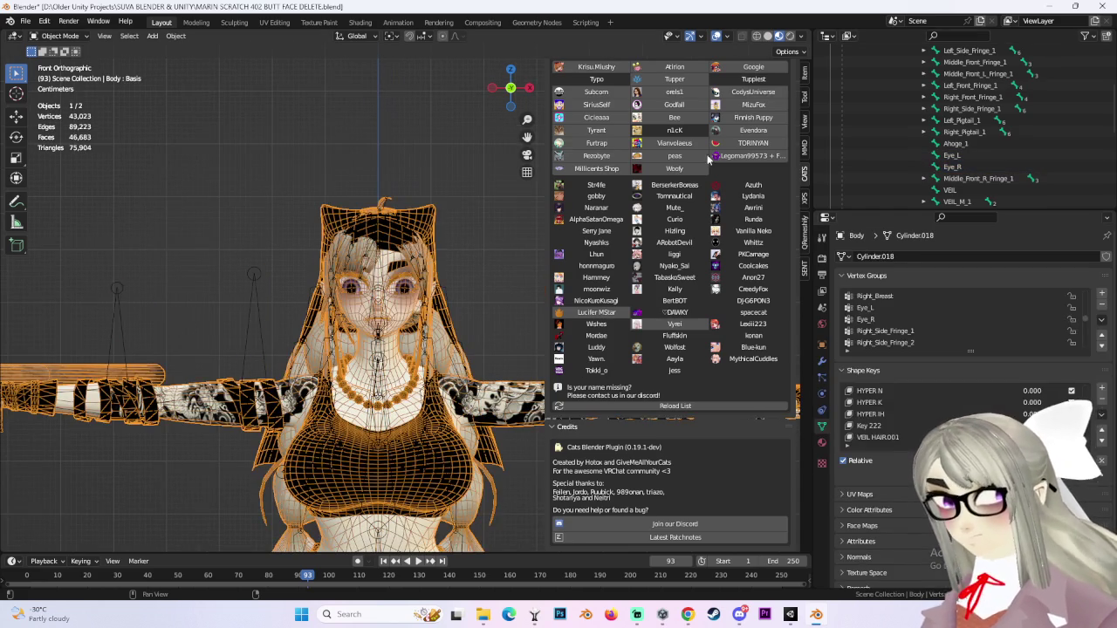
pyautogui.scroll(6, 708, 158)
pyautogui.click(821, 443)
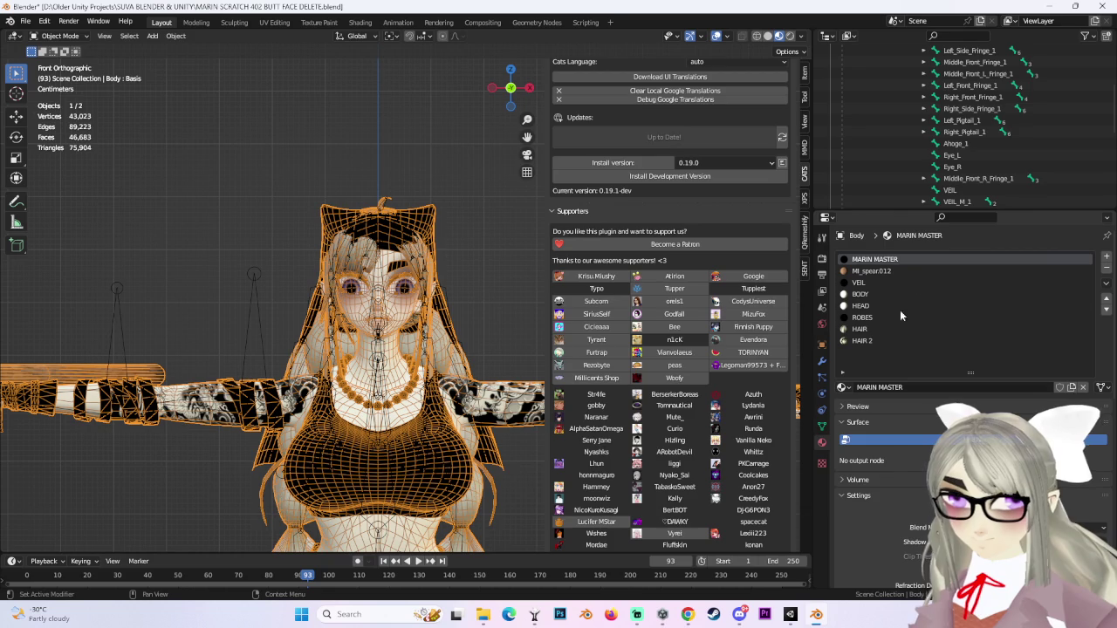
pyautogui.click(862, 282)
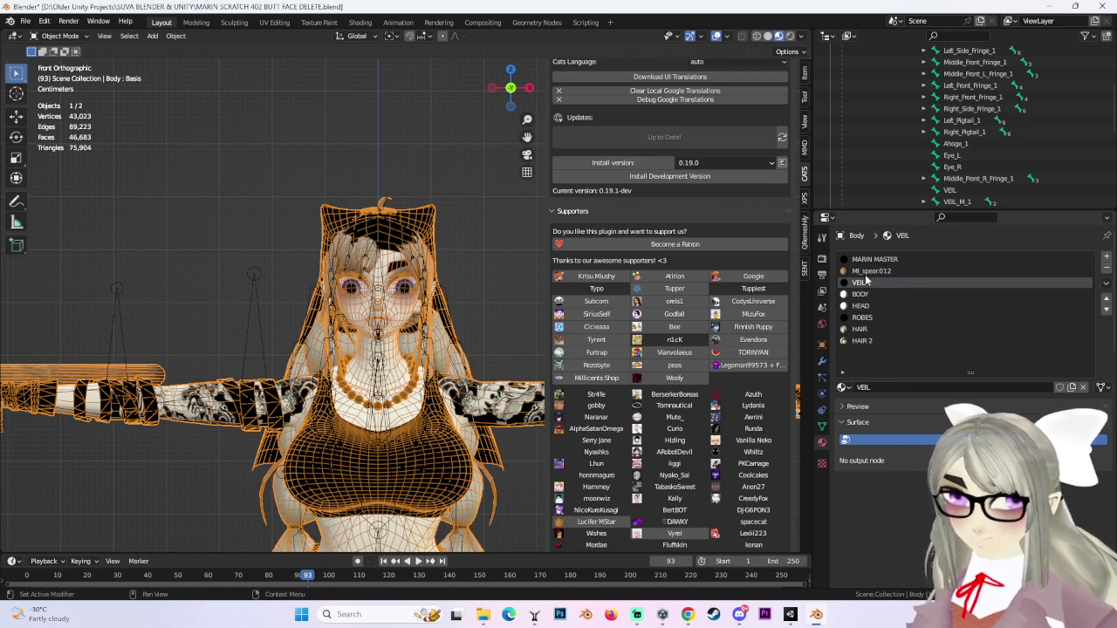
pyautogui.click(872, 259)
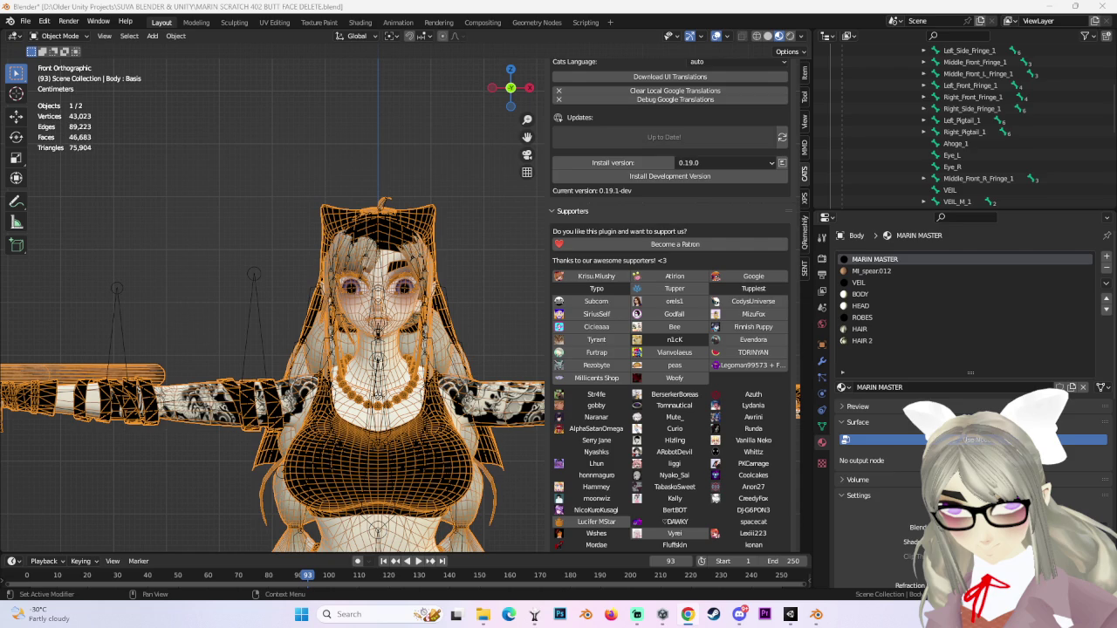
# Zoom the viewport onto the face and select the armature.
pyautogui.scroll(6, 683, 378)
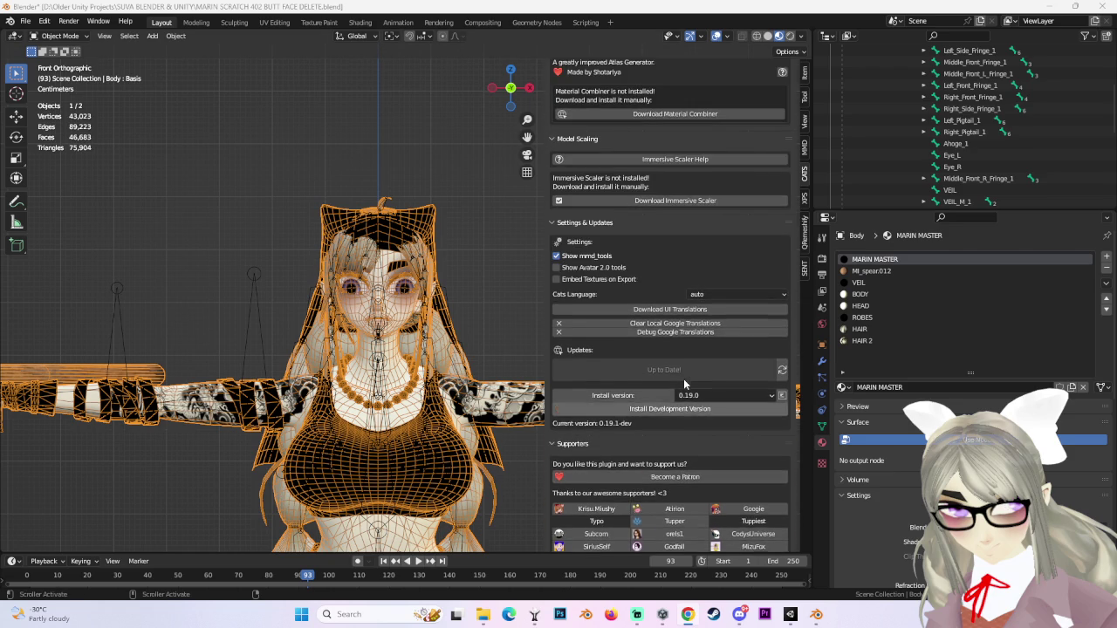
pyautogui.scroll(5, 685, 378)
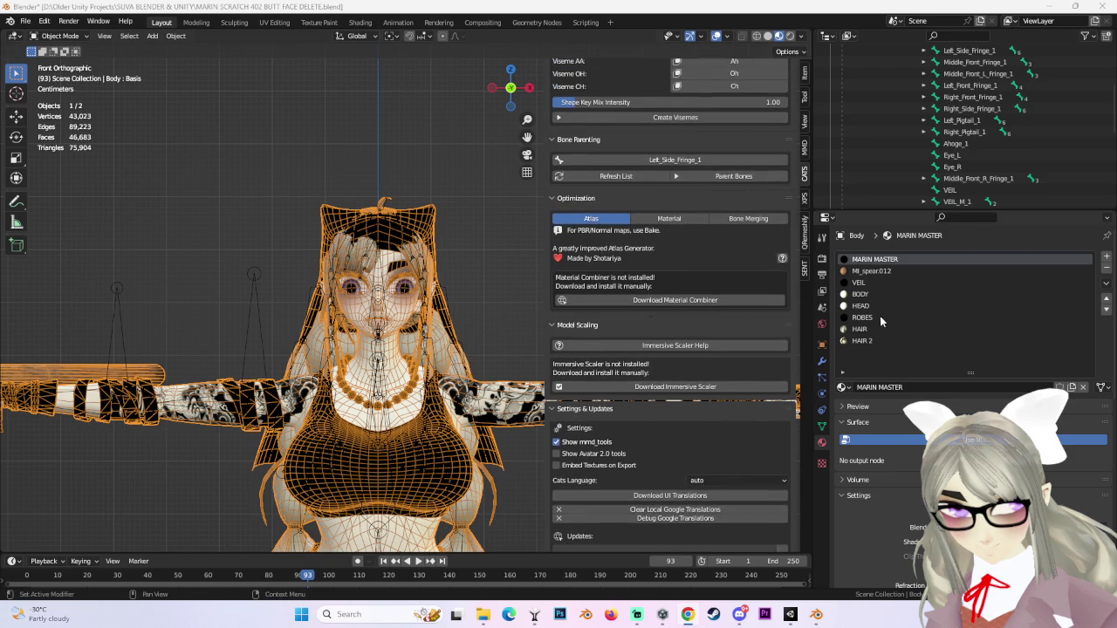
pyautogui.scroll(2, 709, 358)
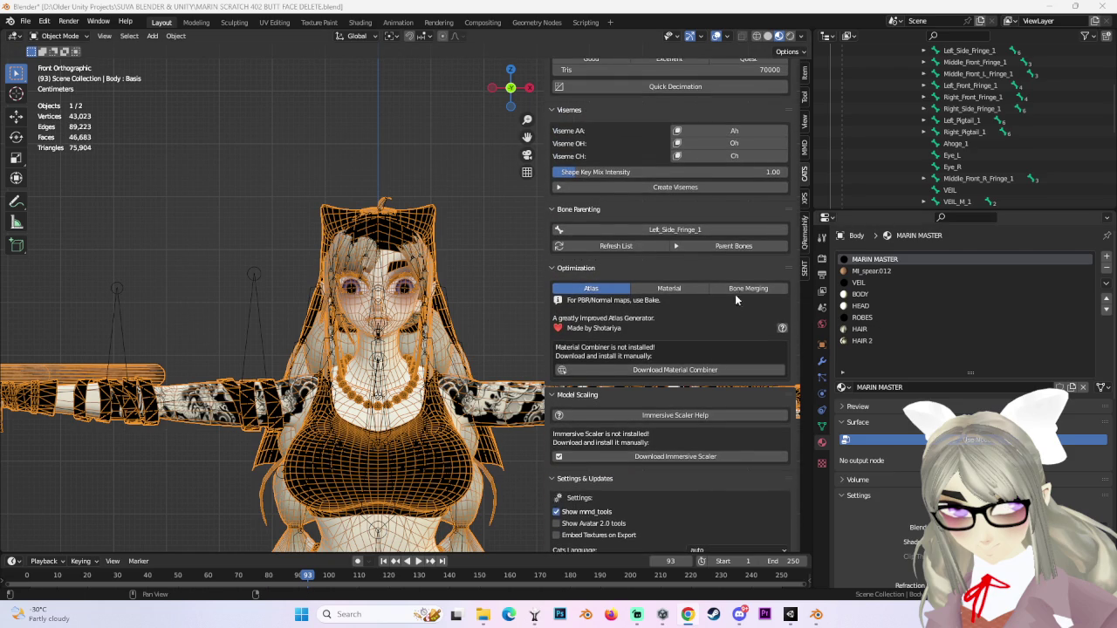
pyautogui.scroll(-6, 735, 294)
pyautogui.scroll(-3, 618, 366)
pyautogui.scroll(7, 629, 366)
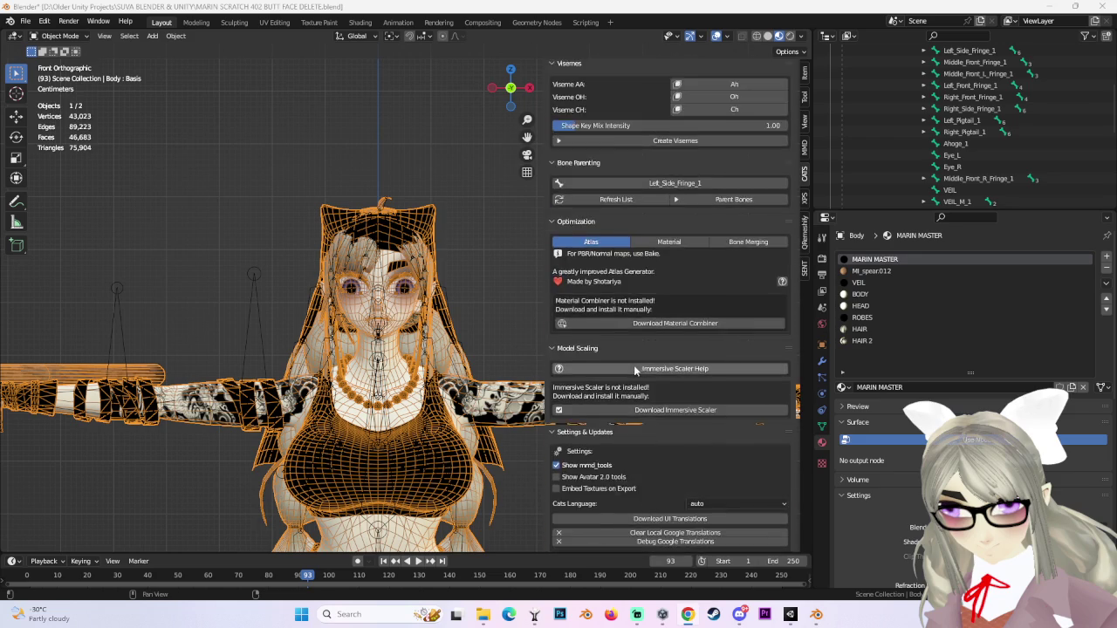
pyautogui.scroll(7, 634, 365)
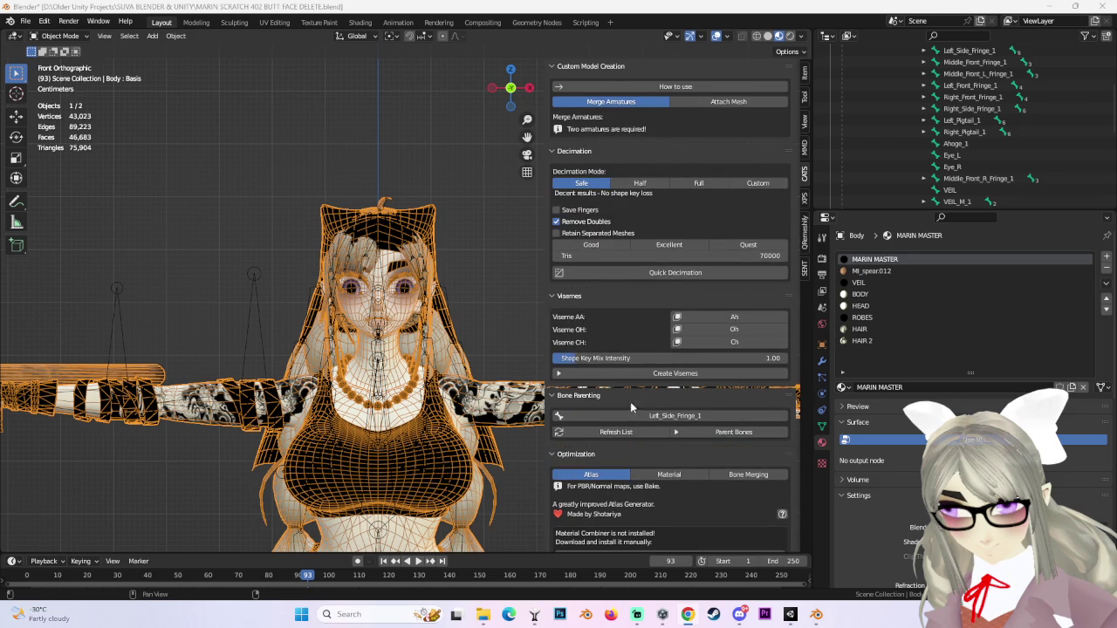
pyautogui.scroll(6, 631, 404)
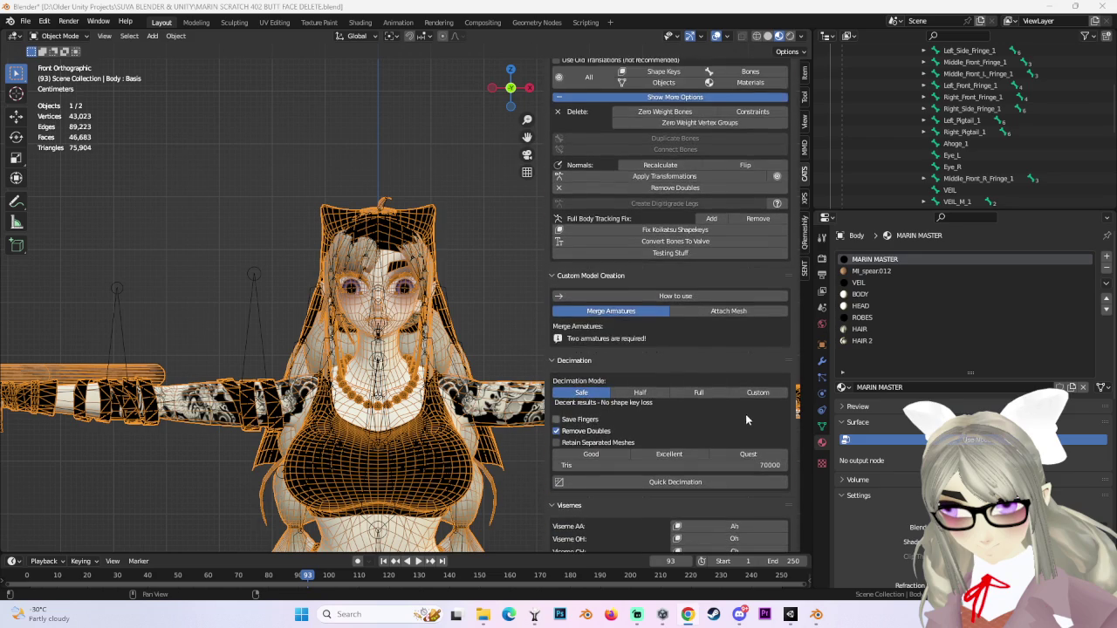
pyautogui.scroll(5, 734, 420)
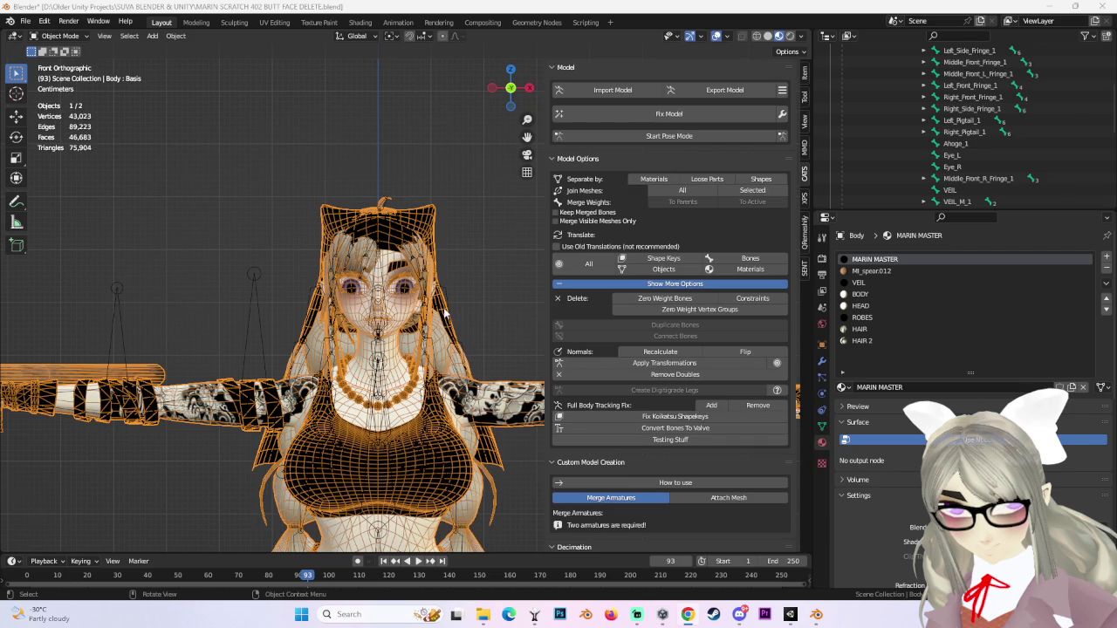
pyautogui.scroll(6, 446, 312)
pyautogui.click(381, 357)
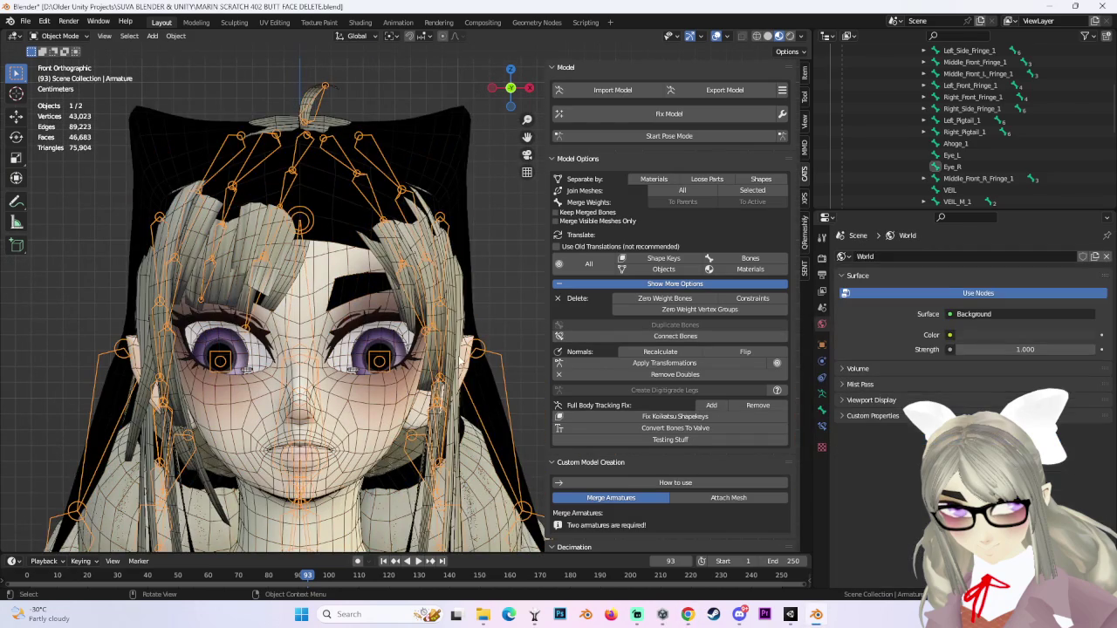
# In Unity, toggle the Looking Straight eye-rotation preview on and off, then return to Chrome.
pyautogui.hotkey('alt', 'Tab')
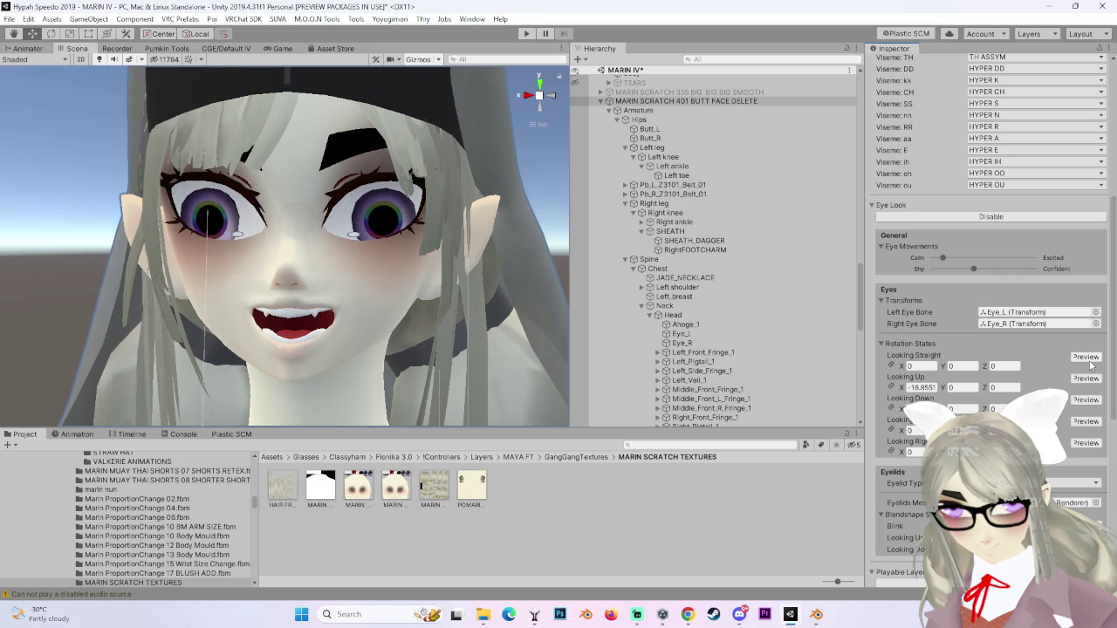
pyautogui.moveTo(279, 271)
pyautogui.mouseDown()
pyautogui.moveTo(363, 291)
pyautogui.moveTo(401, 286)
pyautogui.mouseUp()
pyautogui.click(1084, 357)
pyautogui.click(1085, 357)
pyautogui.click(1085, 379)
pyautogui.click(1084, 378)
pyautogui.hotkey('alt', 'Tab')
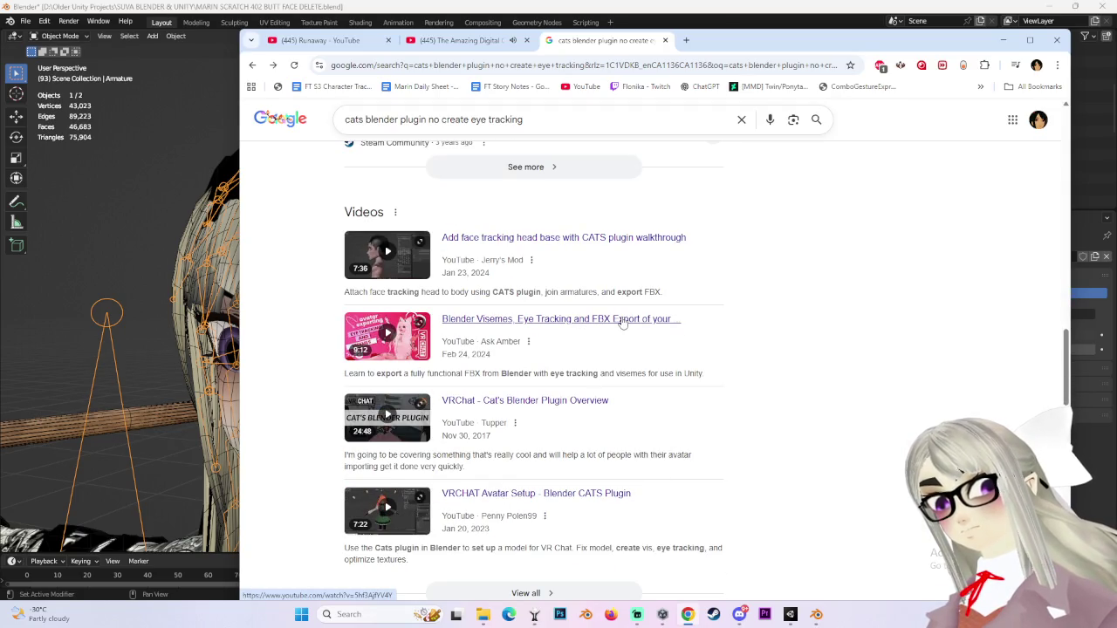
# Play and pause the 'VRChat model tutorial: How to add eye tracking to any model' video, then return to Blender.
pyautogui.scroll(-5, 622, 322)
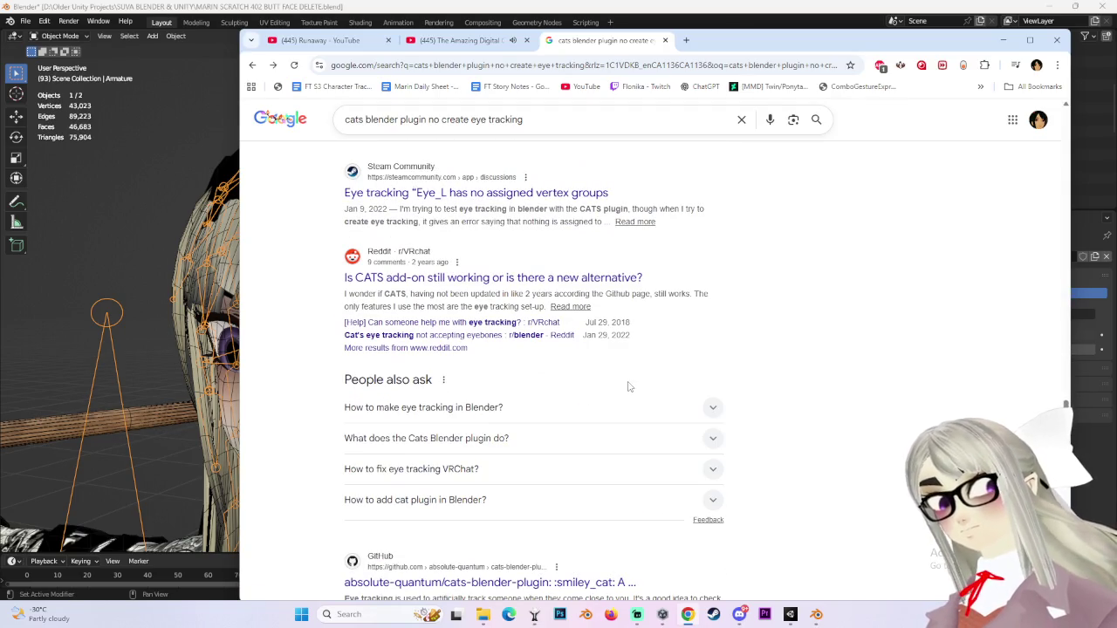
pyautogui.scroll(-3, 656, 513)
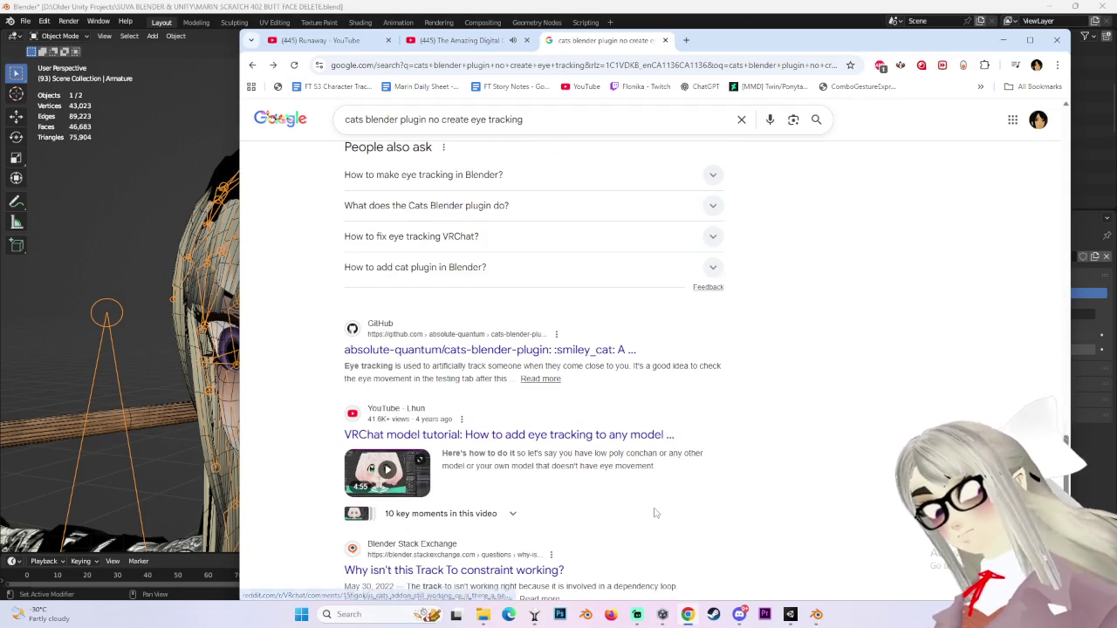
pyautogui.scroll(-2, 656, 509)
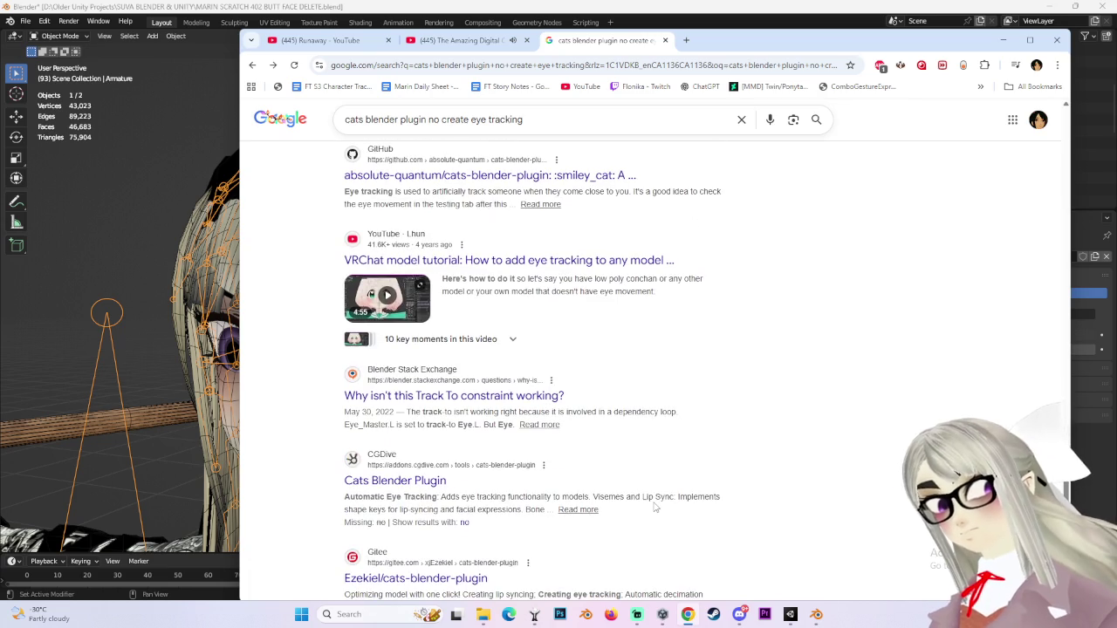
pyautogui.click(556, 262)
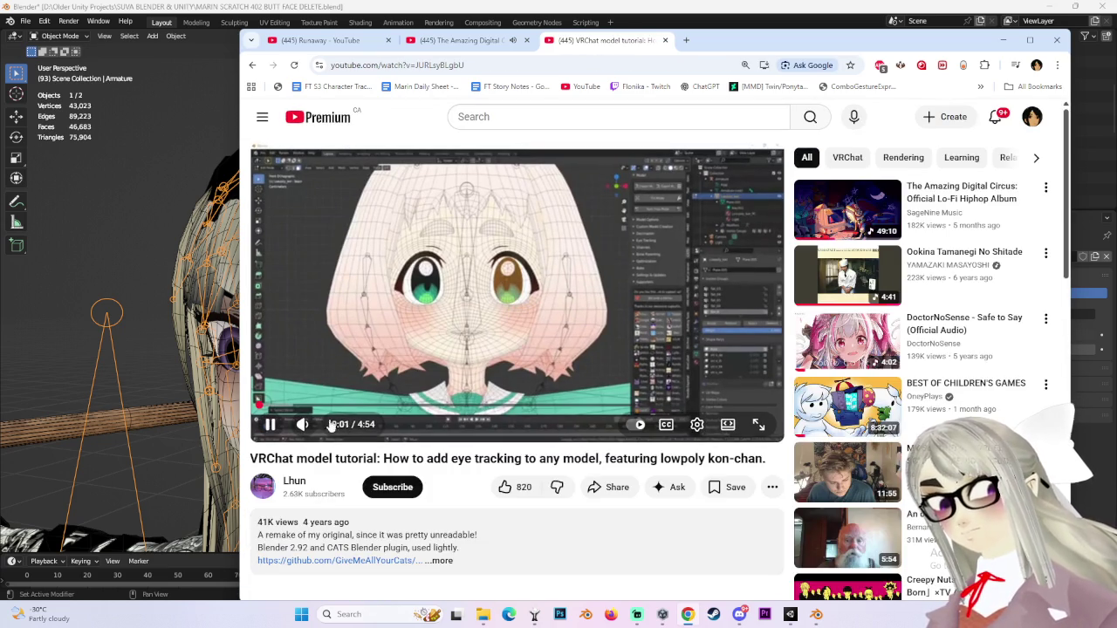
pyautogui.click(325, 428)
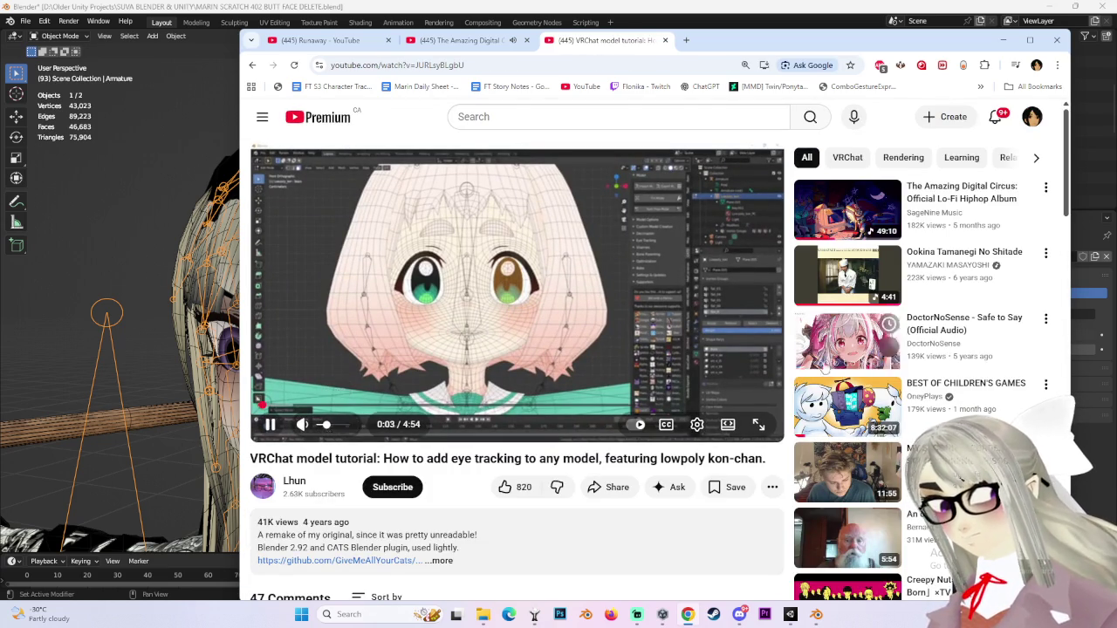
pyautogui.click(534, 330)
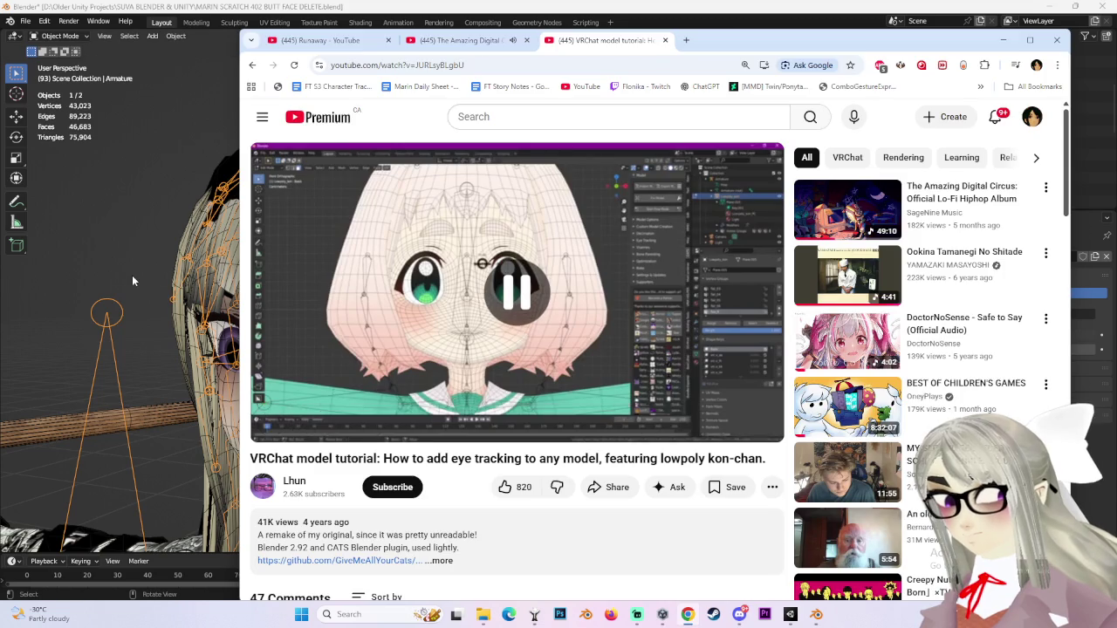
pyautogui.click(132, 275)
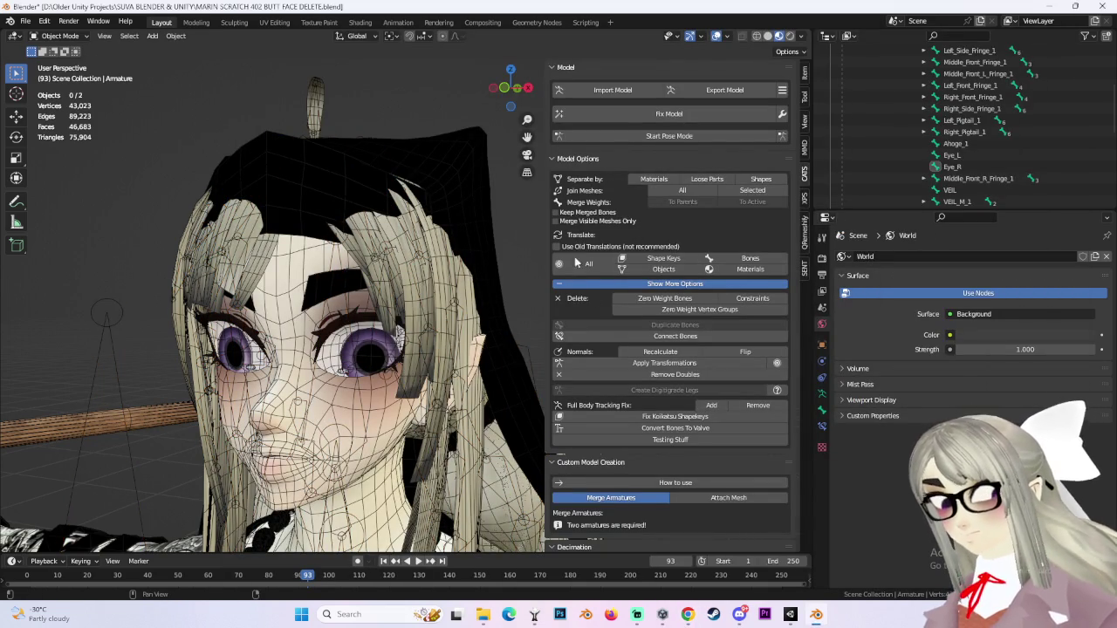
pyautogui.scroll(-5, 583, 349)
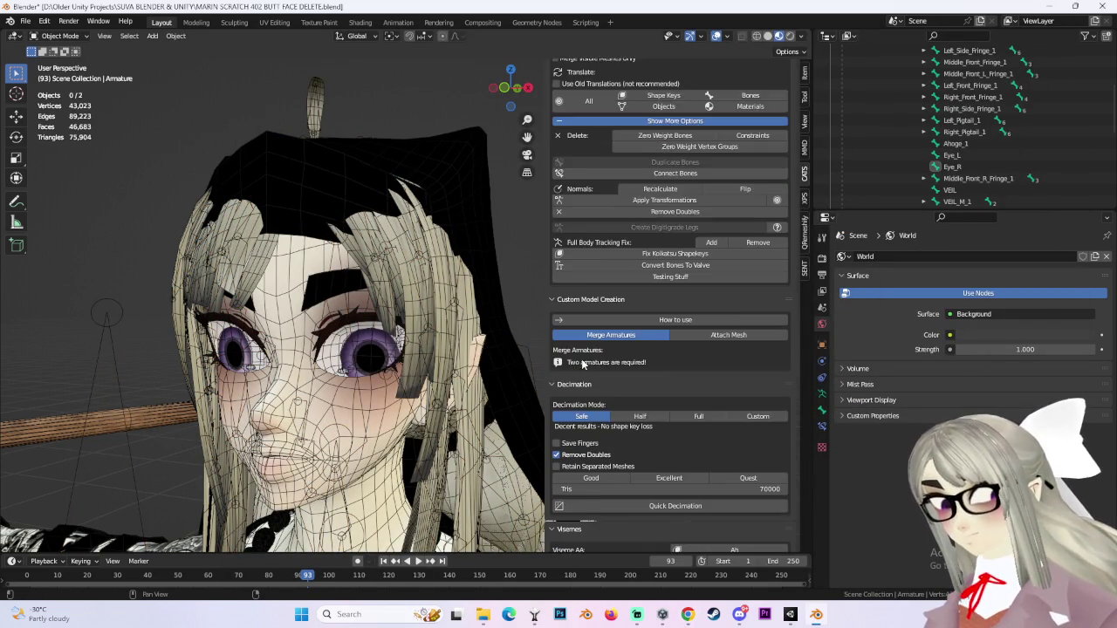
pyautogui.scroll(-1, 580, 360)
pyautogui.scroll(-2, 566, 365)
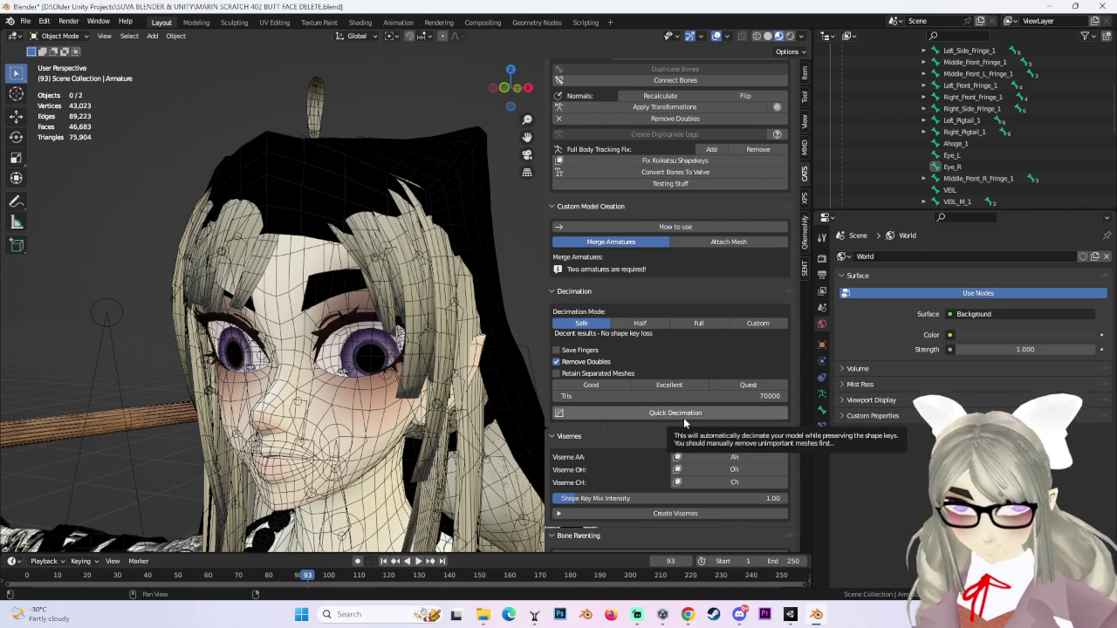
pyautogui.scroll(-1, 682, 436)
pyautogui.scroll(-6, 682, 439)
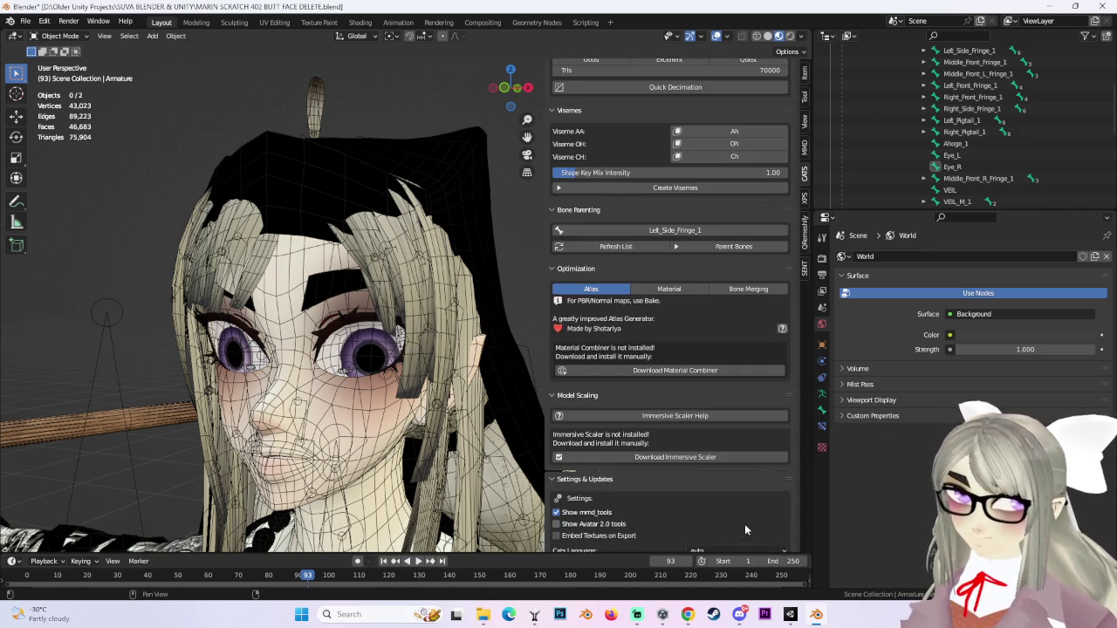
pyautogui.scroll(-2, 740, 520)
pyautogui.scroll(-1, 694, 436)
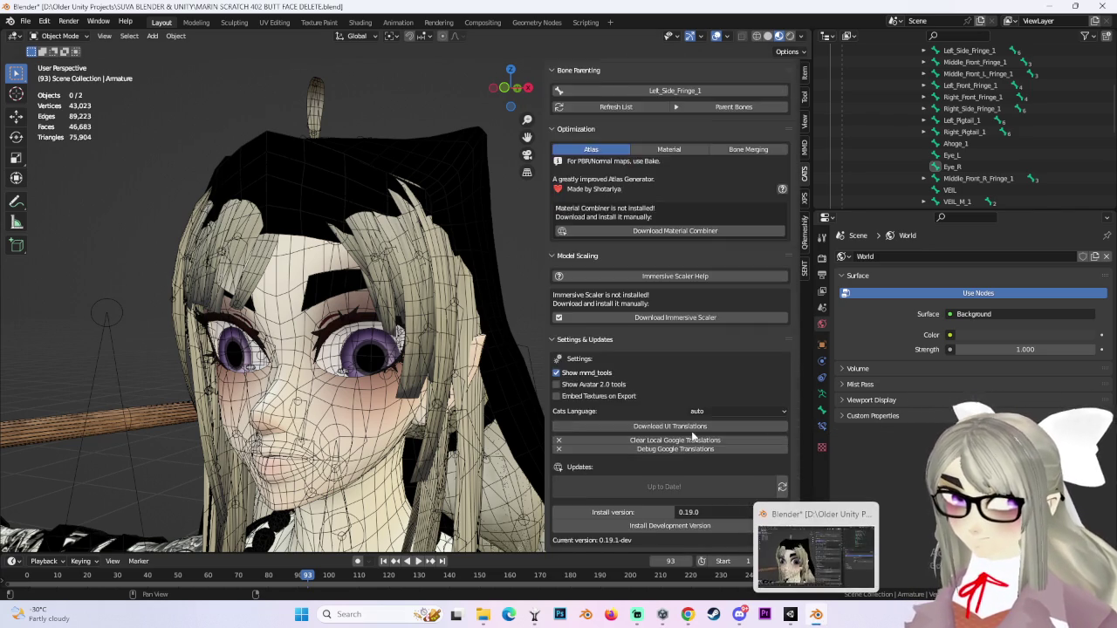
pyautogui.scroll(-2, 694, 437)
pyautogui.scroll(-3, 743, 506)
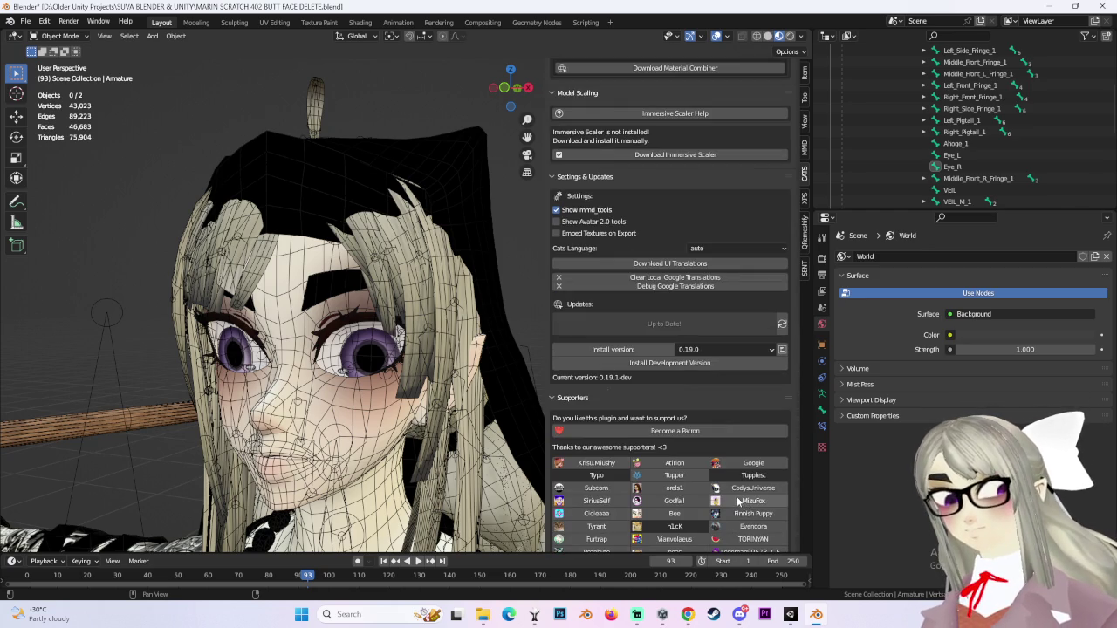
pyautogui.click(743, 343)
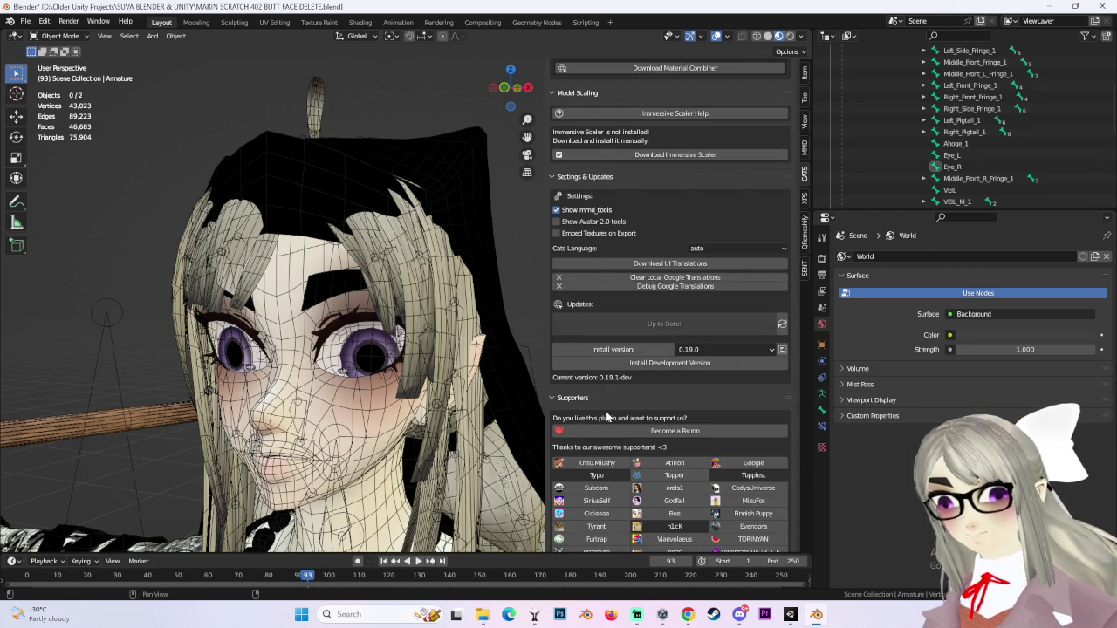
pyautogui.scroll(-10, 594, 410)
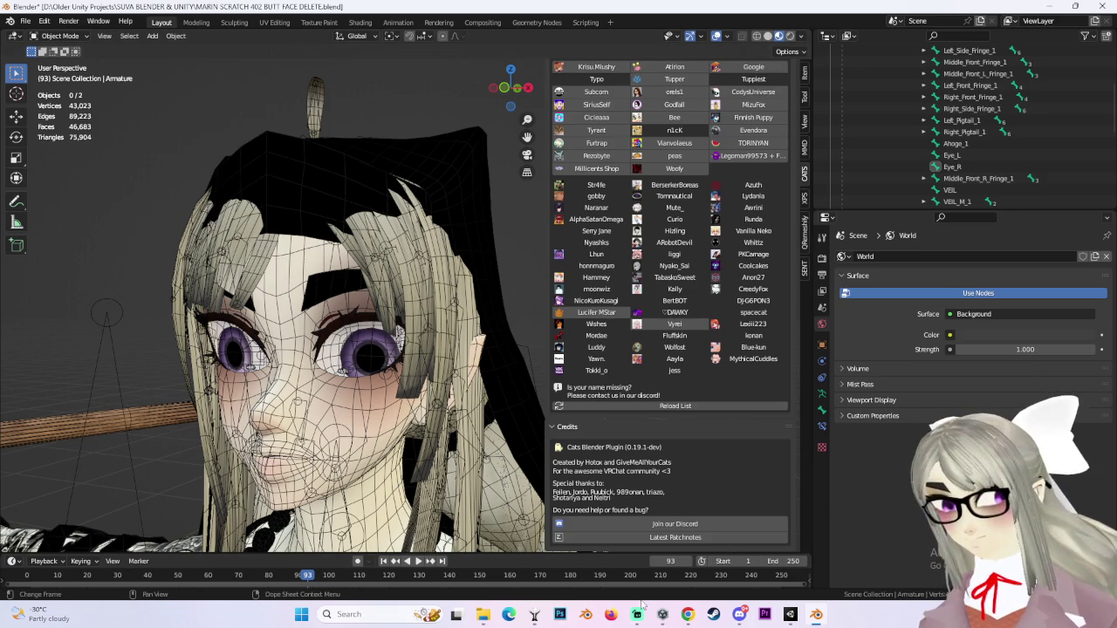
pyautogui.click(688, 615)
# In a new tab, rerun the CATS eye-tracking search and read GitHub issue #544, then return to Blender.
pyautogui.scroll(-3, 399, 436)
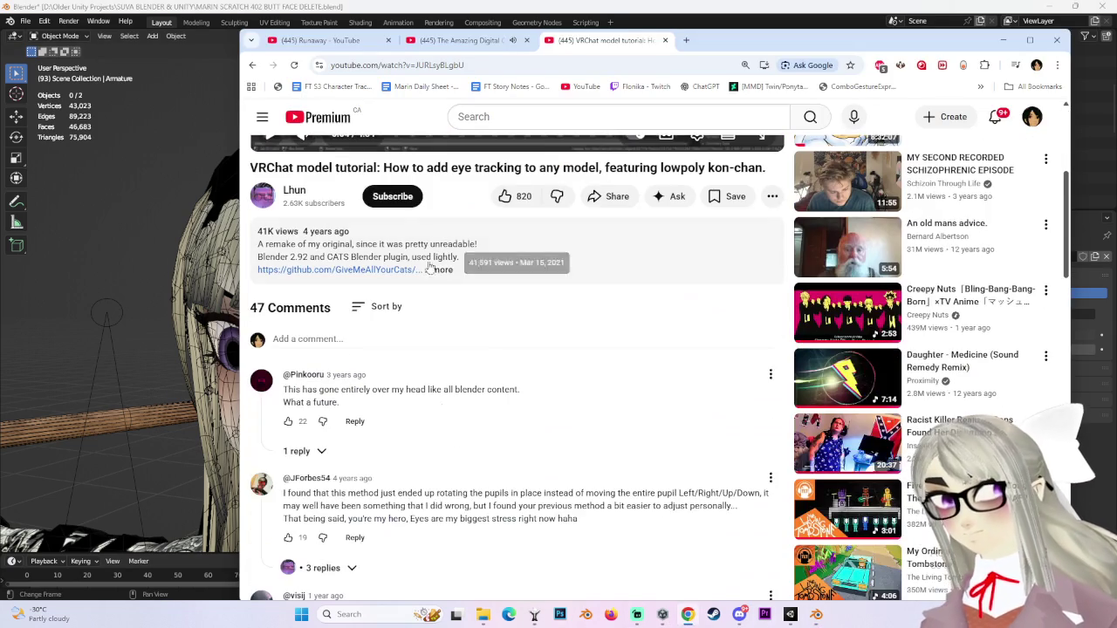
pyautogui.scroll(3, 432, 464)
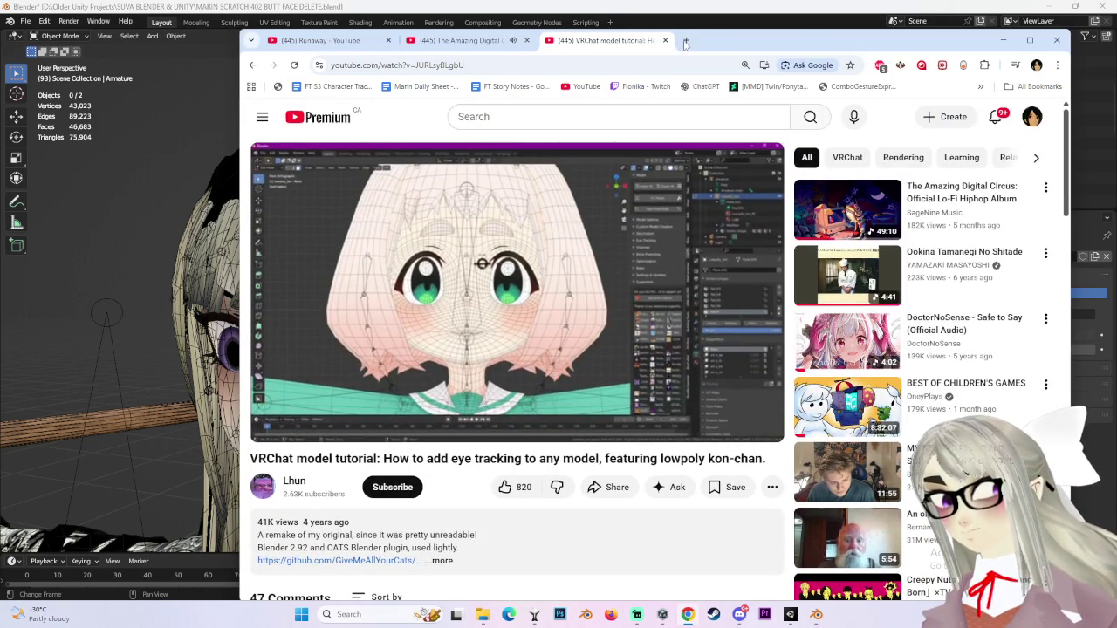
pyautogui.click(686, 40)
pyautogui.click(393, 65)
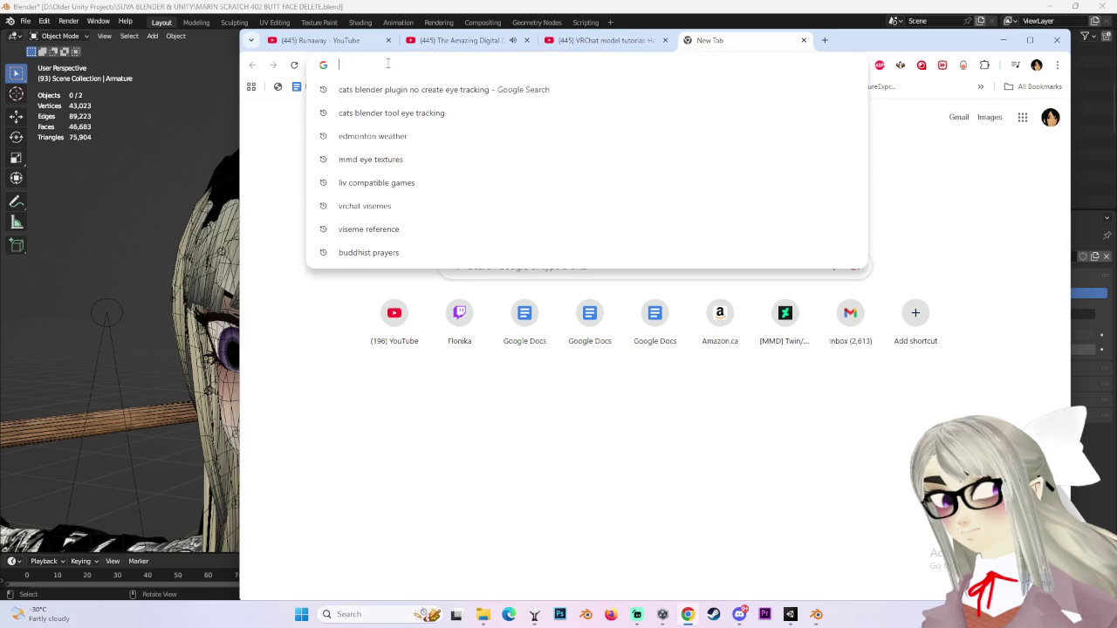
pyautogui.click(422, 93)
pyautogui.scroll(-2, 431, 145)
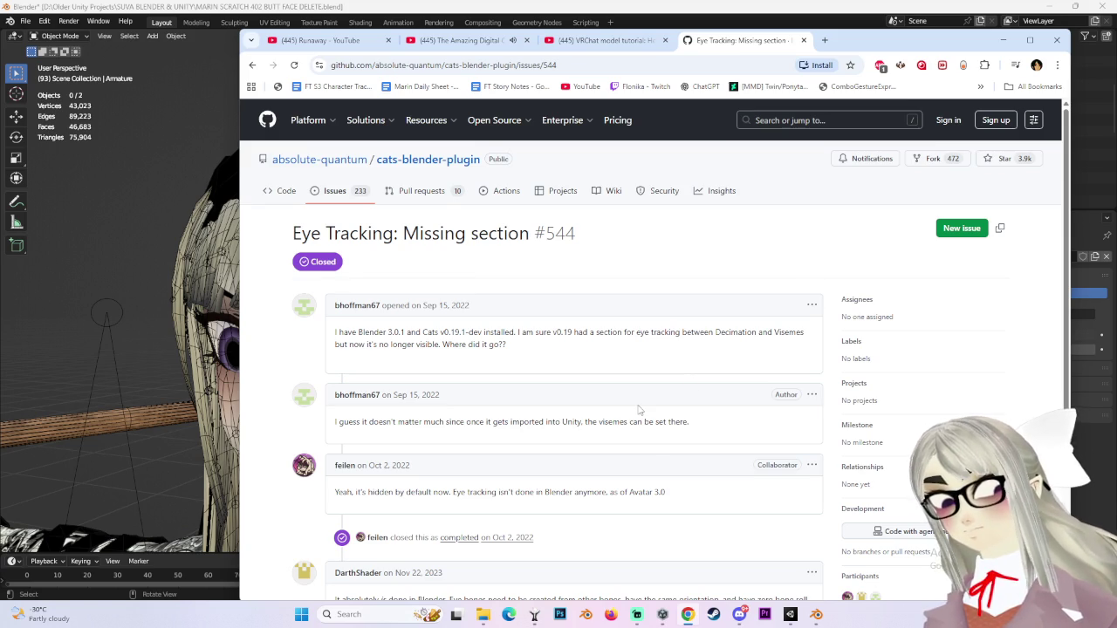
pyautogui.scroll(-3, 639, 410)
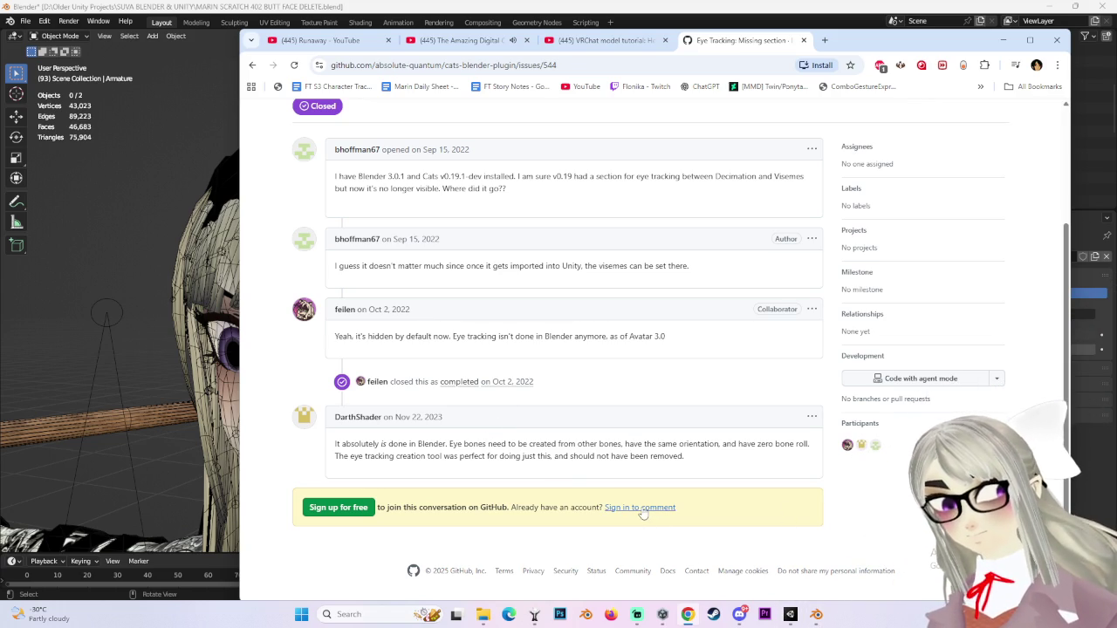
pyautogui.click(816, 614)
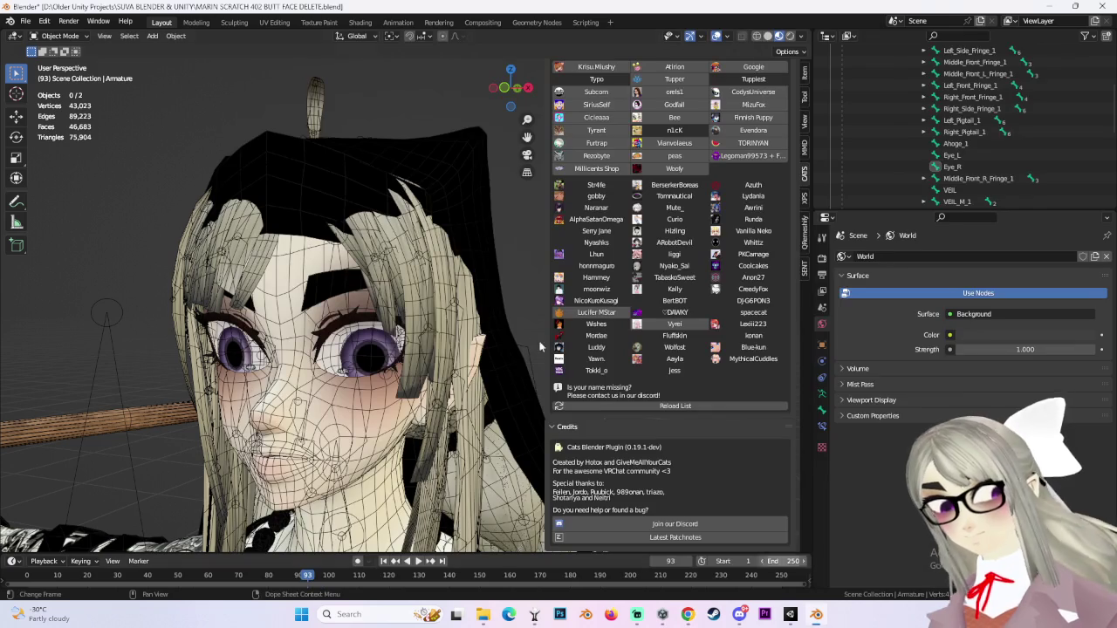
# Put the armature into Edit Mode and box-select most of its bones.
pyautogui.click(371, 345)
pyautogui.click(390, 365)
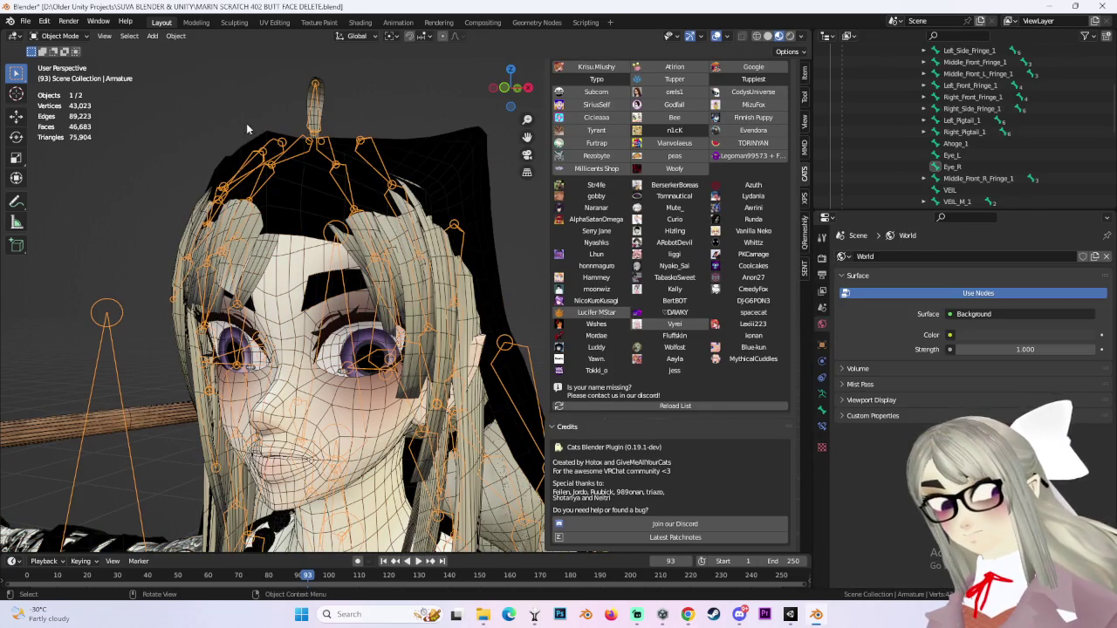
pyautogui.click(56, 36)
pyautogui.click(63, 65)
pyautogui.scroll(-10, 465, 380)
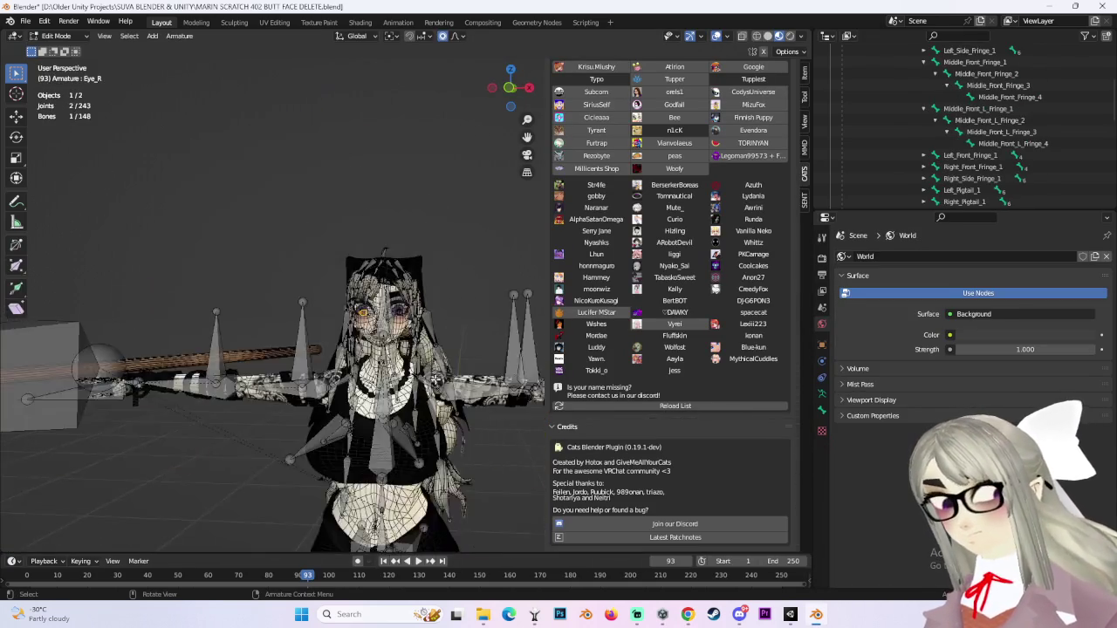
pyautogui.moveTo(237, 222); pyautogui.dragTo(563, 569)
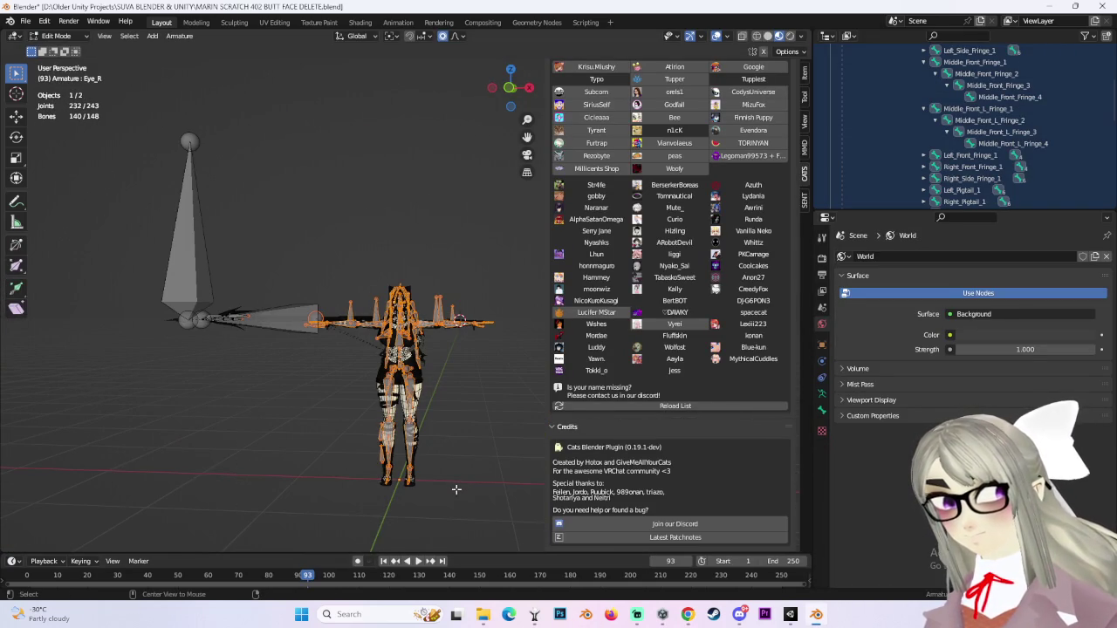
# Turn on the Axes display for the armature's bones in its data properties.
pyautogui.scroll(2, 460, 467)
pyautogui.scroll(5, 460, 467)
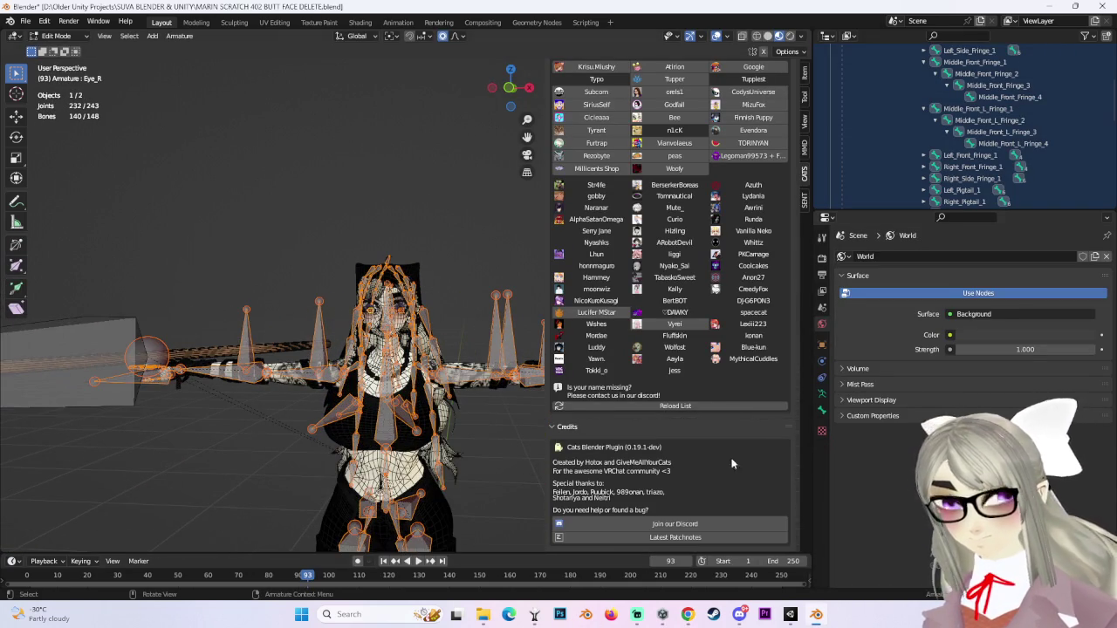
pyautogui.click(822, 410)
pyautogui.scroll(-5, 860, 511)
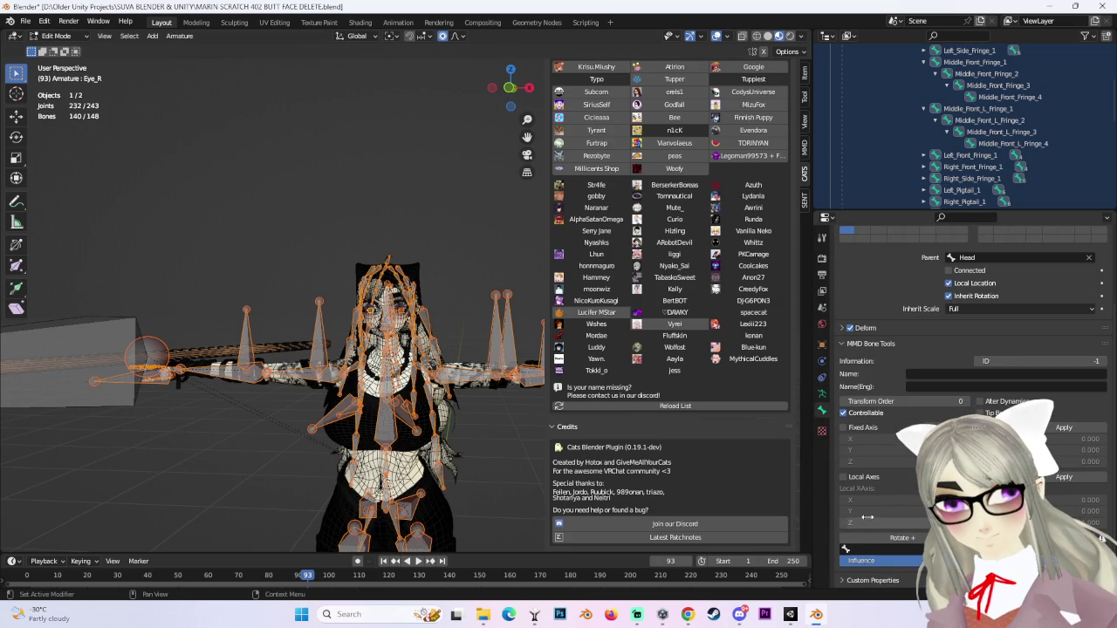
pyautogui.click(821, 397)
pyautogui.click(945, 476)
pyautogui.moveTo(510, 87); pyautogui.dragTo(487, 104)
pyautogui.scroll(6, 393, 277)
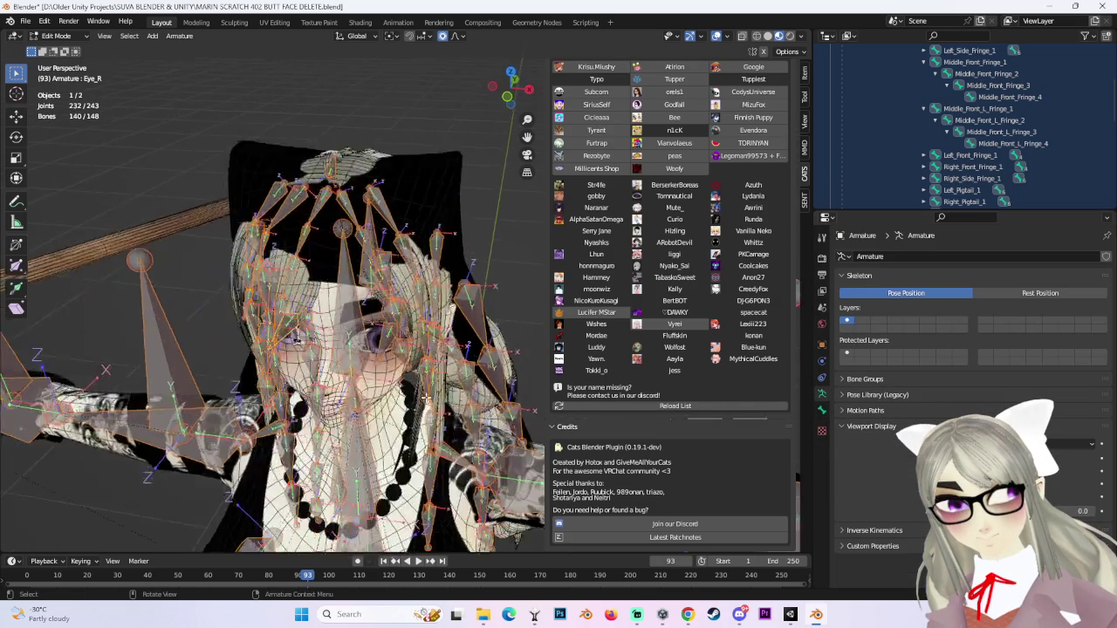
# Clear the bone roll with Alt+R, then check Eye_L in Back Orthographic view.
pyautogui.hotkey('alt', 'r')
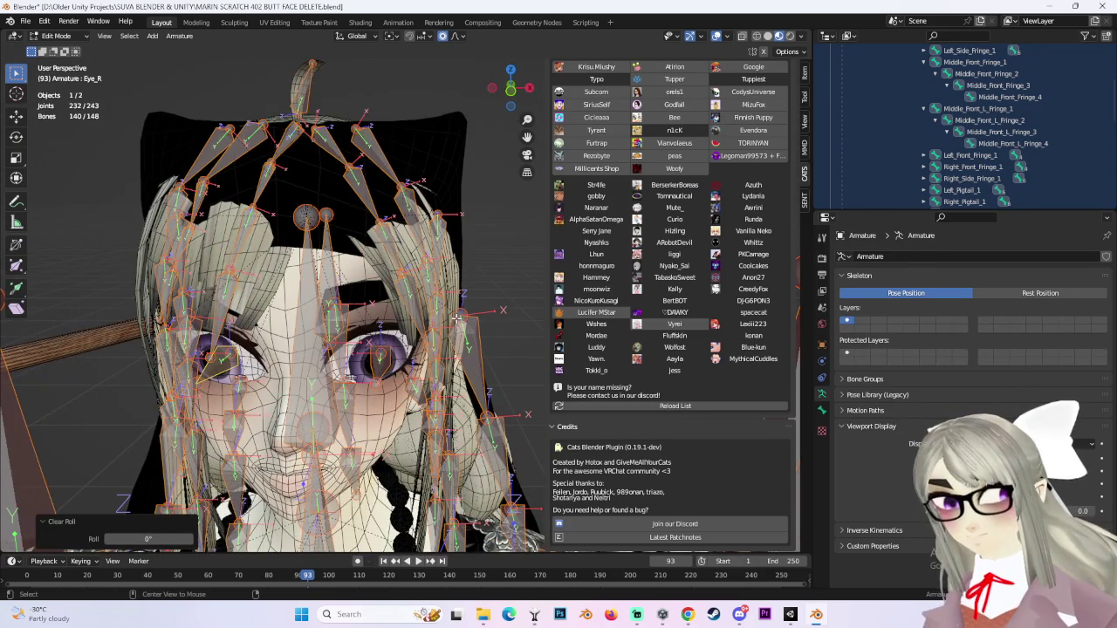
pyautogui.click(450, 328)
pyautogui.scroll(4, 447, 340)
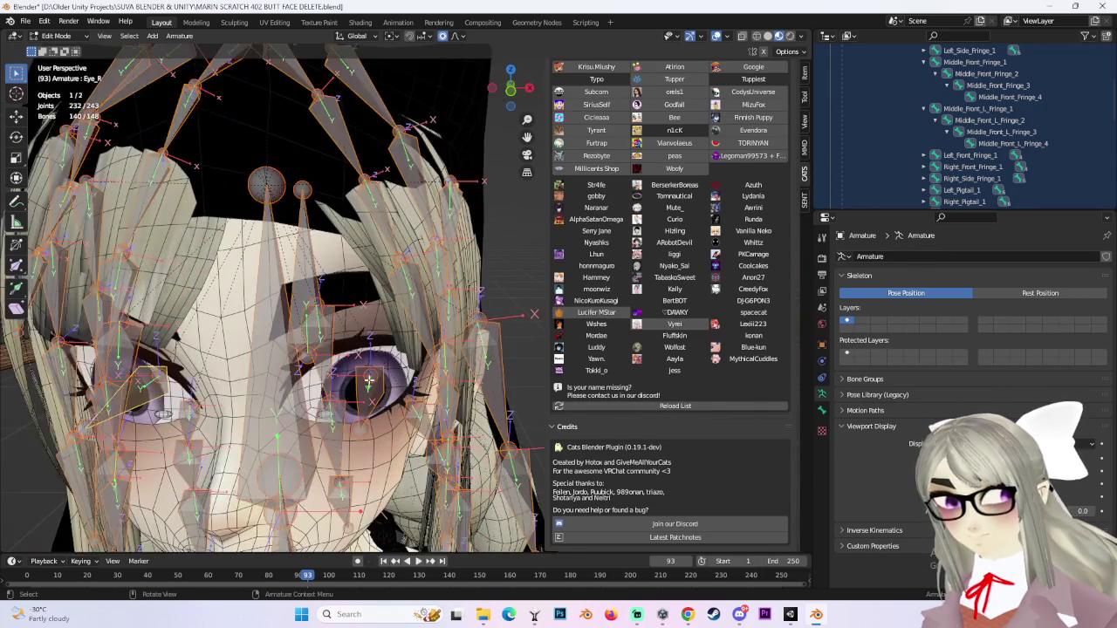
pyautogui.click(510, 88)
pyautogui.scroll(8, 695, 380)
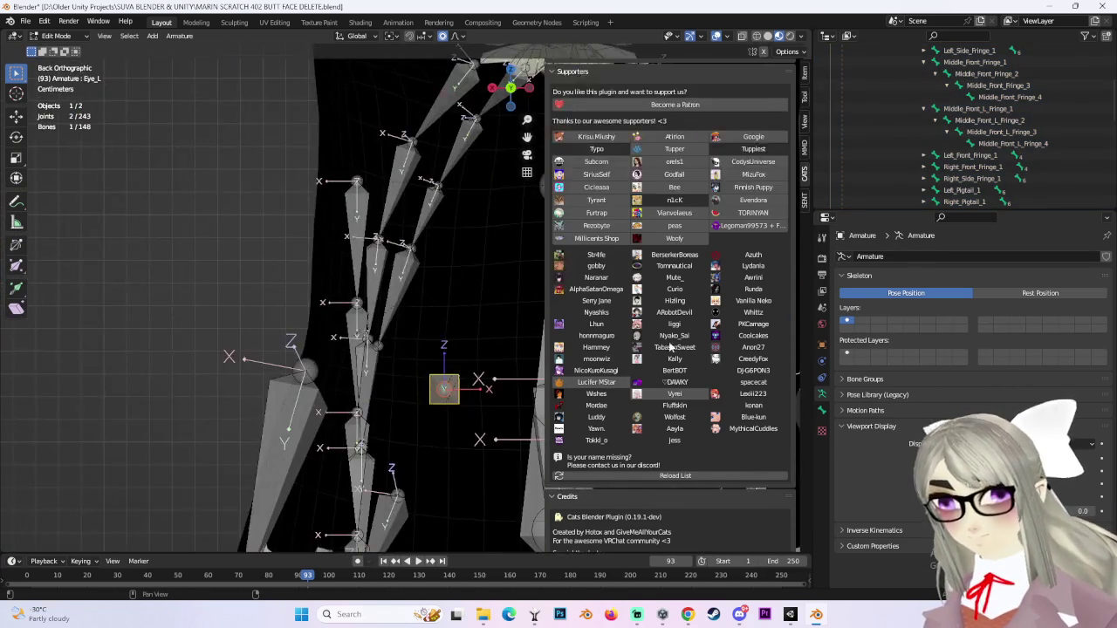
pyautogui.scroll(3, 692, 377)
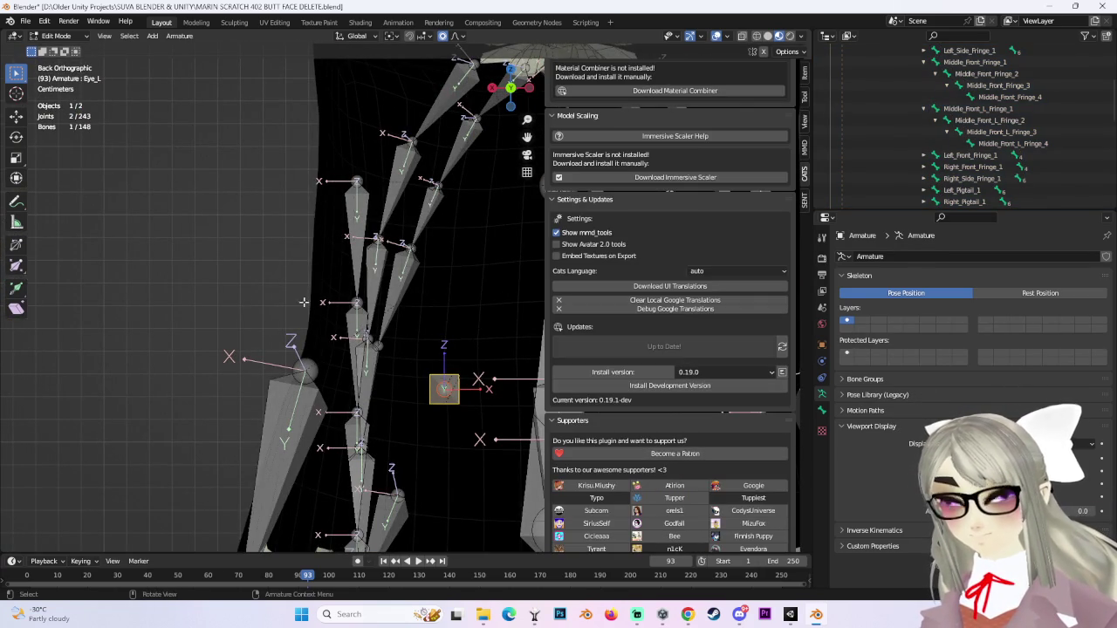
pyautogui.scroll(2, 676, 349)
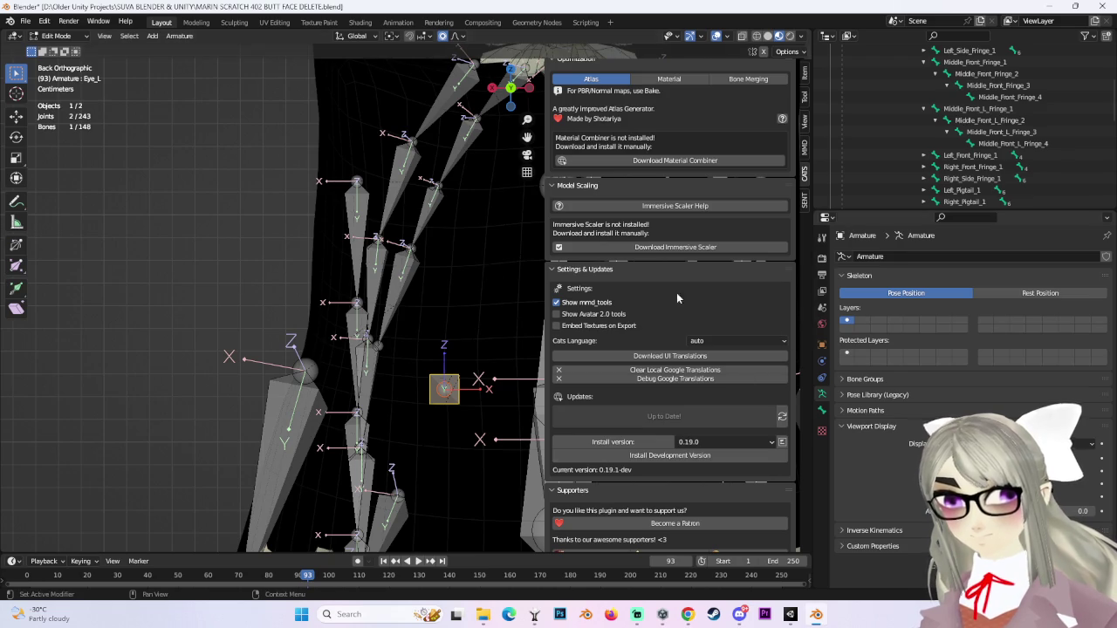
pyautogui.moveTo(282, 293); pyautogui.dragTo(367, 262)
pyautogui.scroll(3, 366, 262)
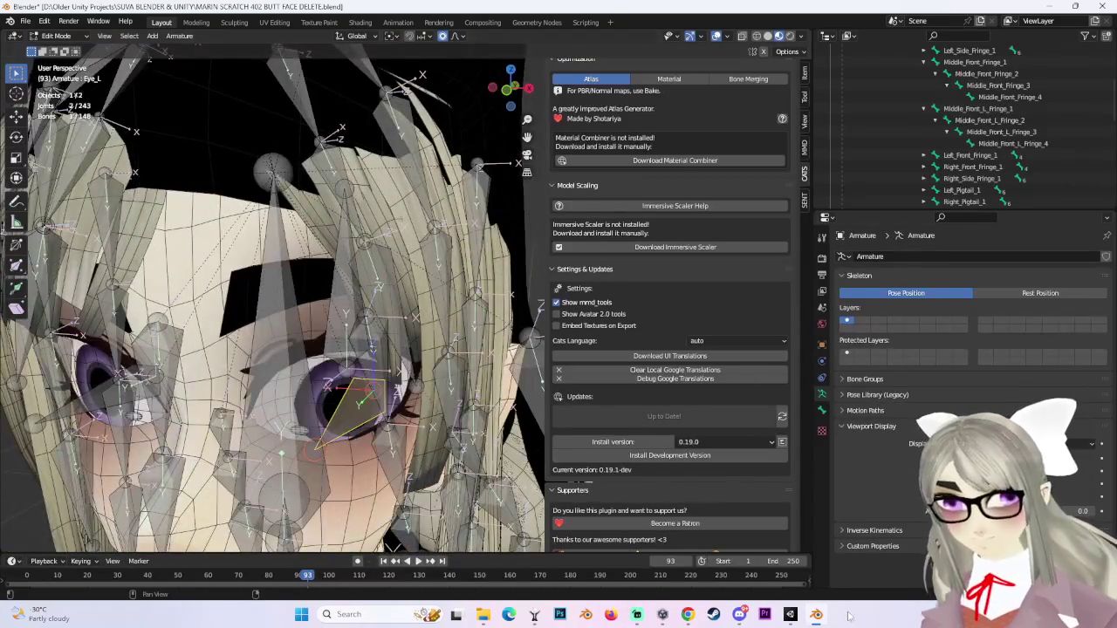
# Switch to Unity and locate the Eye_L bone in the hierarchy.
pyautogui.click(791, 615)
pyautogui.click(1047, 312)
pyautogui.scroll(-3, 748, 336)
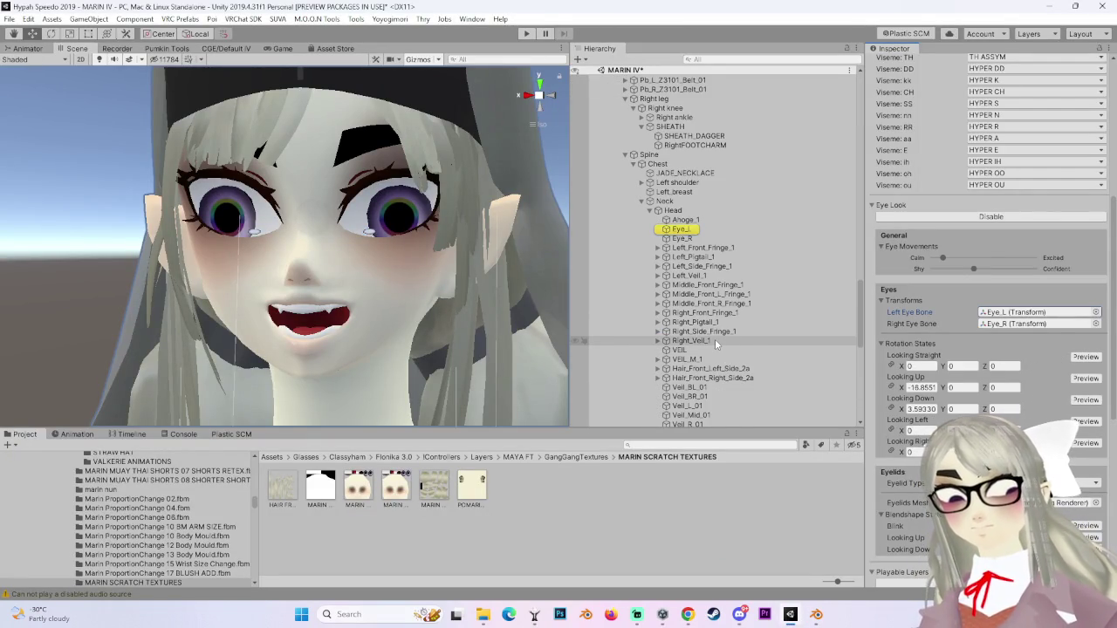
# Preview Looking Straight and rotate the eyes forward to X 84.91, Z 28.06, then return to Blender.
pyautogui.scroll(-1, 715, 339)
pyautogui.scroll(-1, 715, 338)
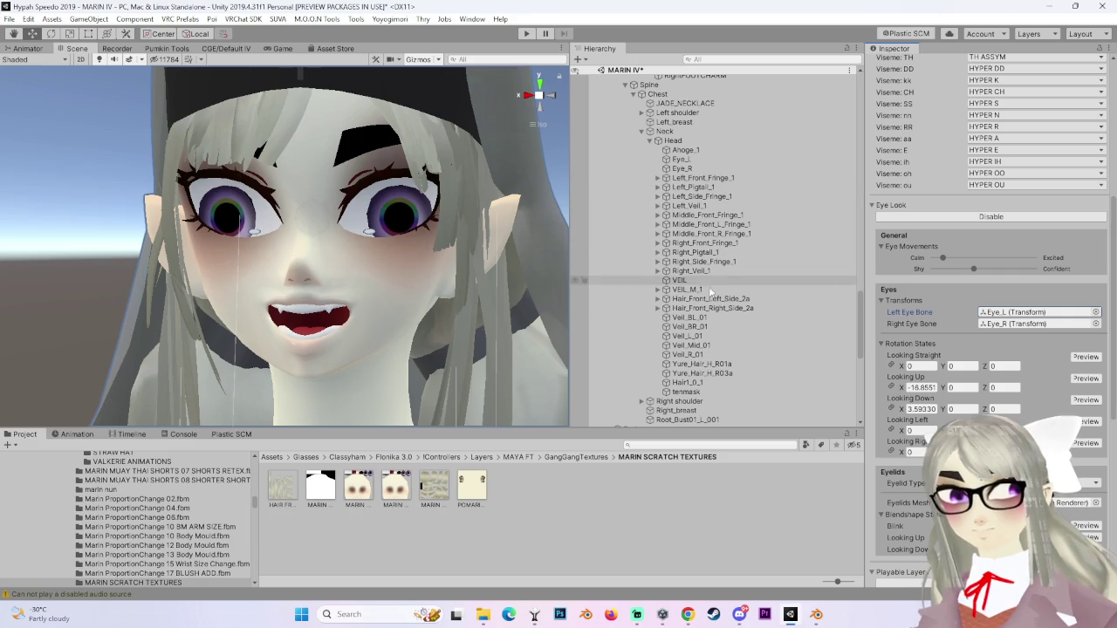
pyautogui.click(1086, 358)
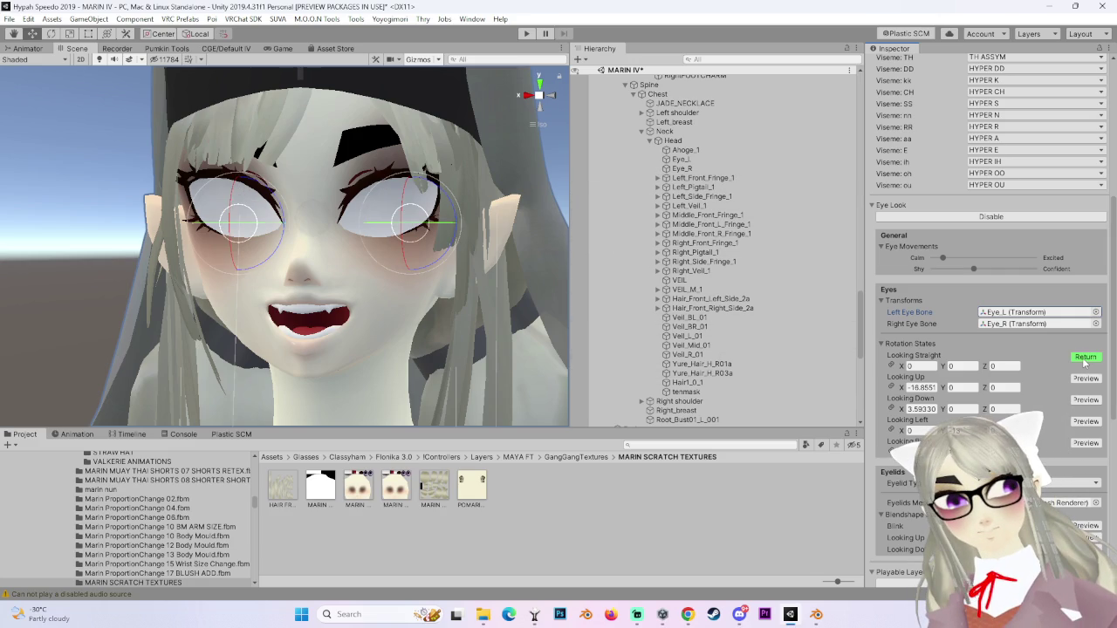
pyautogui.moveTo(416, 254)
pyautogui.mouseDown()
pyautogui.moveTo(418, 75)
pyautogui.moveTo(428, 348)
pyautogui.moveTo(528, 353)
pyautogui.moveTo(410, 262)
pyautogui.moveTo(453, 276)
pyautogui.moveTo(553, 275)
pyautogui.mouseUp()
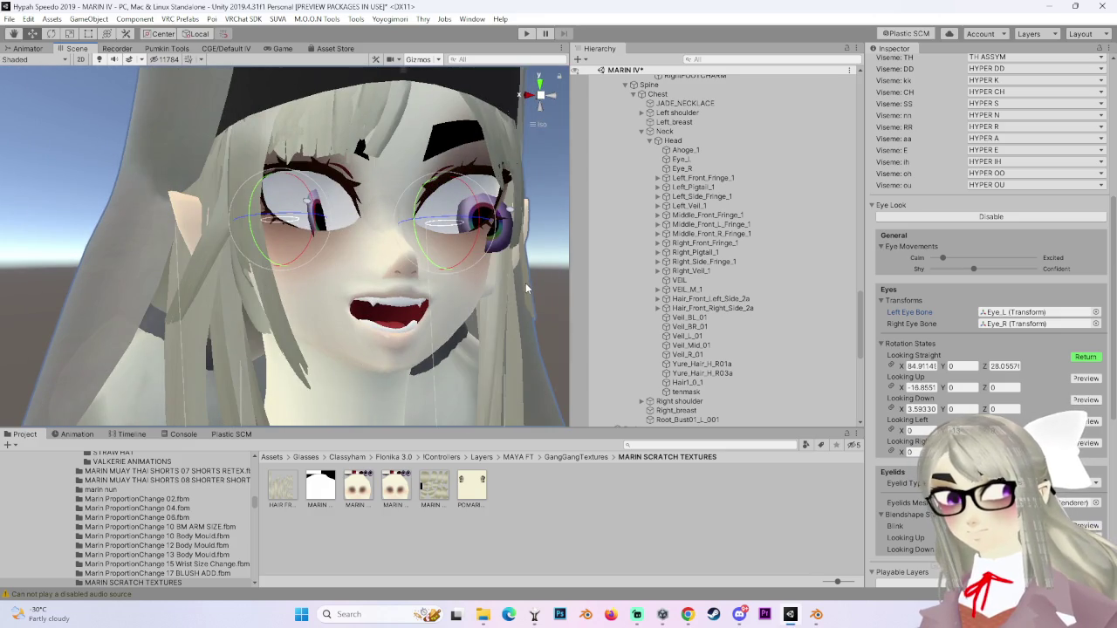
pyautogui.click(1079, 357)
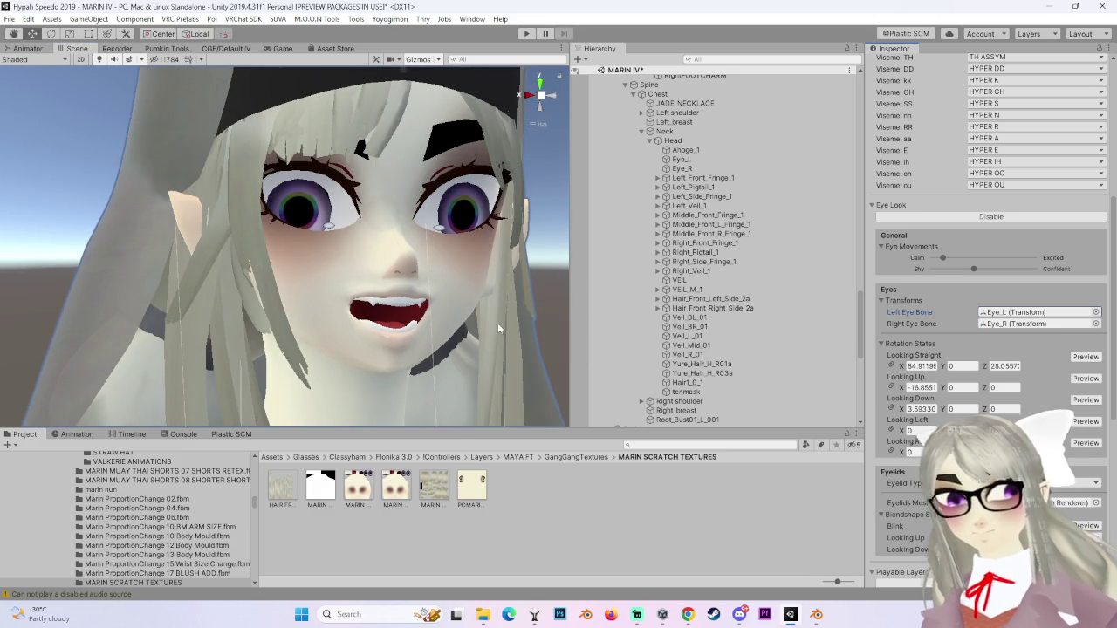
pyautogui.moveTo(497, 327); pyautogui.dragTo(443, 329)
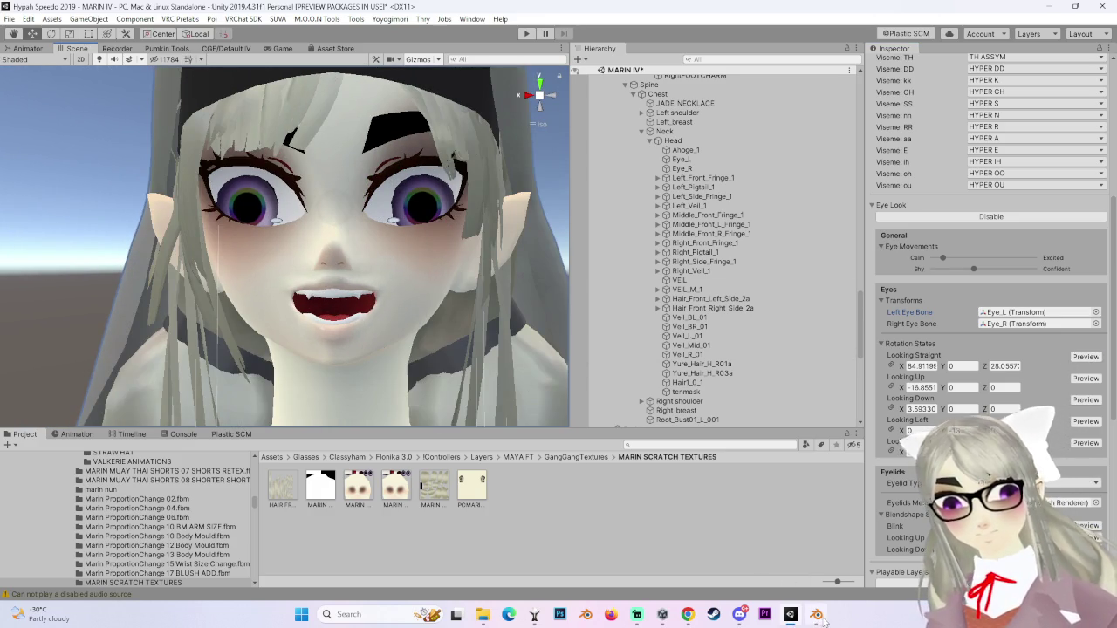
pyautogui.click(816, 615)
pyautogui.scroll(2, 372, 288)
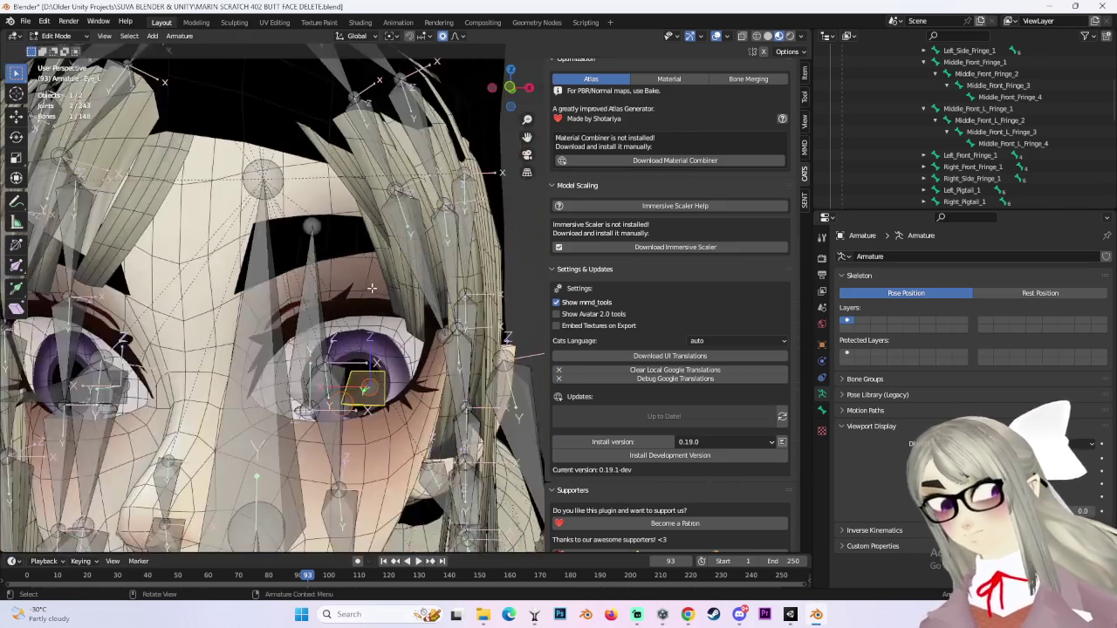
pyautogui.scroll(-5, 372, 288)
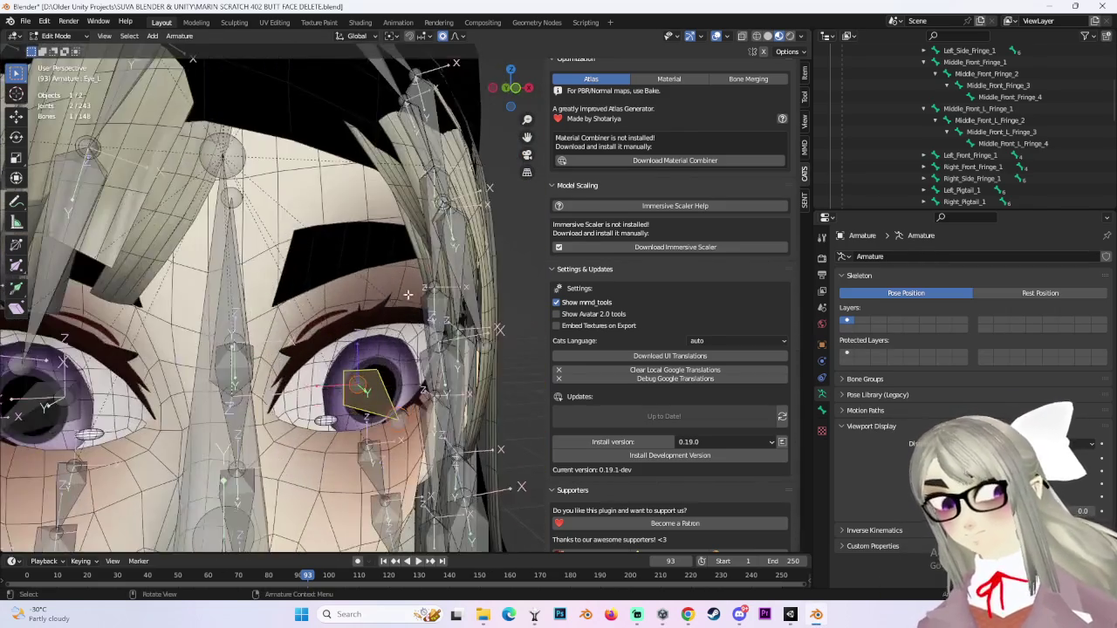
pyautogui.scroll(1, 550, 362)
pyautogui.moveTo(545, 362); pyautogui.dragTo(392, 298)
pyautogui.click(387, 295)
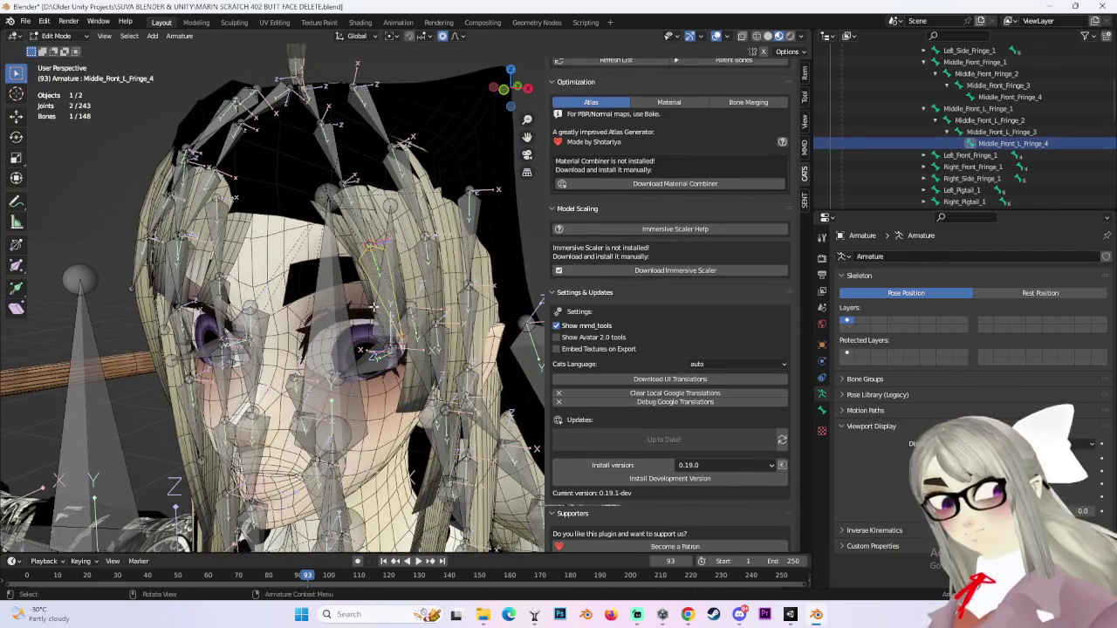
pyautogui.click(373, 307)
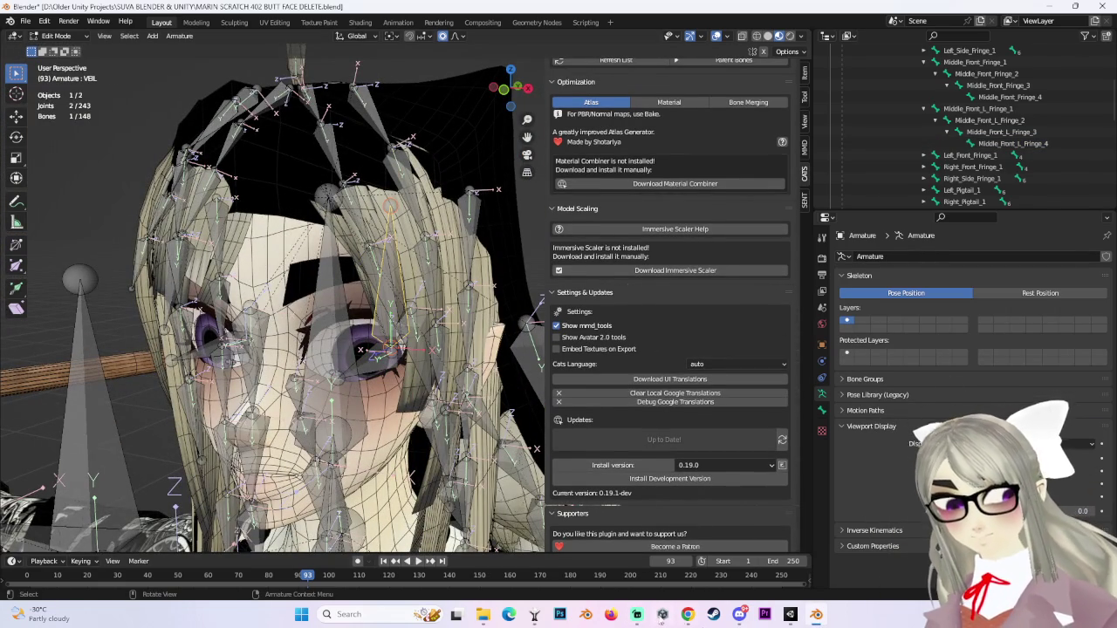
pyautogui.click(688, 615)
pyautogui.scroll(3, 430, 390)
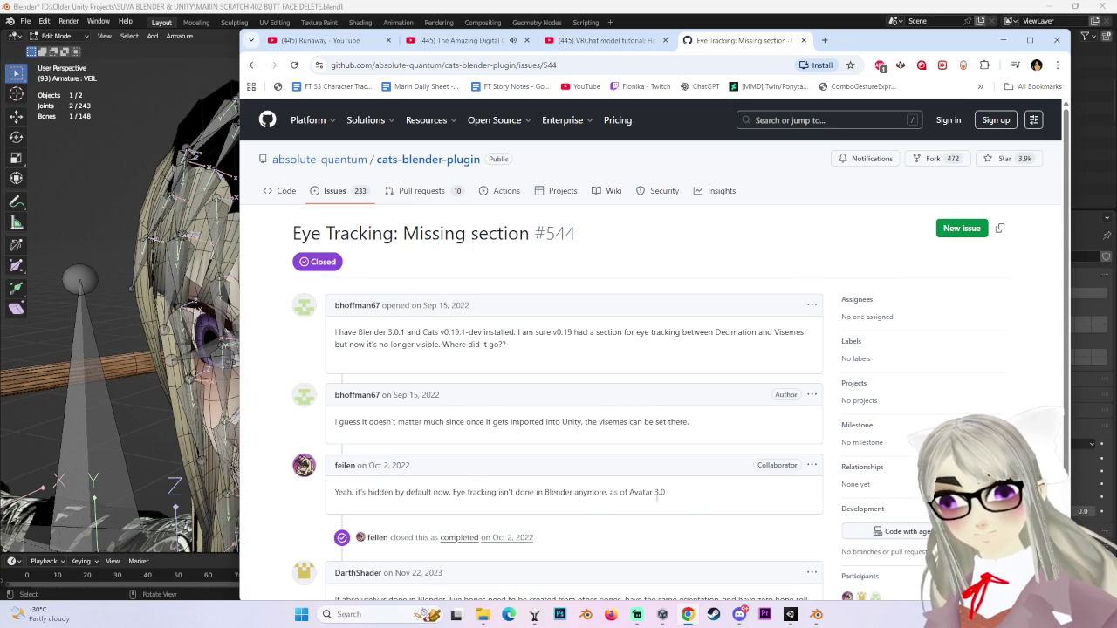
# Scroll to the end of GitHub issue #544, go back to the search results, and Alt+Tab into Blender.
pyautogui.scroll(-1, 450, 492)
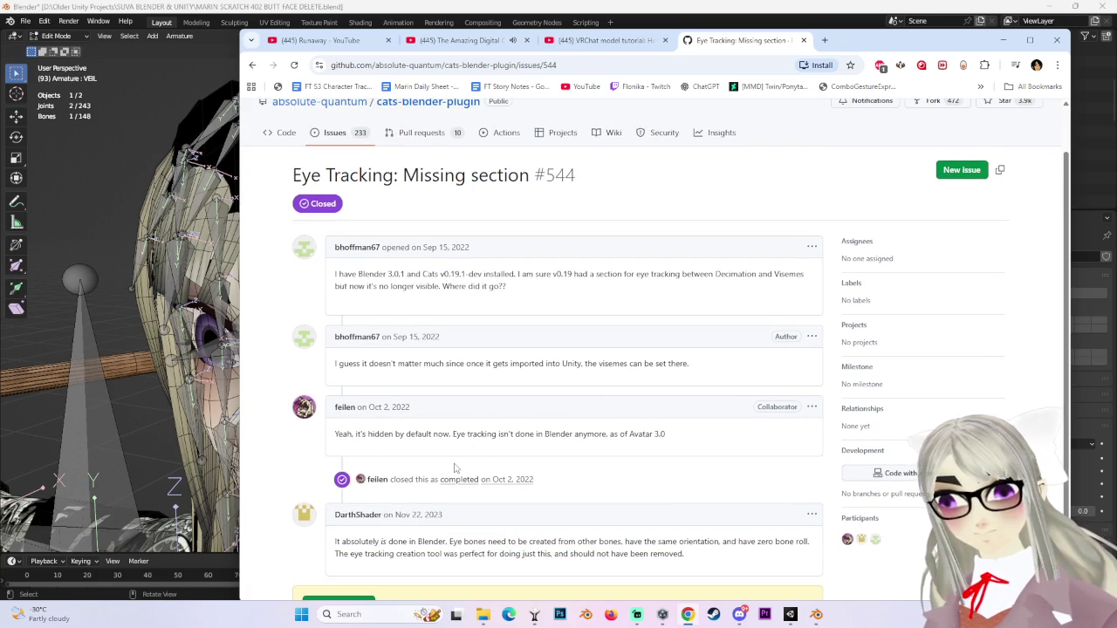
pyautogui.scroll(-2, 382, 470)
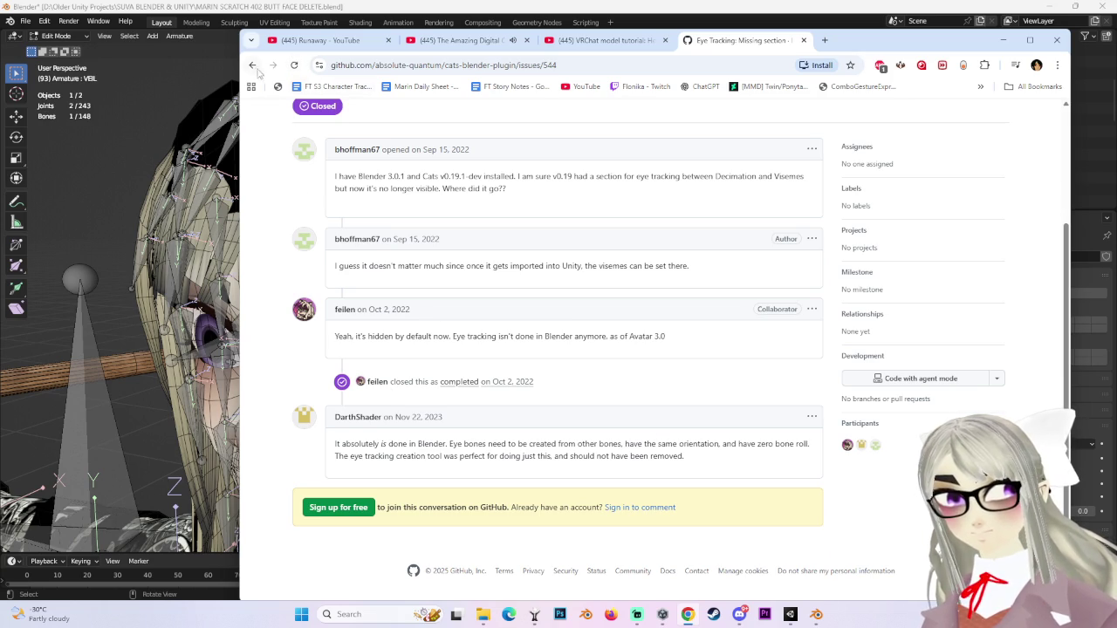
pyautogui.click(261, 68)
pyautogui.hotkey('alt', 'Tab')
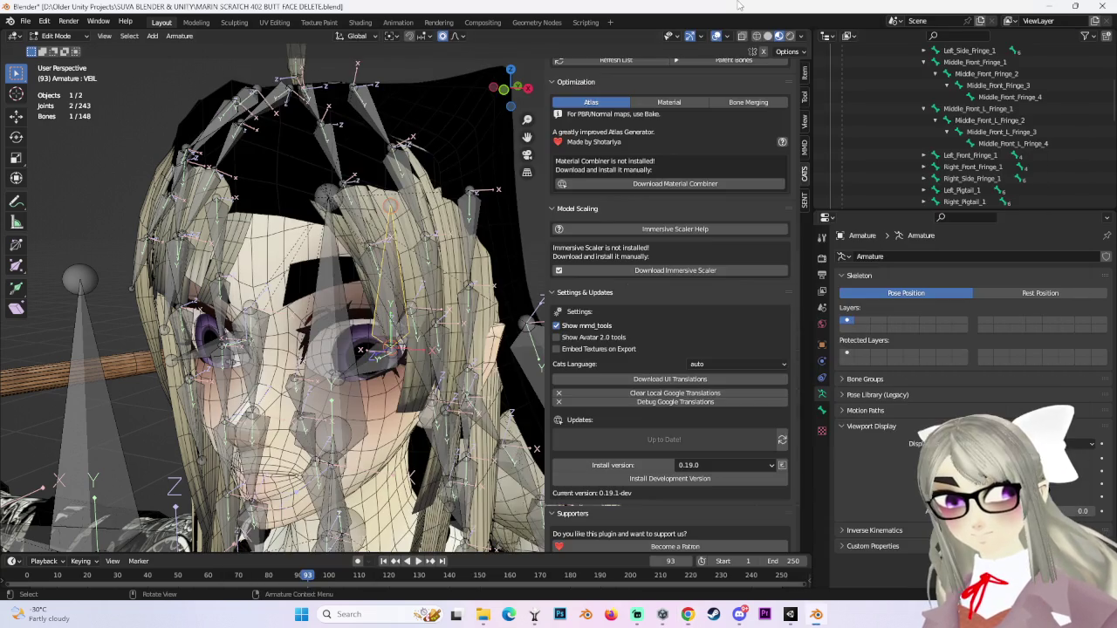
# Scroll the CATS panel from Model Options down to Decimation and Visemes, then open the Window menu.
pyautogui.scroll(-2, 781, 340)
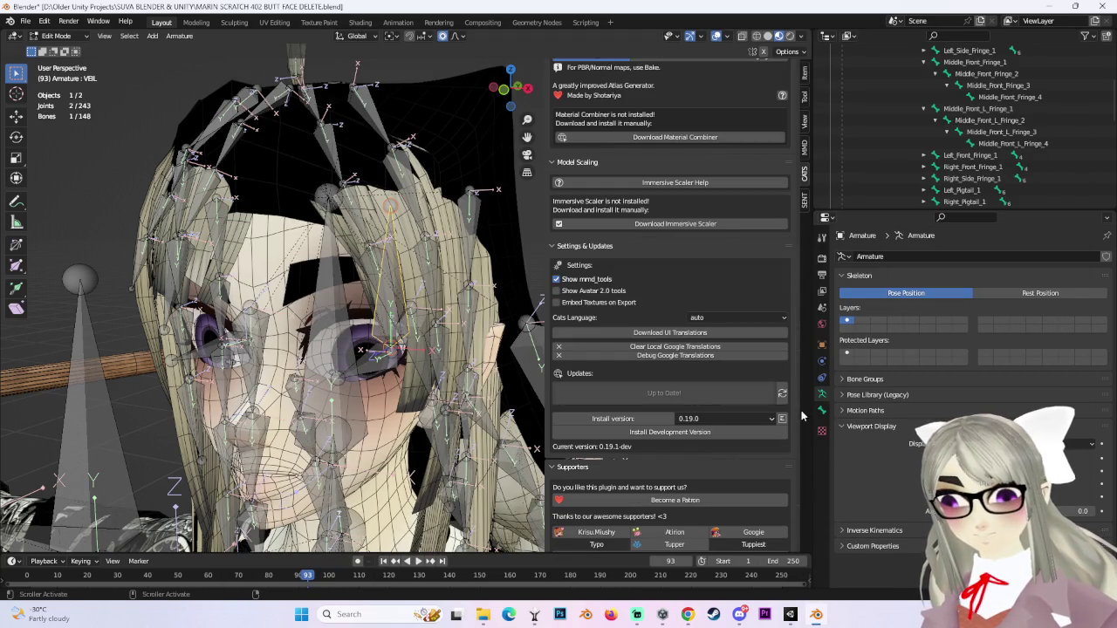
pyautogui.moveTo(797, 213); pyautogui.dragTo(806, 178)
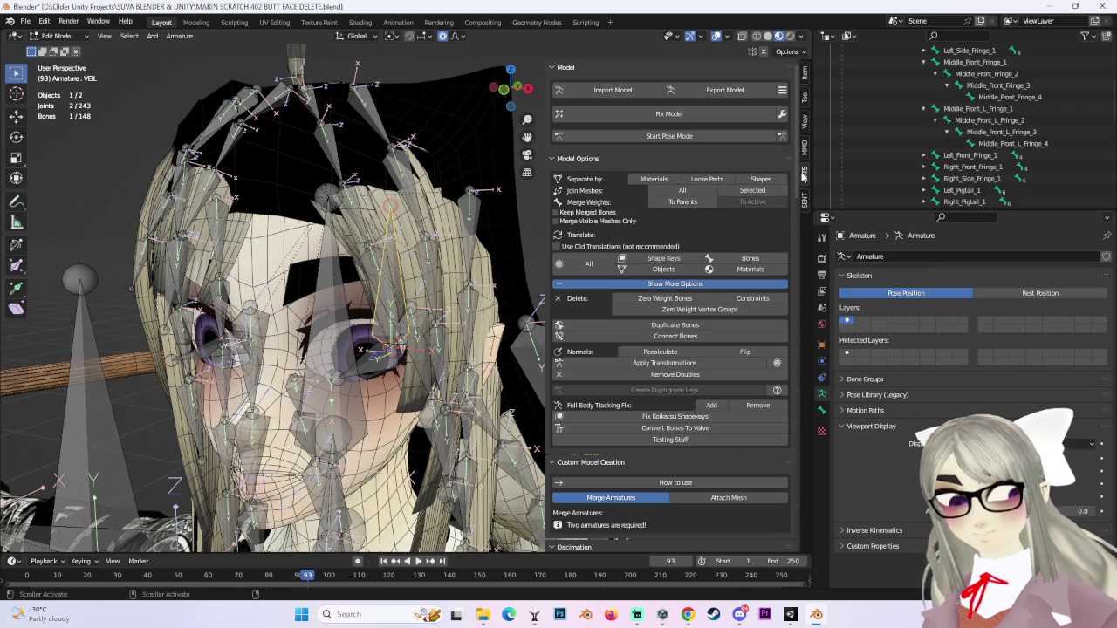
pyautogui.scroll(-10, 698, 393)
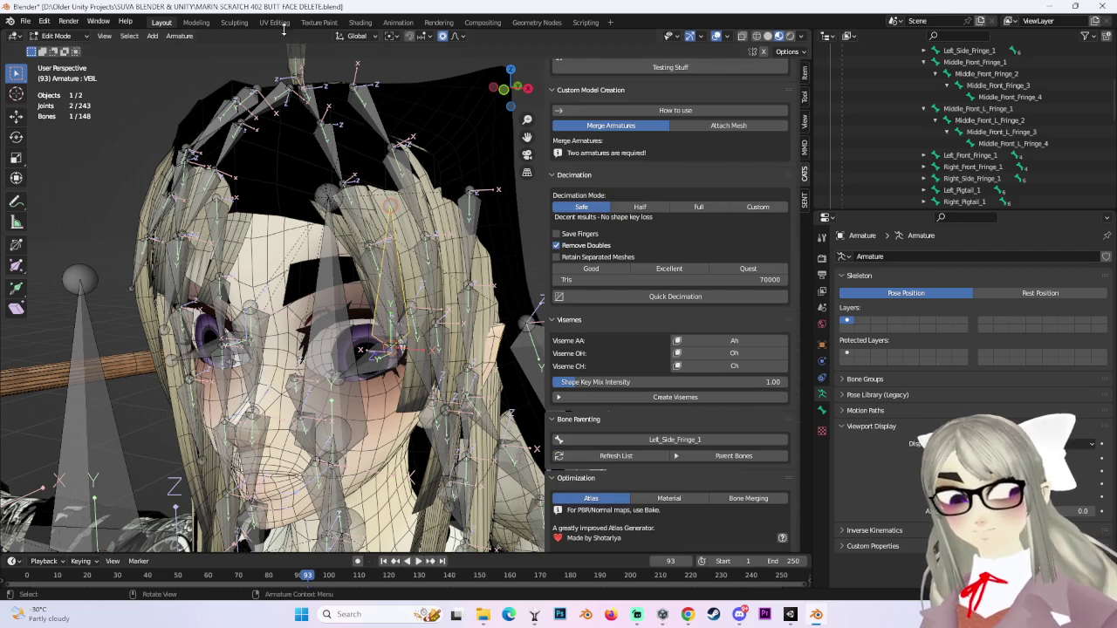
pyautogui.click(98, 21)
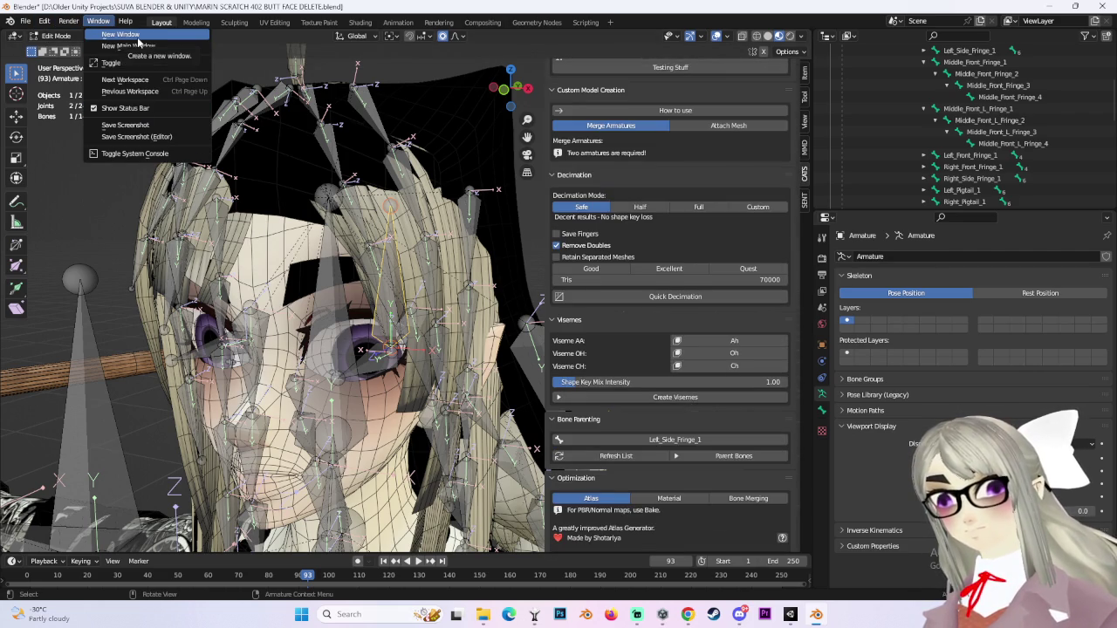
# Scroll the CATS sidebar down to its Credits section, then bring Chrome's CATS eye-tracking results forward.
pyautogui.scroll(-2, 288, 297)
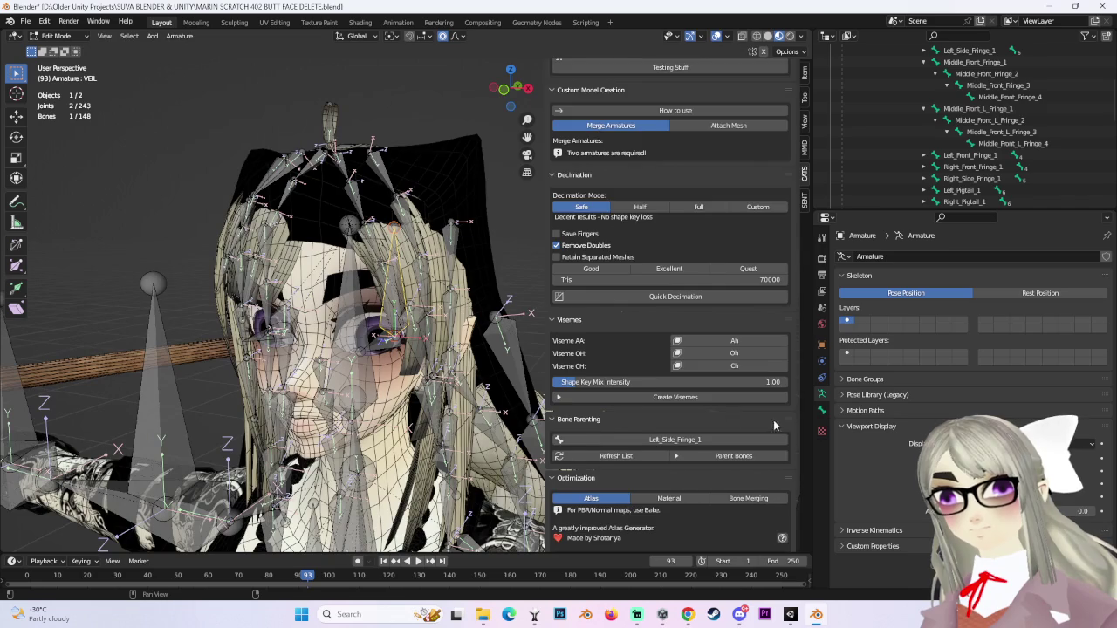
pyautogui.scroll(-4, 756, 421)
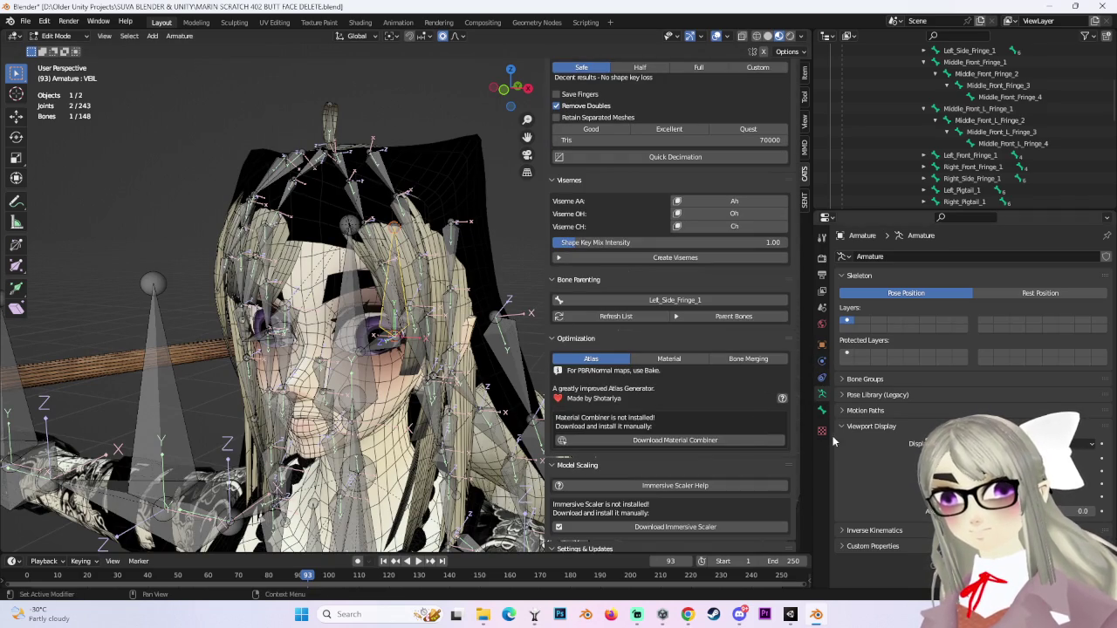
pyautogui.scroll(-3, 641, 489)
pyautogui.scroll(-3, 635, 476)
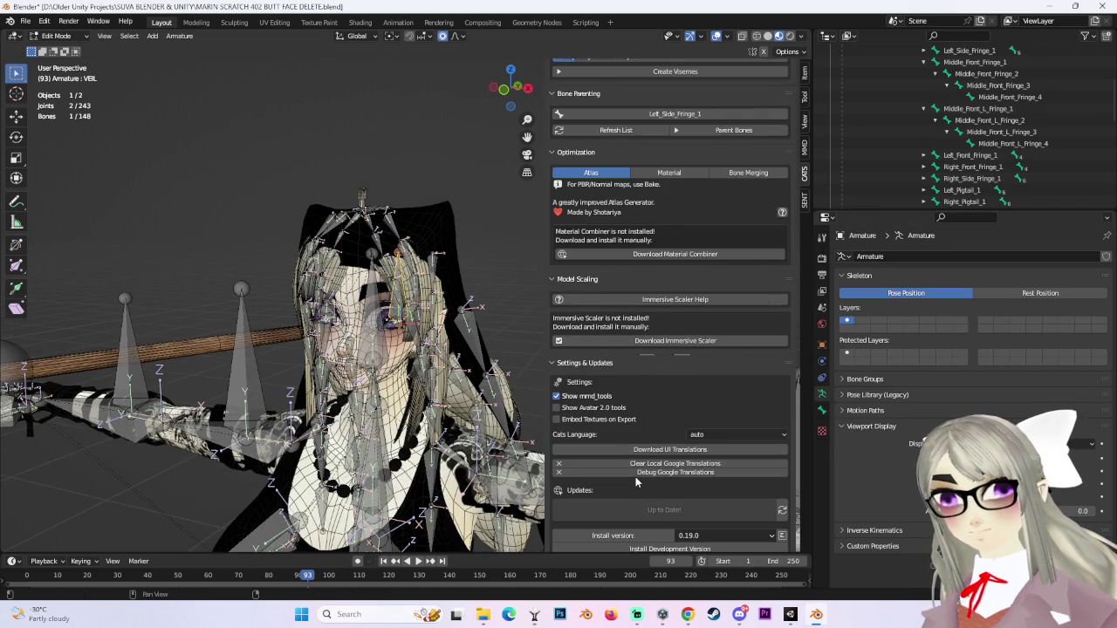
pyautogui.scroll(-4, 637, 476)
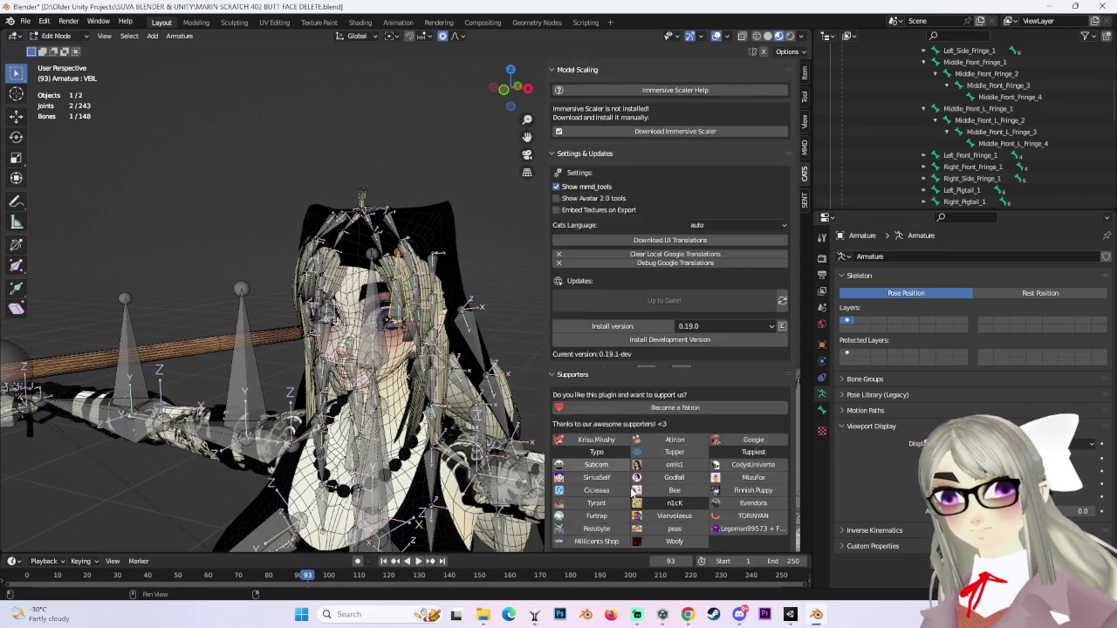
pyautogui.scroll(-12, 635, 487)
pyautogui.scroll(-1, 626, 475)
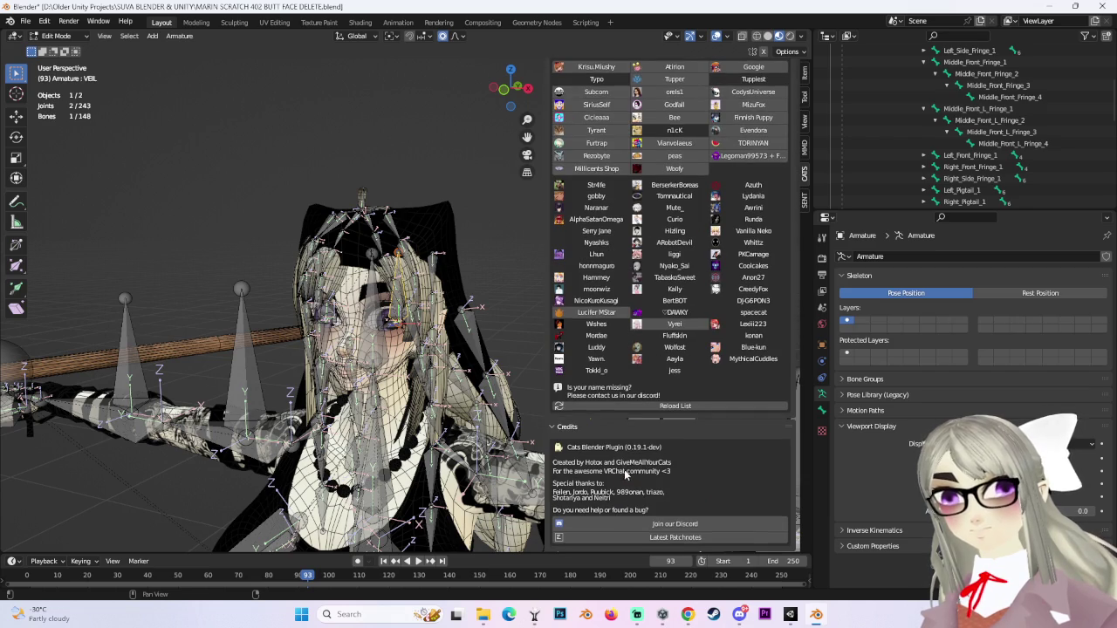
pyautogui.click(689, 615)
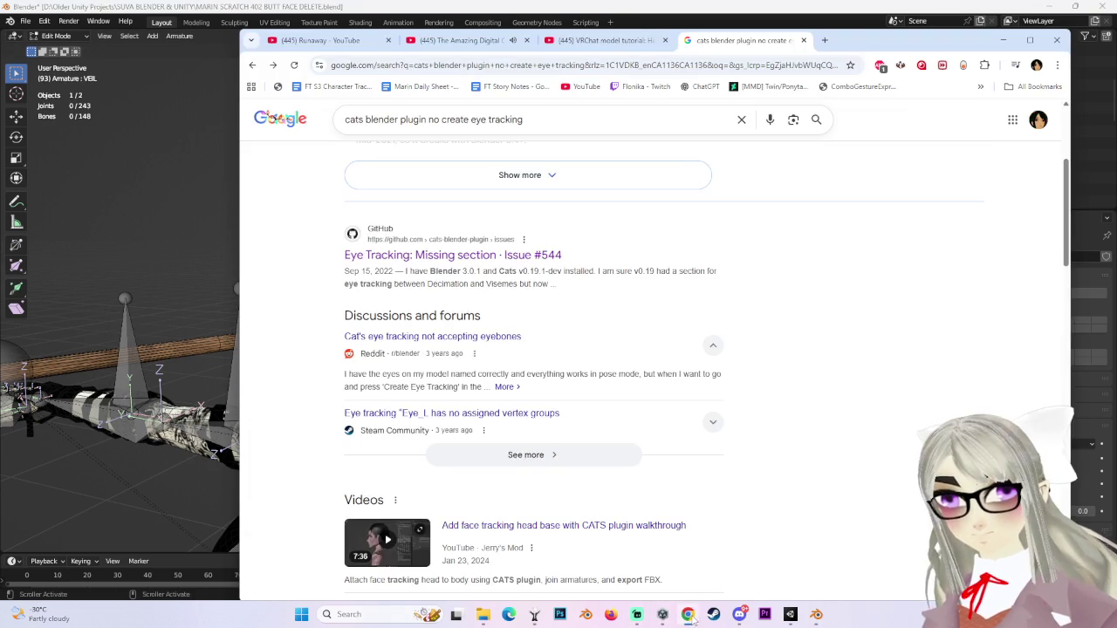
# Scroll through the Google results on CATS eye tracking, then switch back to Blender.
pyautogui.scroll(-6, 385, 404)
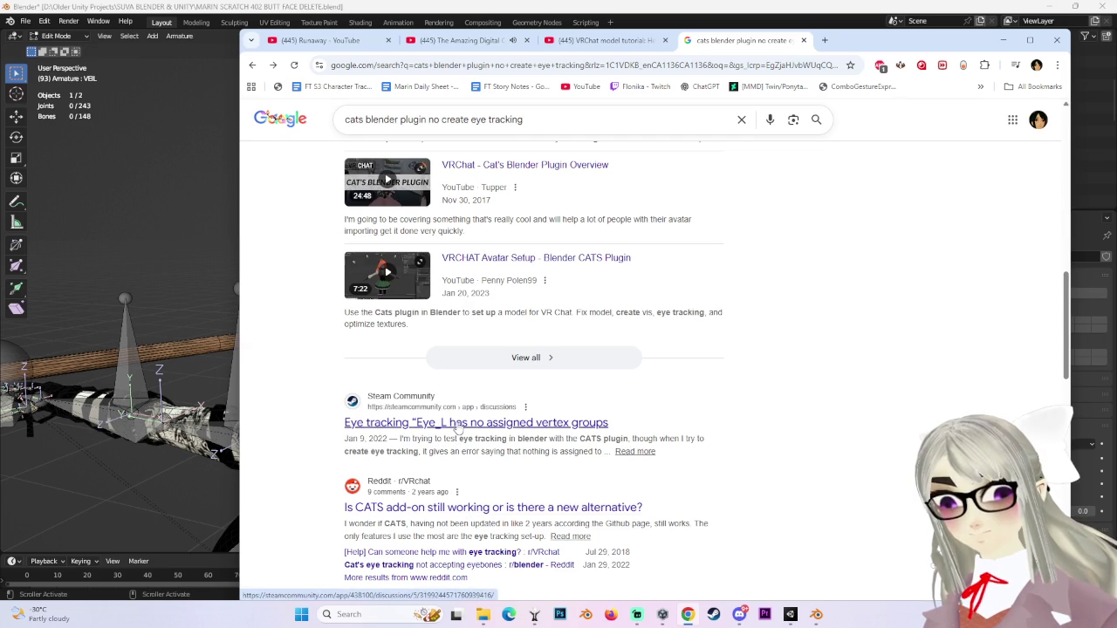
pyautogui.scroll(-2, 440, 489)
pyautogui.scroll(3, 438, 494)
pyautogui.scroll(-8, 436, 491)
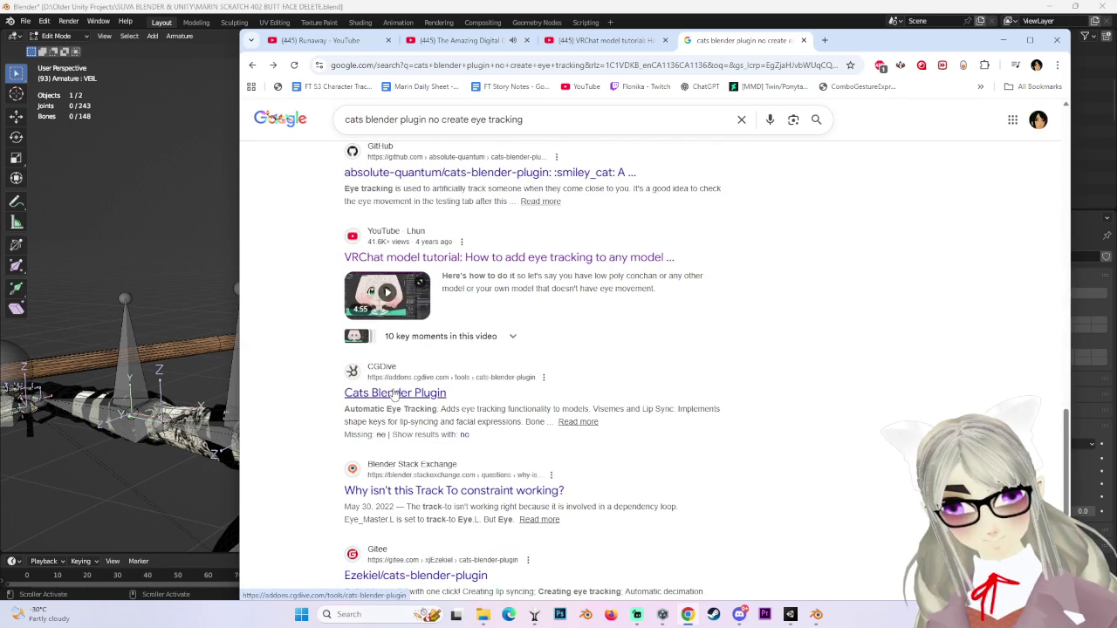
pyautogui.scroll(-4, 395, 394)
pyautogui.click(73, 196)
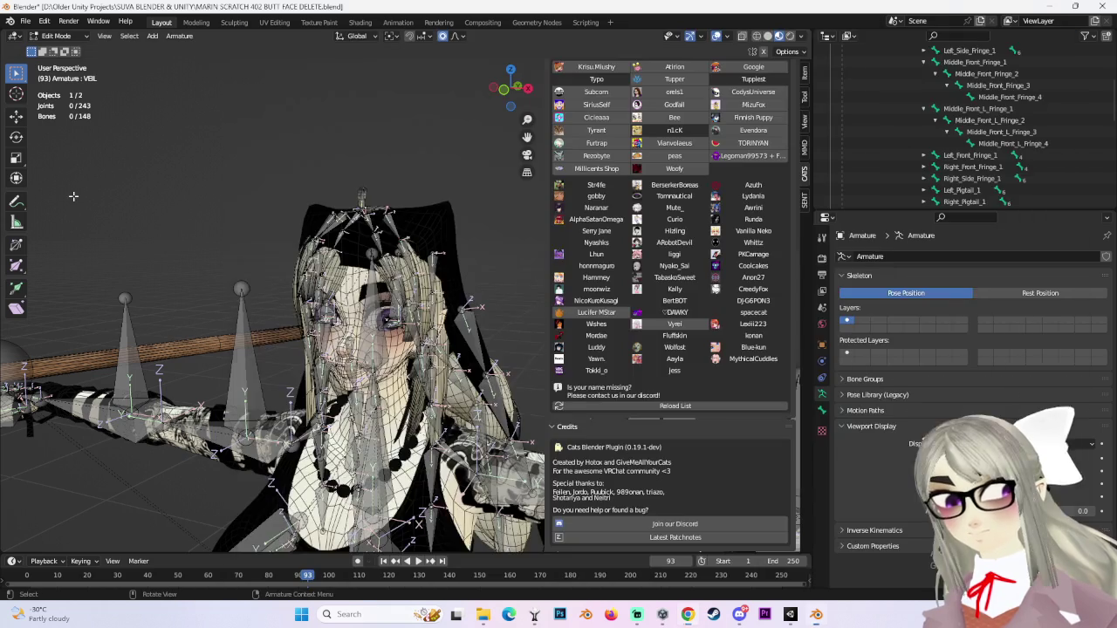
# Select the Eye_L bone and view the face straight-on from the front.
pyautogui.click(384, 340)
pyautogui.moveTo(515, 95); pyautogui.dragTo(504, 84)
pyautogui.click(503, 83)
pyautogui.scroll(3, 423, 288)
# Undo the accidental Eye_L duplicates, keeping only the original eye bone selected.
pyautogui.hotkey('shift', 'd')
pyautogui.press('Escape')
pyautogui.hotkey('ctrl', 'z')
pyautogui.hotkey('shift', 'd')
pyautogui.press('Escape')
pyautogui.click(529, 88)
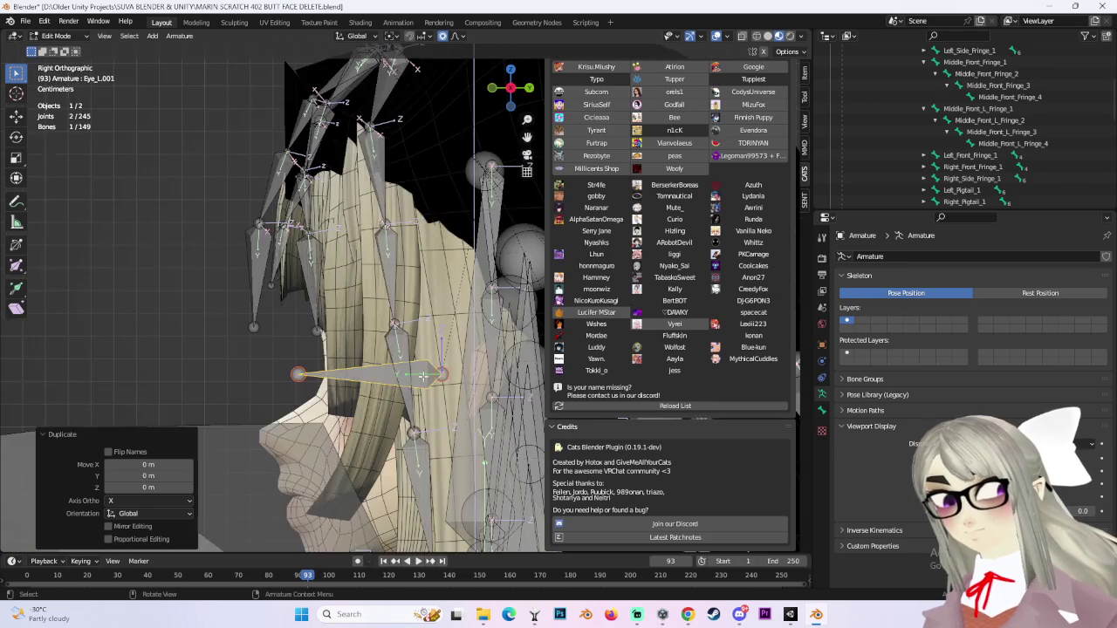
pyautogui.hotkey('ctrl', 'z')
pyautogui.hotkey('ctrl', 'z')
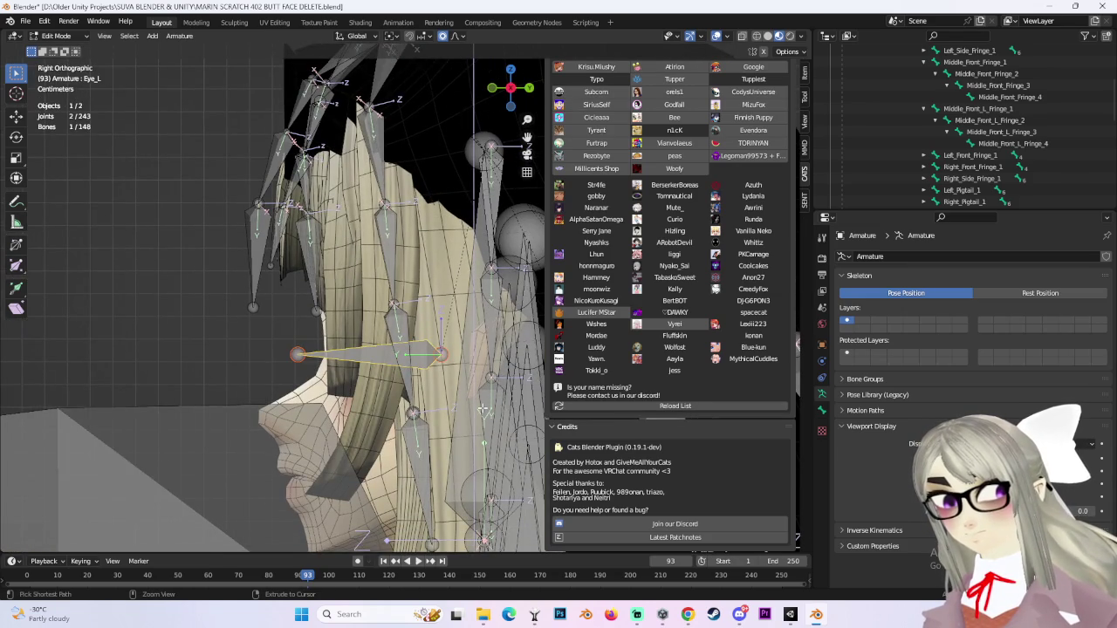
pyautogui.press('KP_6')
pyautogui.press('KP_6')
pyautogui.press('KP_6')
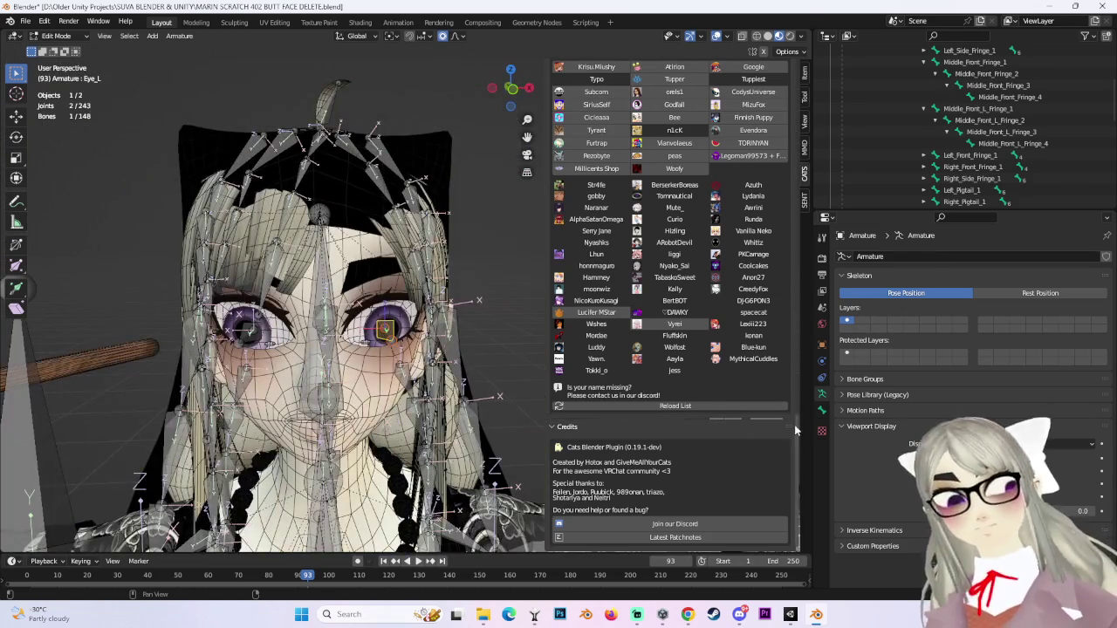
pyautogui.scroll(10, 781, 211)
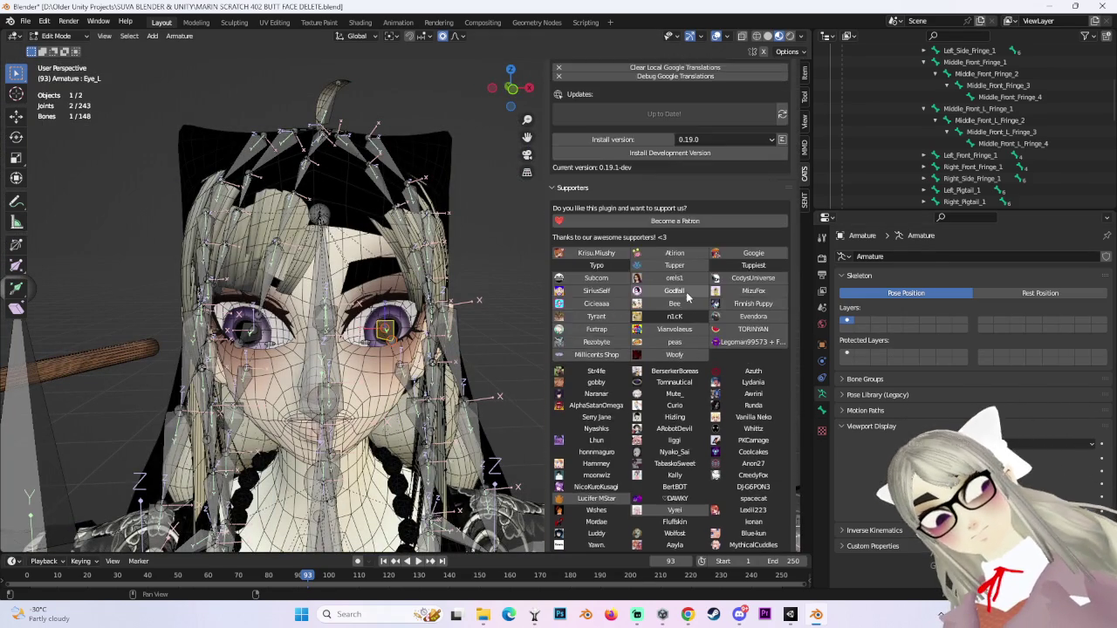
pyautogui.scroll(6, 619, 348)
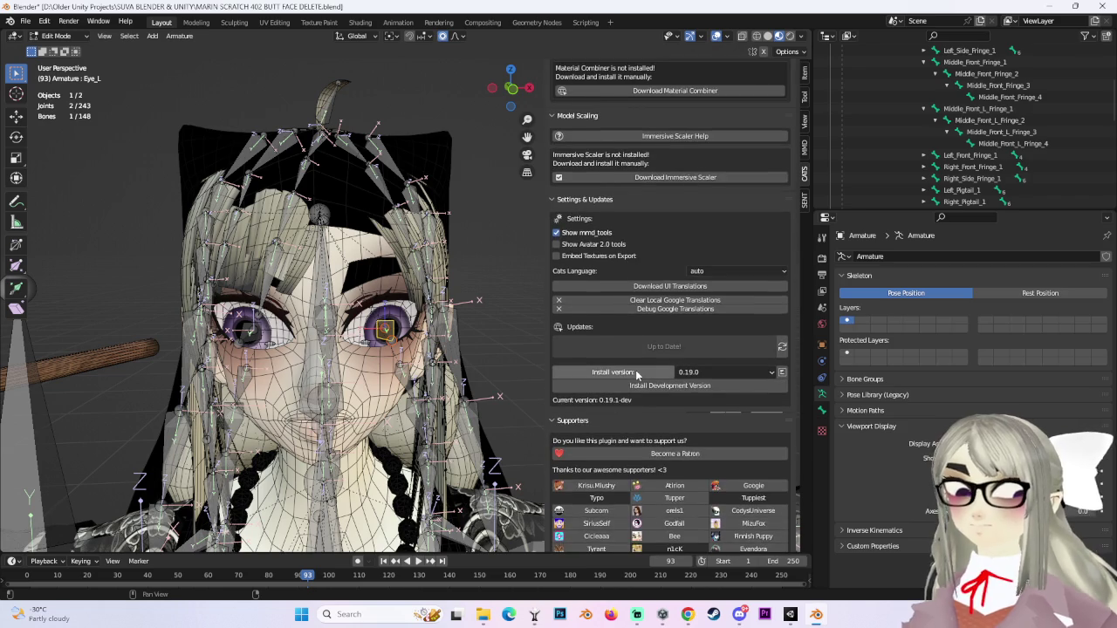
pyautogui.scroll(3, 682, 379)
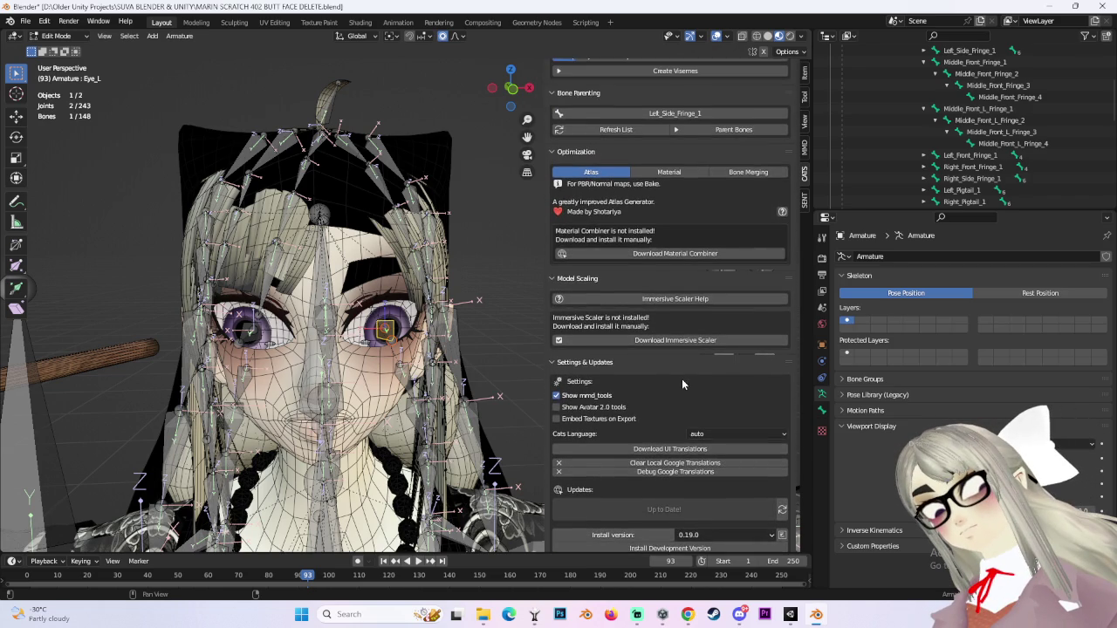
pyautogui.scroll(3, 679, 377)
pyautogui.scroll(3, 665, 375)
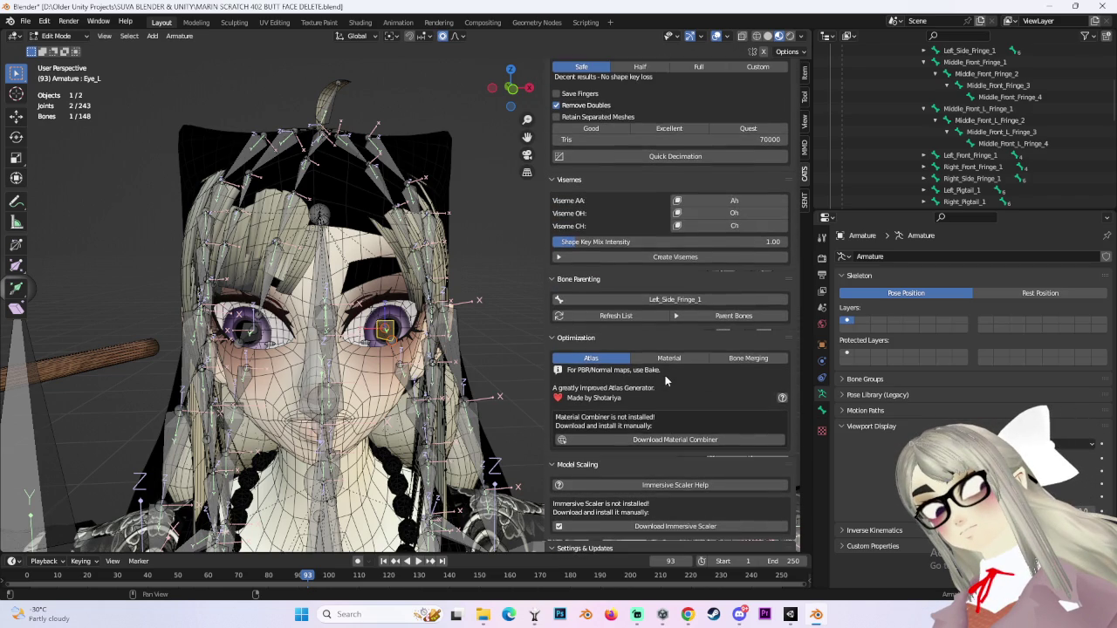
pyautogui.scroll(3, 658, 376)
pyautogui.scroll(5, 655, 377)
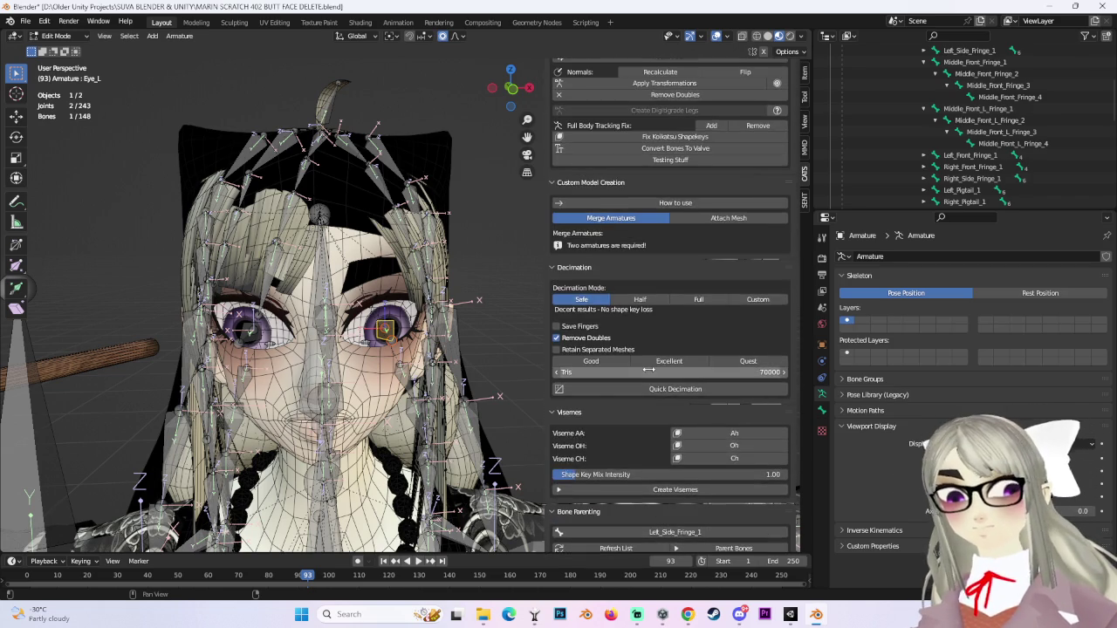
pyautogui.scroll(2, 640, 364)
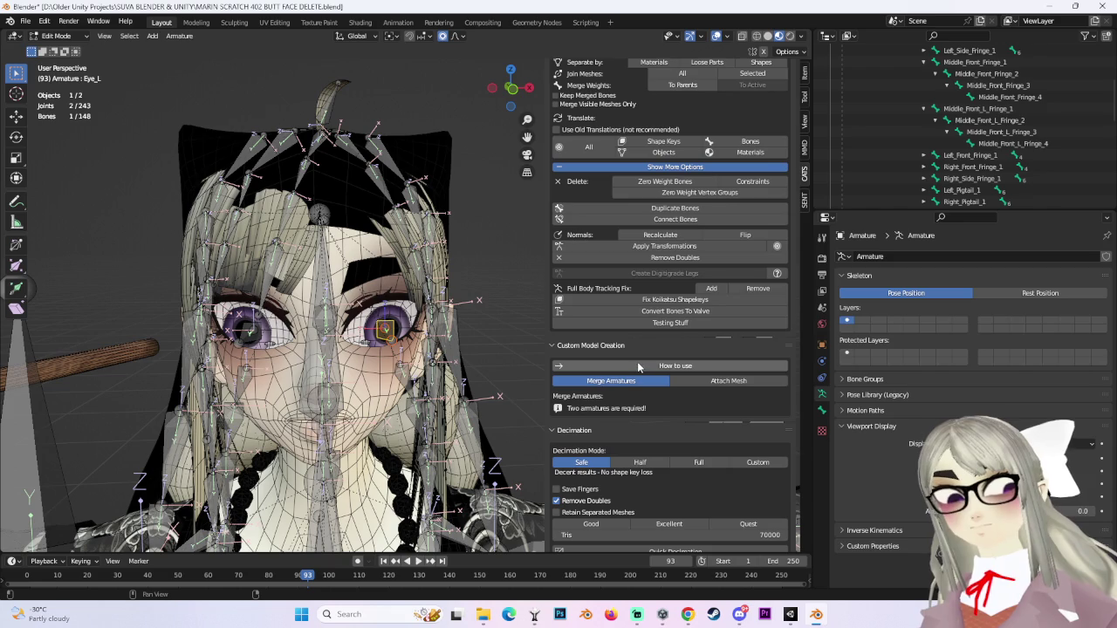
pyautogui.scroll(2, 688, 316)
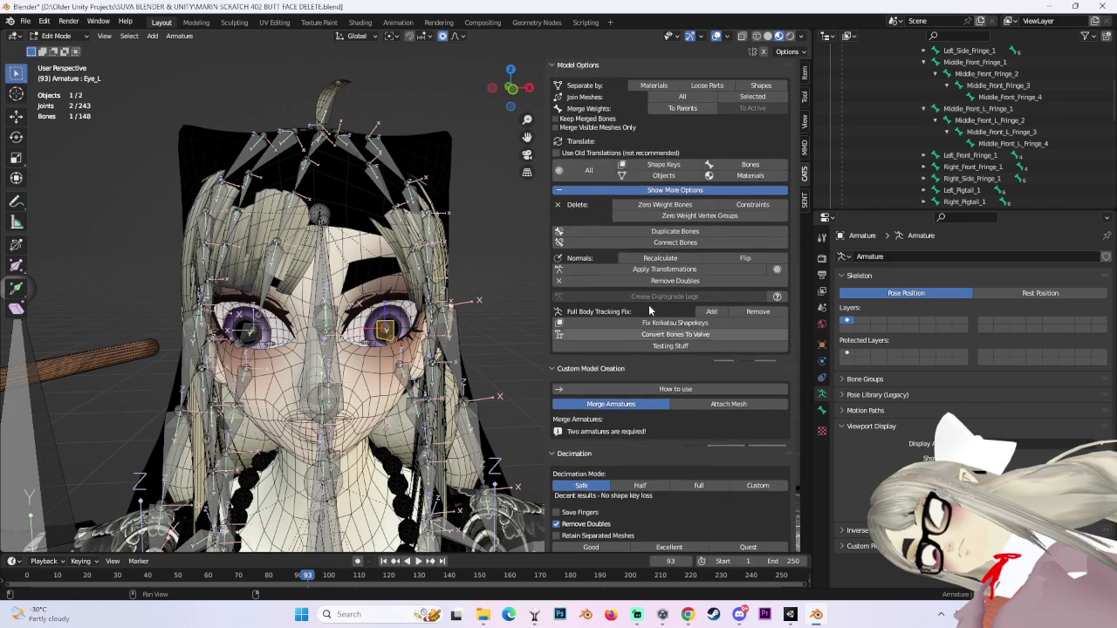
pyautogui.scroll(2, 595, 310)
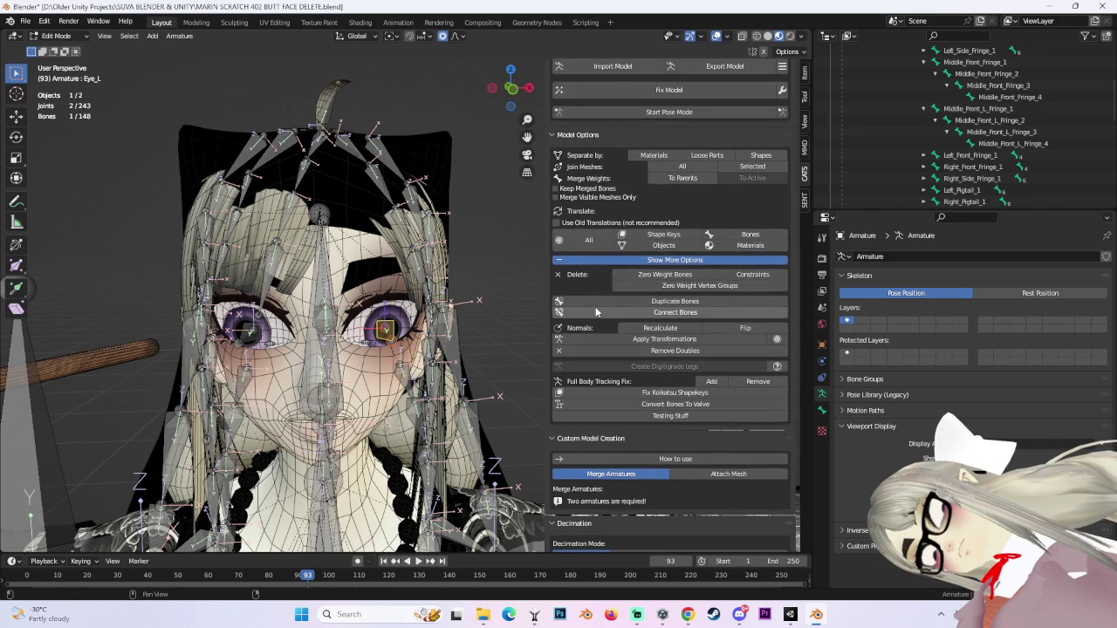
pyautogui.scroll(1, 596, 311)
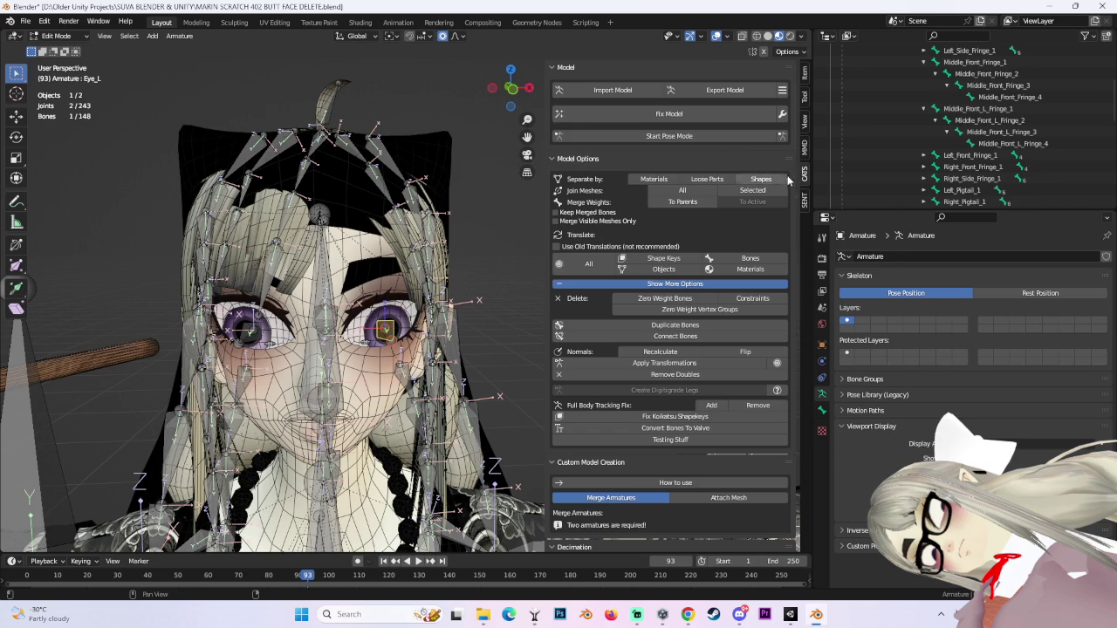
pyautogui.click(783, 91)
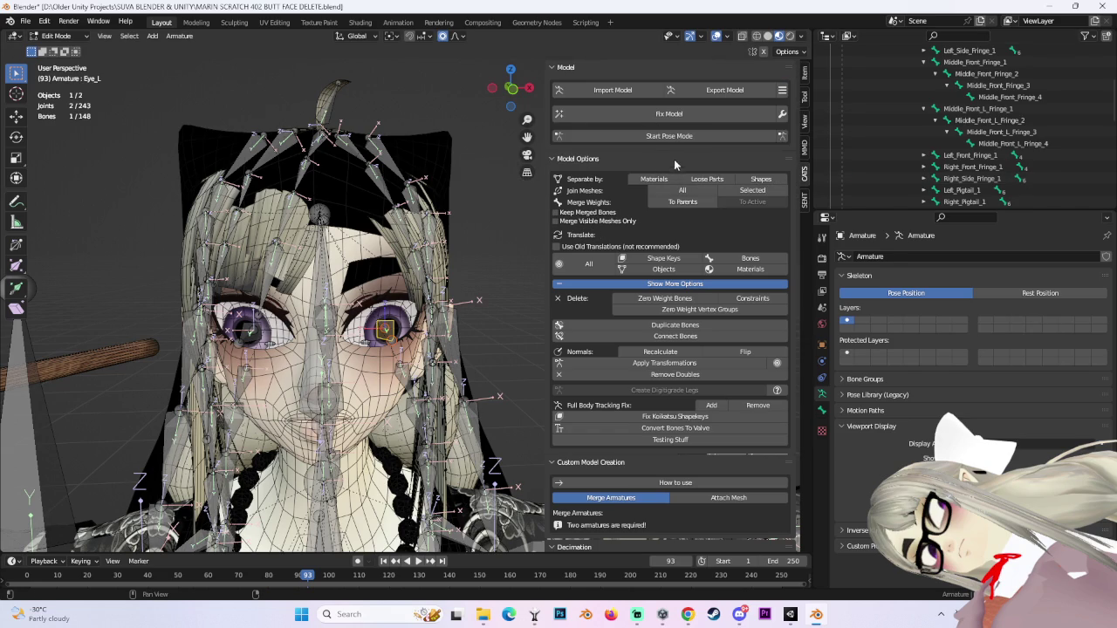
pyautogui.click(783, 114)
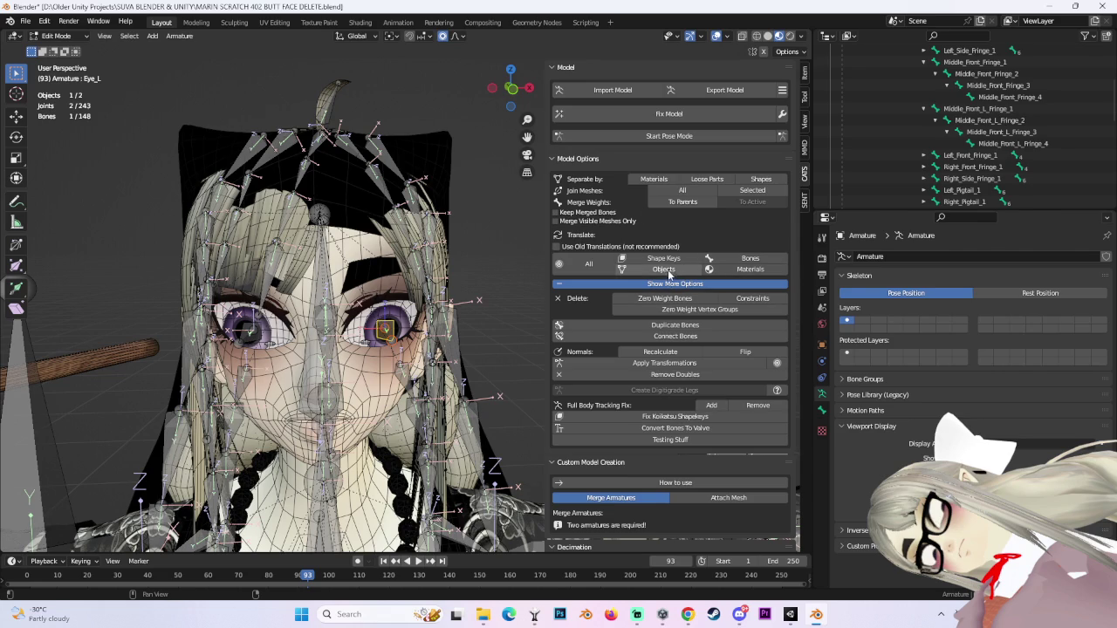
pyautogui.click(665, 285)
pyautogui.click(664, 286)
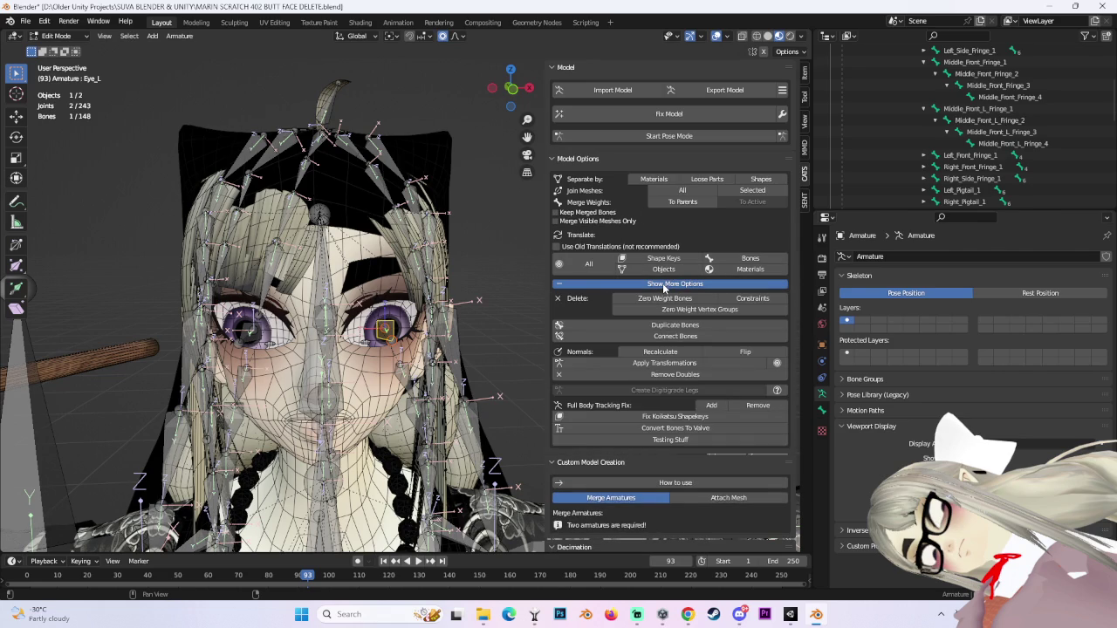
pyautogui.click(663, 285)
pyautogui.click(662, 285)
pyautogui.scroll(-1, 674, 319)
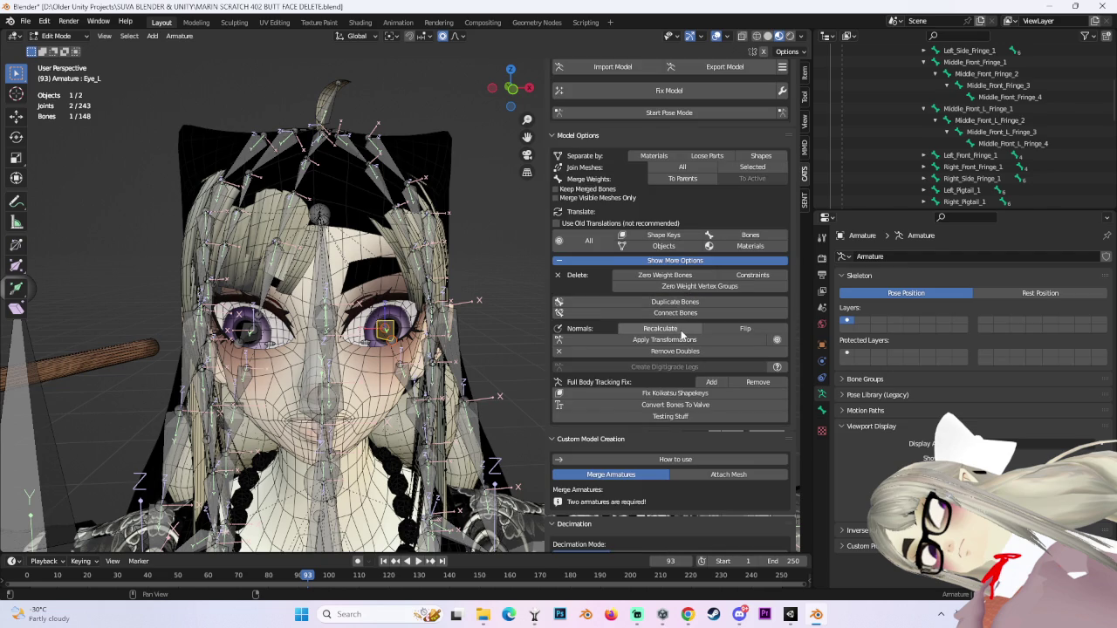
pyautogui.scroll(-2, 679, 333)
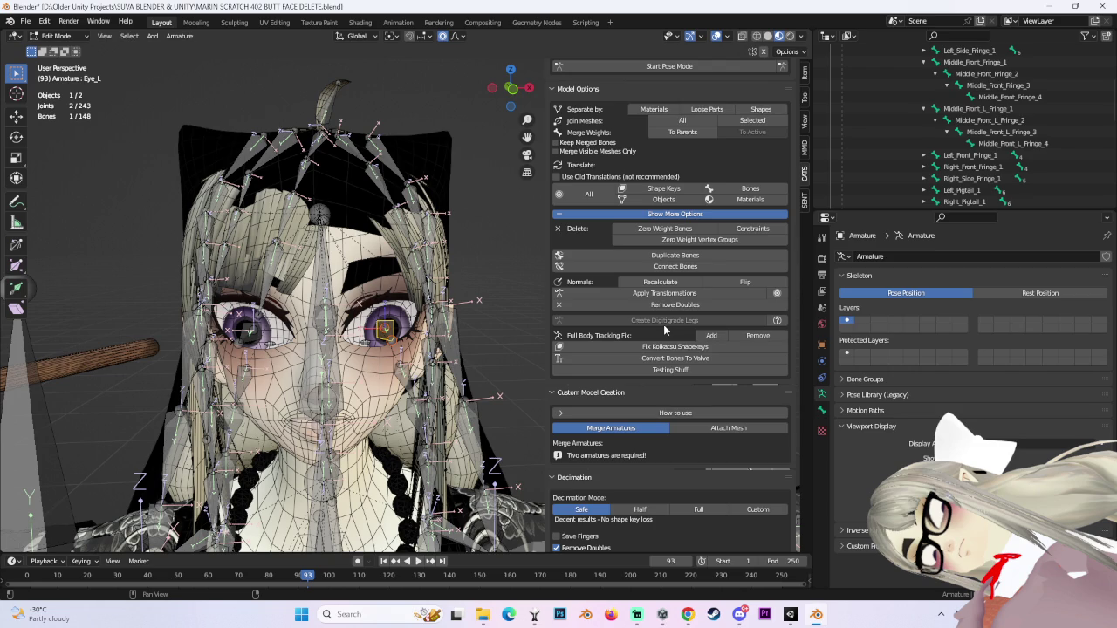
# Run Testing Stuff, then switch CATS Optimization from Material to Bone Merging.
pyautogui.click(682, 371)
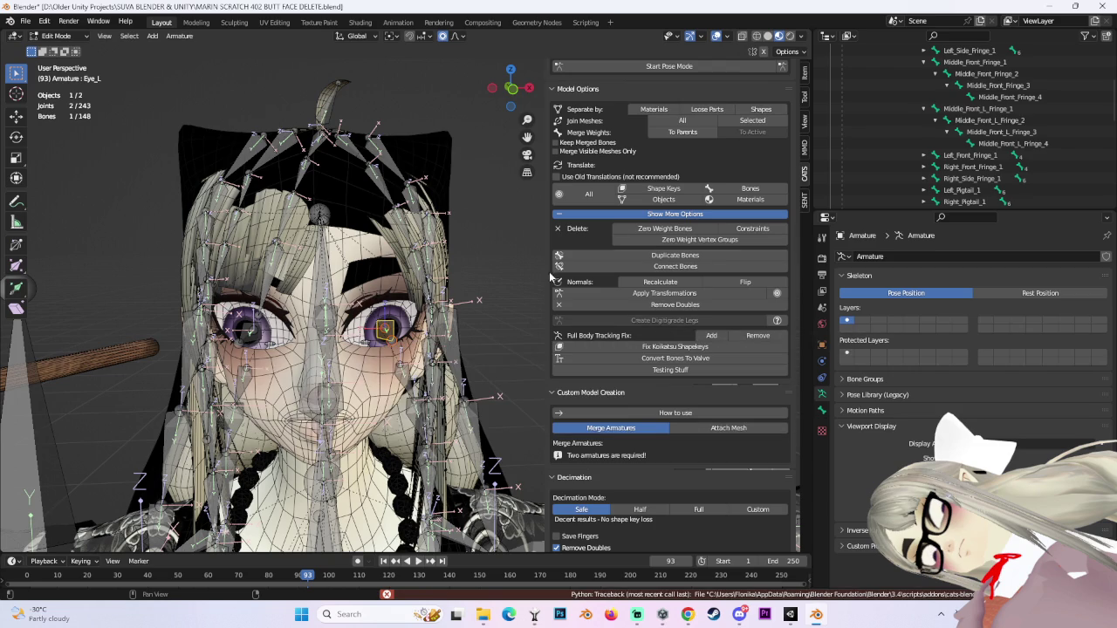
pyautogui.scroll(-3, 615, 344)
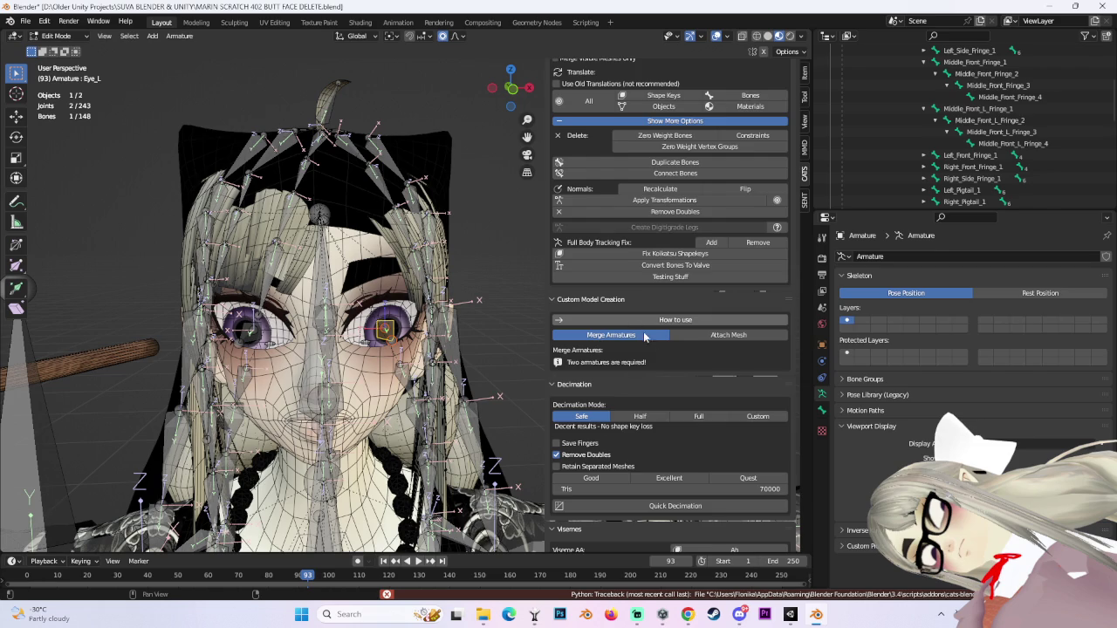
pyautogui.scroll(-3, 654, 366)
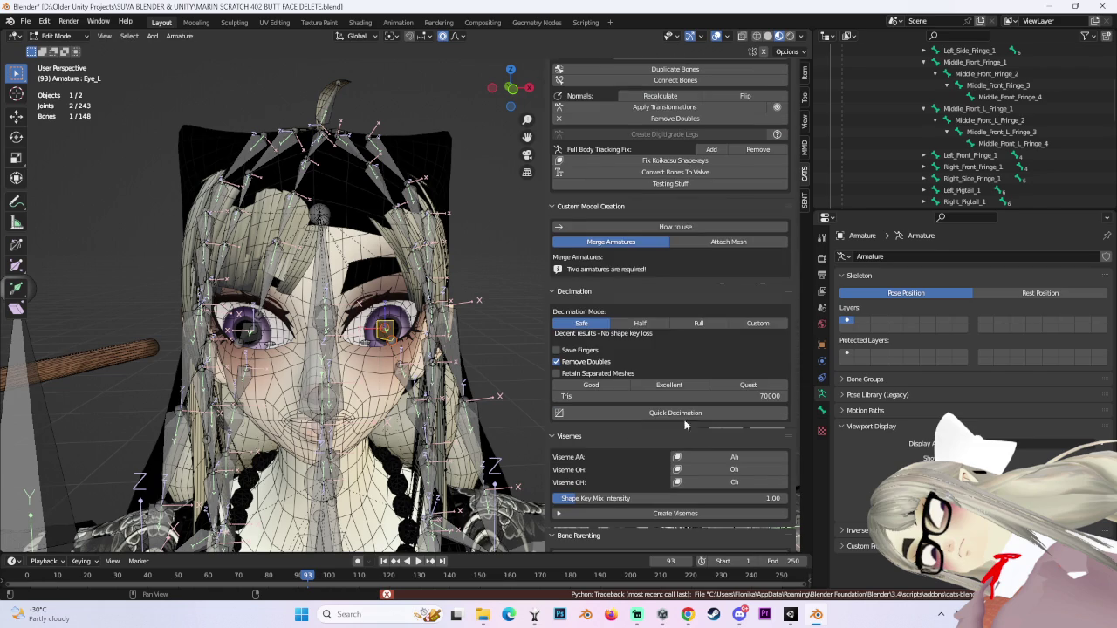
pyautogui.scroll(-4, 686, 425)
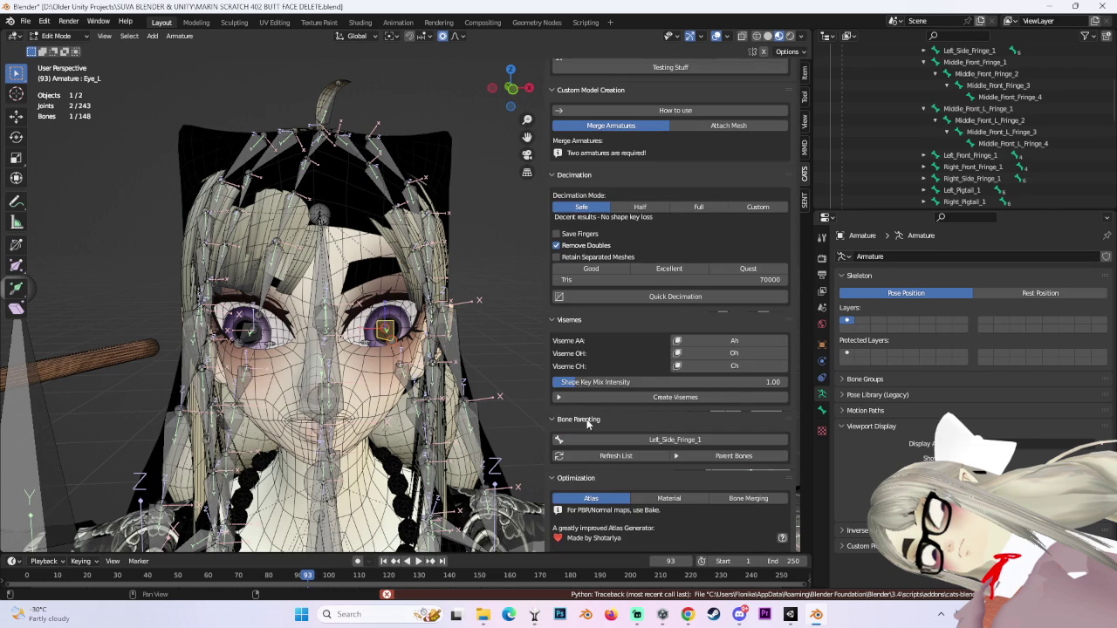
pyautogui.scroll(-3, 588, 423)
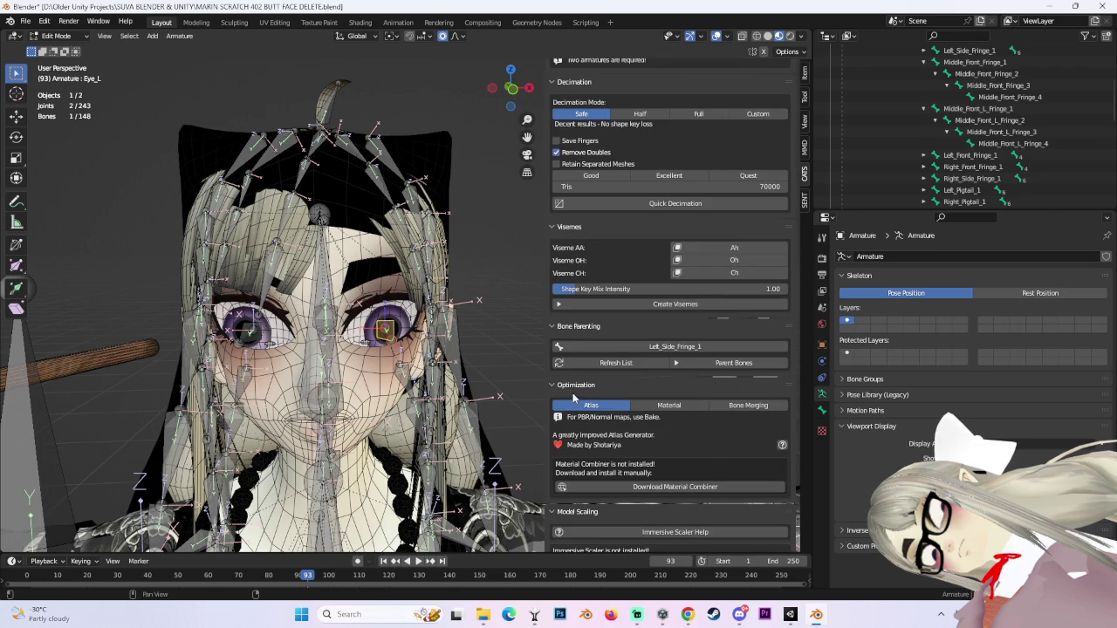
pyautogui.click(670, 405)
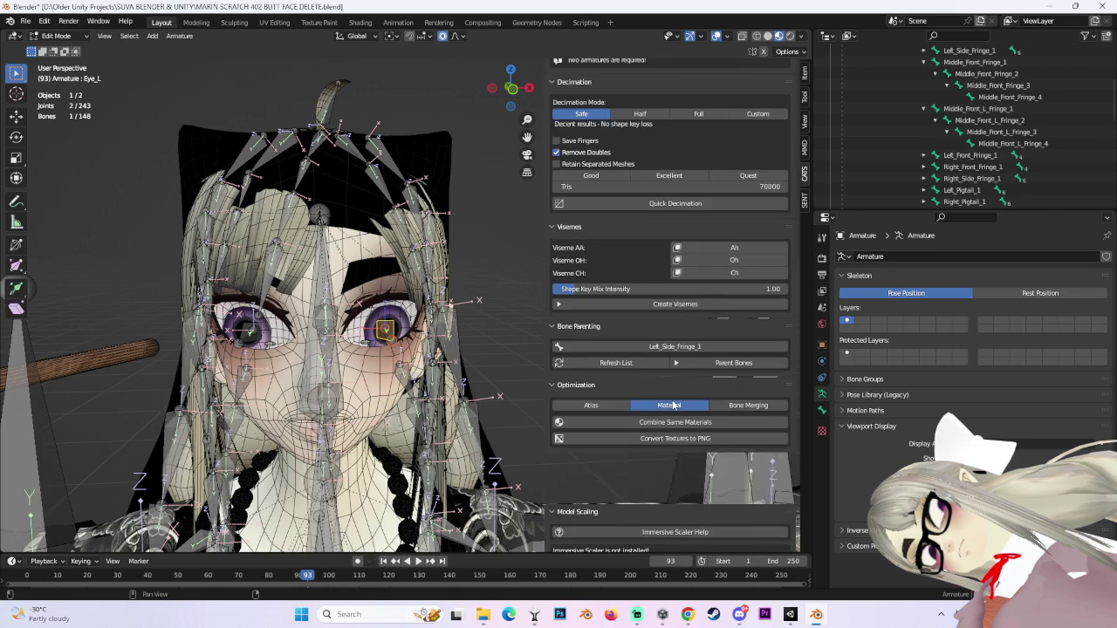
pyautogui.click(750, 407)
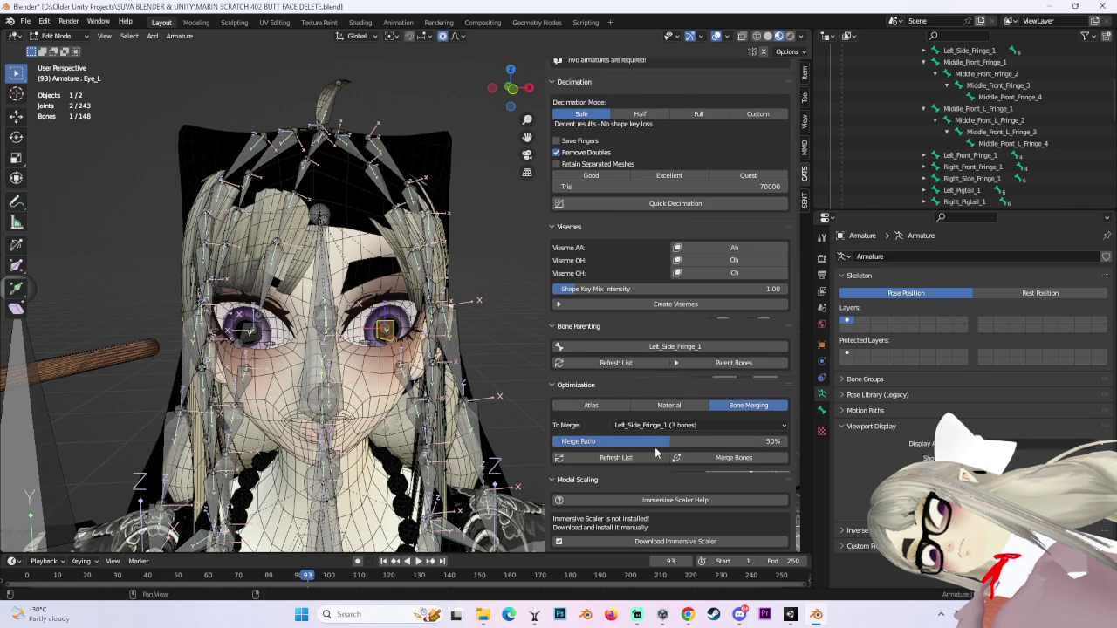
# Open the Immersive Scaler help page, close that tab and return to Blender.
pyautogui.scroll(-2, 681, 458)
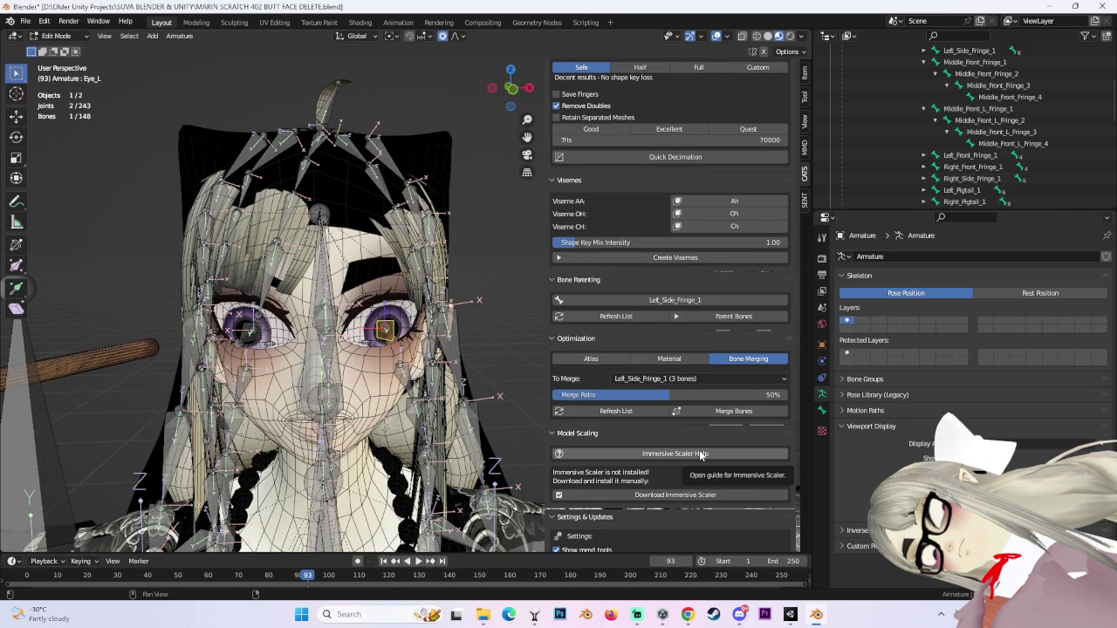
pyautogui.click(696, 495)
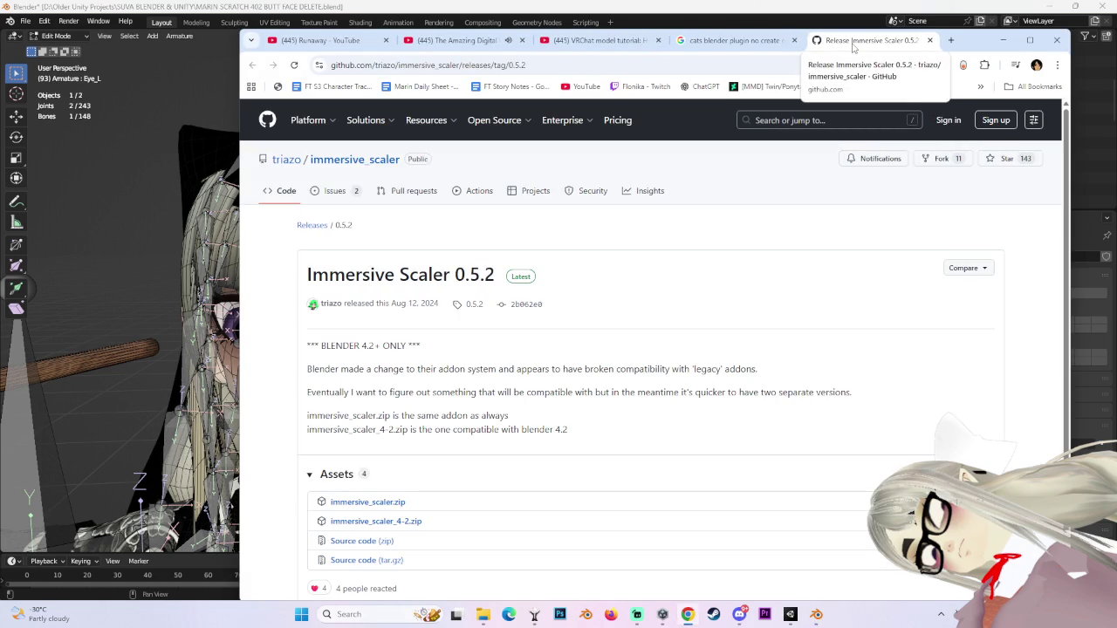
pyautogui.hotkey('ctrl', 'w')
pyautogui.hotkey('alt', 'Tab')
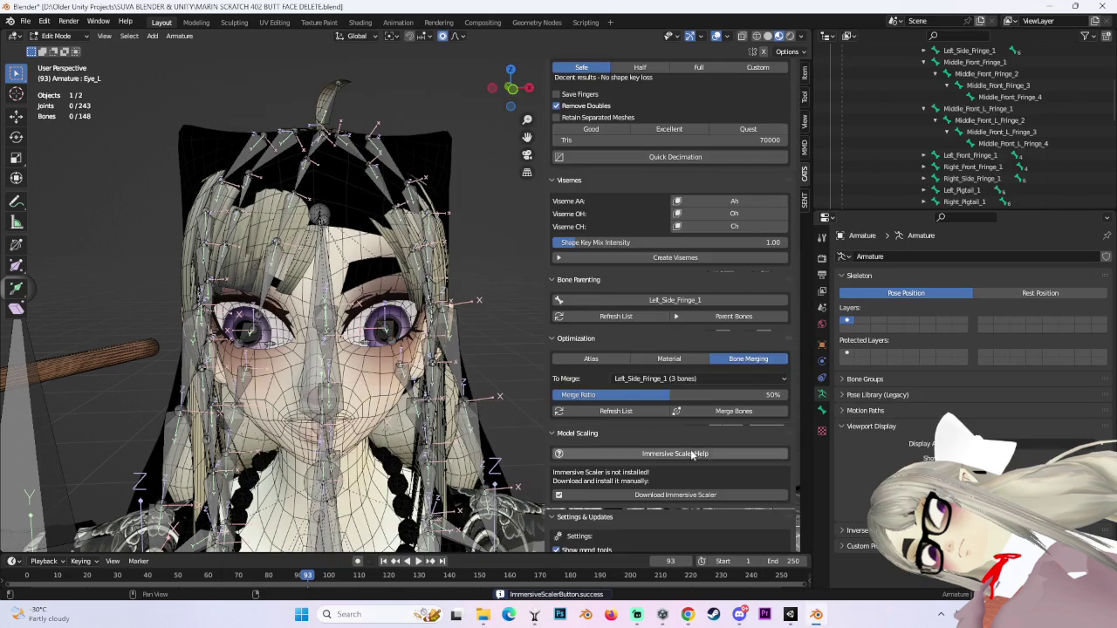
pyautogui.scroll(-2, 684, 452)
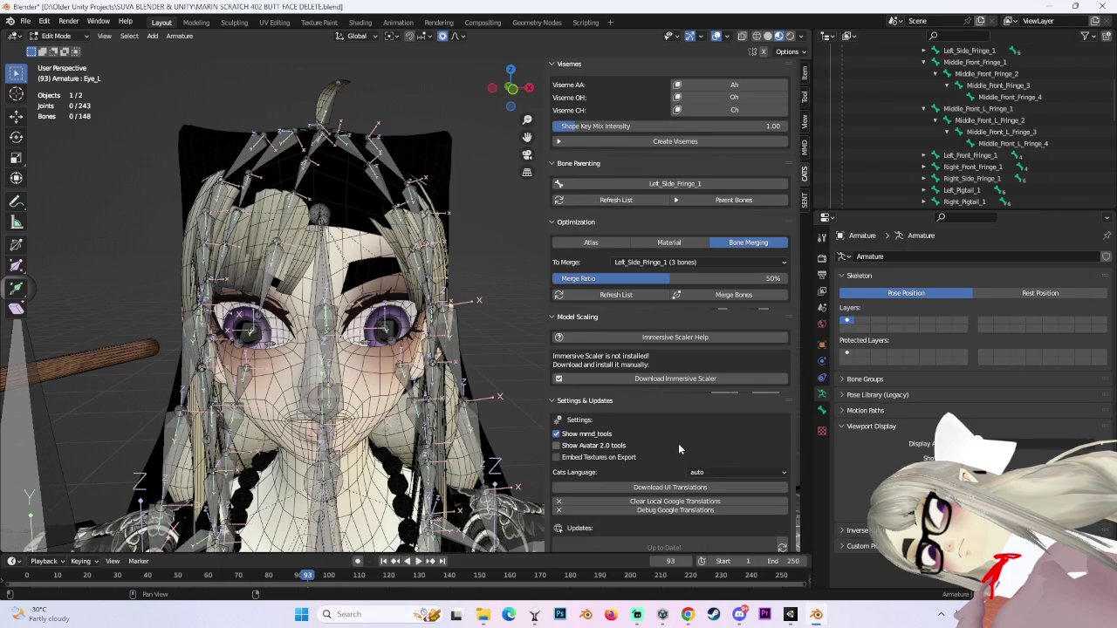
# Scroll the CATS panel, open the Armature menu, then switch to Chrome's Google results.
pyautogui.scroll(-4, 678, 444)
pyautogui.scroll(-14, 653, 439)
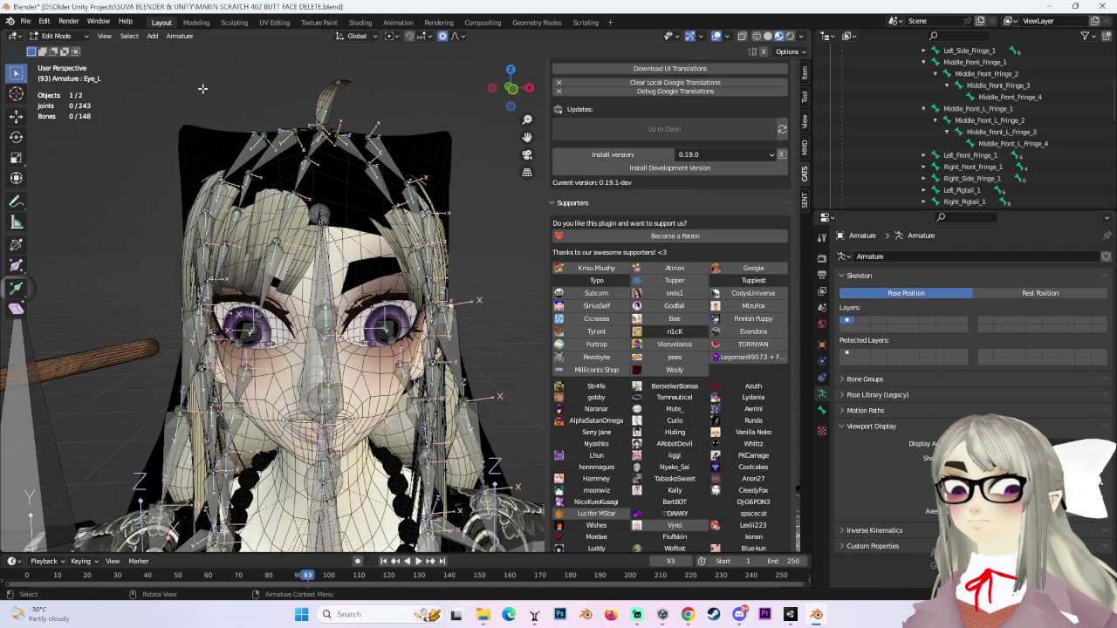
pyautogui.click(179, 37)
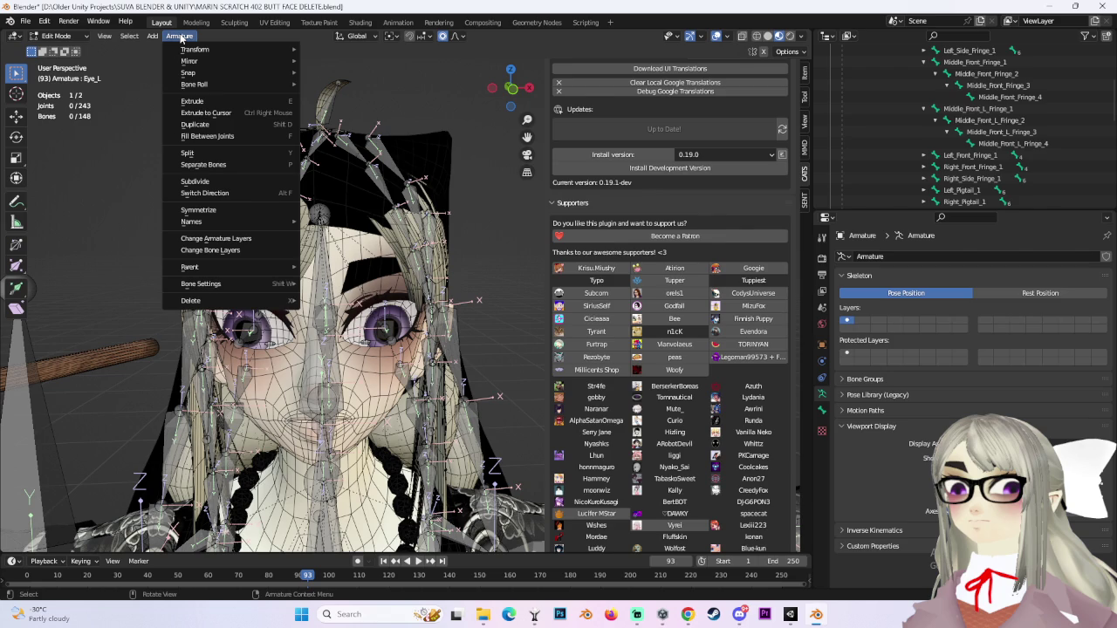
pyautogui.click(691, 616)
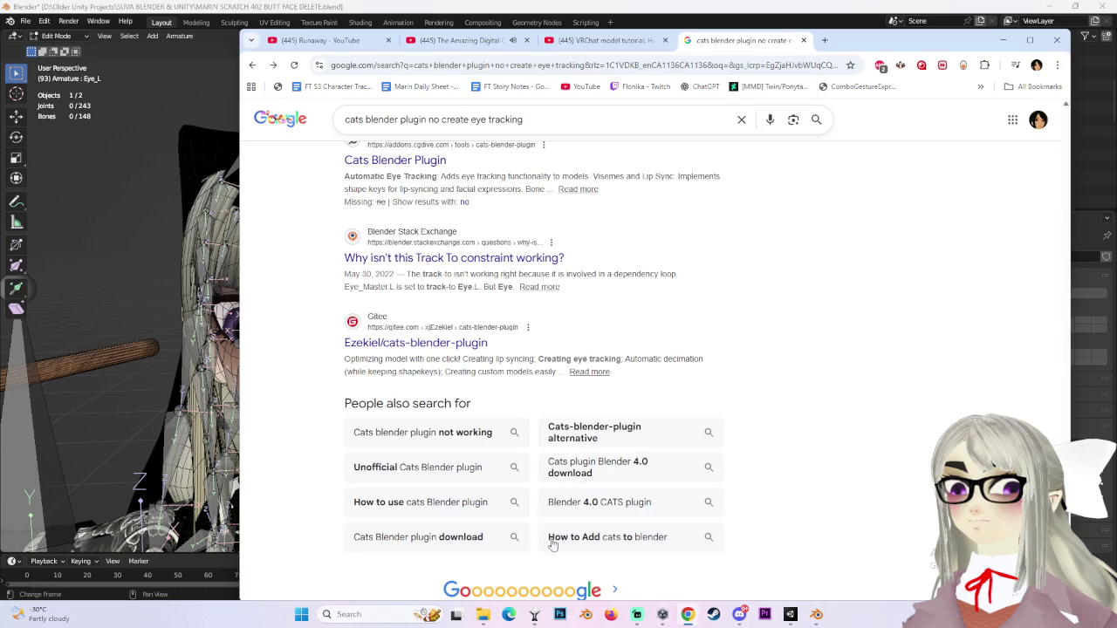
# Change the Google search to 'cats blender plugin eye tracking' and run it.
pyautogui.scroll(-2, 552, 543)
pyautogui.scroll(10, 419, 210)
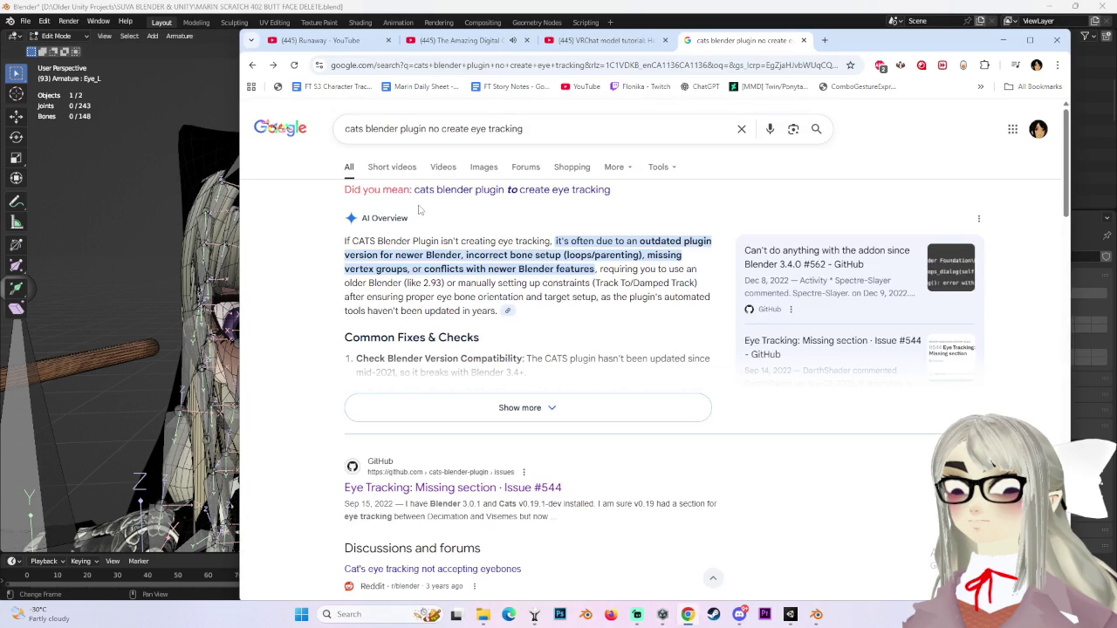
pyautogui.scroll(-10, 419, 209)
pyautogui.scroll(10, 321, 203)
pyautogui.moveTo(366, 129)
pyautogui.mouseDown()
pyautogui.moveTo(523, 129)
pyautogui.moveTo(428, 129)
pyautogui.mouseUp()
pyautogui.click(558, 134)
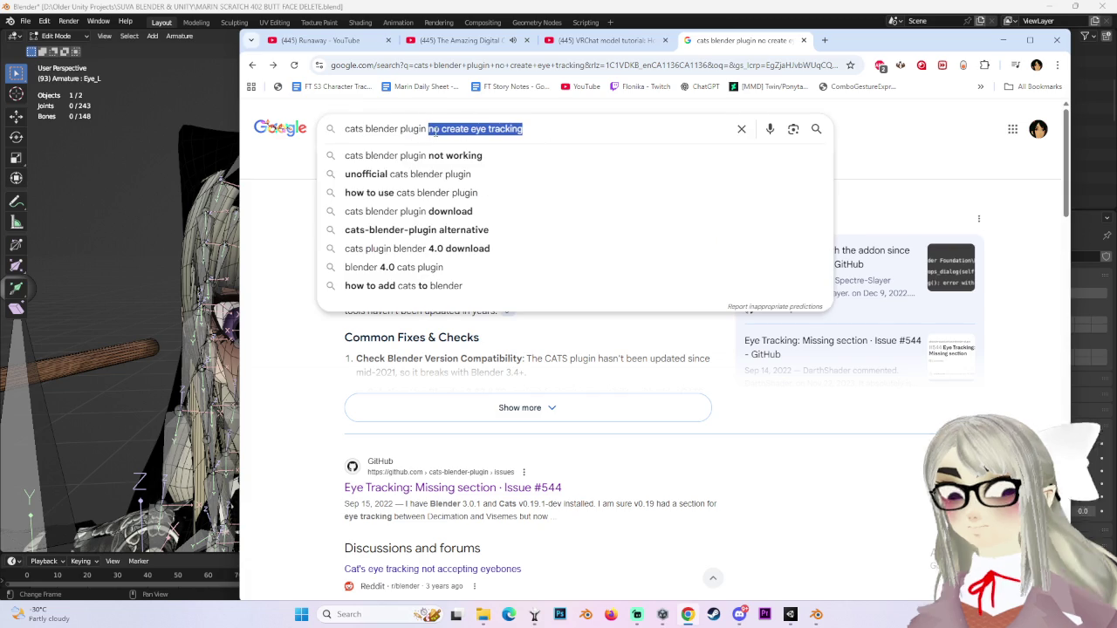
pyautogui.write('eye tracking')
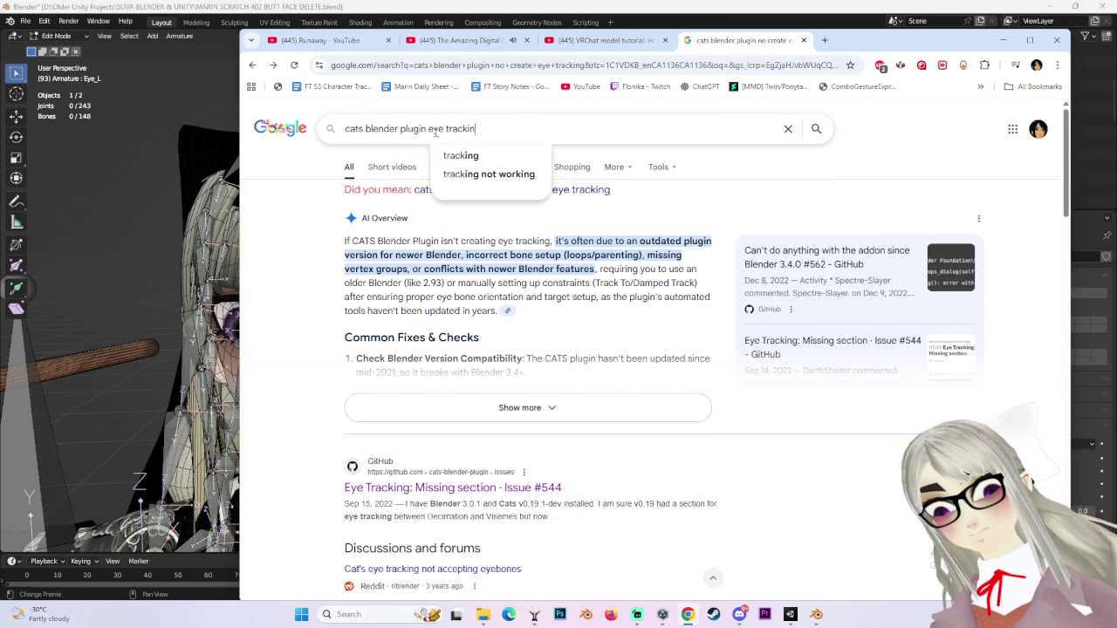
pyautogui.press('Return')
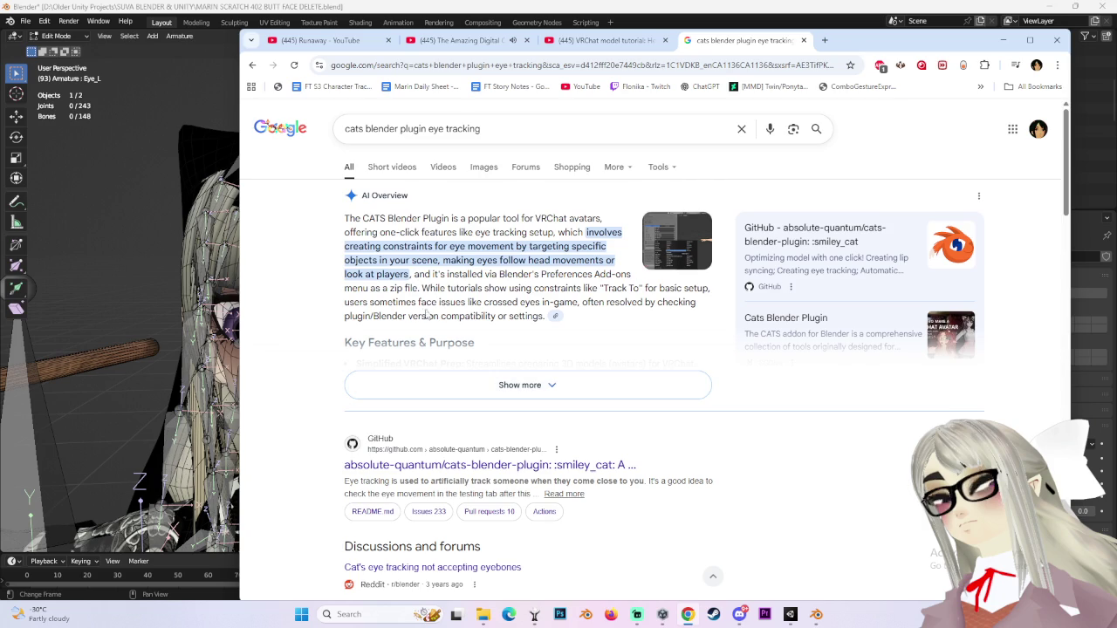
# Expand the full AI overview, read down the results, then return to Blender.
pyautogui.click(654, 378)
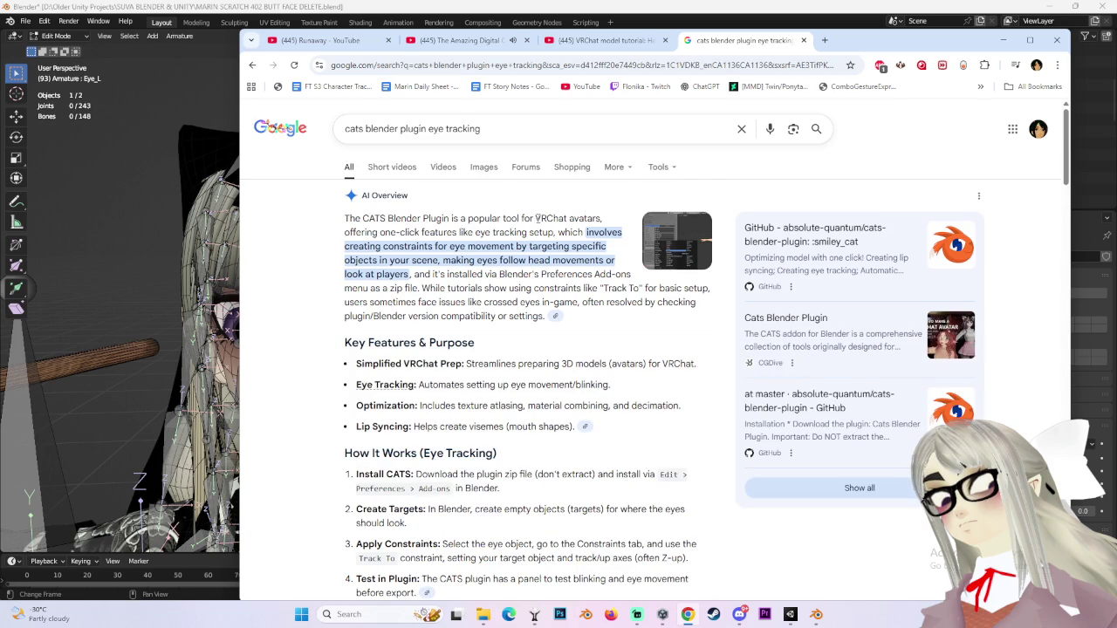
pyautogui.middleClick(498, 309)
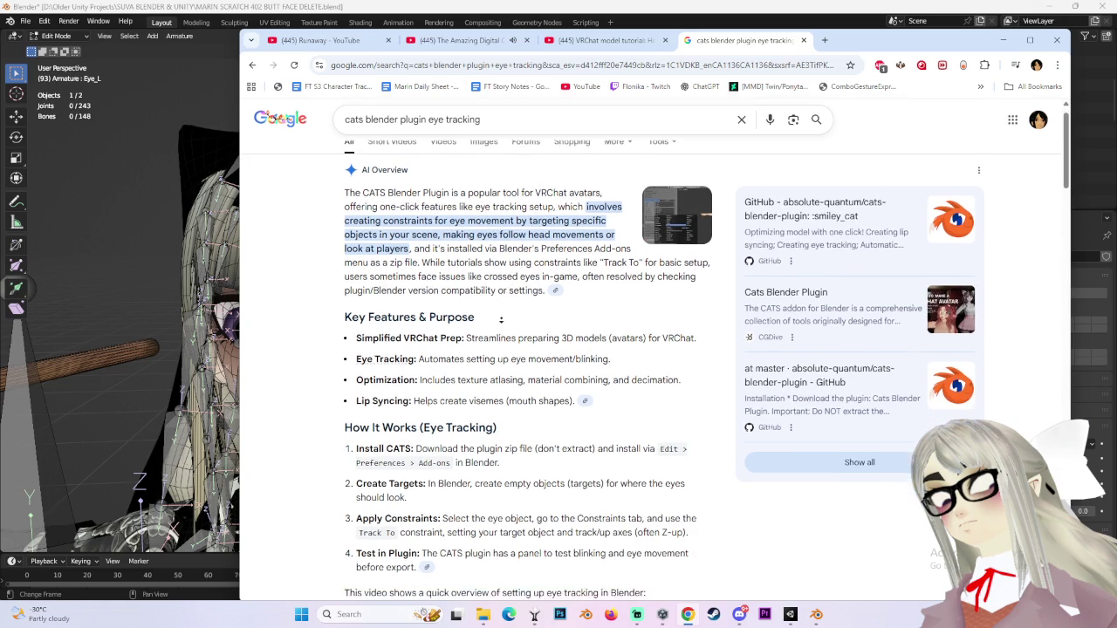
pyautogui.rightClick(499, 319)
pyautogui.click(303, 330)
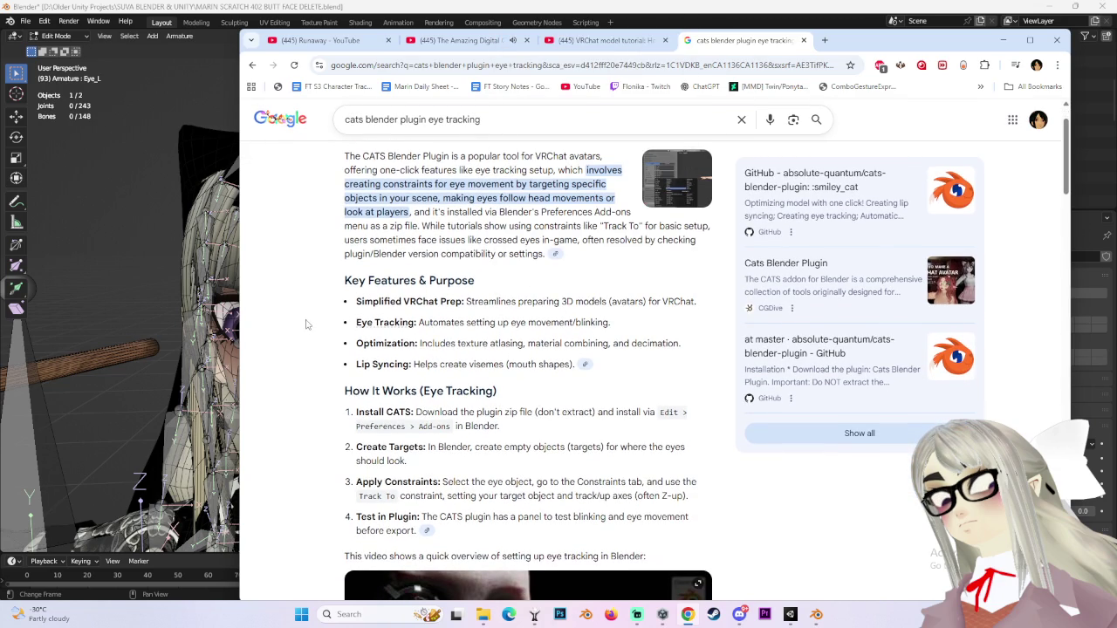
pyautogui.scroll(-5, 302, 342)
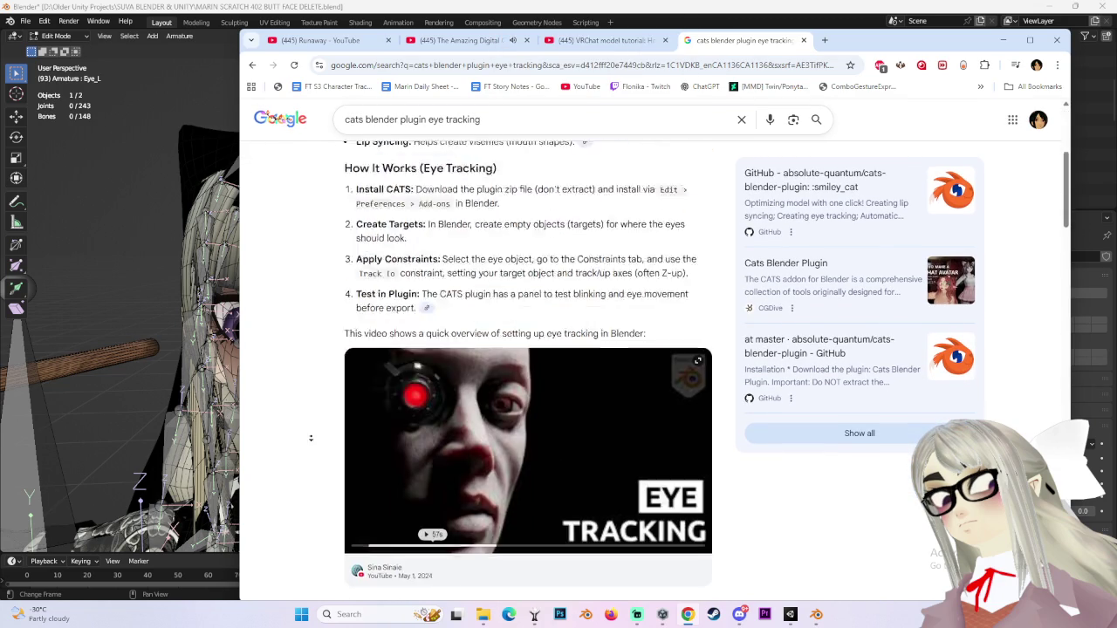
pyautogui.scroll(-7, 323, 439)
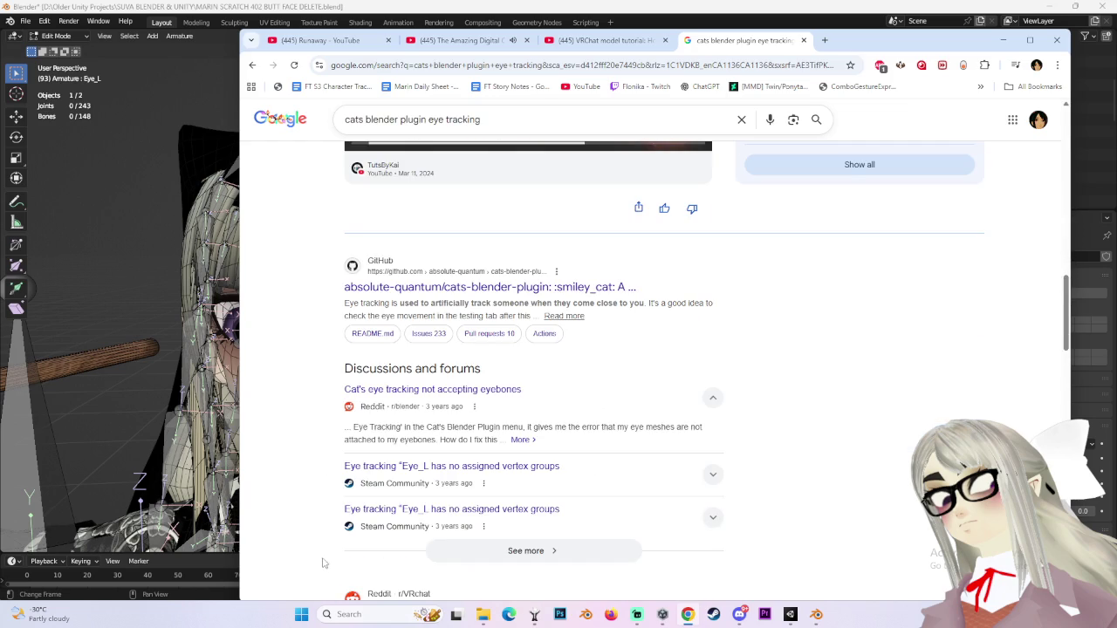
pyautogui.scroll(-2, 313, 489)
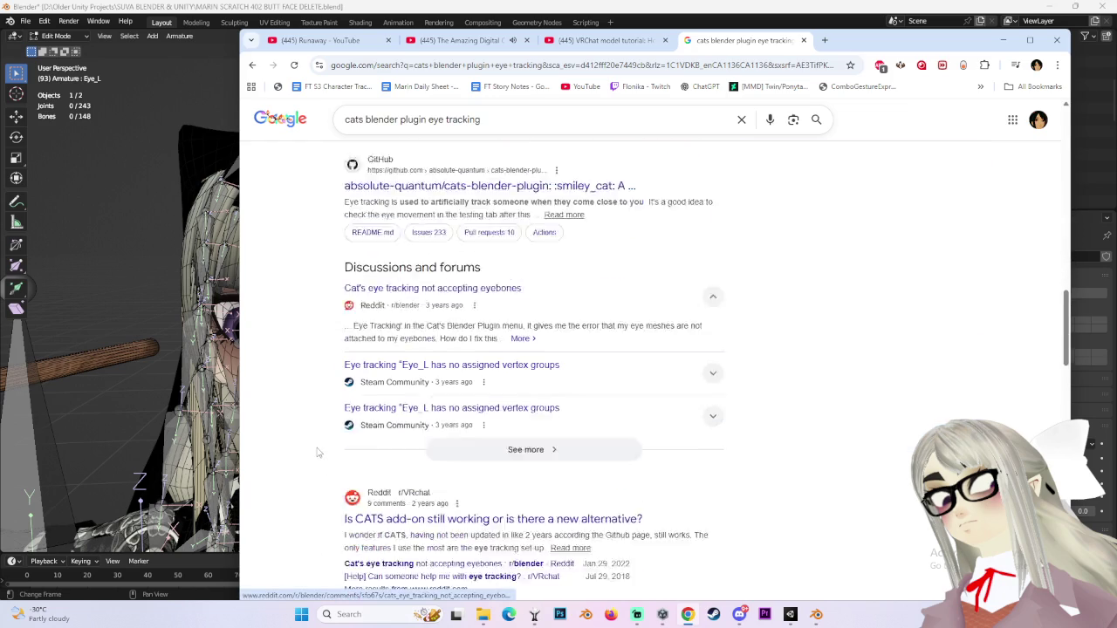
pyautogui.click(161, 174)
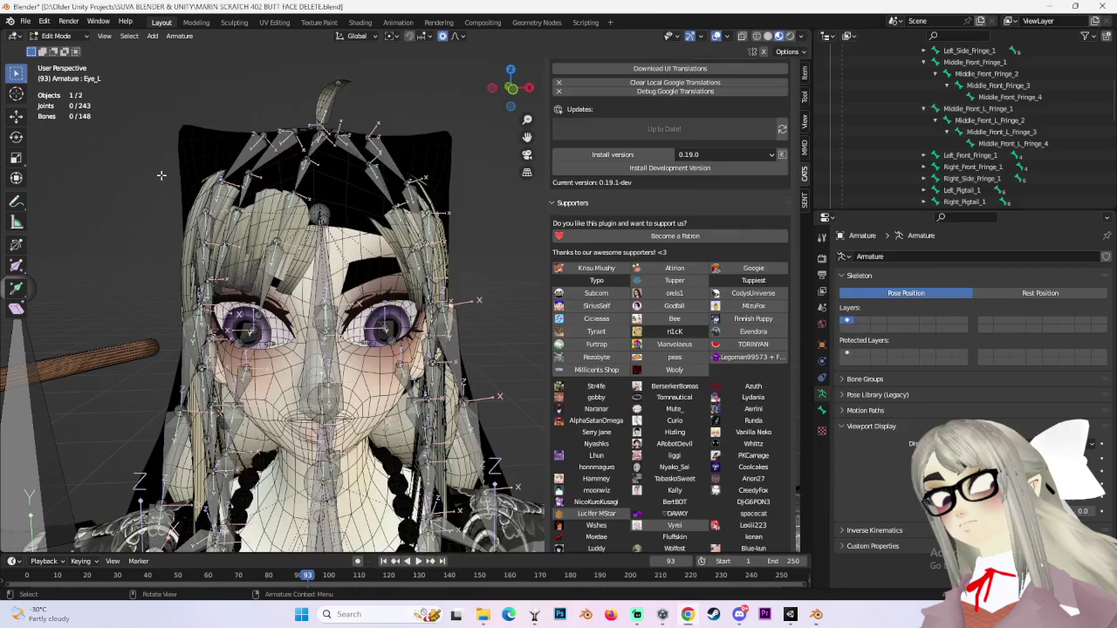
# Select Eye_R then Eye_L in the Outliner, browse the Armature menu, then switch to Unity.
pyautogui.scroll(5, 898, 157)
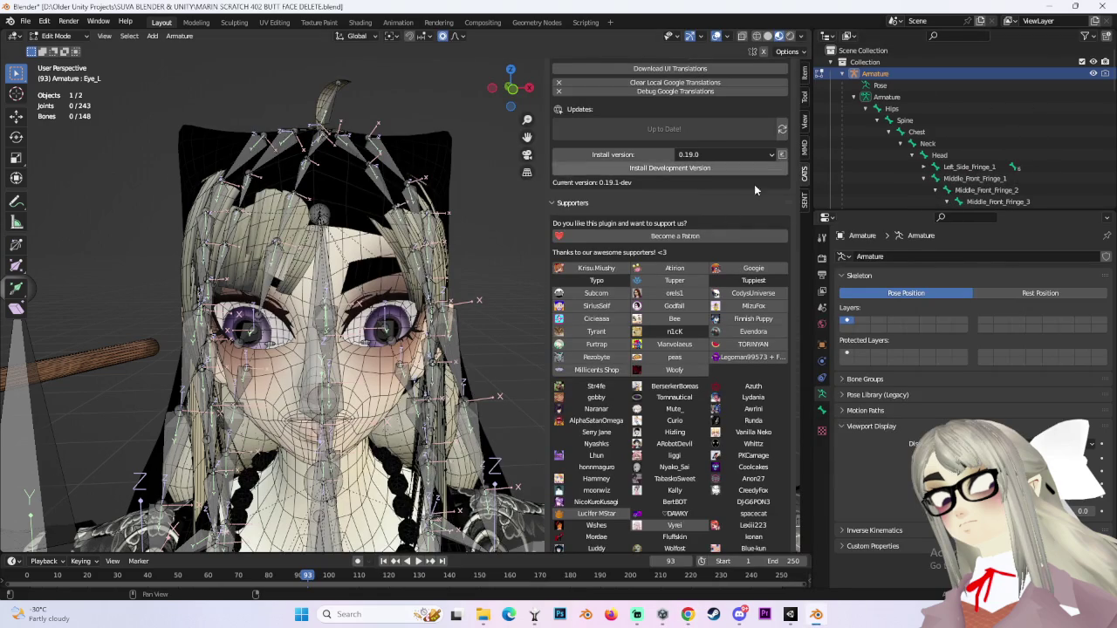
pyautogui.scroll(-5, 898, 166)
pyautogui.click(960, 119)
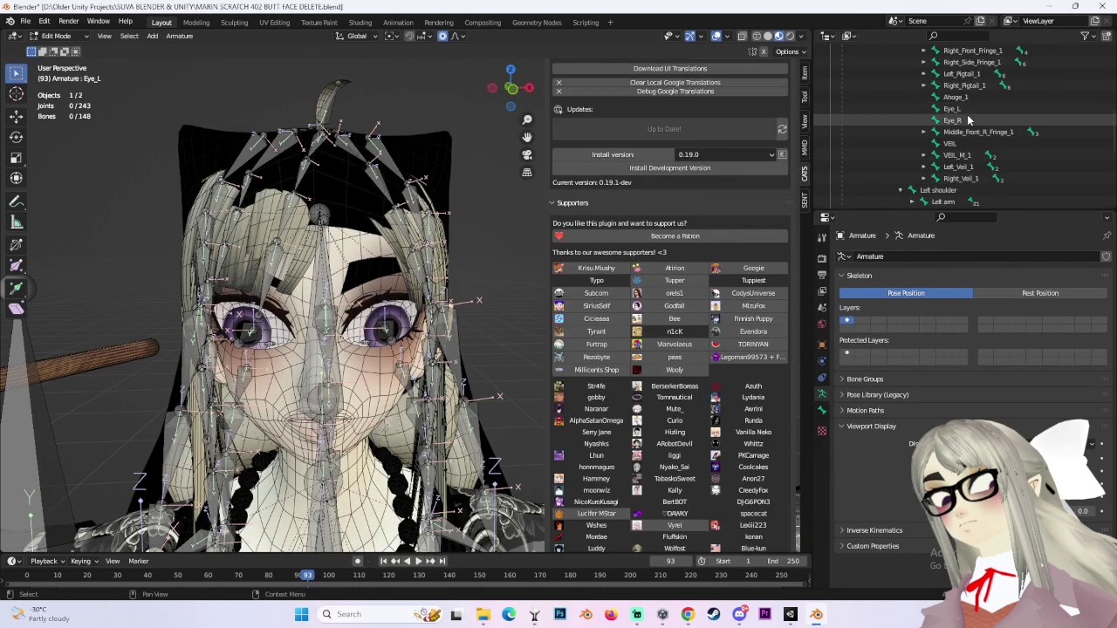
pyautogui.click(960, 109)
pyautogui.rightClick(395, 332)
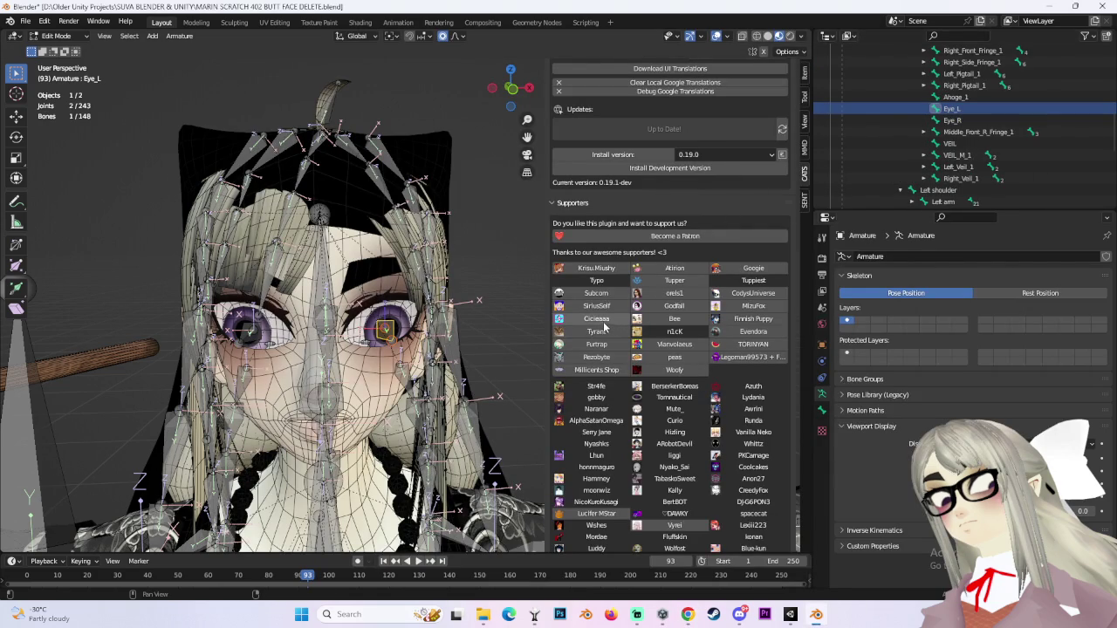
pyautogui.click(181, 36)
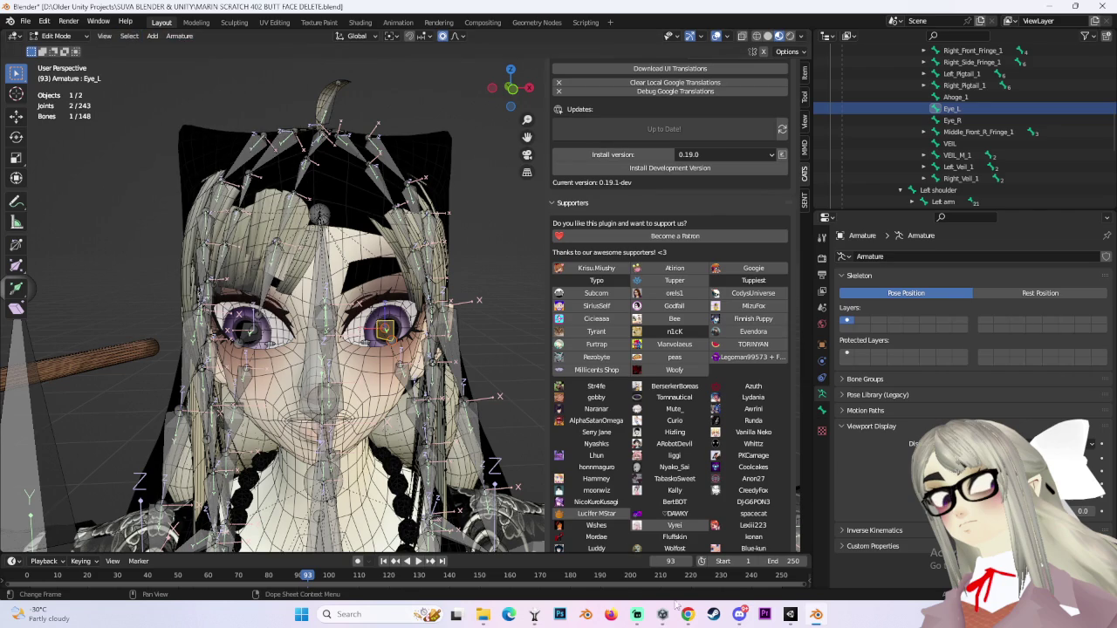
pyautogui.click(689, 567)
pyautogui.scroll(1, 337, 277)
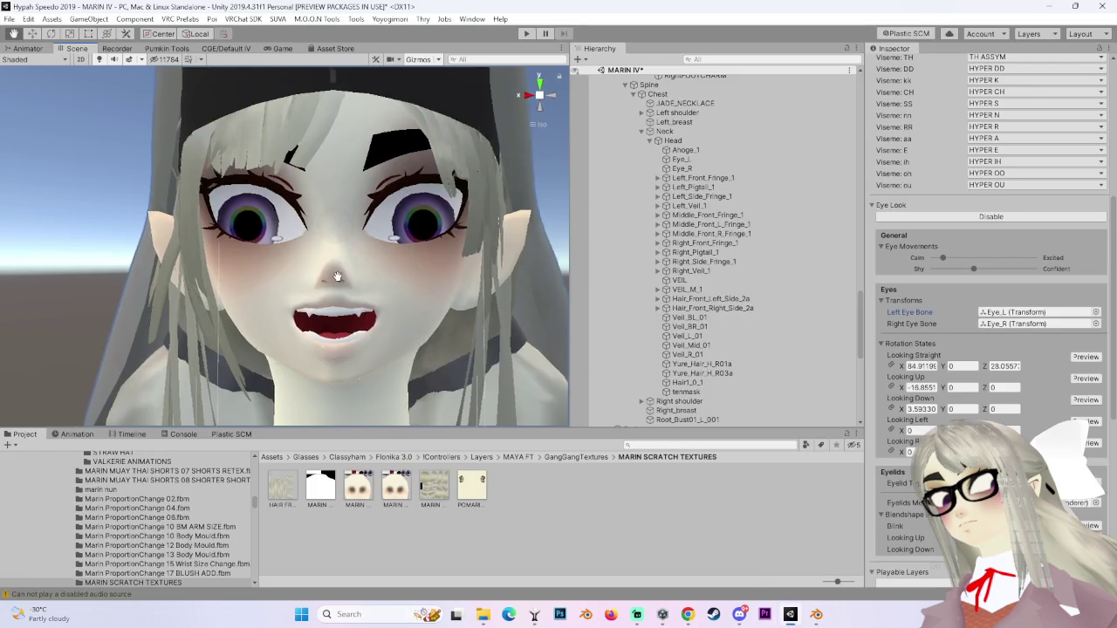
# Preview the avatar's Looking Straight and Looking Up eye poses.
pyautogui.moveTo(336, 276); pyautogui.dragTo(473, 319)
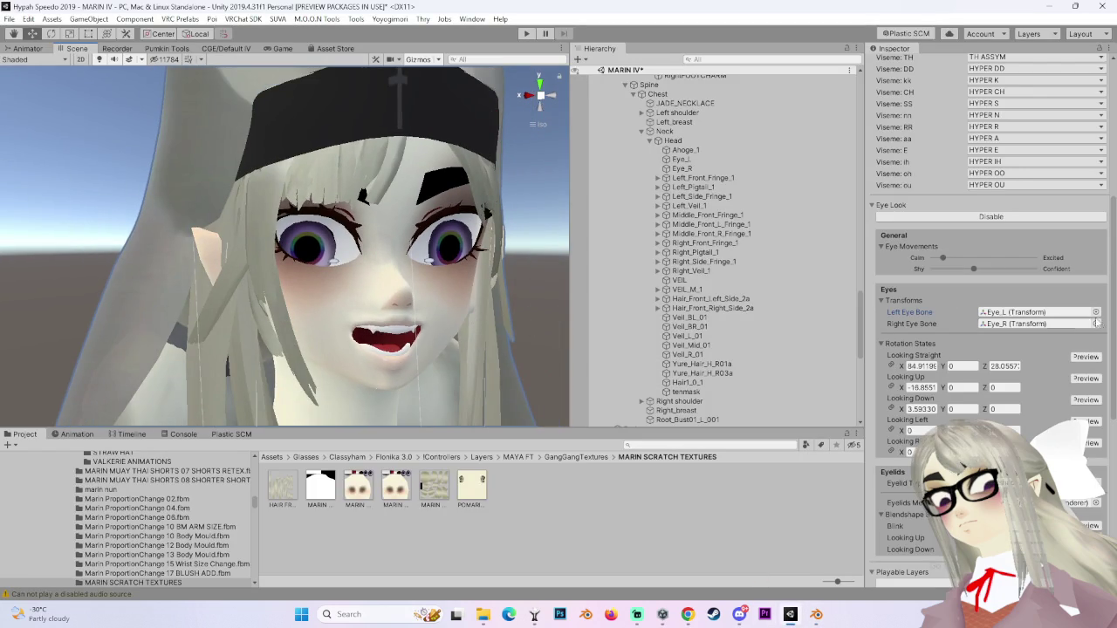
pyautogui.click(1086, 359)
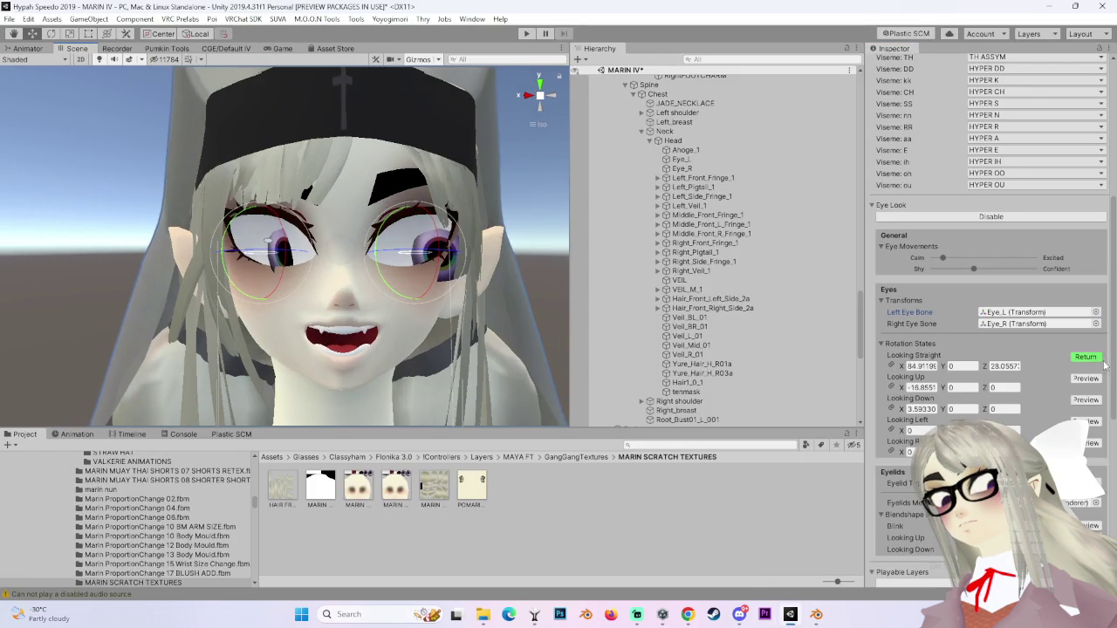
pyautogui.click(1087, 358)
pyautogui.click(1085, 379)
pyautogui.click(1085, 379)
# Reset the Looking Straight rotation to X 0, Y 0, Z 0 and check the head from the side.
pyautogui.click(1085, 357)
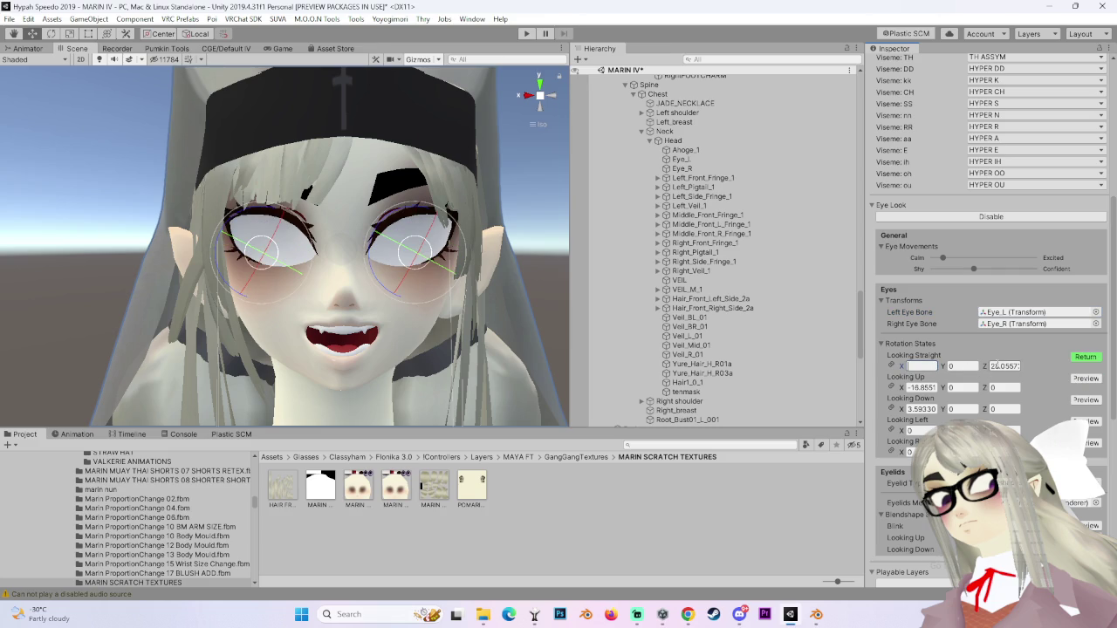
pyautogui.moveTo(209, 296)
pyautogui.keyDown('alt'); pyautogui.mouseDown()
pyautogui.moveTo(456, 300)
pyautogui.moveTo(349, 332)
pyautogui.moveTo(454, 295)
pyautogui.mouseUp(); pyautogui.keyUp('alt')
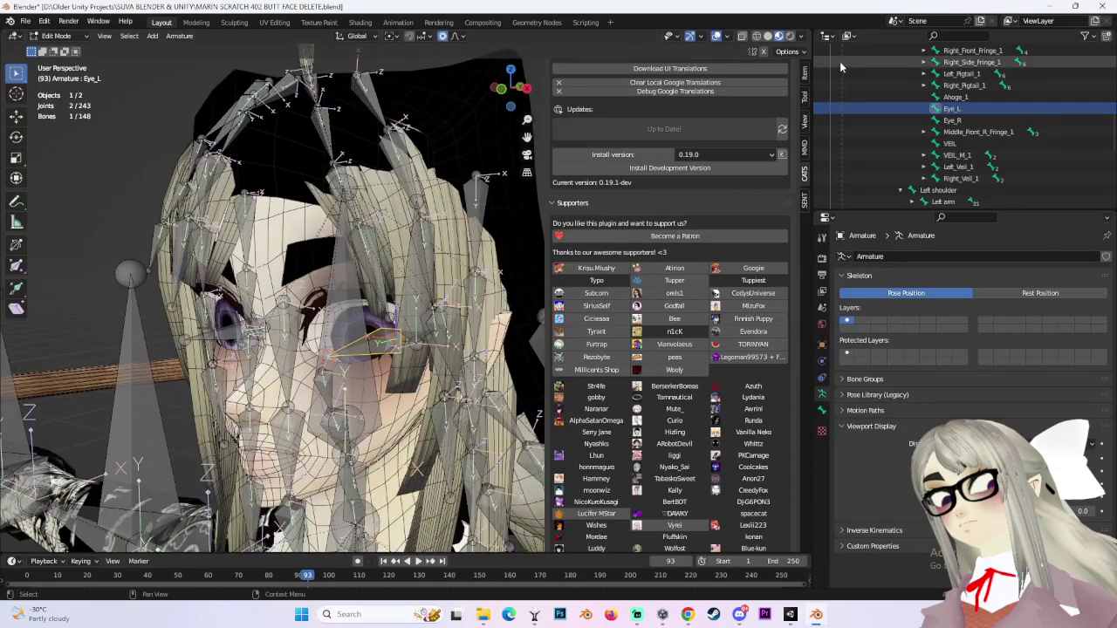
pyautogui.click(804, 72)
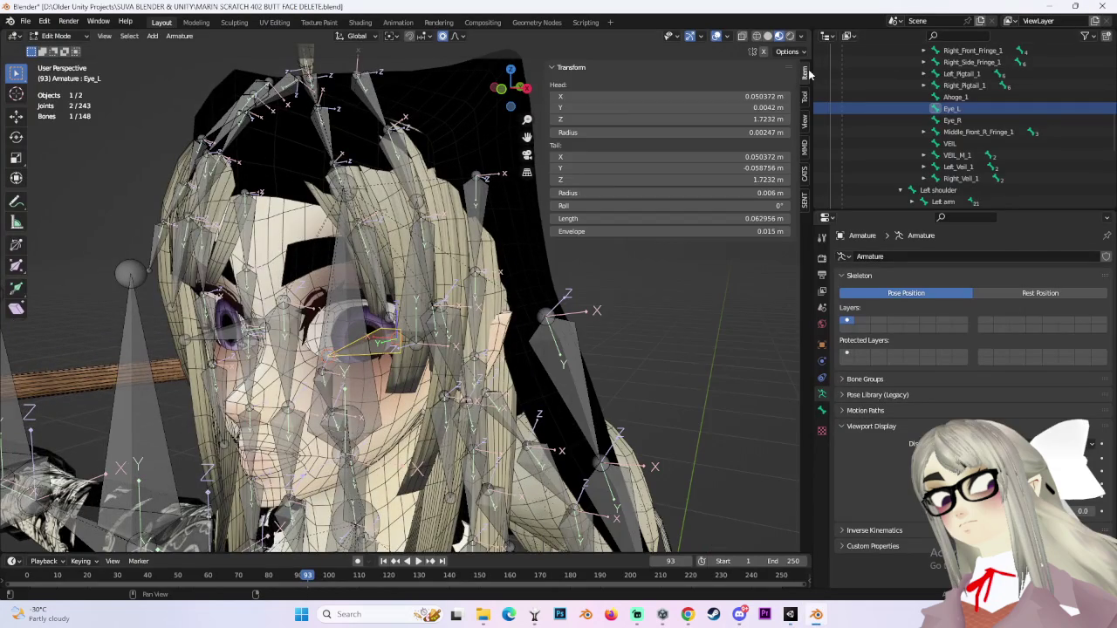
pyautogui.scroll(3, 320, 268)
pyautogui.click(514, 92)
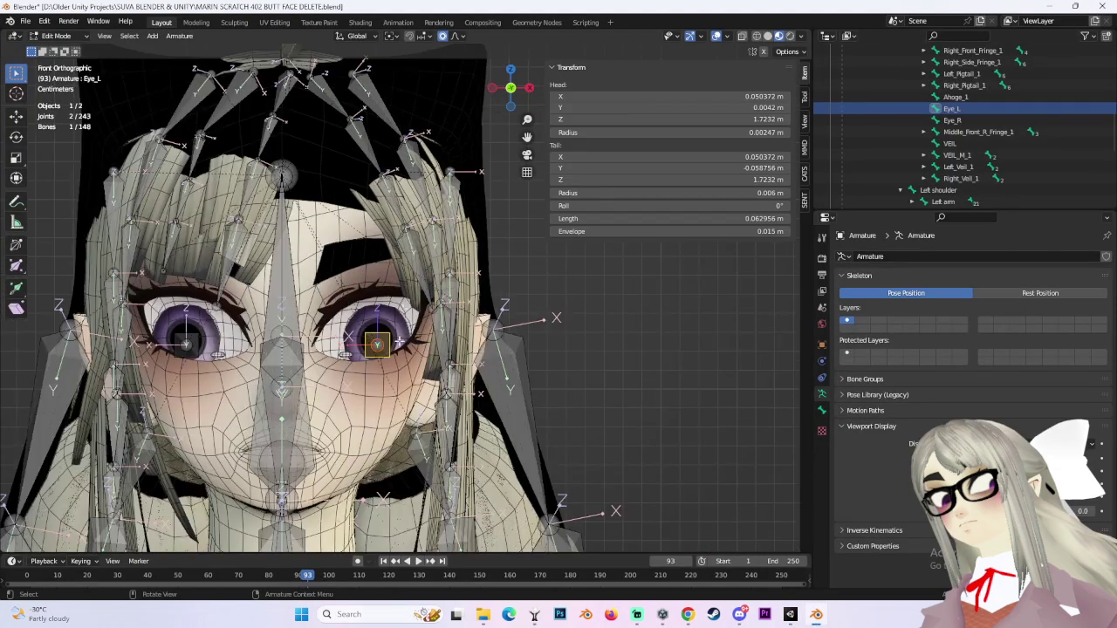
pyautogui.scroll(4, 428, 325)
pyautogui.click(181, 39)
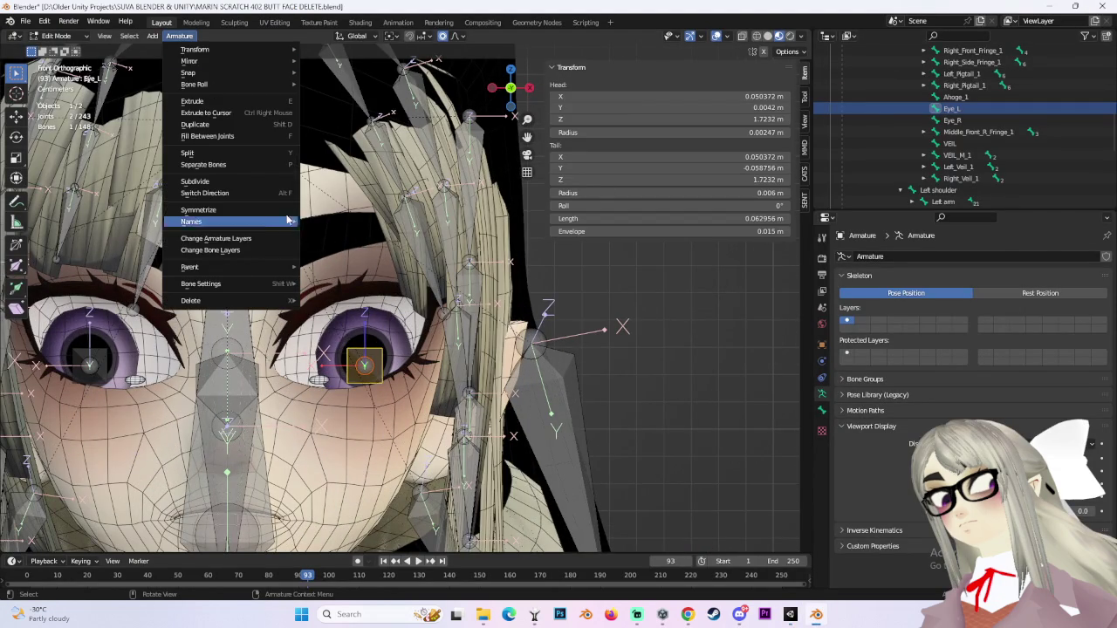
pyautogui.click(57, 38)
pyautogui.click(57, 36)
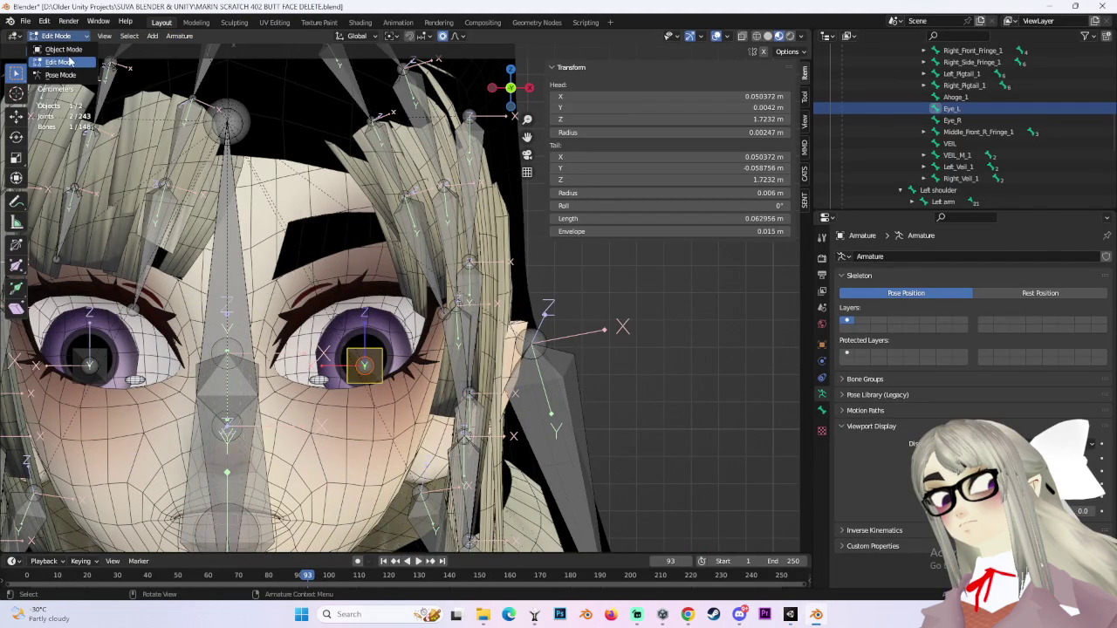
pyautogui.hotkey('alt', 'r')
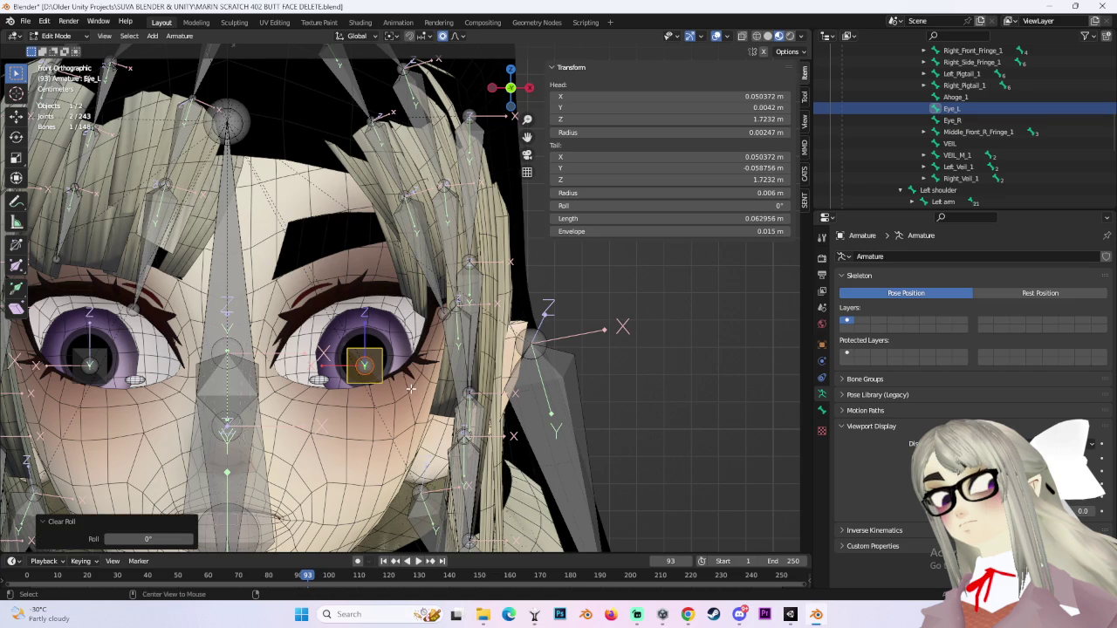
pyautogui.moveTo(410, 389); pyautogui.dragTo(507, 379)
pyautogui.scroll(2, 401, 297)
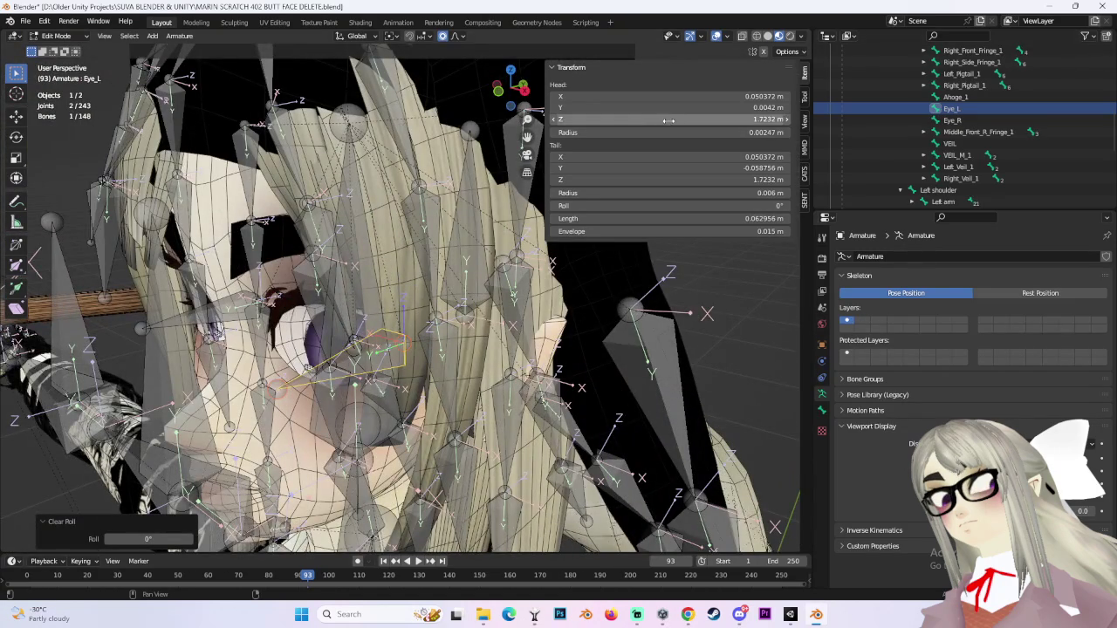
pyautogui.moveTo(524, 262); pyautogui.dragTo(454, 245)
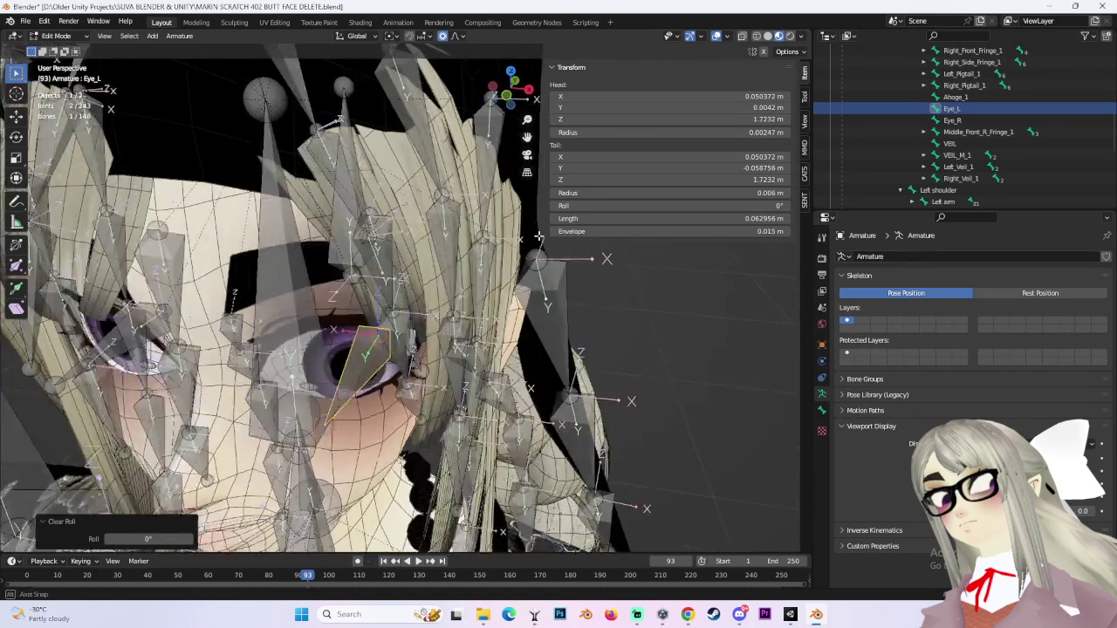
pyautogui.press('r')
pyautogui.click(571, 423)
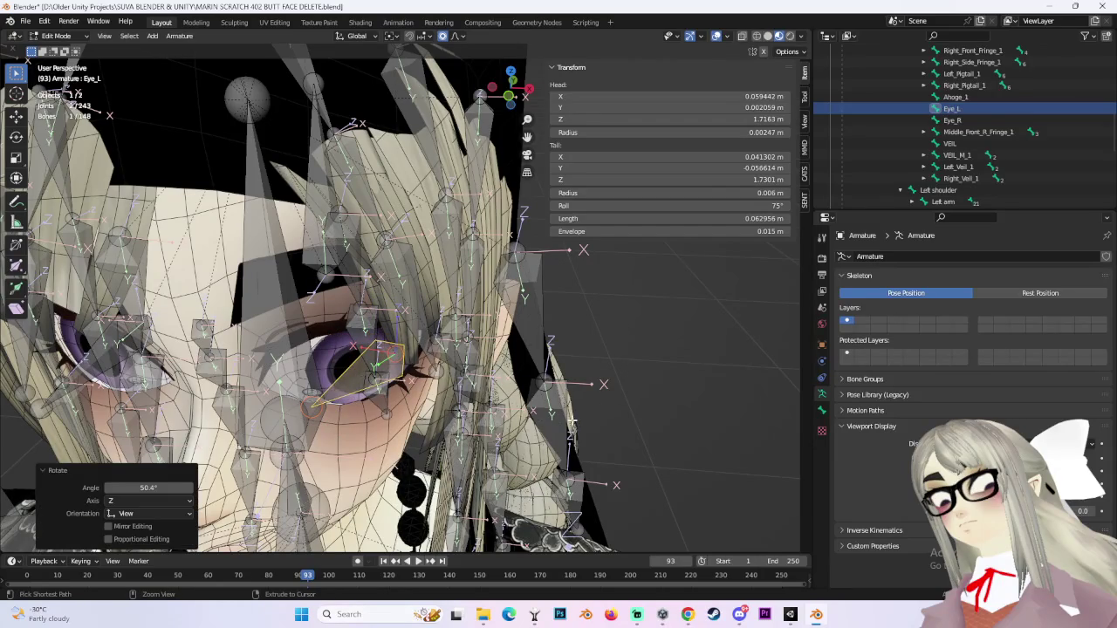
pyautogui.hotkey('ctrl', 'z')
pyautogui.click(804, 172)
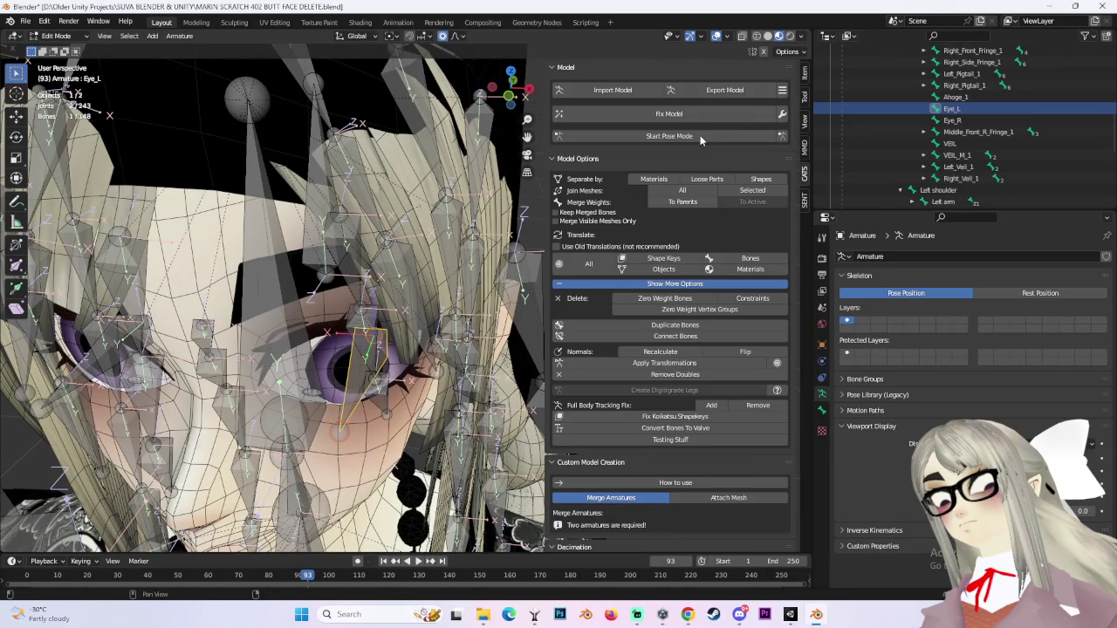
pyautogui.click(700, 137)
pyautogui.press('r')
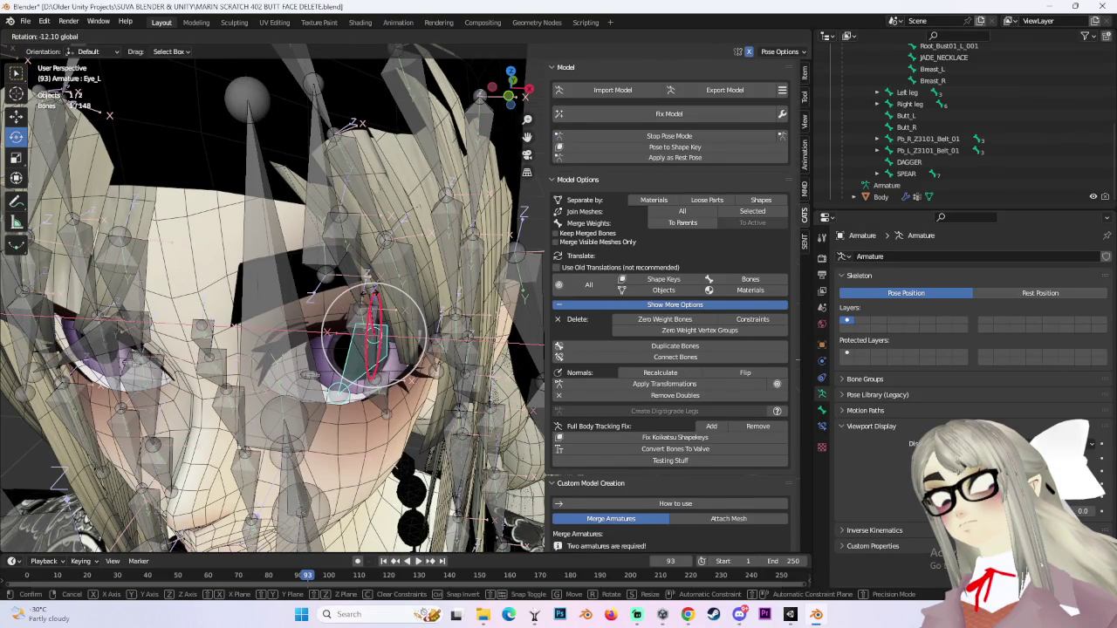
pyautogui.press('Return')
pyautogui.click(803, 72)
pyautogui.hotkey('ctrl', 'z')
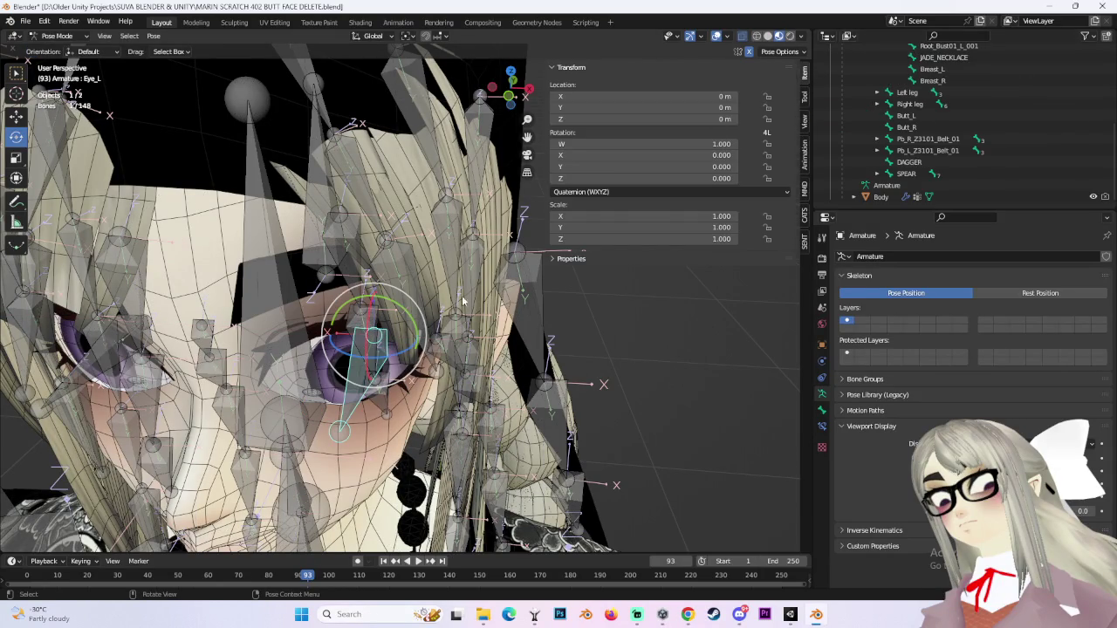
pyautogui.press('r')
pyautogui.press('Return')
pyautogui.hotkey('ctrl', 'z')
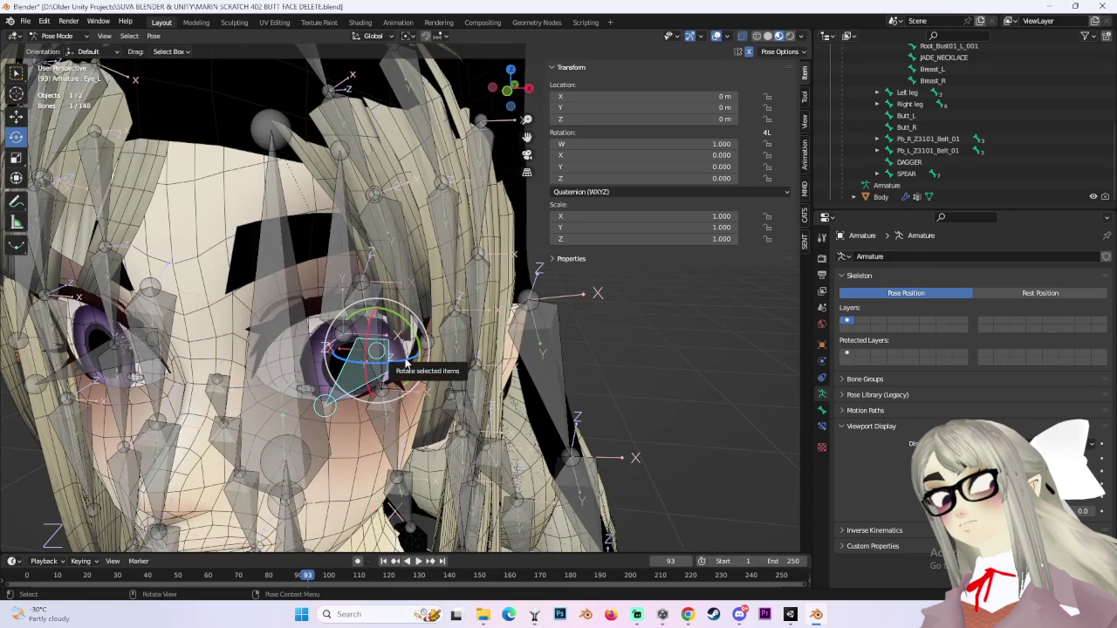
pyautogui.scroll(2, 399, 336)
pyautogui.click(50, 36)
pyautogui.click(54, 66)
pyautogui.scroll(-3, 464, 390)
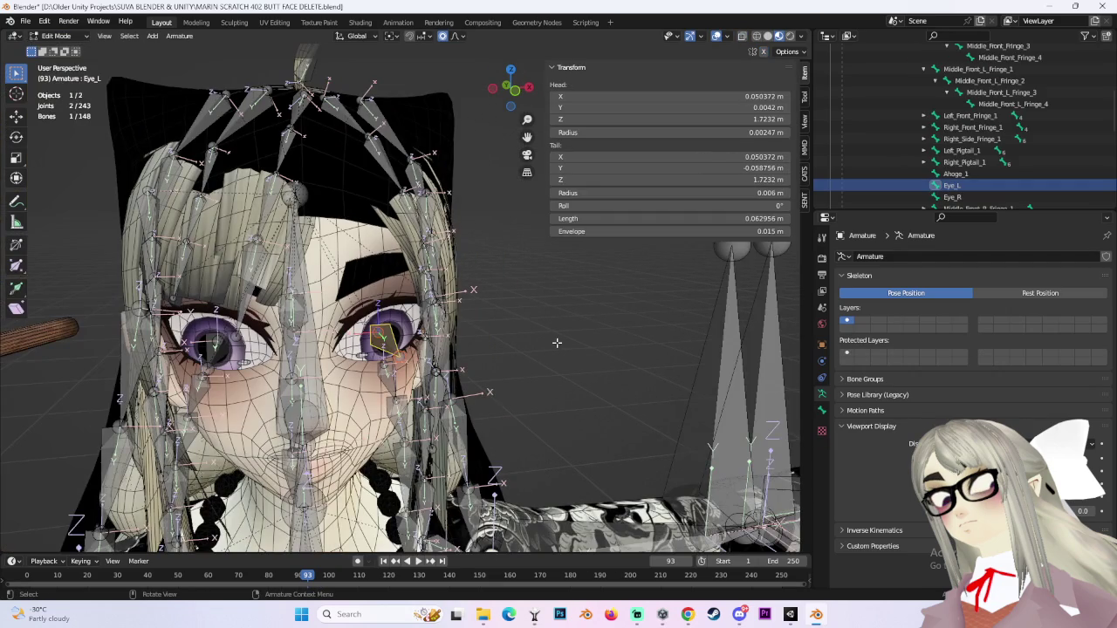
# Open the CATS sidebar tab and scroll past Decimation, Visemes, Optimization and Settings to Supporters and Credits.
pyautogui.click(807, 174)
pyautogui.scroll(-3, 769, 310)
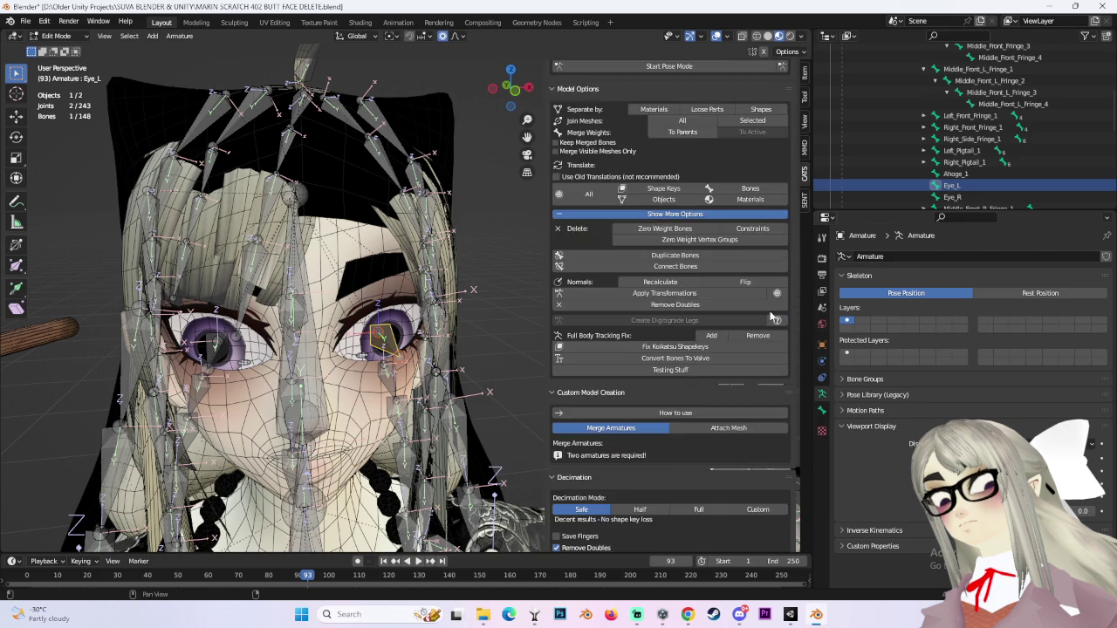
pyautogui.scroll(-3, 769, 318)
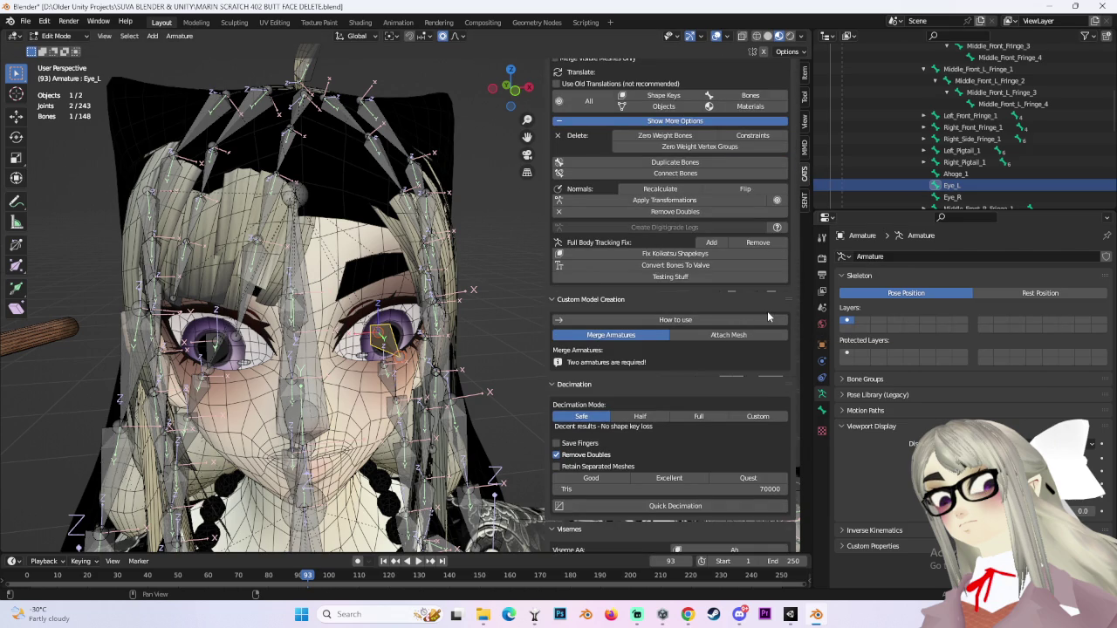
pyautogui.scroll(-5, 767, 311)
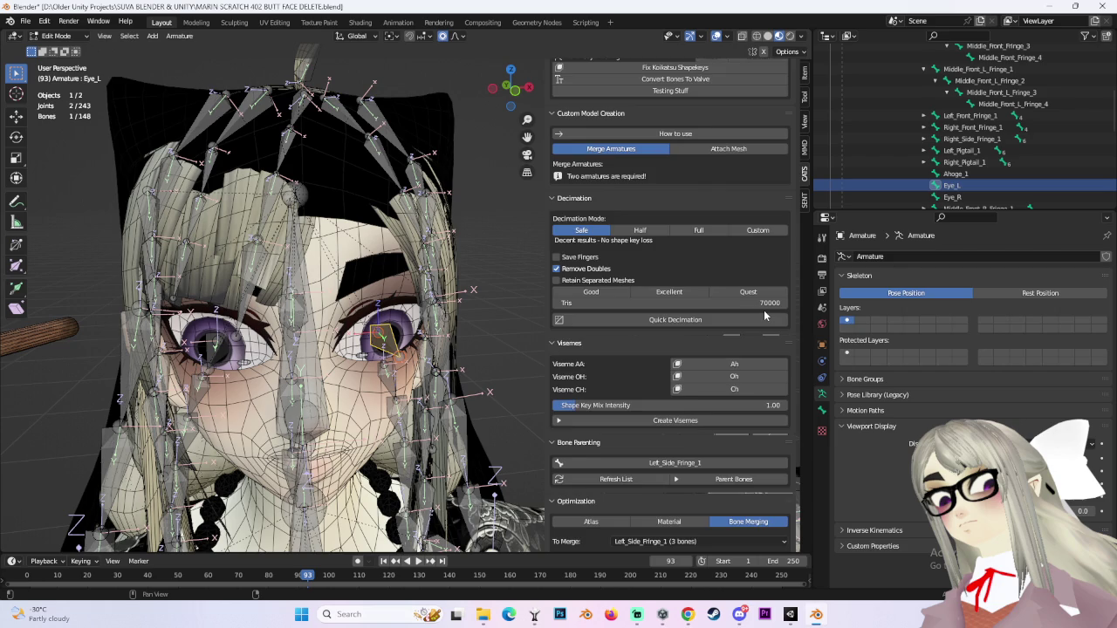
pyautogui.scroll(-10, 765, 316)
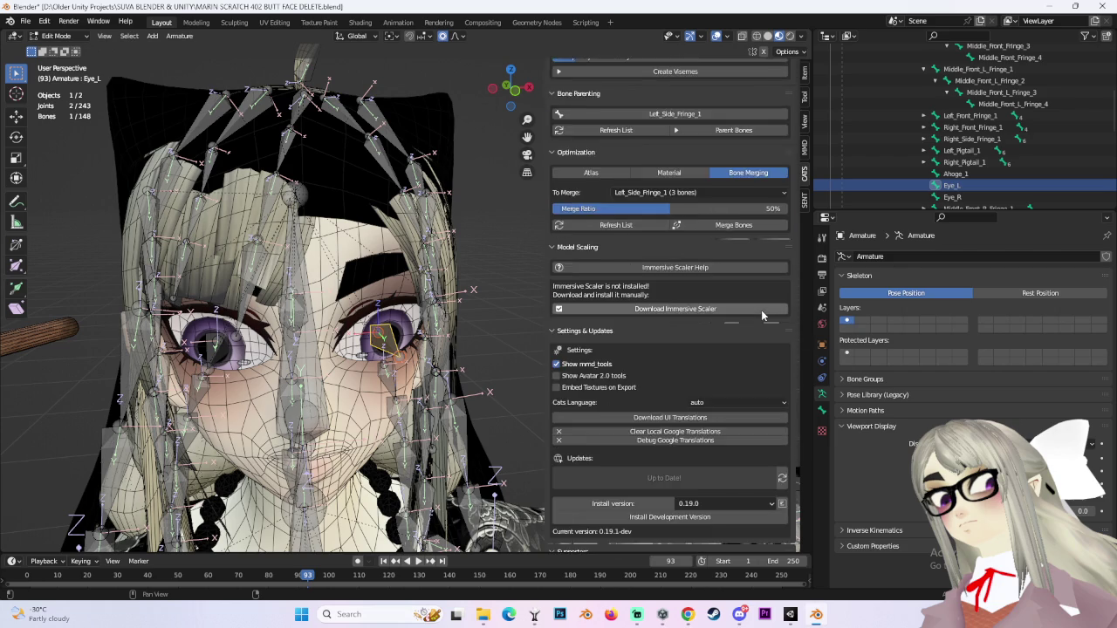
pyautogui.scroll(-12, 761, 312)
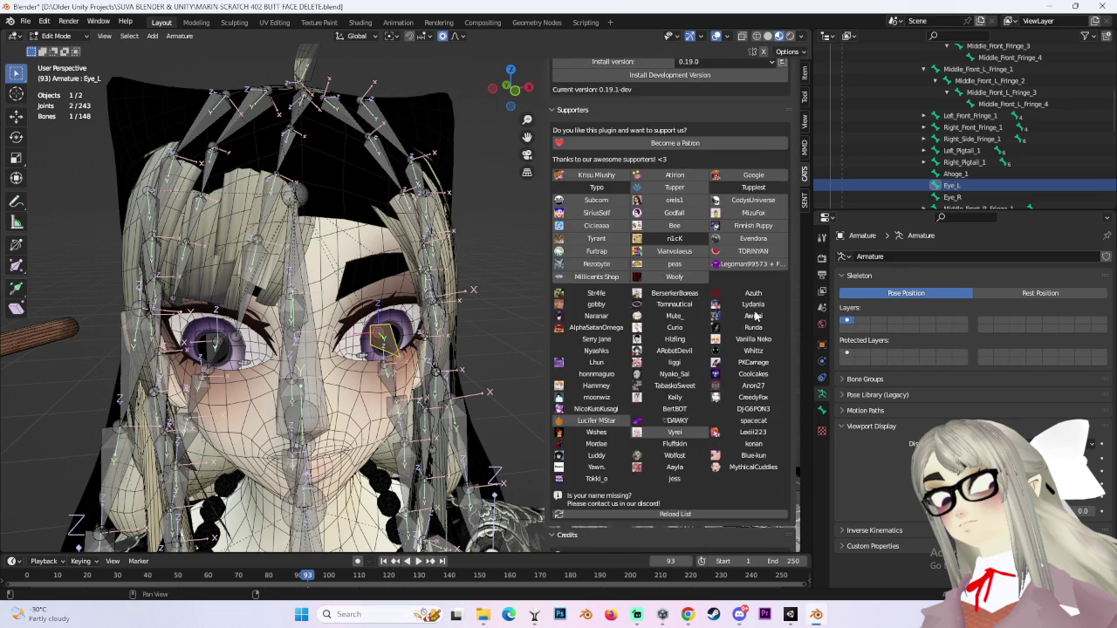
pyautogui.scroll(-3, 755, 316)
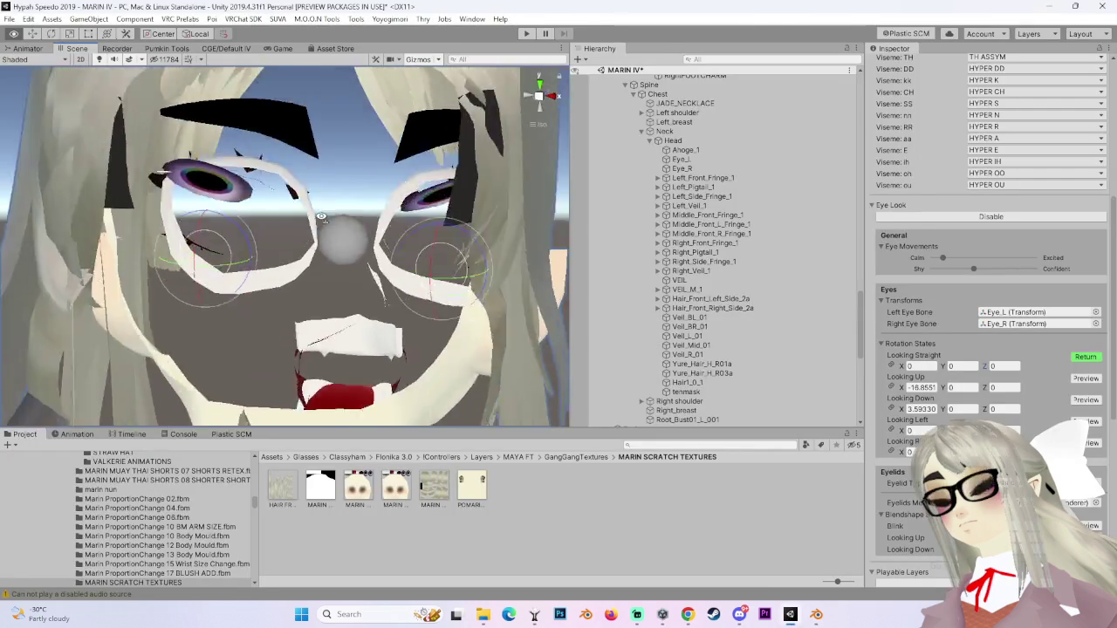
pyautogui.moveTo(321, 216)
pyautogui.mouseDown()
pyautogui.moveTo(480, 241)
pyautogui.moveTo(295, 110)
pyautogui.mouseUp()
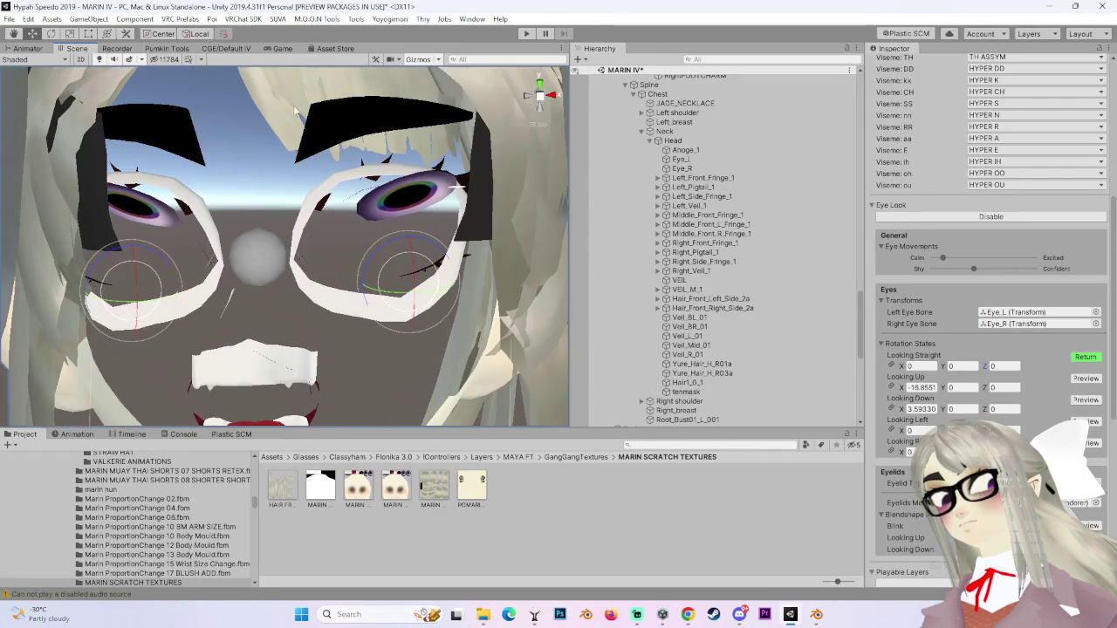
# Test-rotate the Eye_L bone with the Rotate tool, then undo the rotation.
pyautogui.moveTo(458, 185)
pyautogui.mouseDown()
pyautogui.moveTo(456, 154)
pyautogui.moveTo(501, 241)
pyautogui.moveTo(384, 257)
pyautogui.mouseUp()
pyautogui.click(1086, 356)
pyautogui.click(1017, 313)
pyautogui.click(679, 162)
pyautogui.press('e')
pyautogui.moveTo(419, 280); pyautogui.dragTo(394, 260)
pyautogui.hotkey('ctrl', 'z')
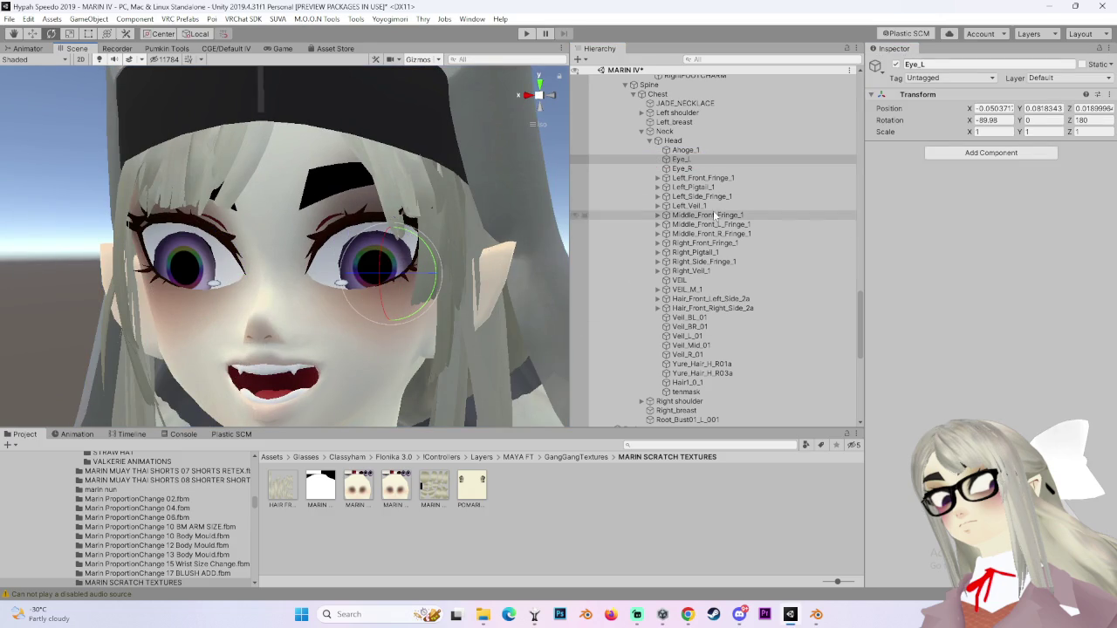
# Select the avatar root and preview its Blink eye pose.
pyautogui.scroll(3, 684, 159)
pyautogui.scroll(6, 683, 158)
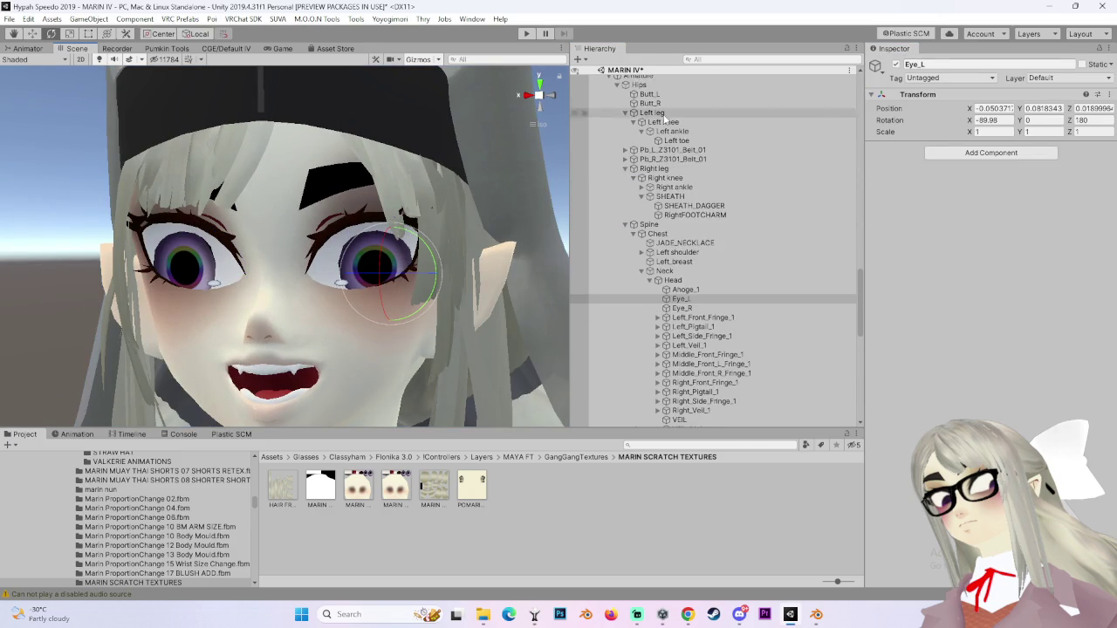
pyautogui.click(684, 171)
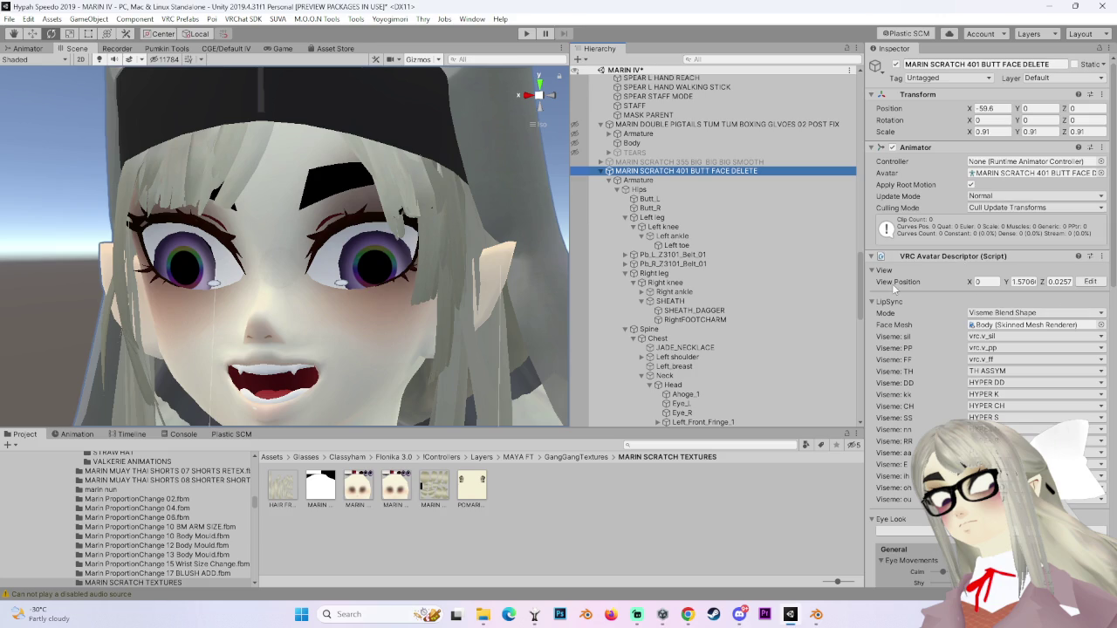
pyautogui.scroll(-10, 708, 365)
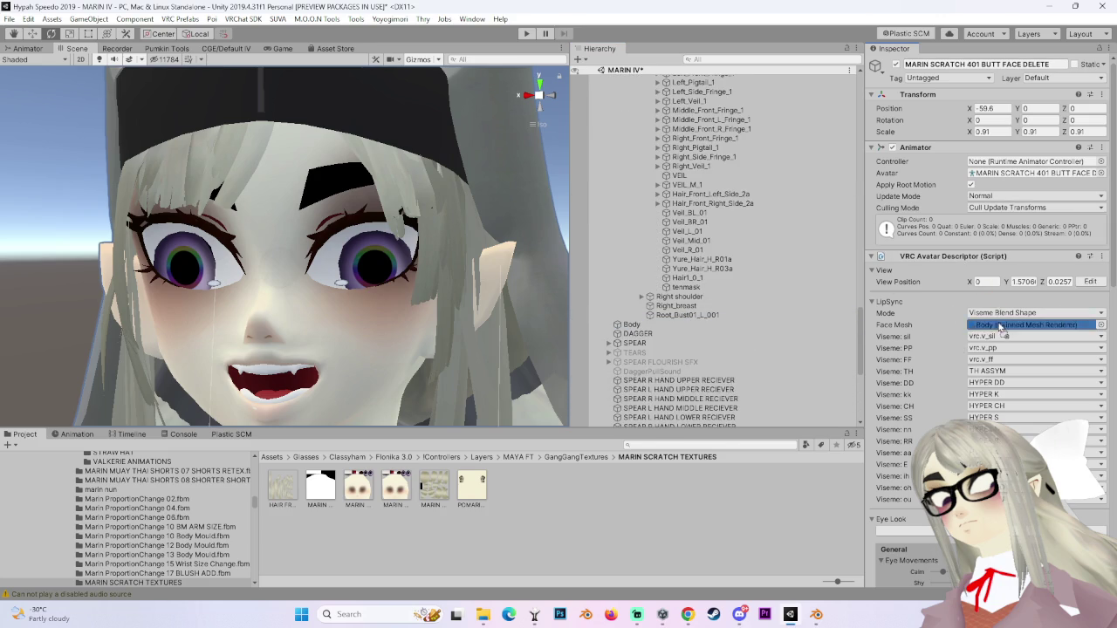
pyautogui.scroll(-10, 928, 367)
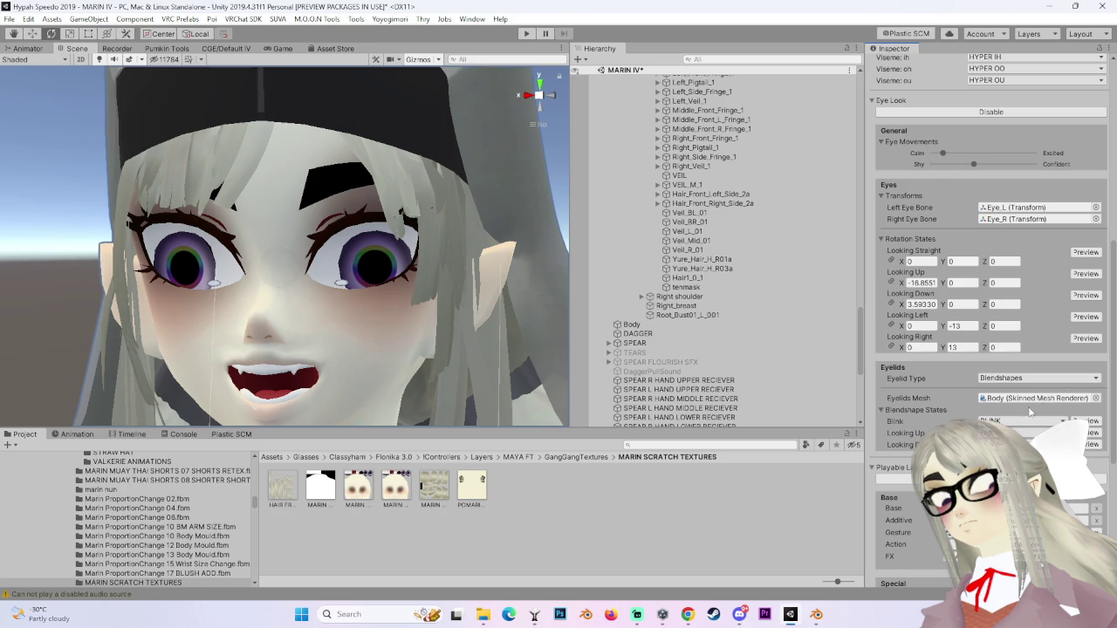
pyautogui.click(1087, 422)
pyautogui.click(1087, 422)
# Preview the Looking Left eye pose up close, then switch back to Blender.
pyautogui.scroll(-3, 910, 406)
pyautogui.scroll(-3, 930, 336)
pyautogui.scroll(3, 934, 347)
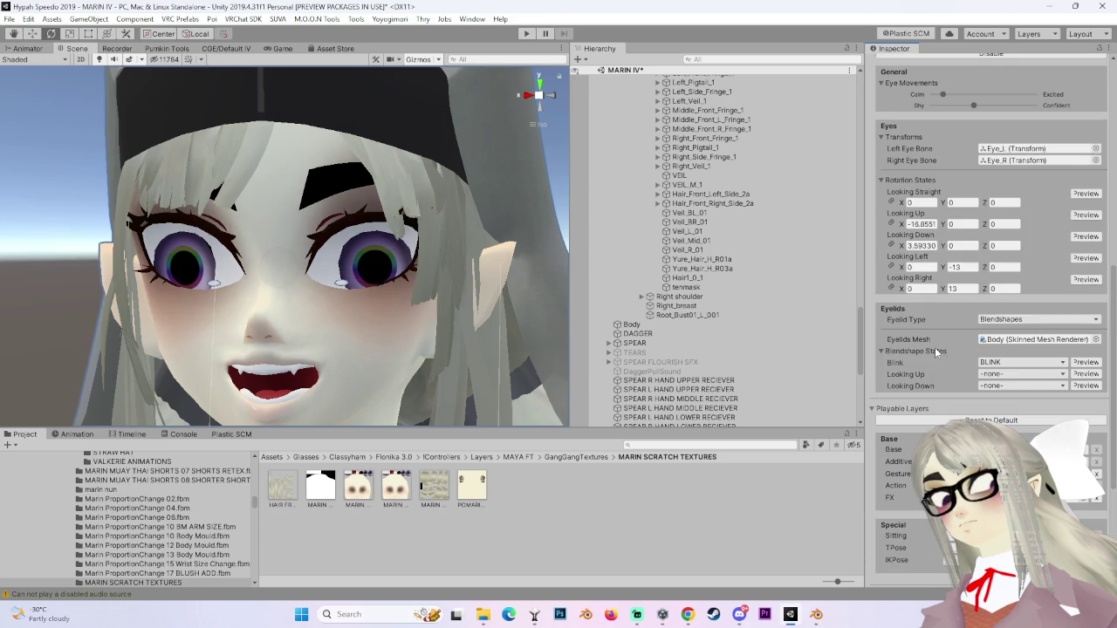
pyautogui.scroll(3, 986, 342)
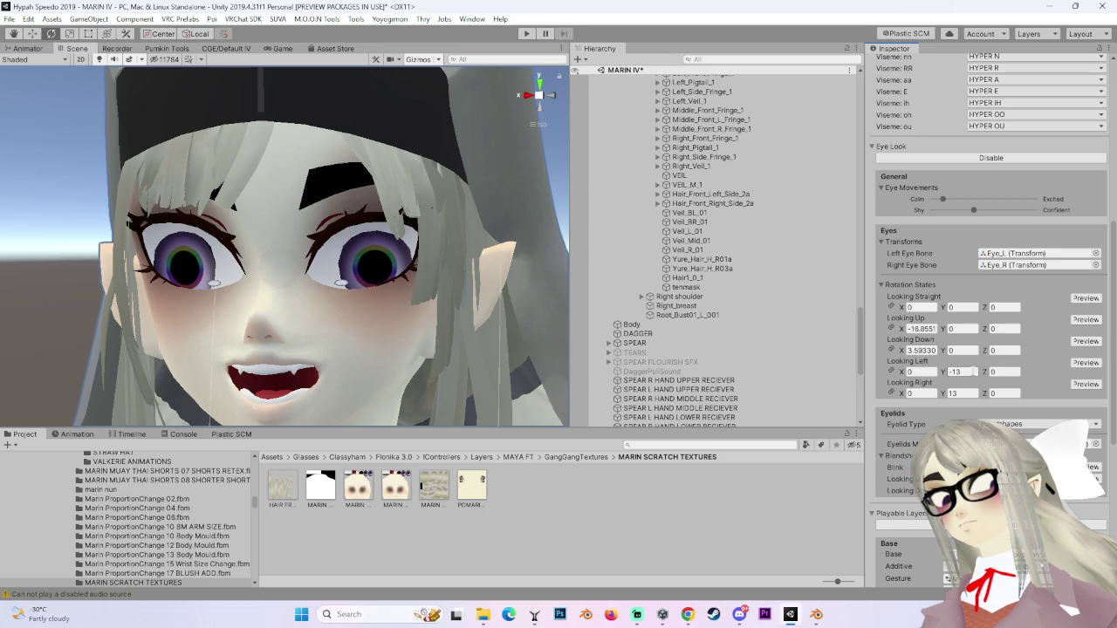
pyautogui.click(1086, 363)
pyautogui.moveTo(397, 342)
pyautogui.mouseDown()
pyautogui.moveTo(432, 312)
pyautogui.moveTo(386, 303)
pyautogui.moveTo(522, 356)
pyautogui.moveTo(341, 343)
pyautogui.moveTo(402, 325)
pyautogui.mouseUp()
pyautogui.click(1086, 363)
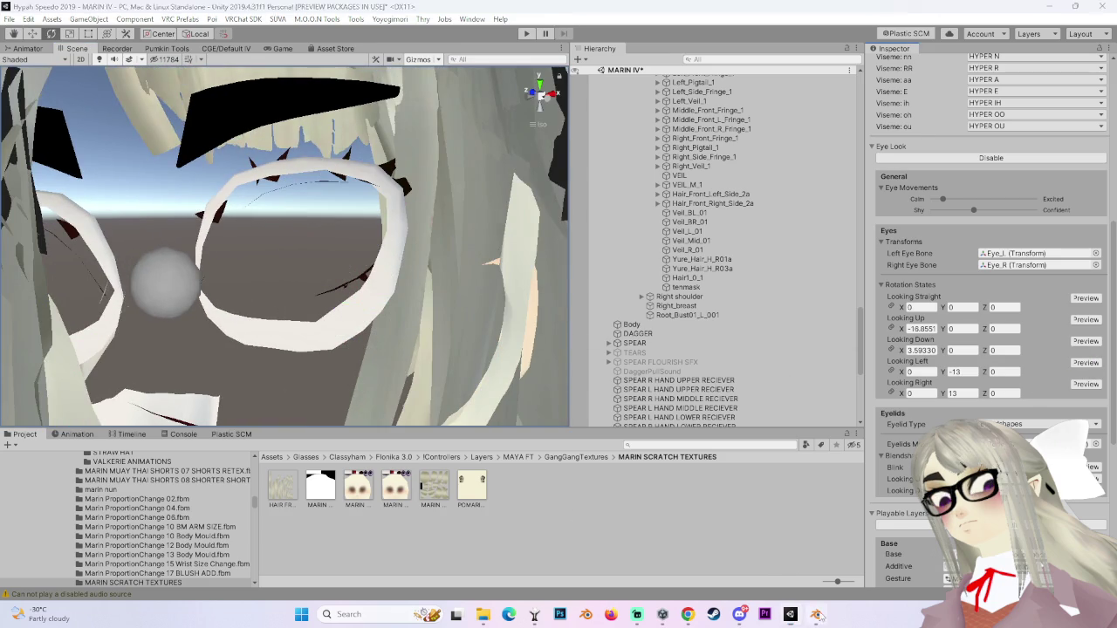
pyautogui.click(816, 614)
pyautogui.click(531, 90)
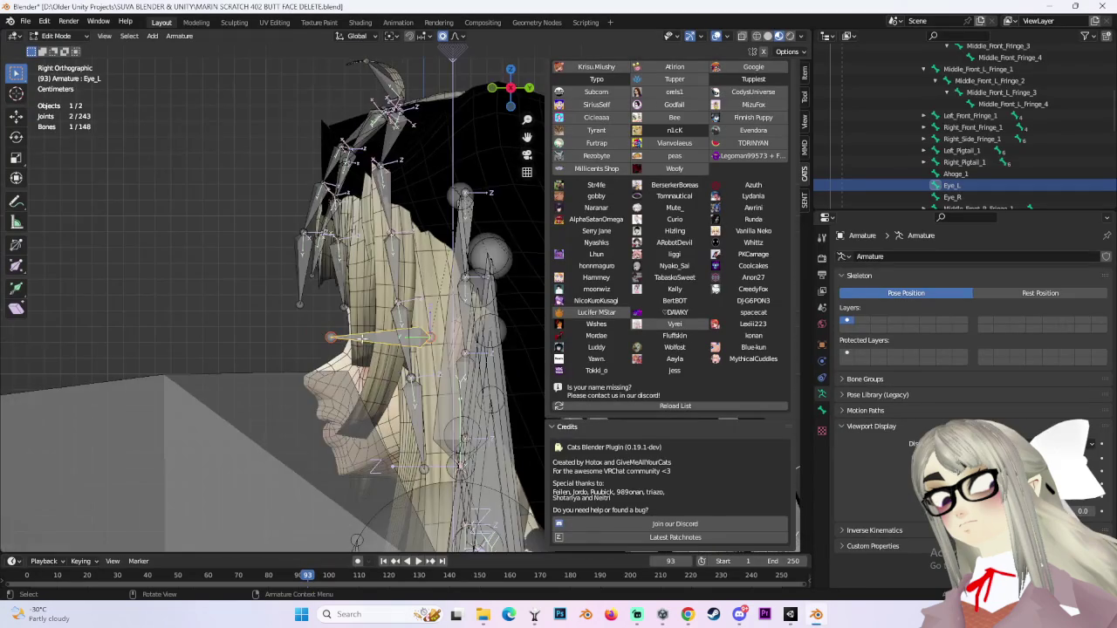
# Duplicate Eye_L in place and rename the copy 'Left Eye'.
pyautogui.hotkey('shift', 'd')
pyautogui.click(373, 330)
pyautogui.hotkey('ctrl', 'z')
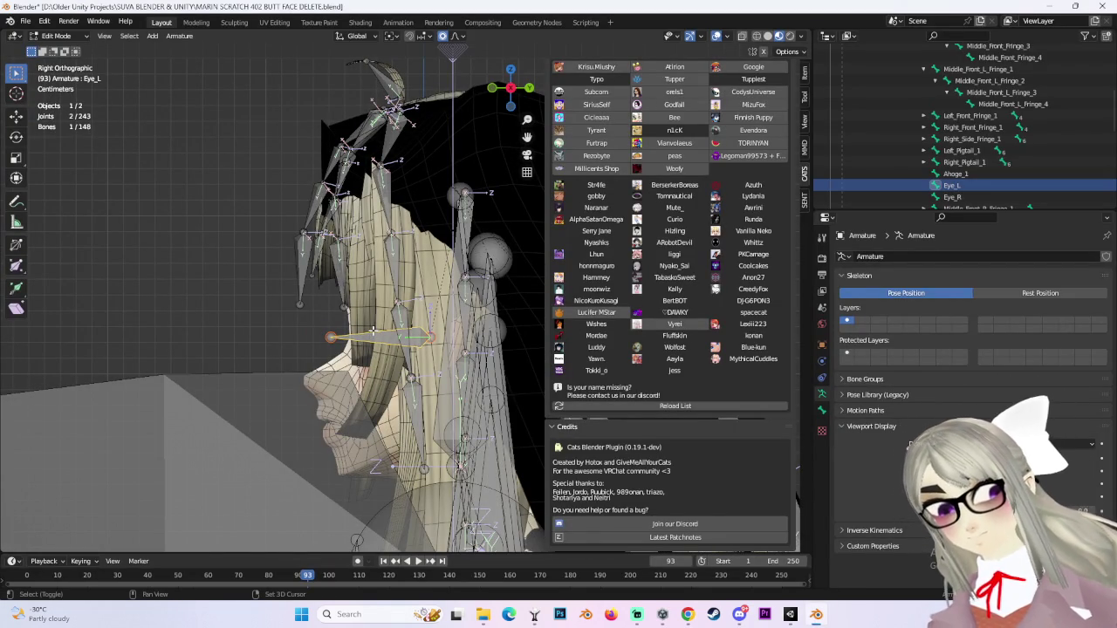
pyautogui.scroll(-3, 971, 151)
pyautogui.scroll(-3, 971, 151)
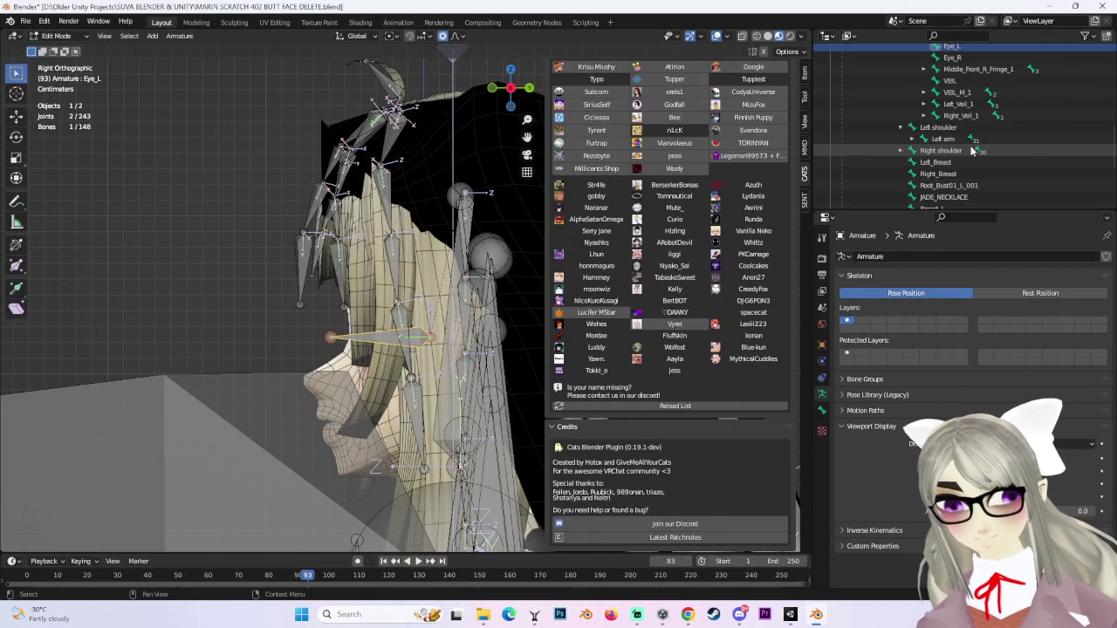
pyautogui.hotkey('shift', 'd')
pyautogui.click(321, 282)
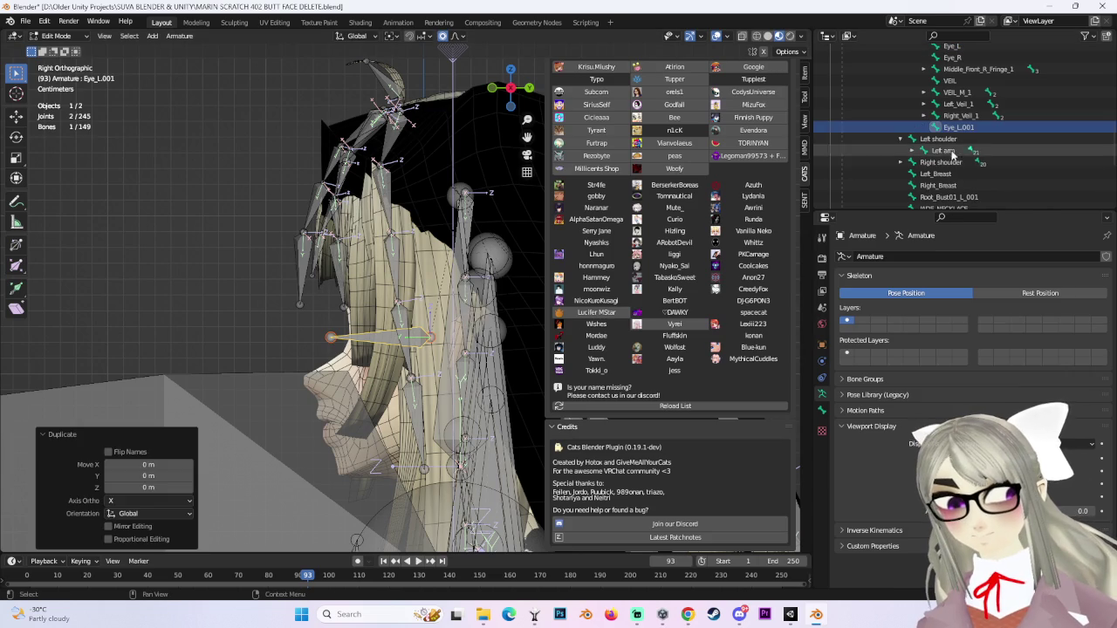
pyautogui.doubleClick(955, 123)
pyautogui.write('Le')
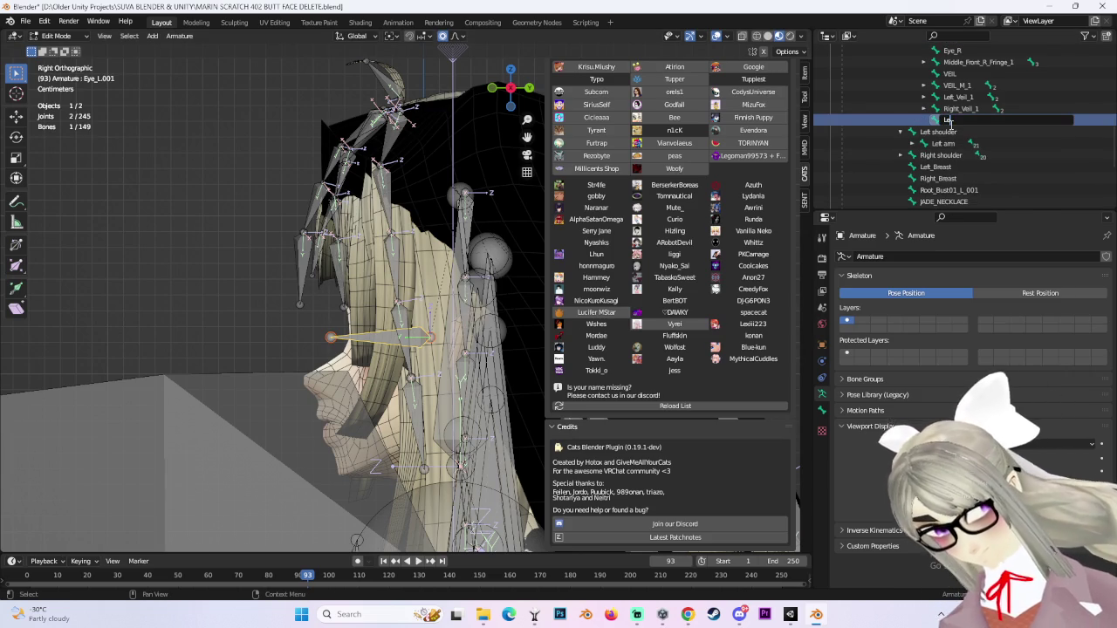
pyautogui.write('ft Eye')
pyautogui.press('Return')
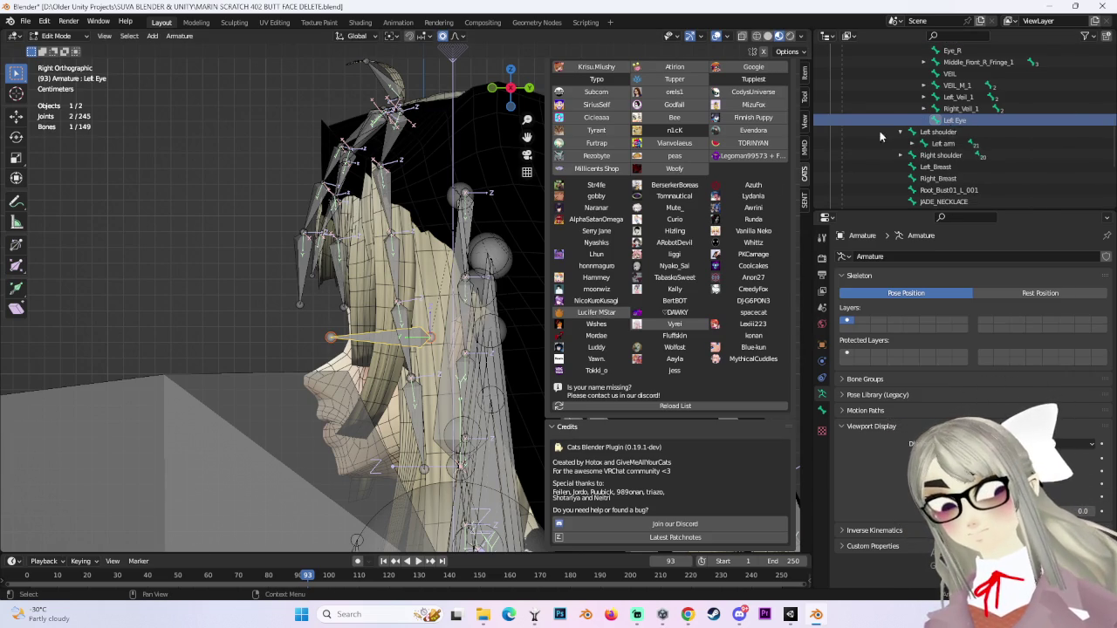
# Rotate the Left Eye bone 90 degrees, then view the face from the front.
pyautogui.click(332, 336)
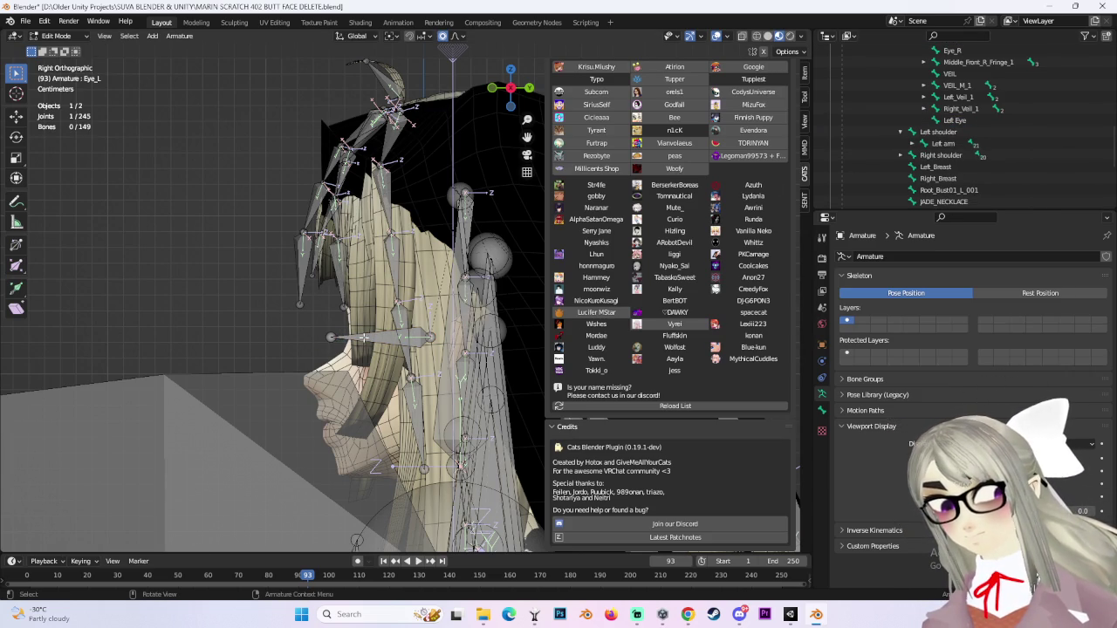
pyautogui.click(951, 120)
pyautogui.scroll(3, 517, 446)
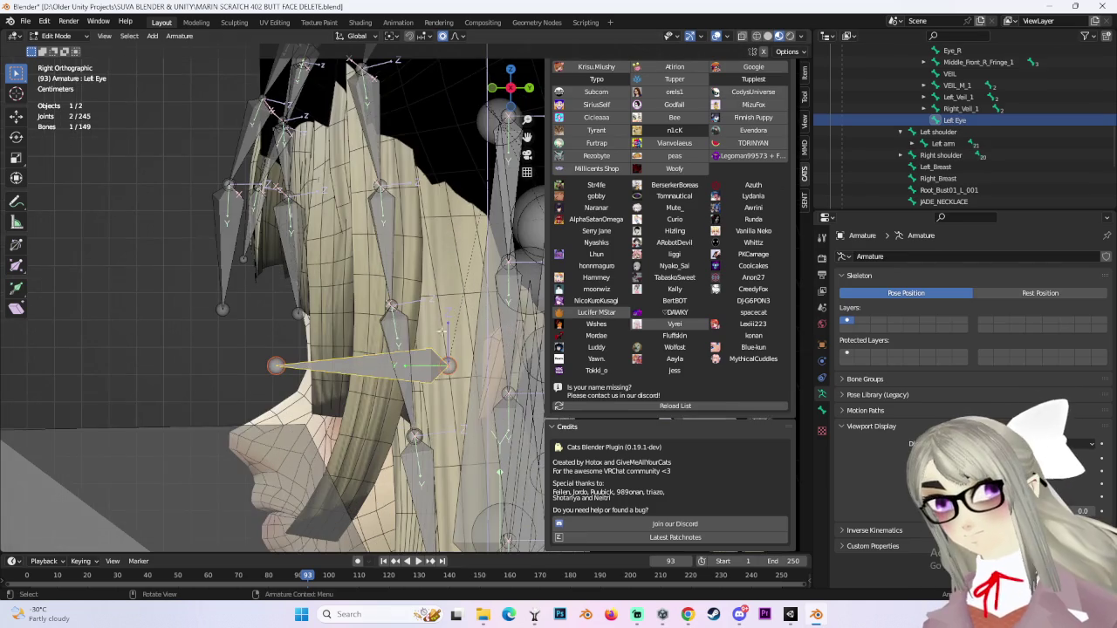
pyautogui.write('r')
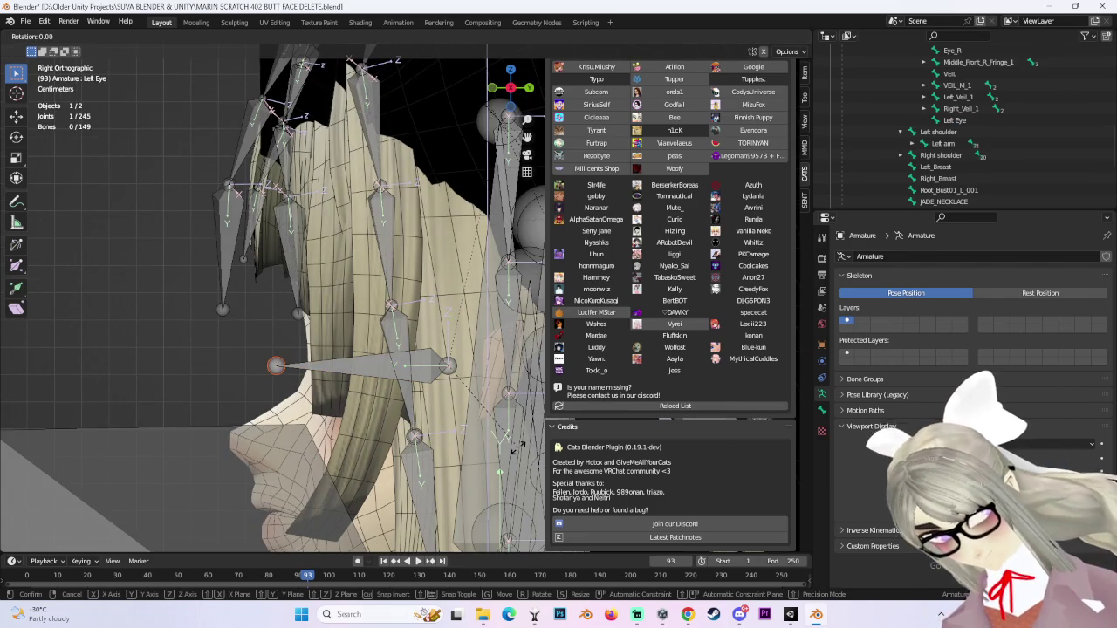
pyautogui.write('90')
pyautogui.press('Return')
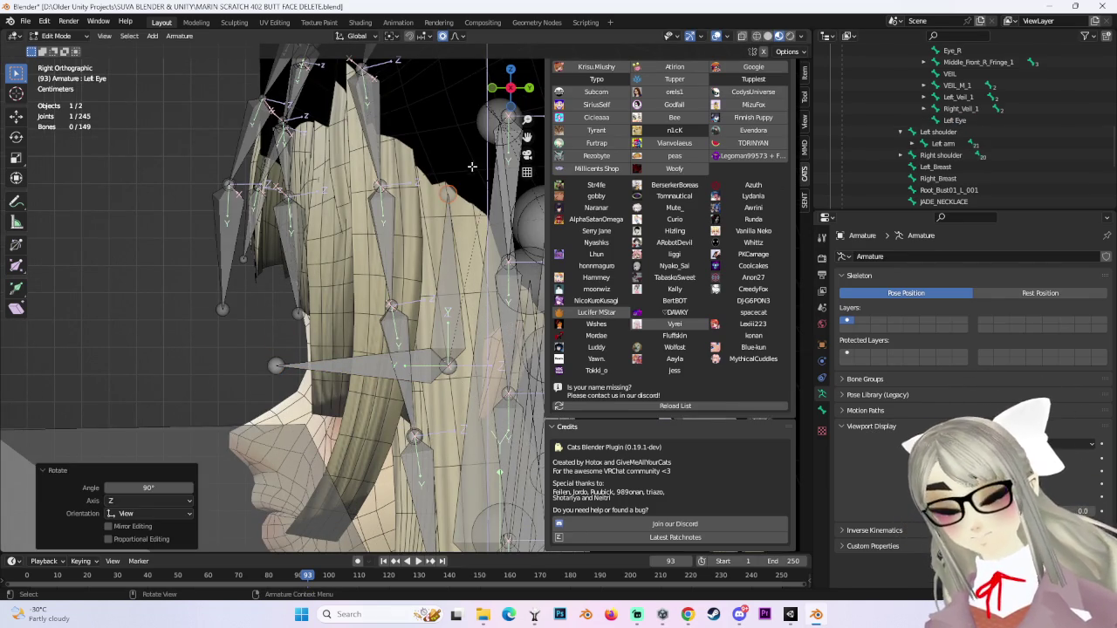
pyautogui.click(493, 88)
pyautogui.scroll(3, 338, 305)
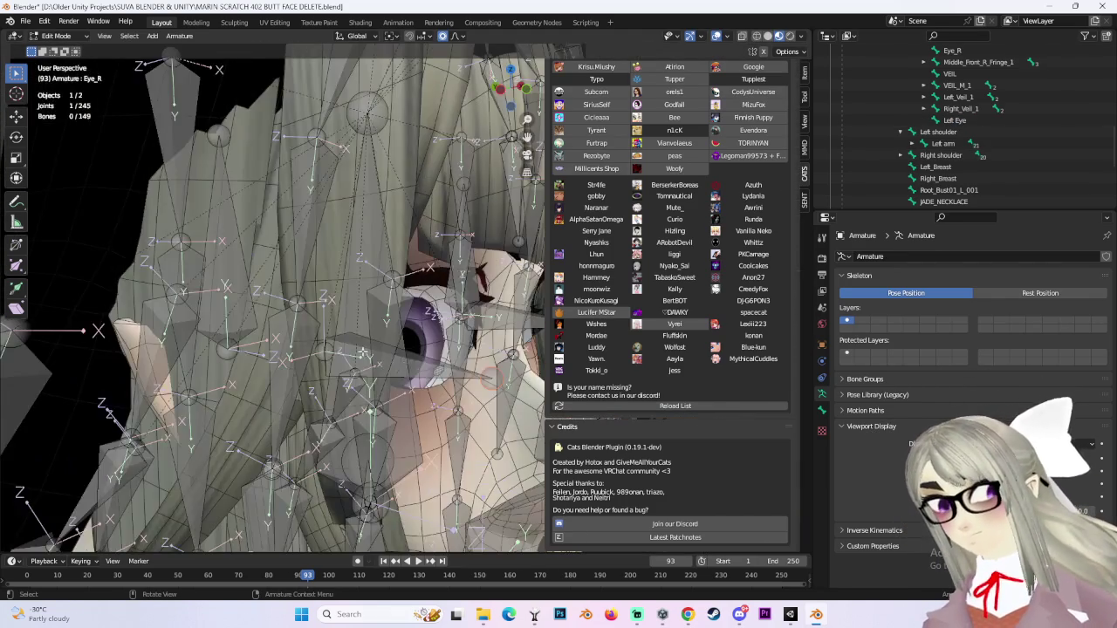
# Duplicate Eye_R in place and turn the copy -90 degrees.
pyautogui.click(373, 346)
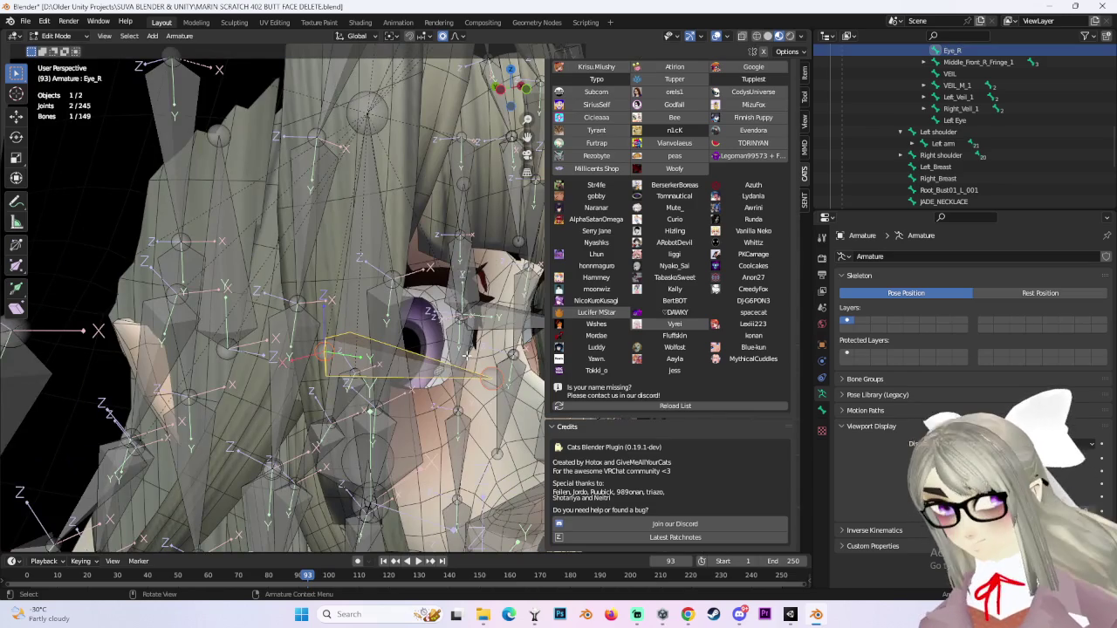
pyautogui.press('shift')
pyautogui.hotkey('shift', 'd')
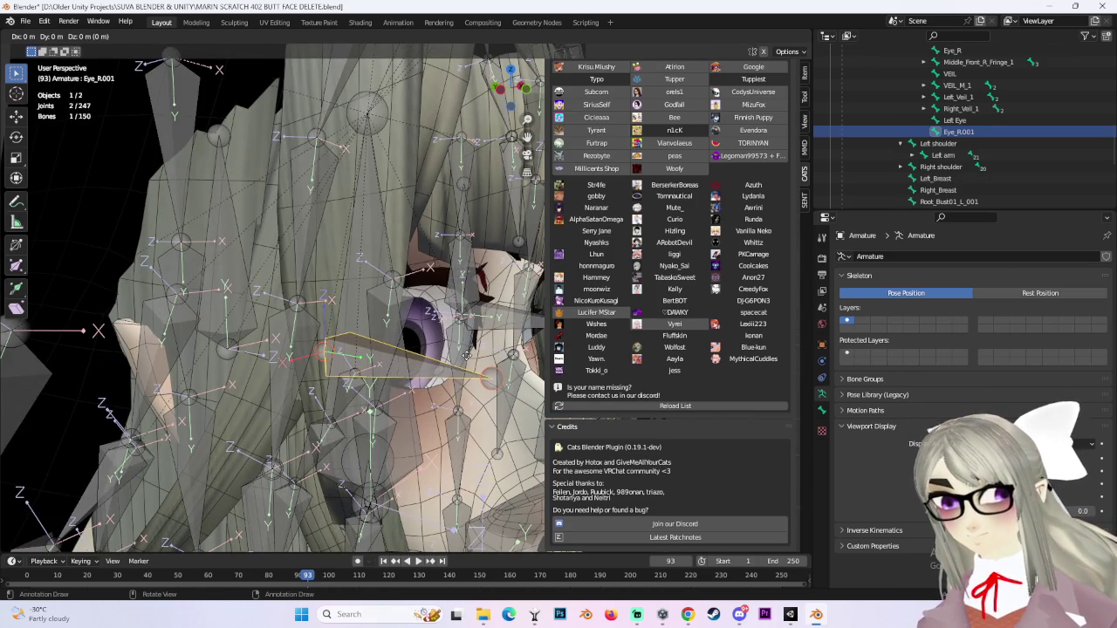
pyautogui.rightClick(467, 356)
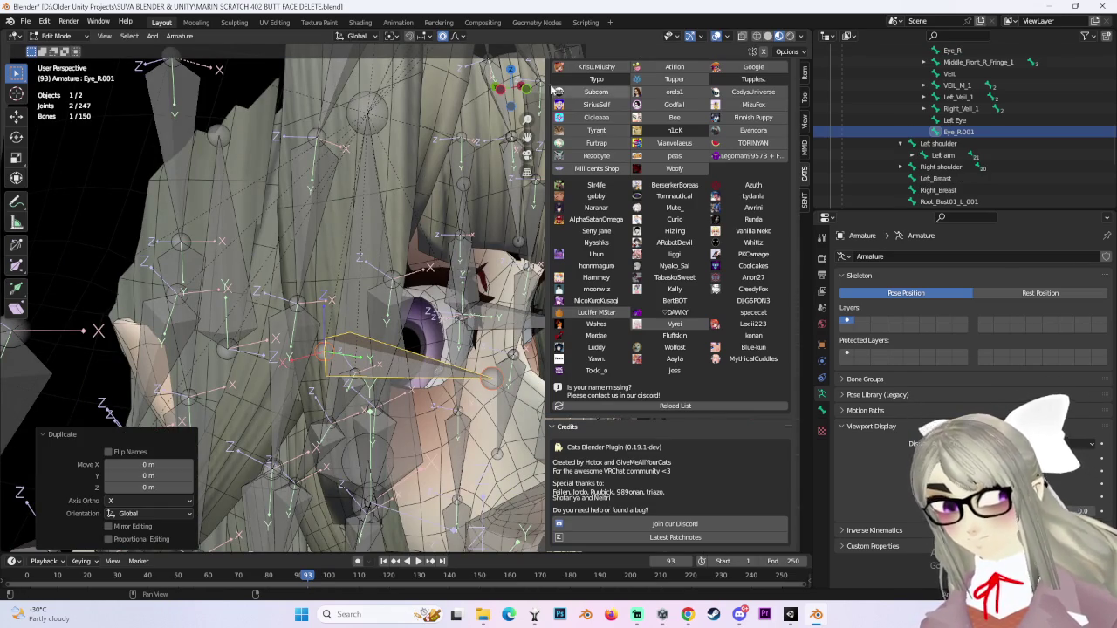
pyautogui.click(507, 92)
pyautogui.click(535, 343)
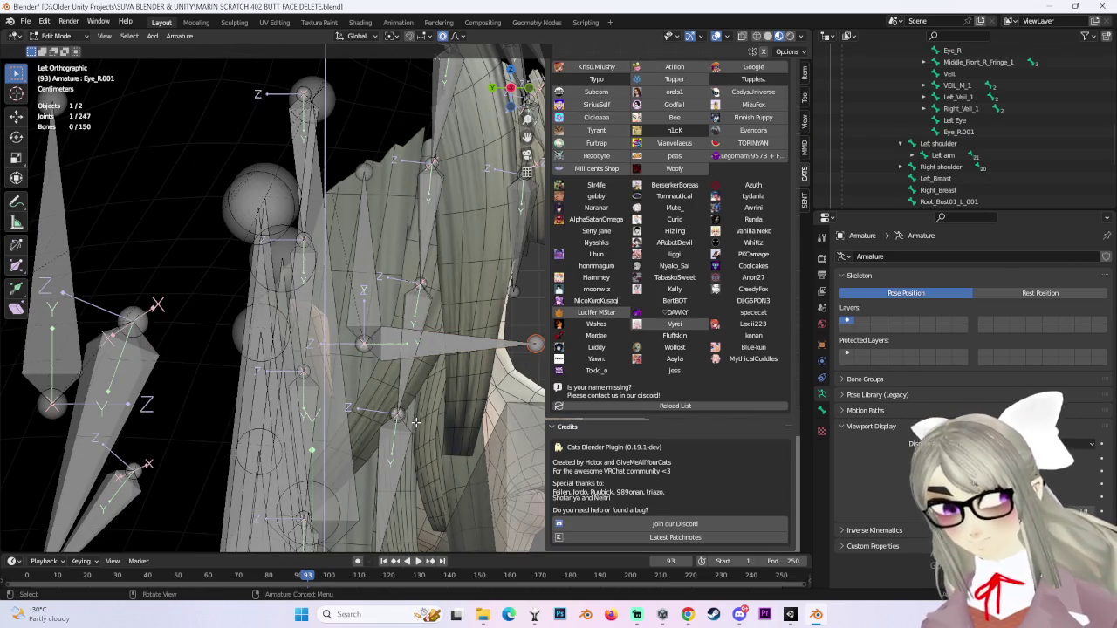
pyautogui.write('r')
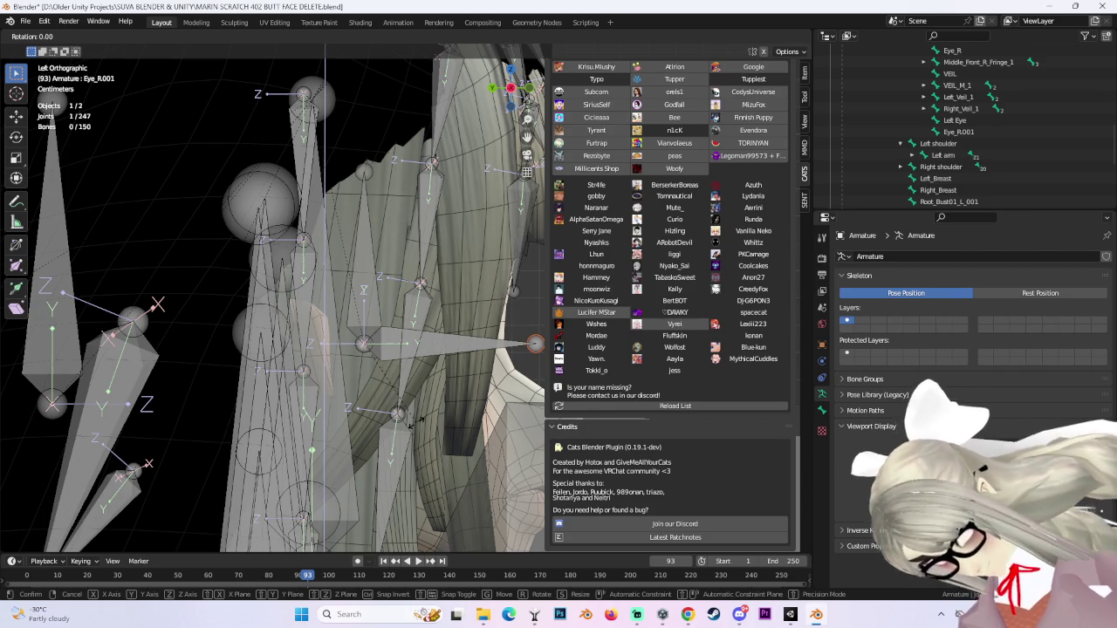
pyautogui.write('-90')
pyautogui.press('Return')
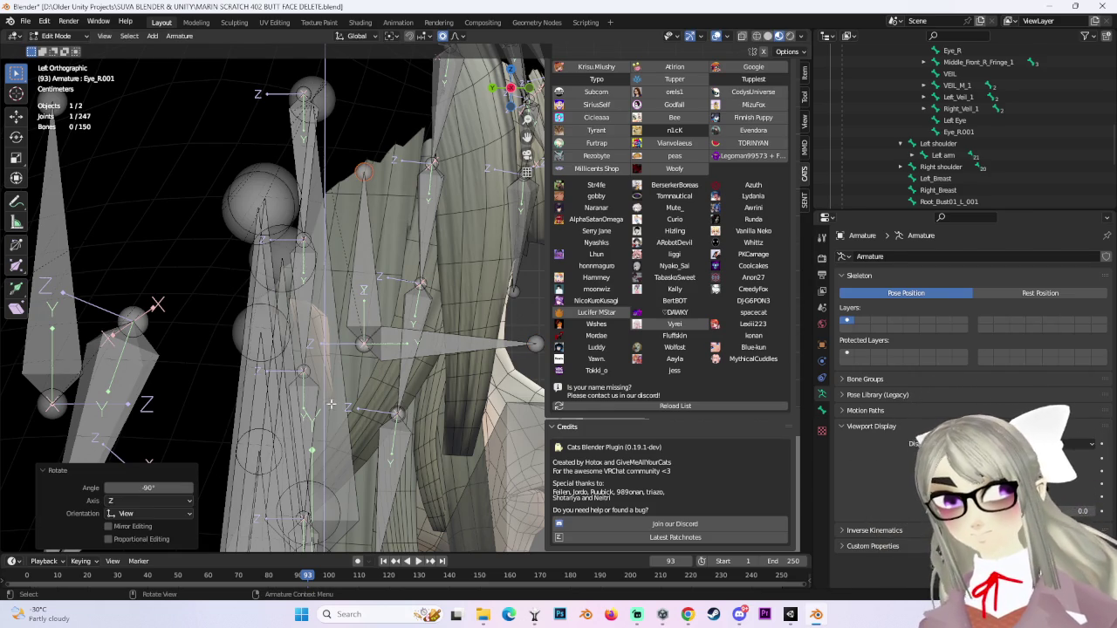
# Rename the Eye_R.001 copy to 'Right Eye' and orbit to inspect the eye.
pyautogui.click(359, 279)
pyautogui.doubleClick(960, 132)
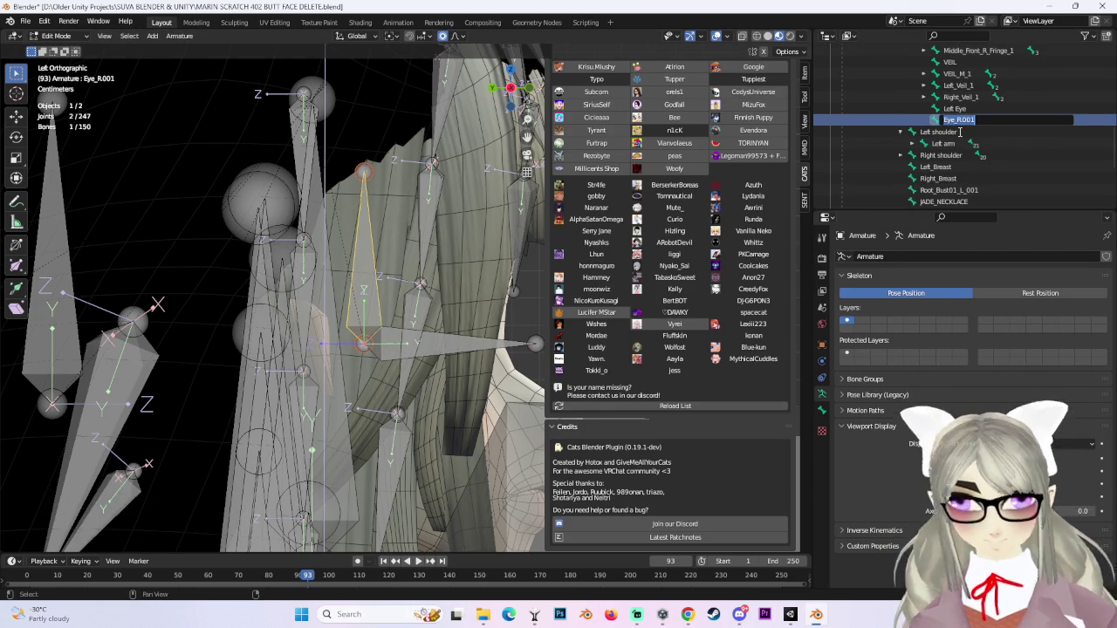
pyautogui.write('Right Ey')
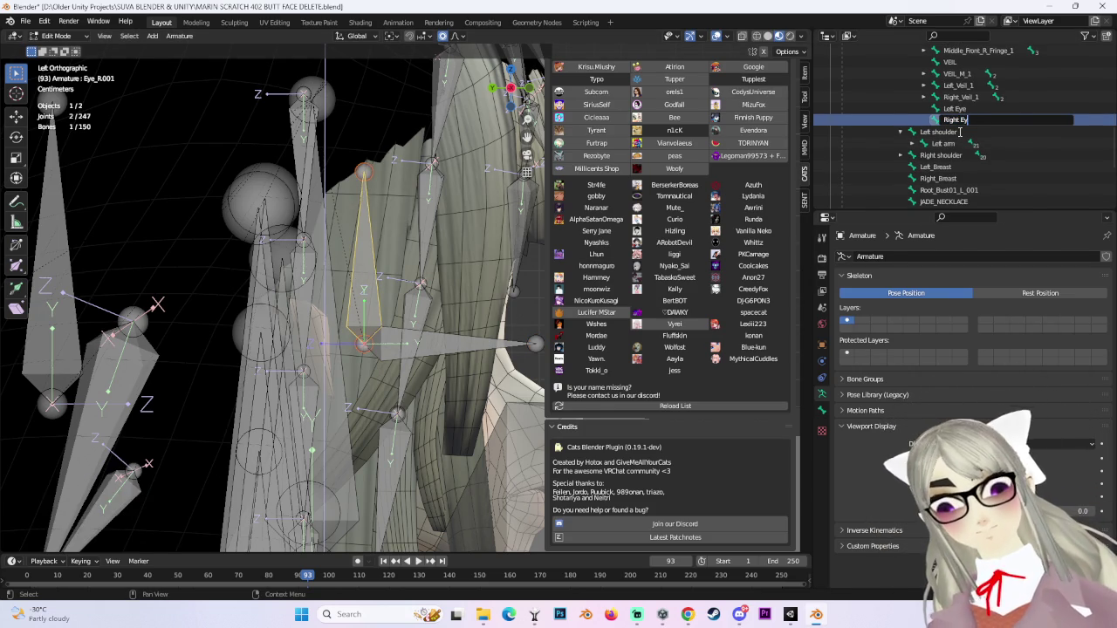
pyautogui.press('Return')
pyautogui.moveTo(454, 331); pyautogui.dragTo(349, 365)
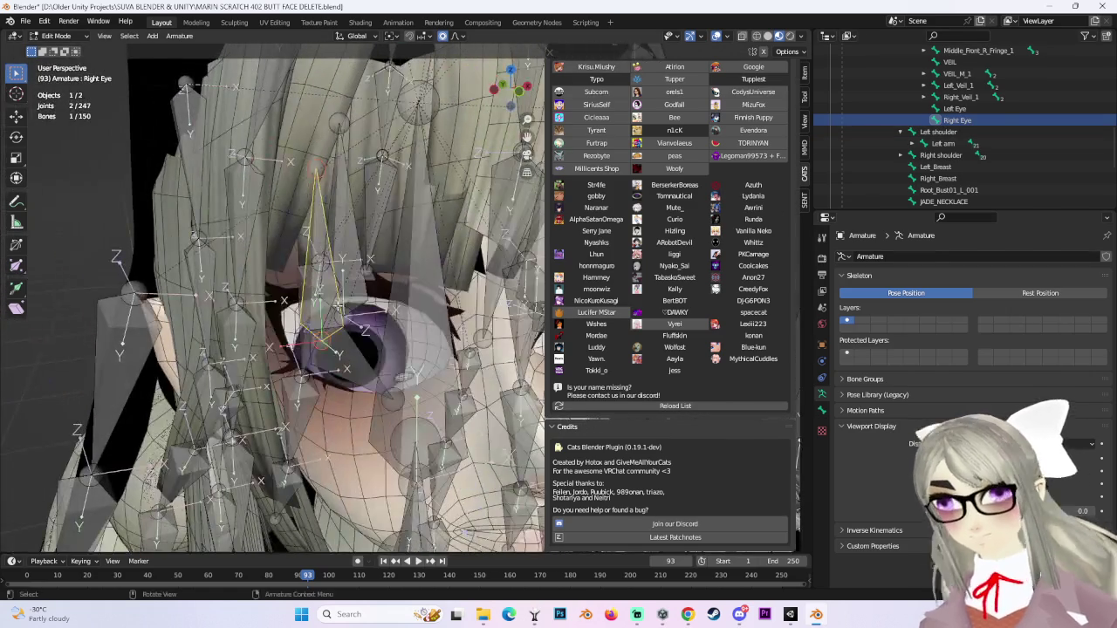
# Frame the view on the whole face and clear the bone selection.
pyautogui.scroll(3, 1008, 122)
pyautogui.click(1002, 132)
pyautogui.press('KP_Decimal')
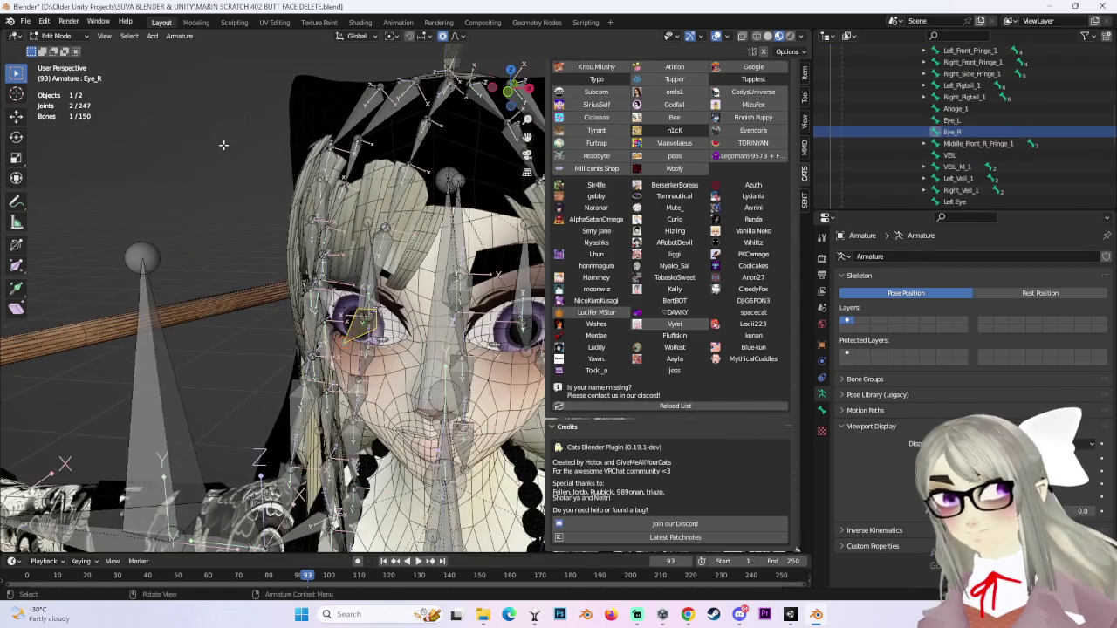
pyautogui.click(223, 145)
pyautogui.scroll(10, 695, 253)
pyautogui.scroll(15, 698, 249)
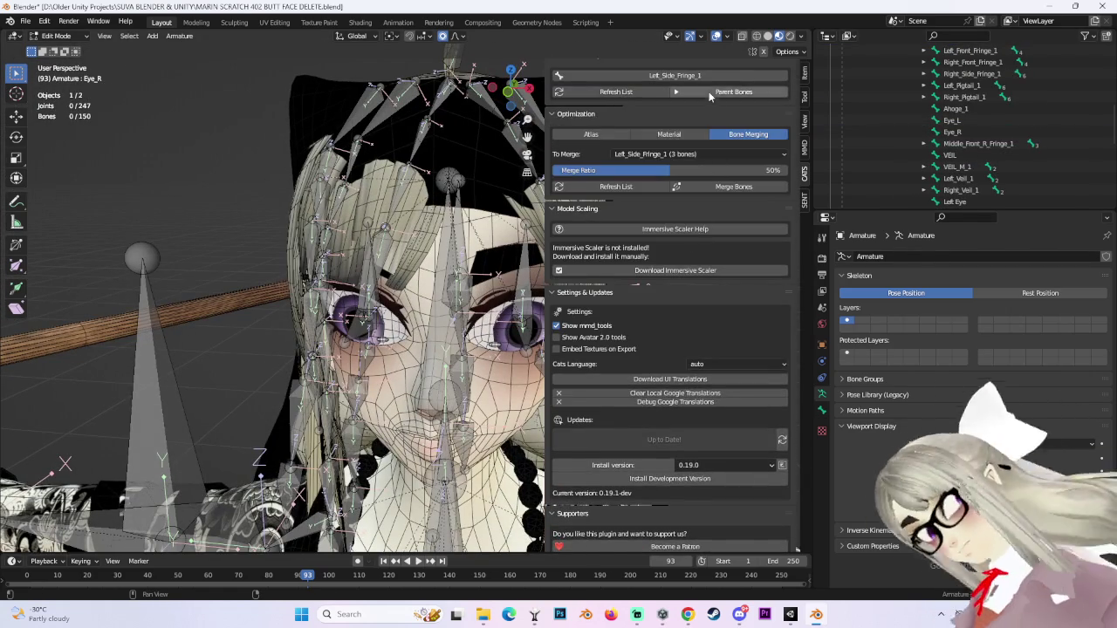
pyautogui.scroll(7, 704, 249)
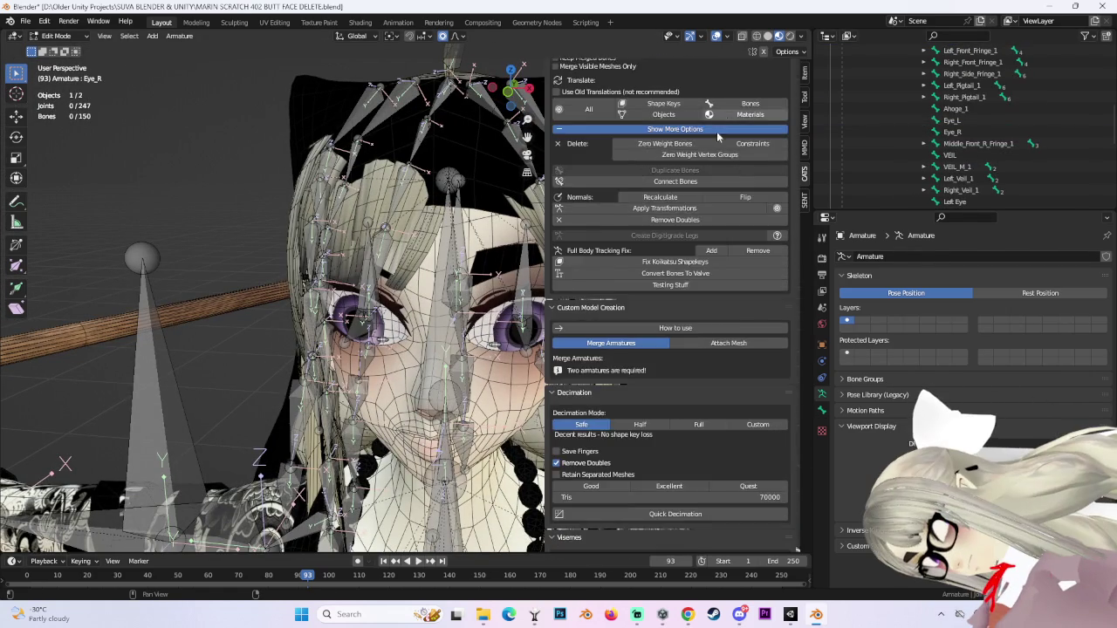
# Export MARIN SCRATCH 402 BUTT FACE DELETE.fbx past the materials warning, then switch to Unity.
pyautogui.click(705, 94)
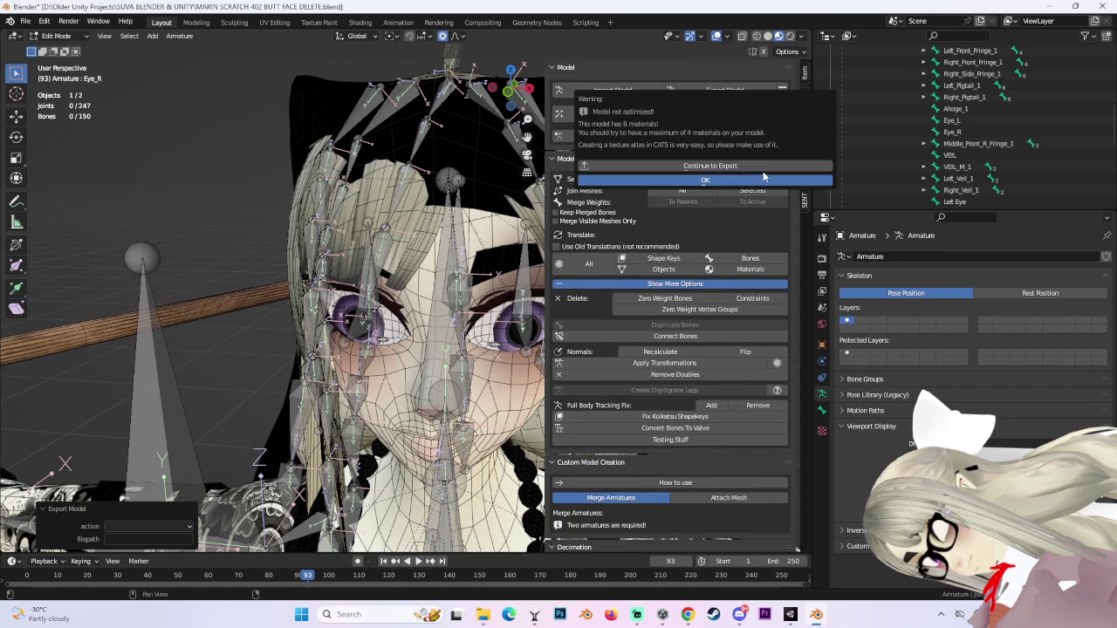
pyautogui.click(698, 180)
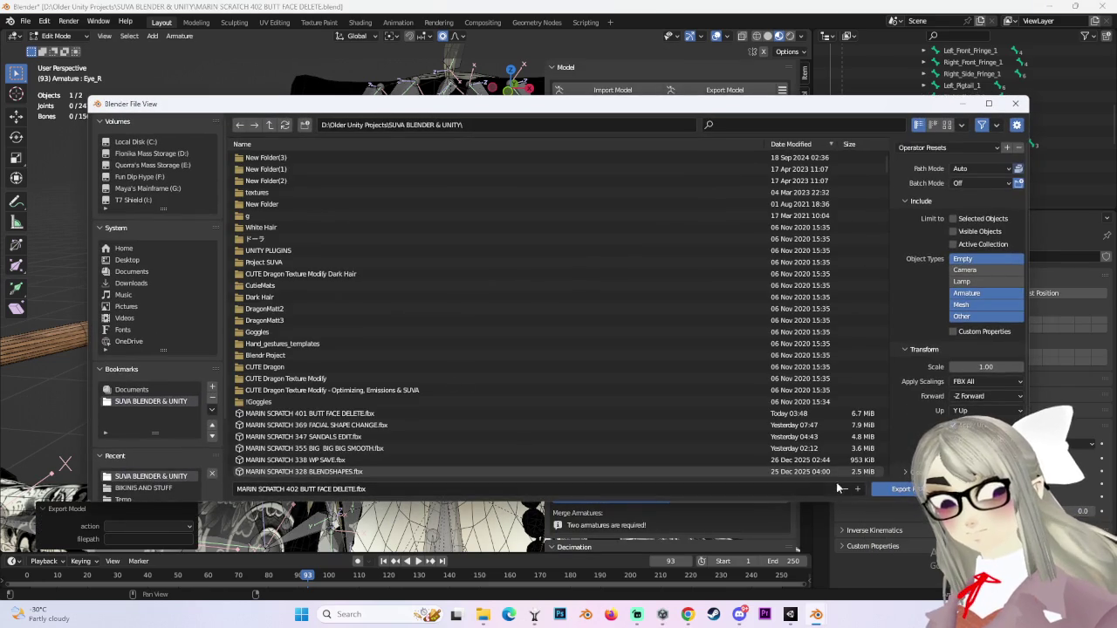
pyautogui.click(899, 490)
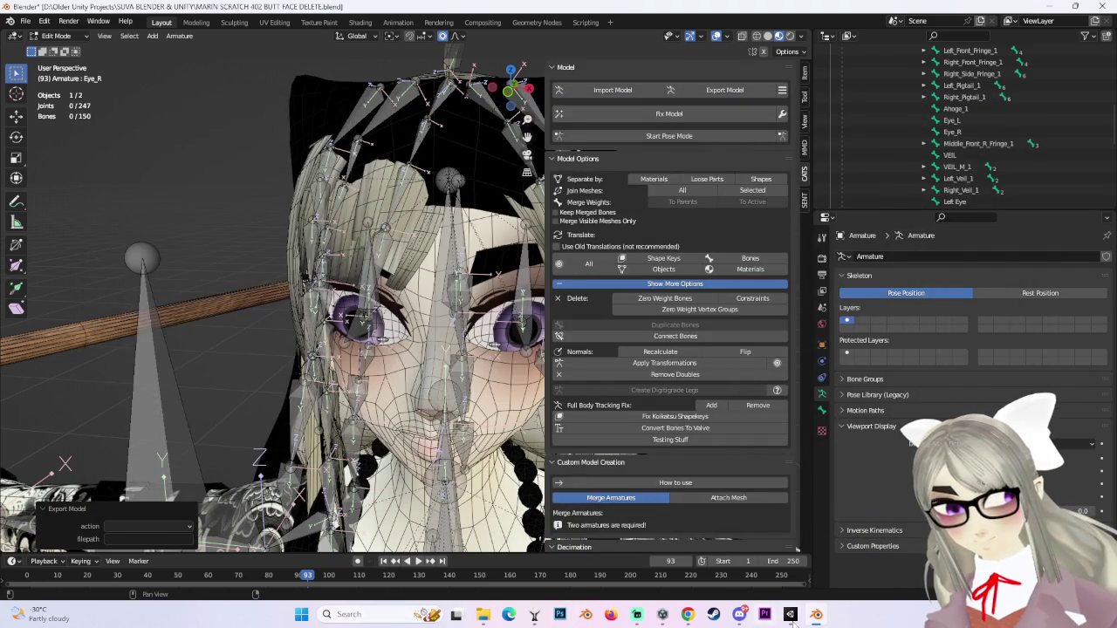
pyautogui.click(790, 614)
pyautogui.scroll(-5, 384, 293)
pyautogui.moveTo(383, 276)
pyautogui.mouseDown()
pyautogui.moveTo(535, 271)
pyautogui.moveTo(454, 252)
pyautogui.mouseUp()
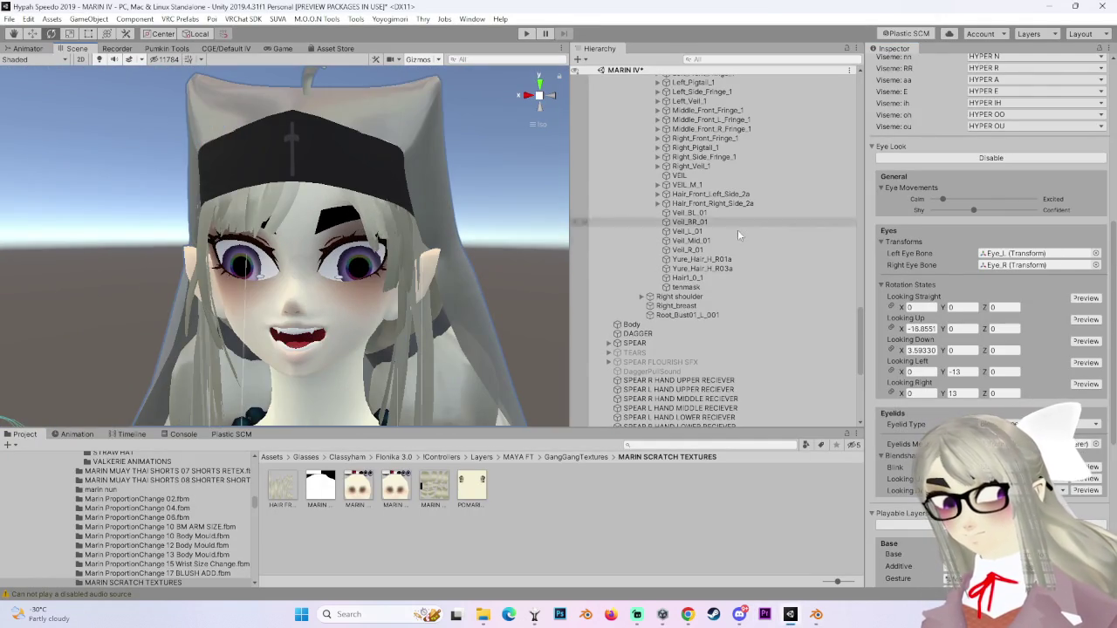
# Select the MARIN SCRATCH 401 BUTT FACE DELETE root and ping its model asset in GangGangTextures.
pyautogui.scroll(10, 738, 229)
pyautogui.click(742, 102)
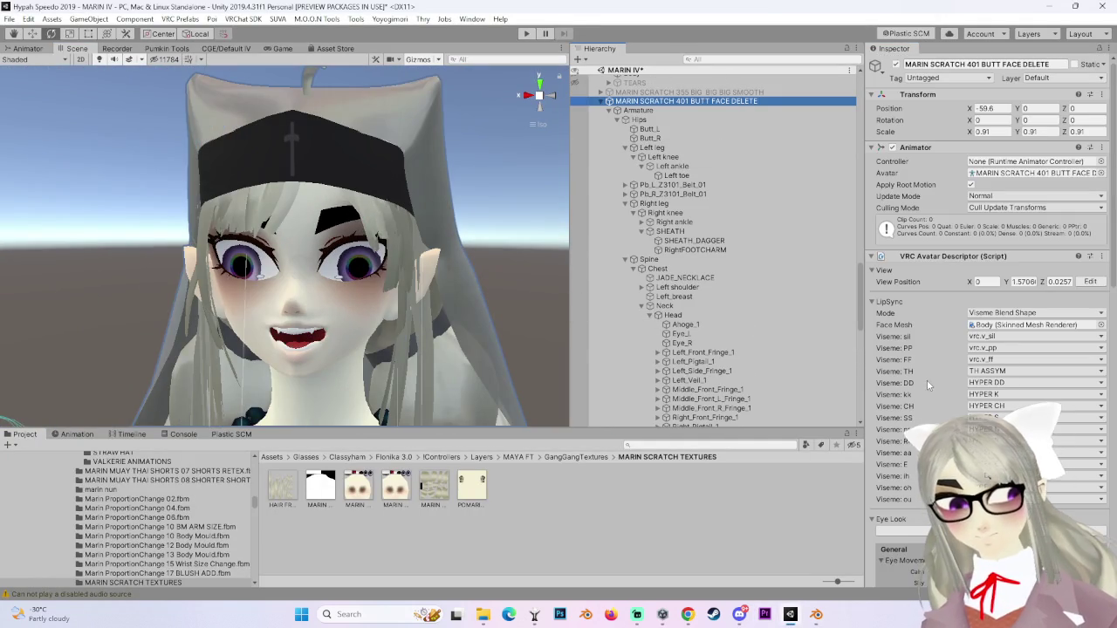
pyautogui.click(1036, 173)
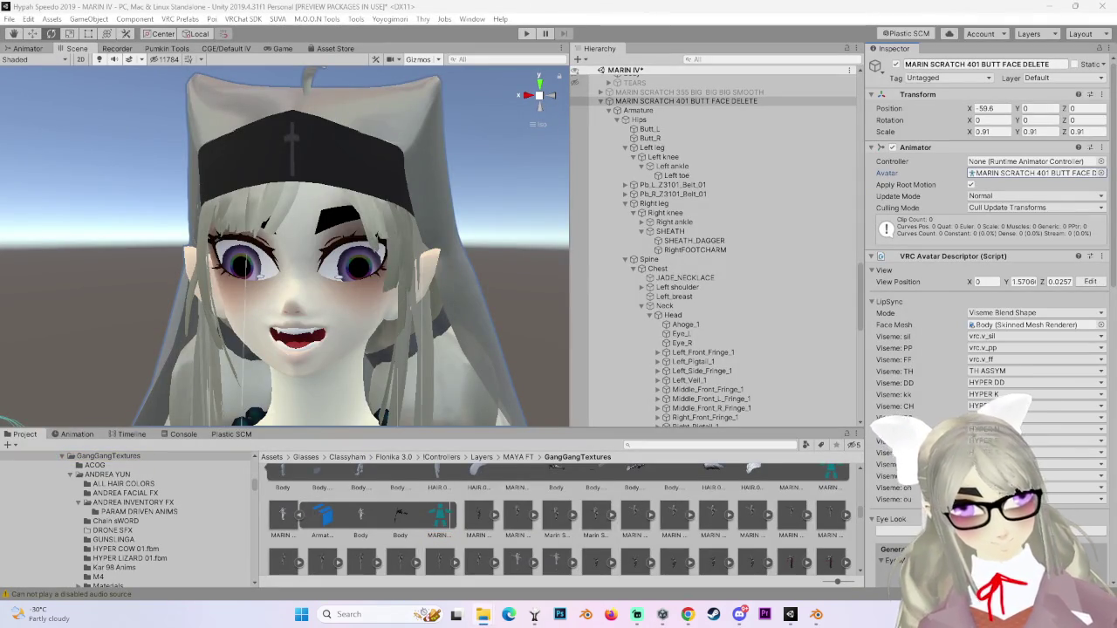
pyautogui.scroll(1, 541, 488)
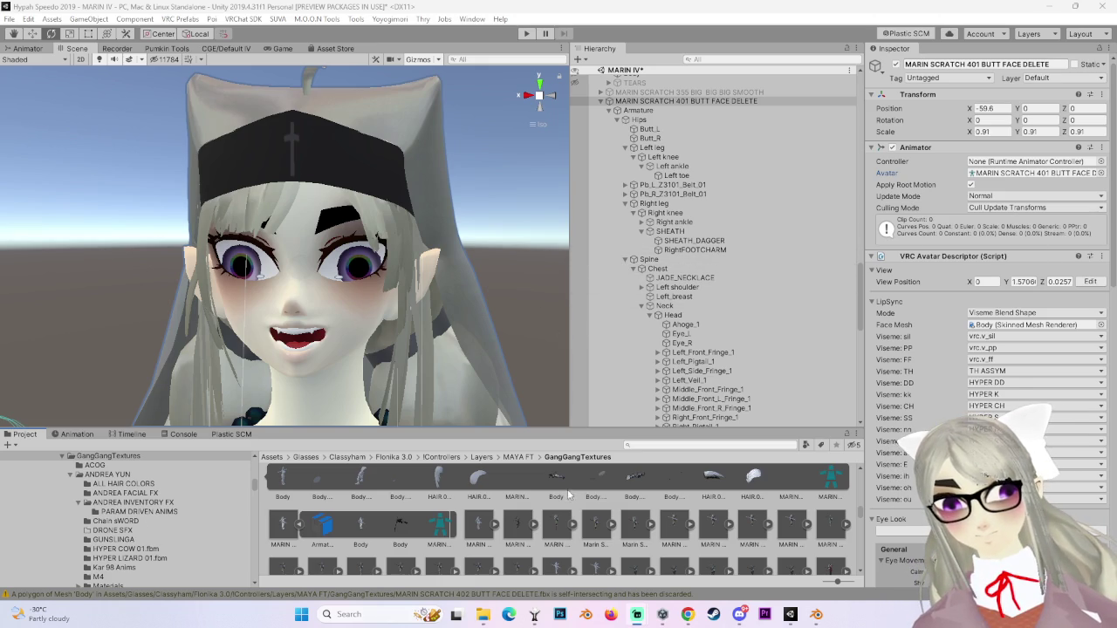
# Set the 402 FBX's material location to Use External Materials (Legacy), apply, and return to Blender.
pyautogui.click(478, 526)
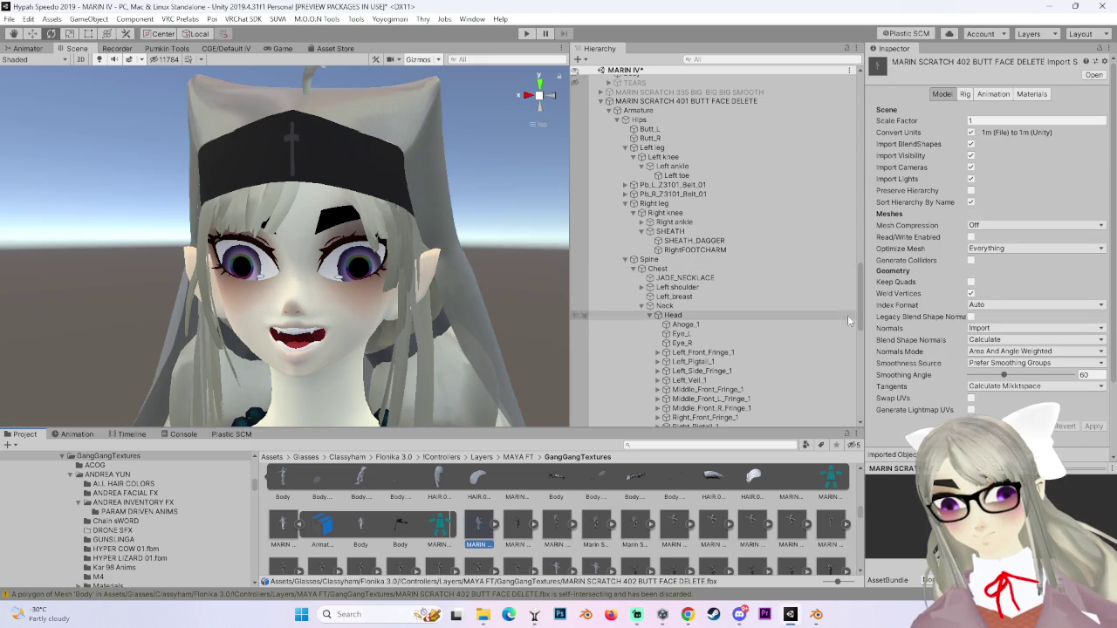
pyautogui.click(1017, 137)
pyautogui.click(1021, 155)
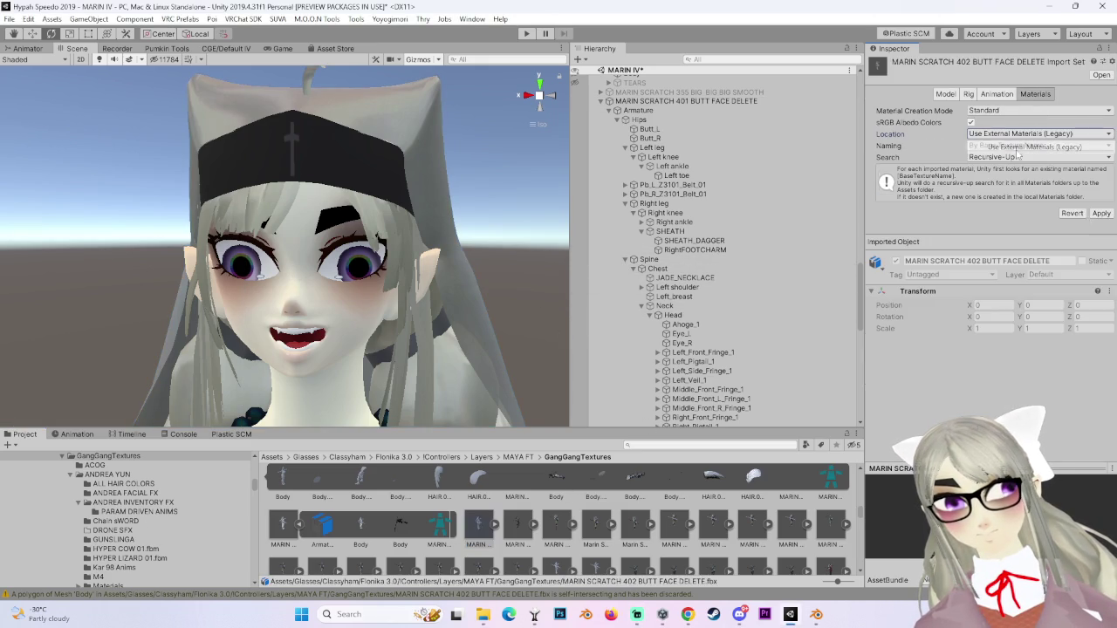
pyautogui.click(1101, 213)
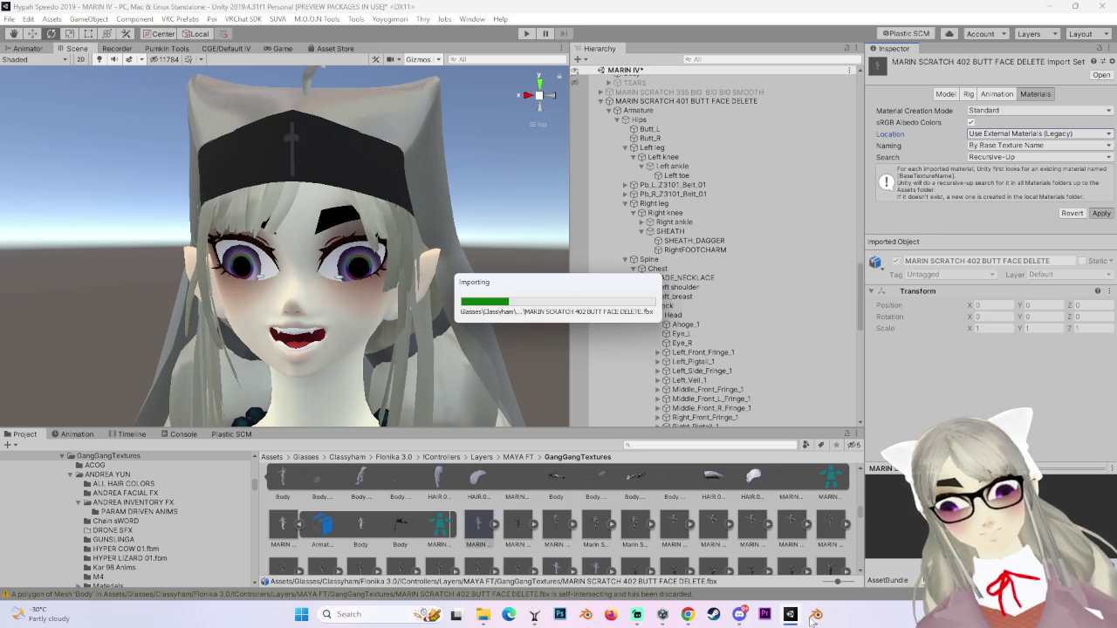
pyautogui.click(814, 616)
pyautogui.click(502, 297)
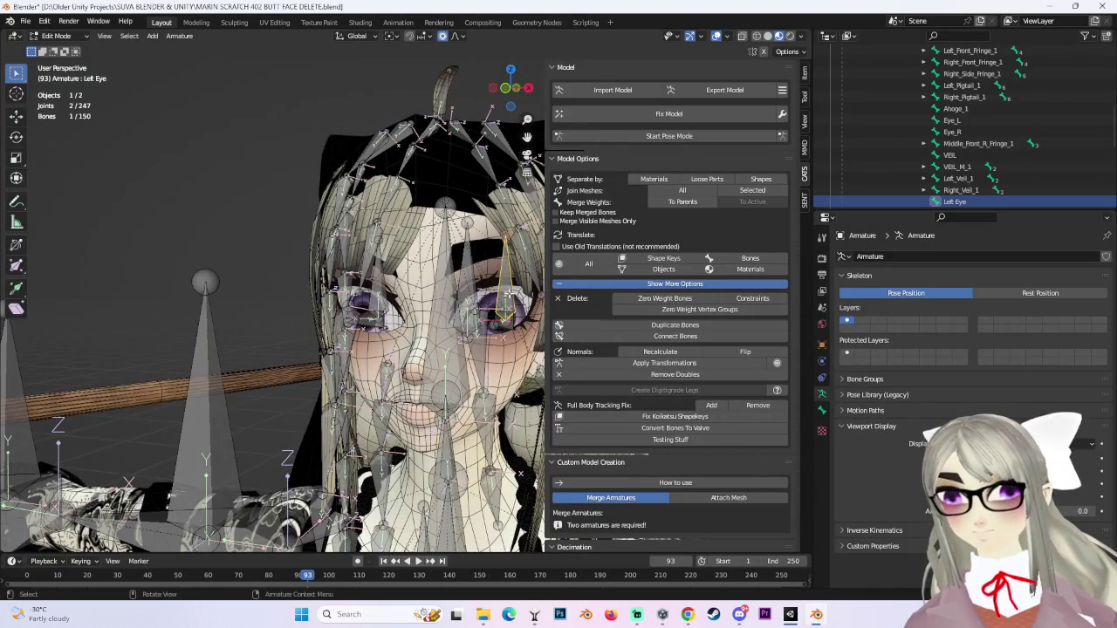
# In Pose Mode, test-rotate the Left Eye bone around its vertical axis.
pyautogui.click(512, 93)
pyautogui.click(637, 136)
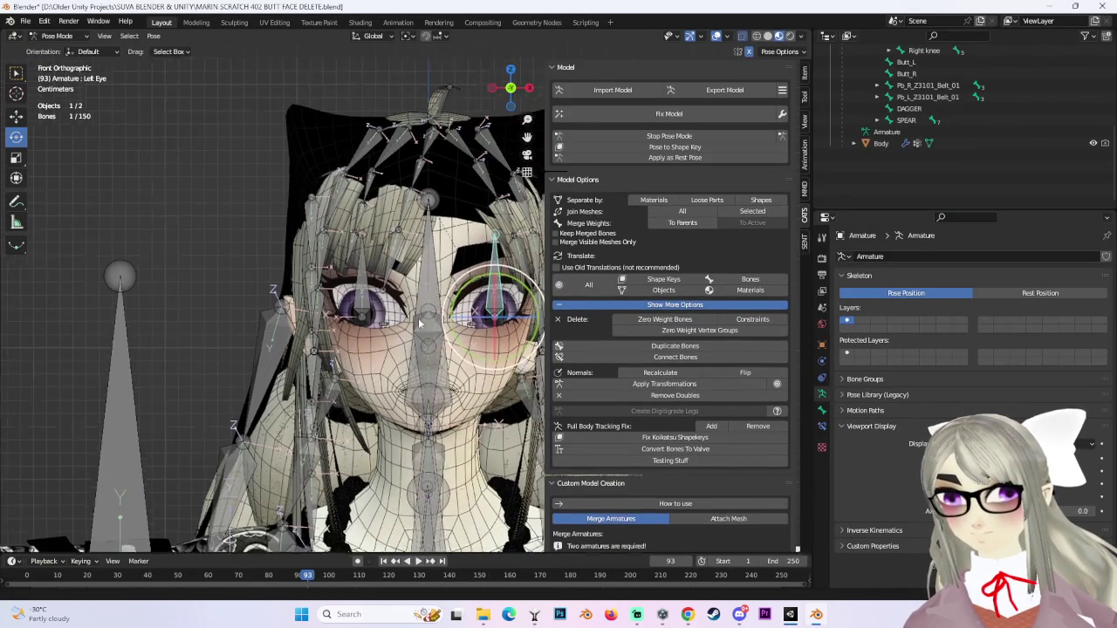
pyautogui.press('KP_Decimal')
pyautogui.moveTo(427, 306); pyautogui.dragTo(456, 309)
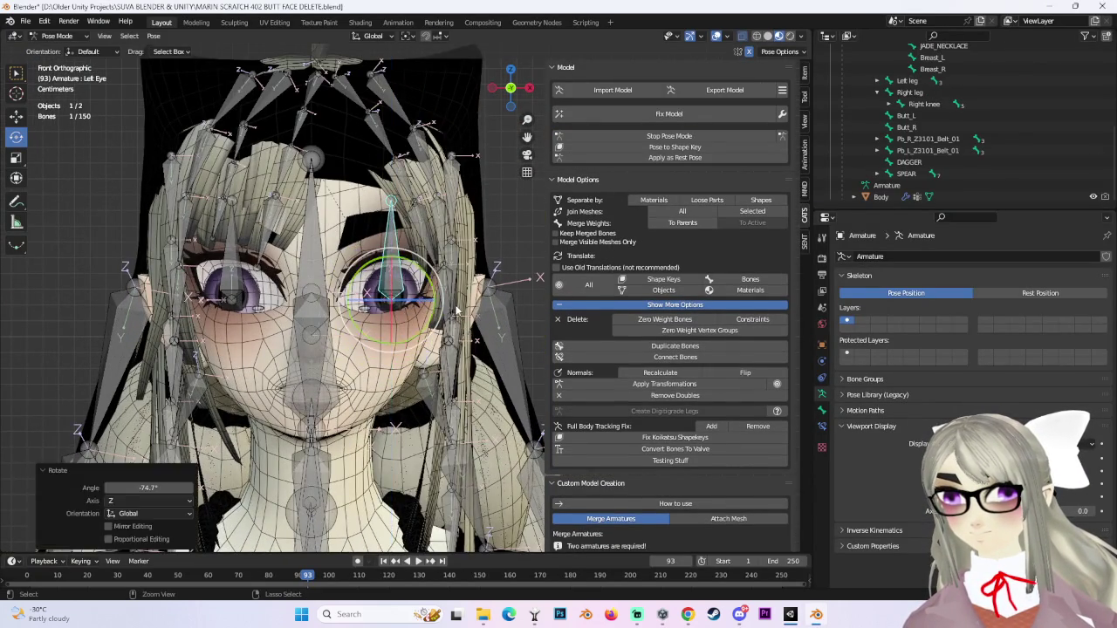
pyautogui.scroll(3, 455, 310)
pyautogui.moveTo(384, 294); pyautogui.dragTo(416, 292)
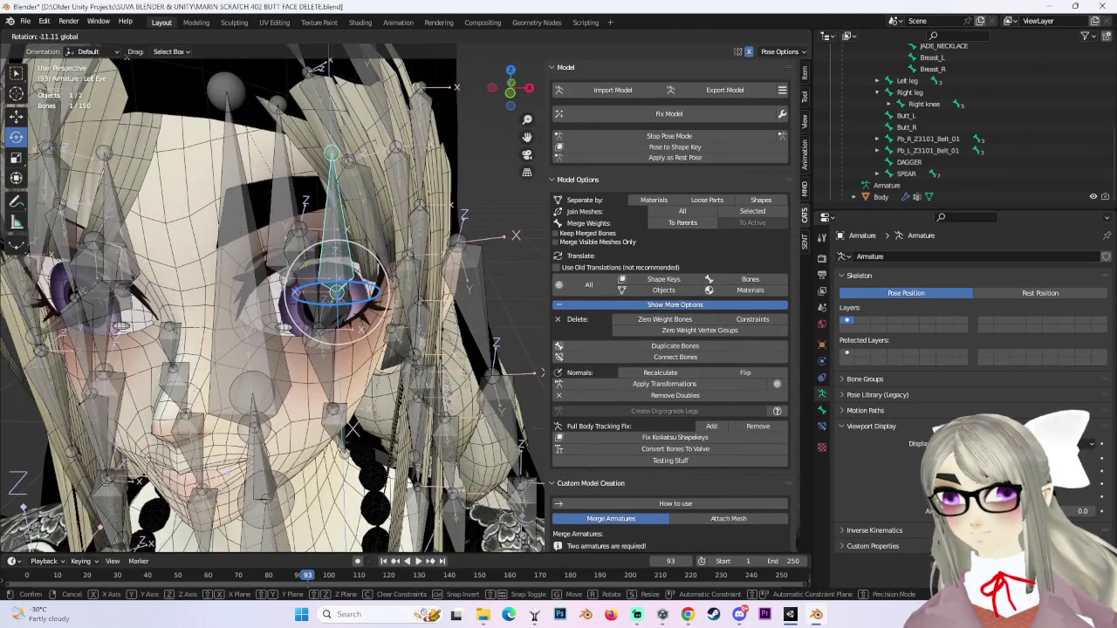
pyautogui.click(416, 292)
pyautogui.scroll(3, 305, 288)
# Return to Object Mode, select the body mesh and enter Edit Mode in front view.
pyautogui.click(57, 35)
pyautogui.click(53, 49)
pyautogui.scroll(-3, 344, 294)
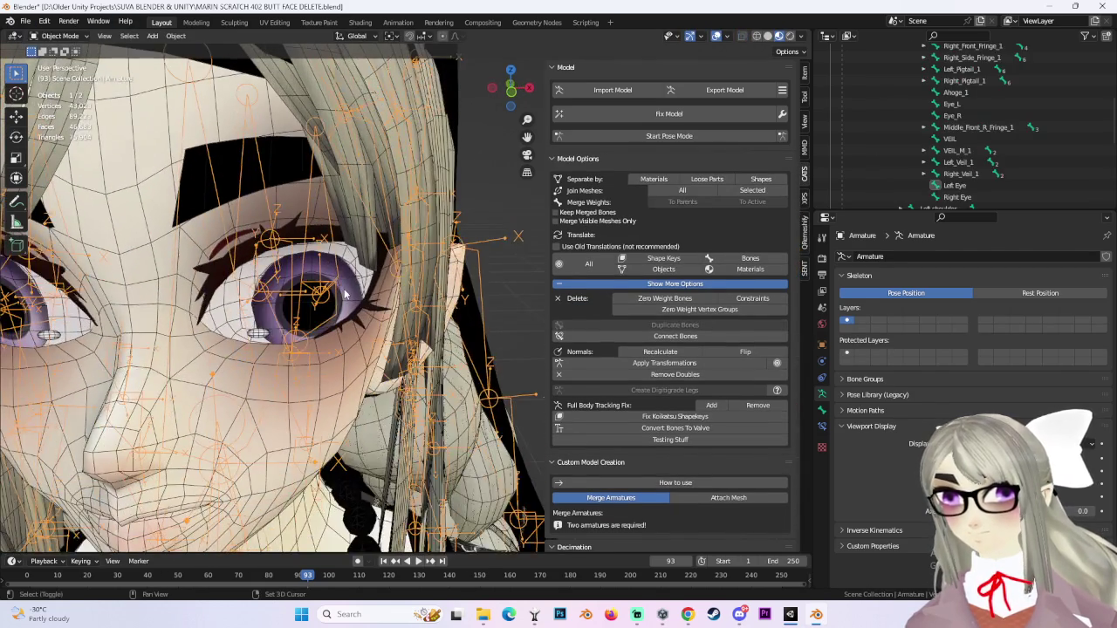
pyautogui.click(344, 294)
pyautogui.click(57, 35)
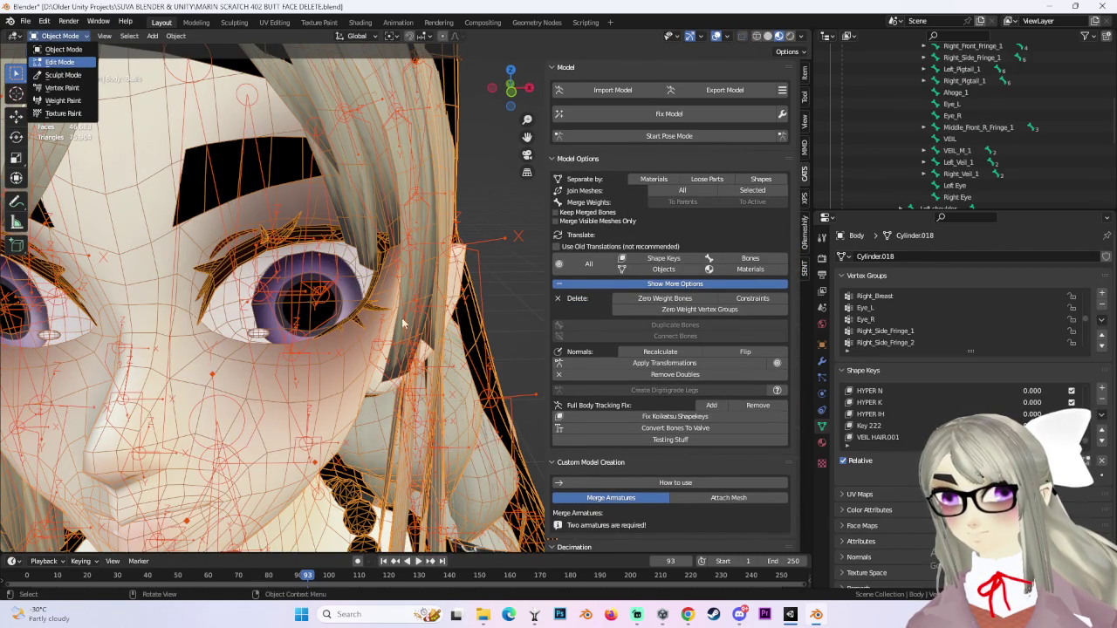
pyautogui.press('Return')
pyautogui.press('KP_1')
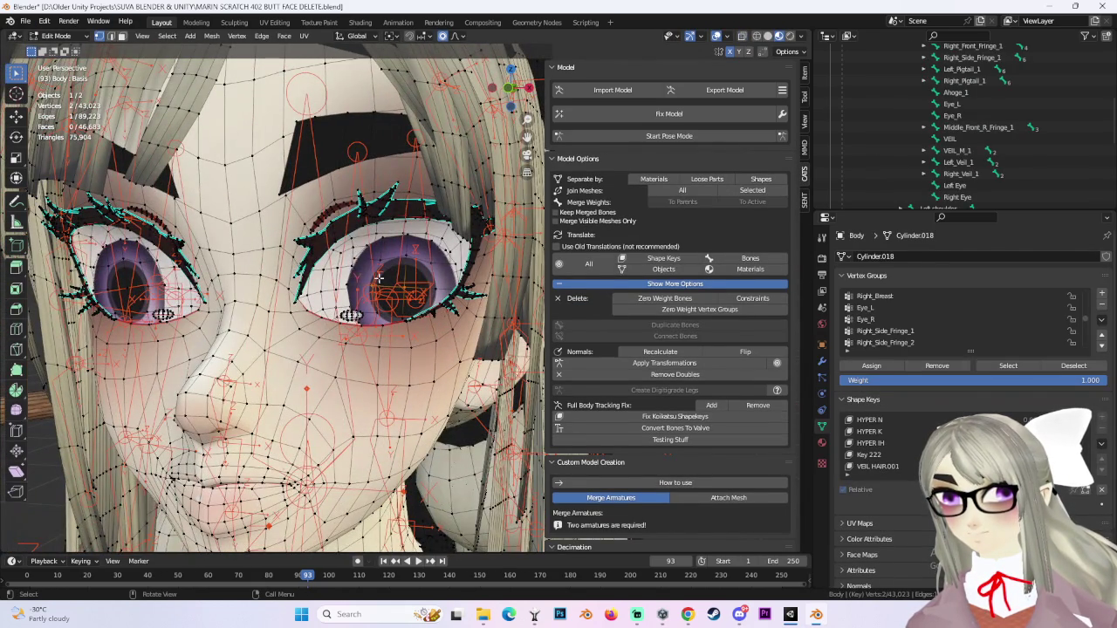
pyautogui.scroll(4, 266, 295)
# Box-select the eye pupil, grow it to the linked eyeball and separate it by selection.
pyautogui.press('b')
pyautogui.moveTo(266, 295); pyautogui.dragTo(284, 310)
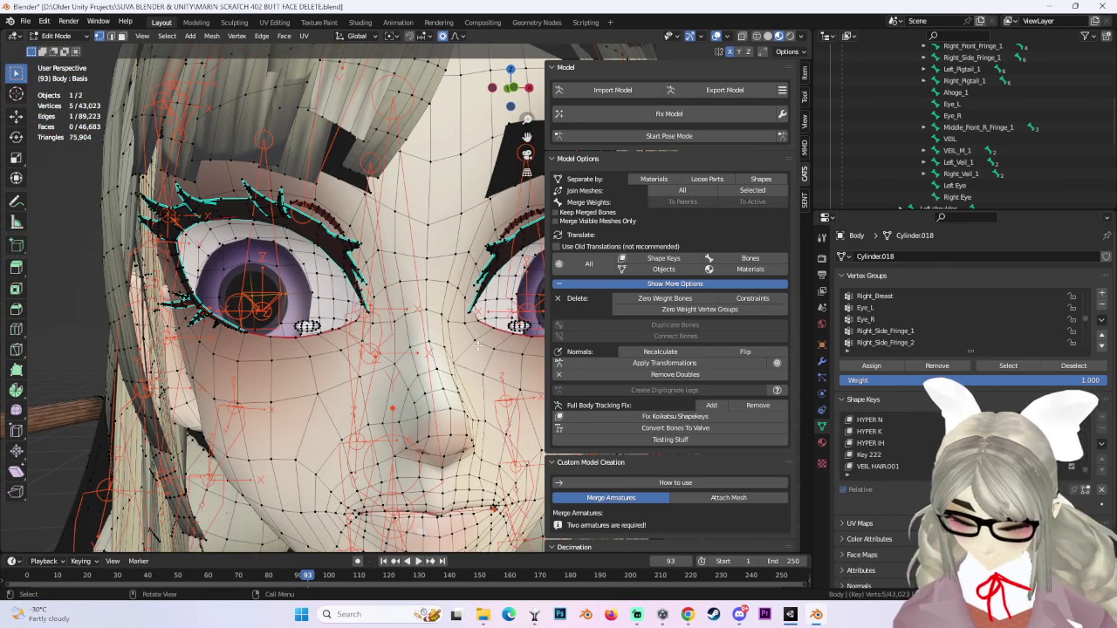
pyautogui.hotkey('ctrl', 'l')
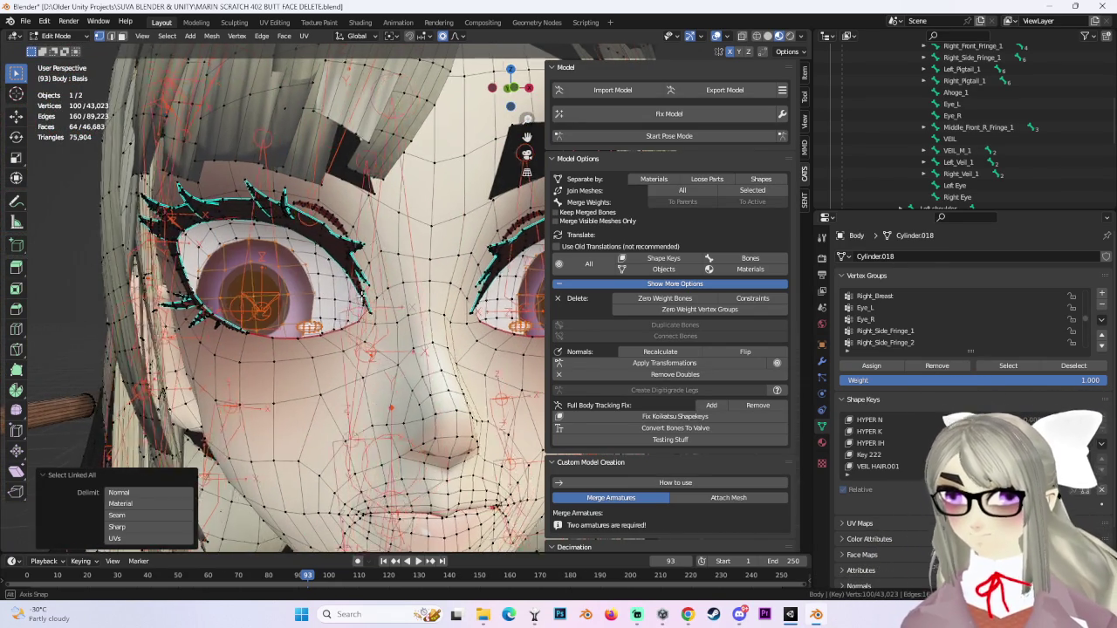
pyautogui.scroll(-3, 362, 297)
pyautogui.press('p')
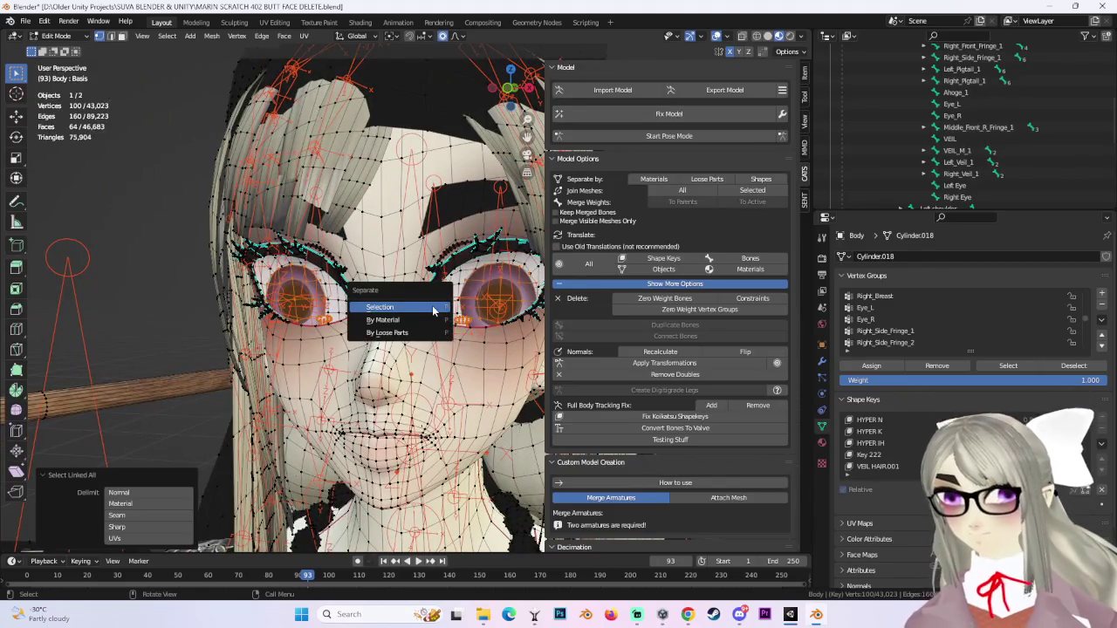
pyautogui.click(426, 306)
# Back in Object Mode, select Body.001 together with the armature.
pyautogui.click(57, 36)
pyautogui.click(57, 45)
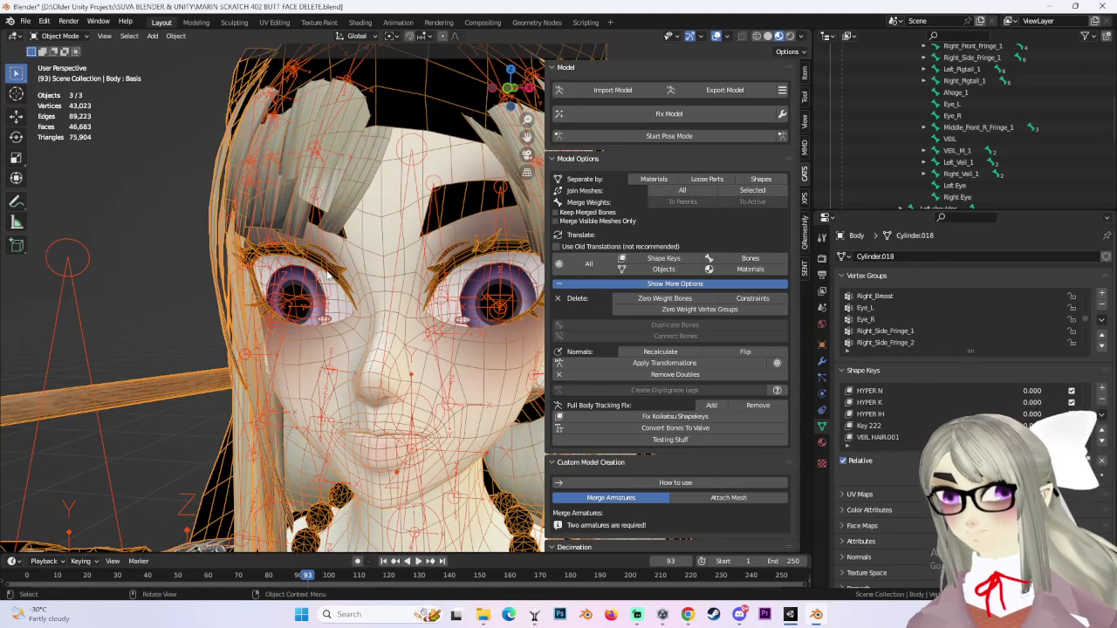
pyautogui.keyDown('shift'); pyautogui.click(329, 275); pyautogui.keyUp('shift')
pyautogui.keyDown('shift'); pyautogui.click(288, 295); pyautogui.keyUp('shift')
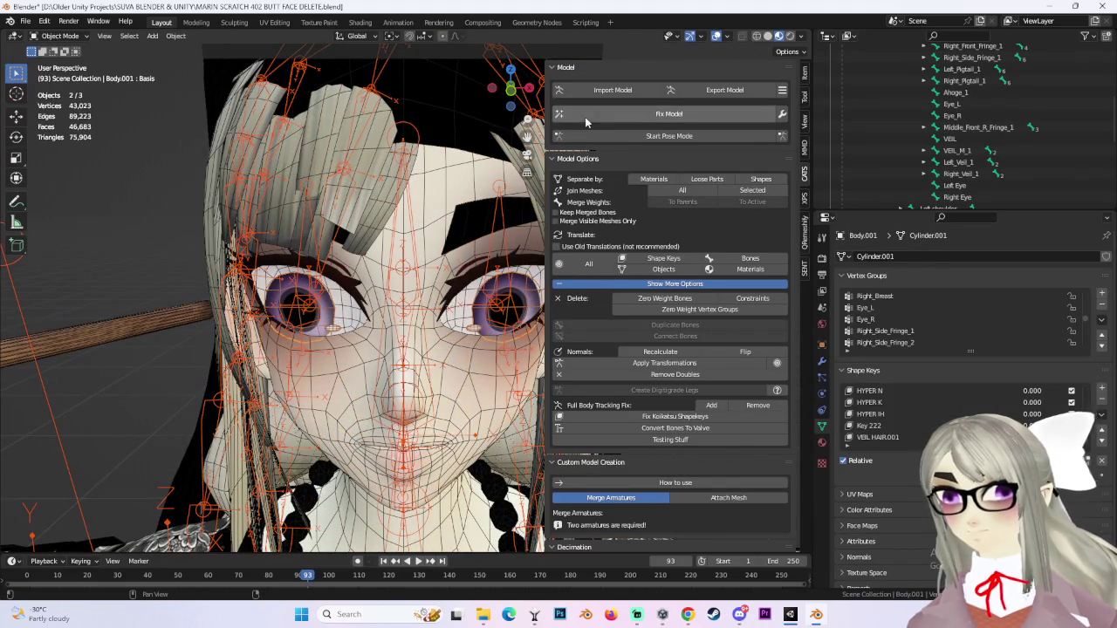
pyautogui.click(57, 36)
# In Weight Paint mode, paint full Right Eye weight onto its eyeball.
pyautogui.click(57, 105)
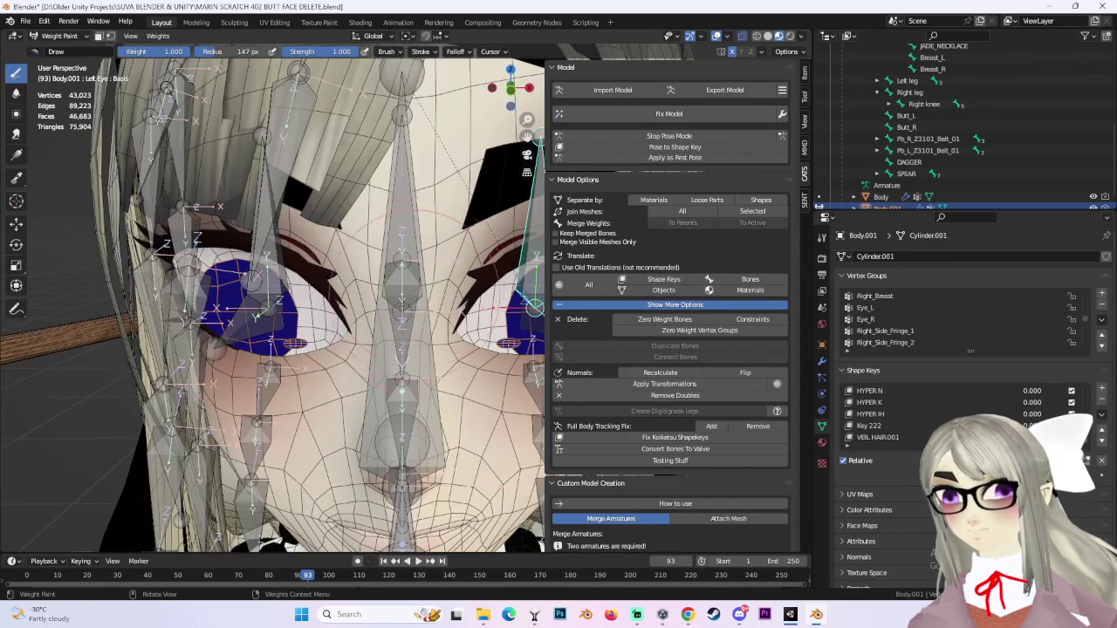
pyautogui.keyDown('ctrl'); pyautogui.click(275, 262); pyautogui.keyUp('ctrl')
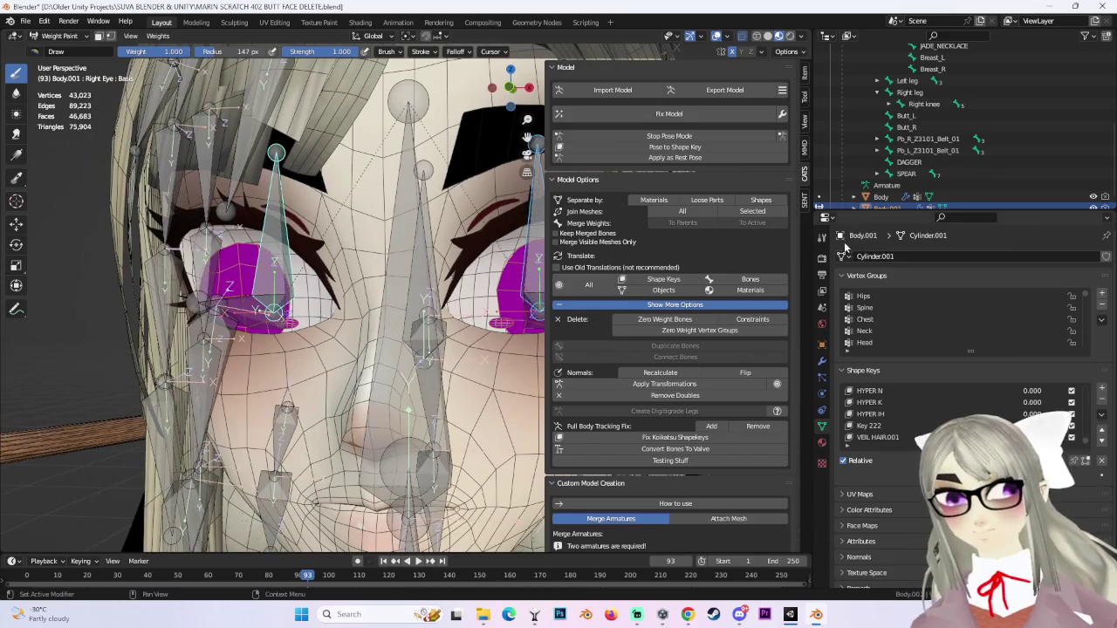
pyautogui.click(821, 236)
pyautogui.moveTo(253, 262)
pyautogui.mouseDown()
pyautogui.moveTo(227, 279)
pyautogui.moveTo(210, 267)
pyautogui.moveTo(213, 277)
pyautogui.mouseUp()
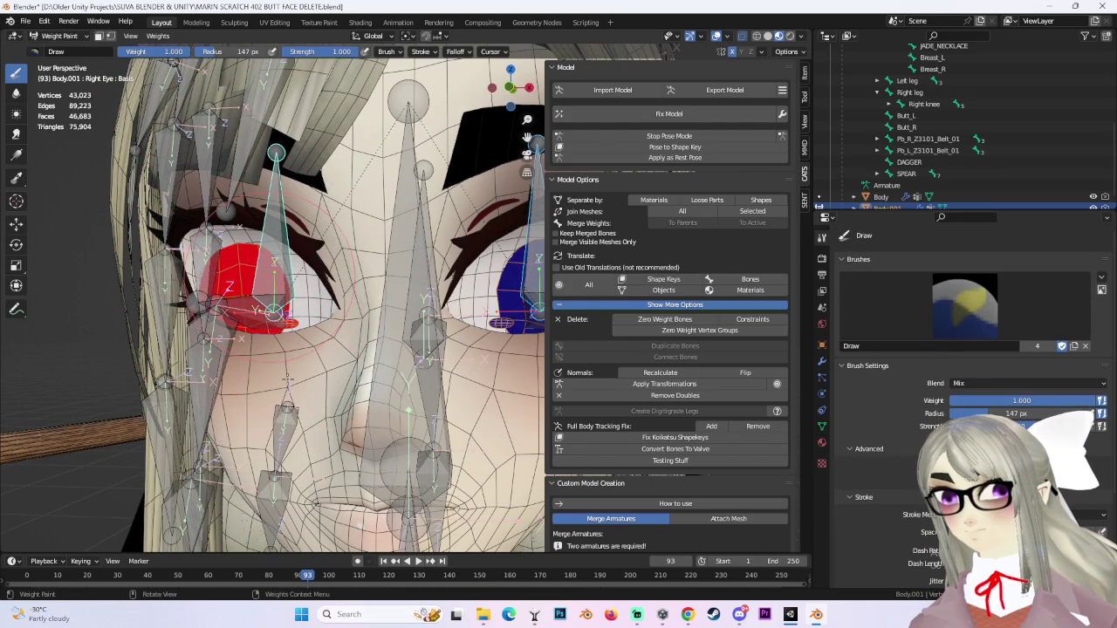
# Inspect the Left Eye and Right Eye weight groups on both eyeballs.
pyautogui.moveTo(104, 363); pyautogui.dragTo(493, 236)
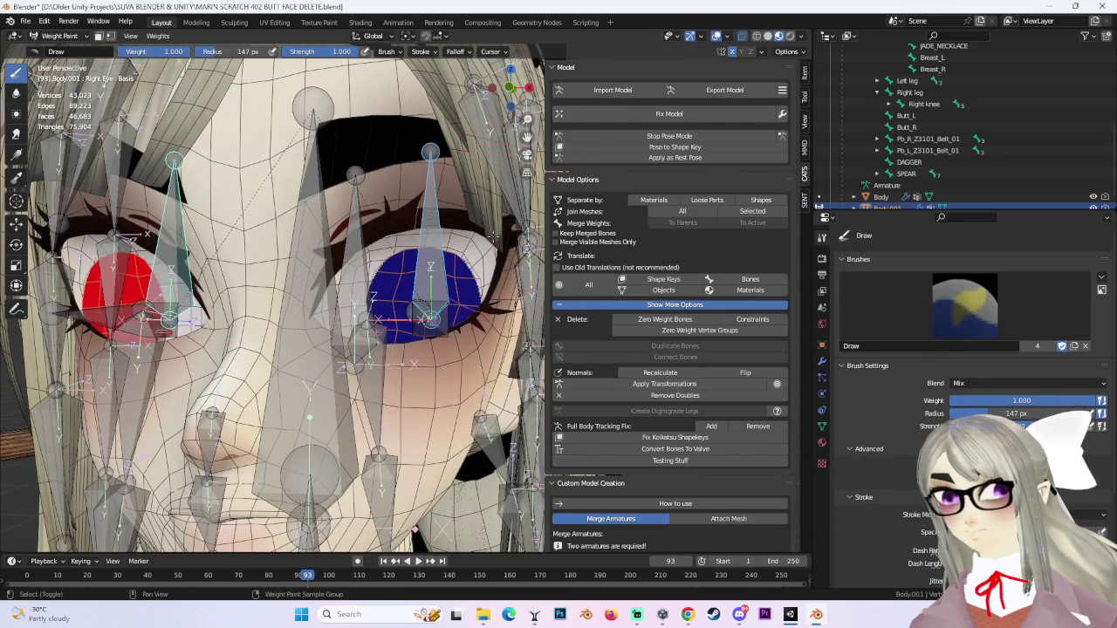
pyautogui.keyDown('ctrl'); pyautogui.click(430, 310); pyautogui.keyUp('ctrl')
pyautogui.moveTo(411, 166); pyautogui.dragTo(404, 274)
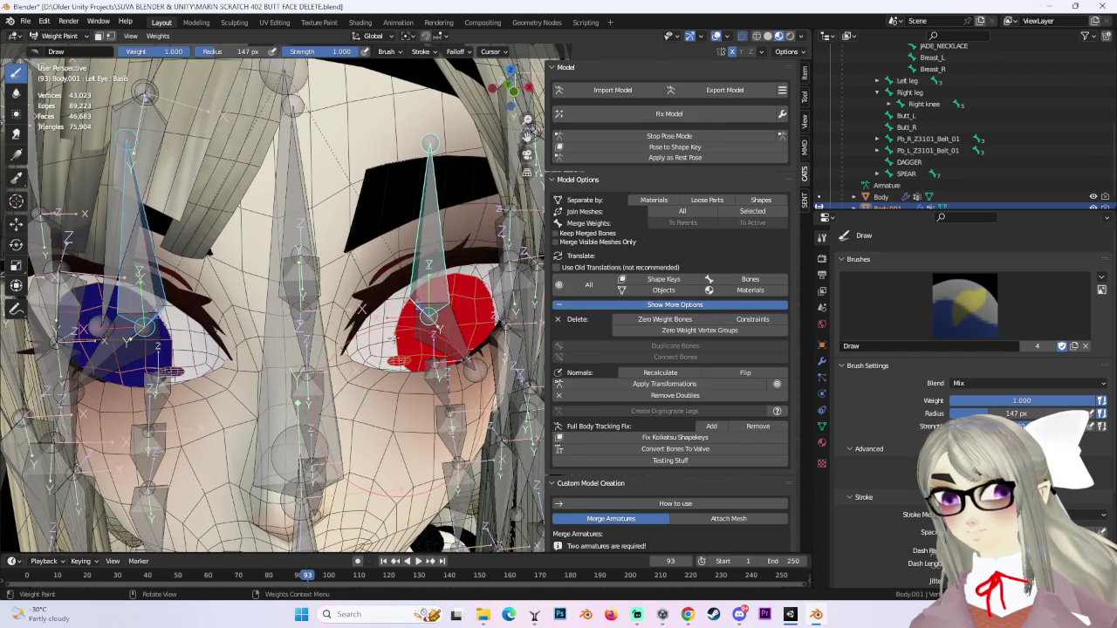
pyautogui.moveTo(423, 244); pyautogui.dragTo(429, 210)
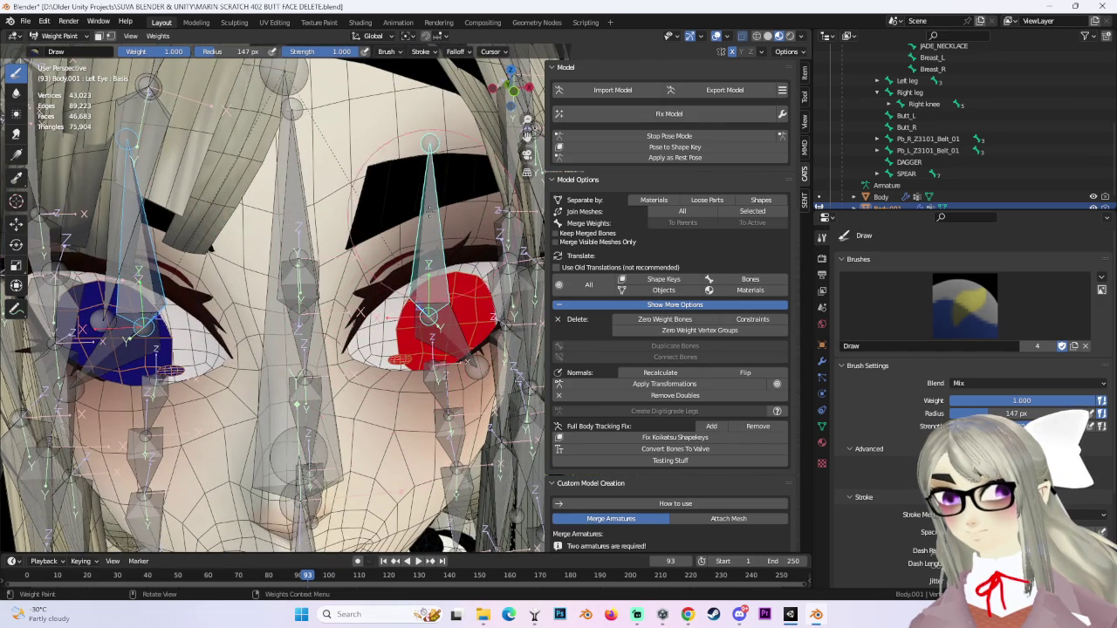
pyautogui.keyDown('ctrl'); pyautogui.click(141, 323); pyautogui.keyUp('ctrl')
pyautogui.moveTo(148, 318); pyautogui.dragTo(253, 288)
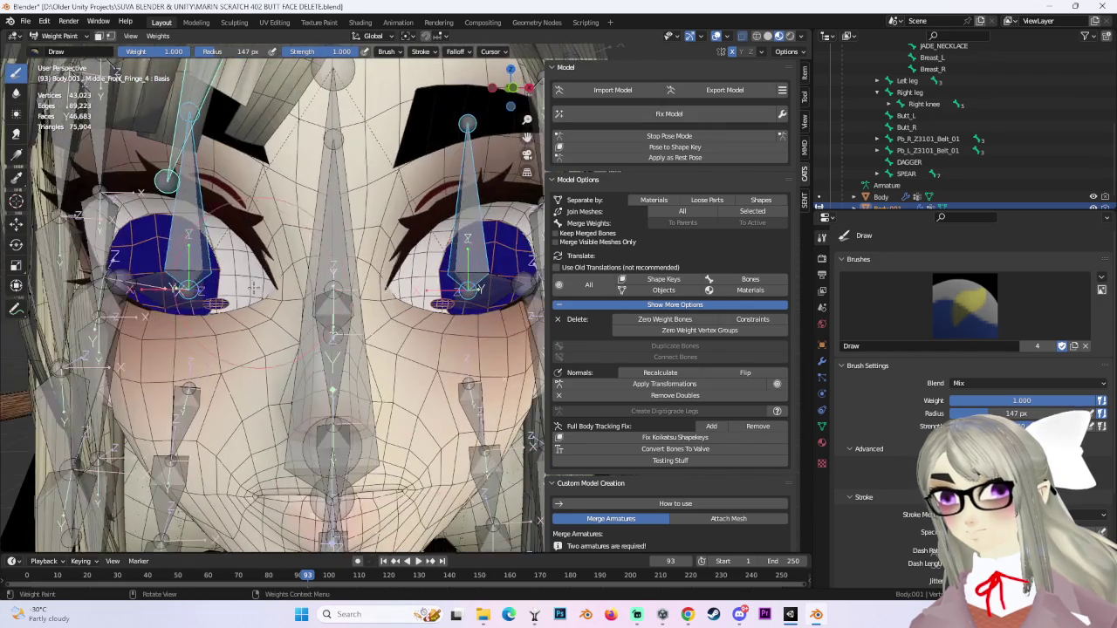
pyautogui.keyDown('ctrl'); pyautogui.click(214, 209); pyautogui.keyUp('ctrl')
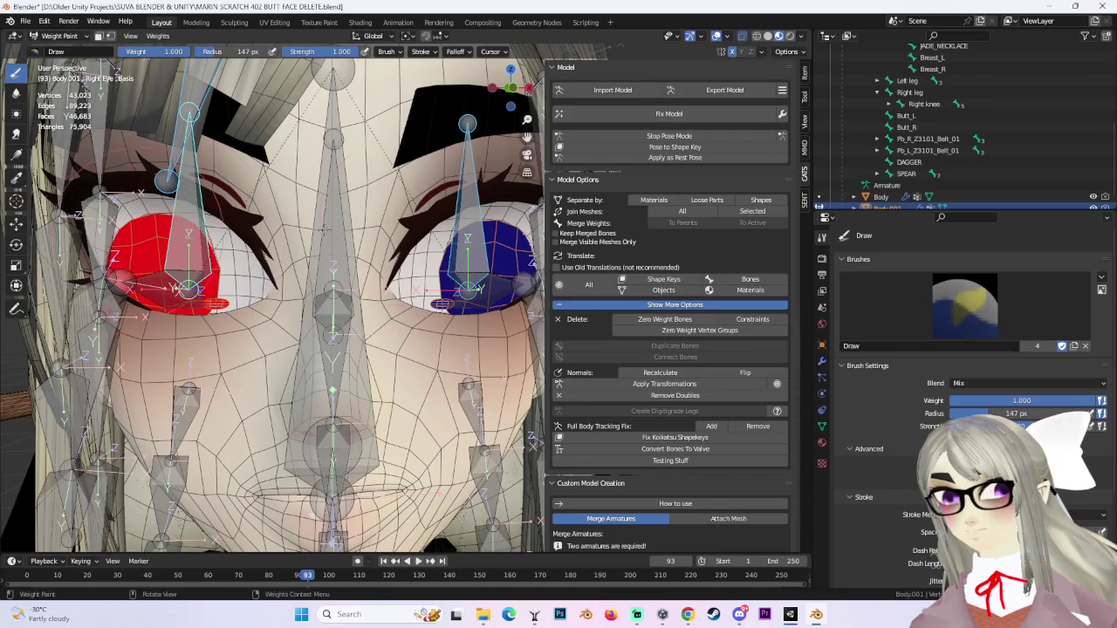
pyautogui.keyDown('ctrl'); pyautogui.click(468, 129); pyautogui.keyUp('ctrl')
# Leave Weight Paint and go back to Object Mode.
pyautogui.scroll(-3, 468, 129)
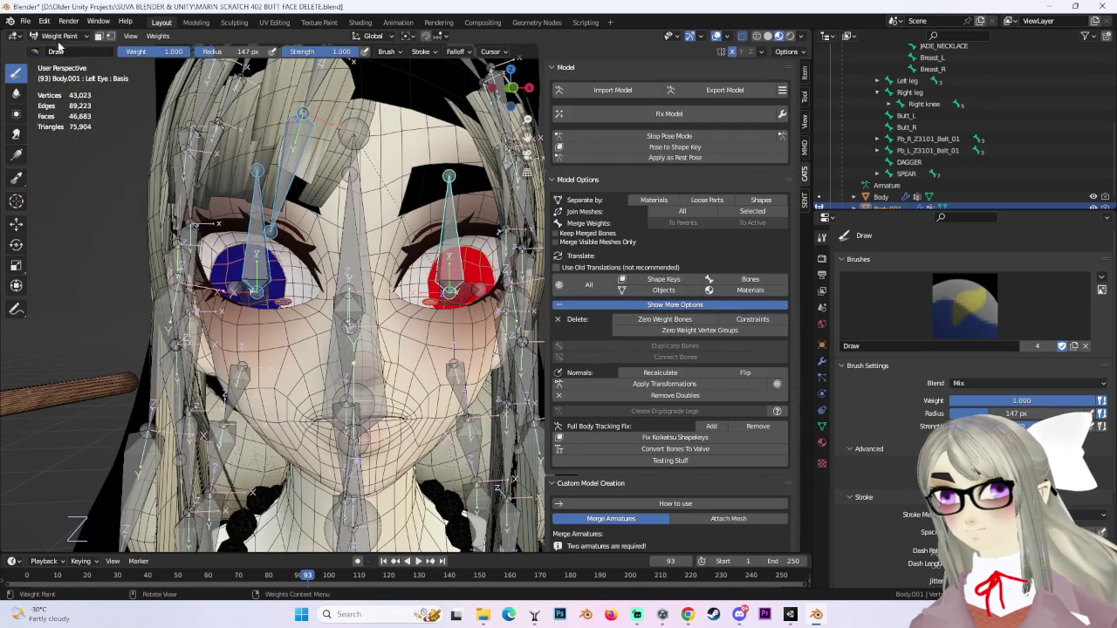
pyautogui.click(59, 39)
pyautogui.click(54, 51)
pyautogui.scroll(3, 311, 236)
# Select everything, join the meshes, and test the rig by swinging the right arm.
pyautogui.press('a')
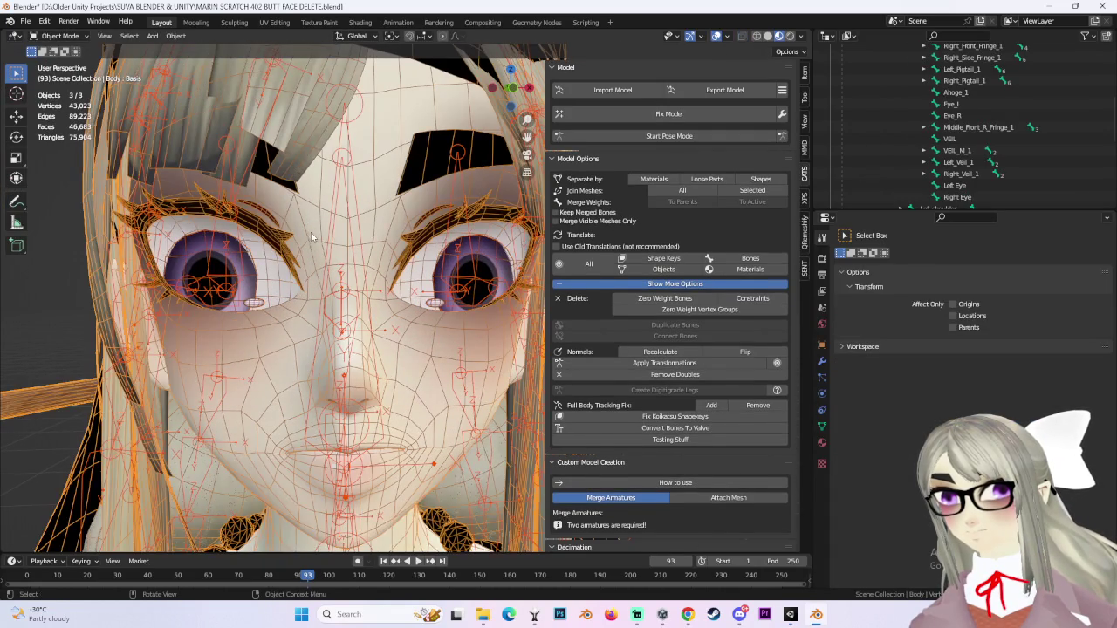
pyautogui.click(752, 191)
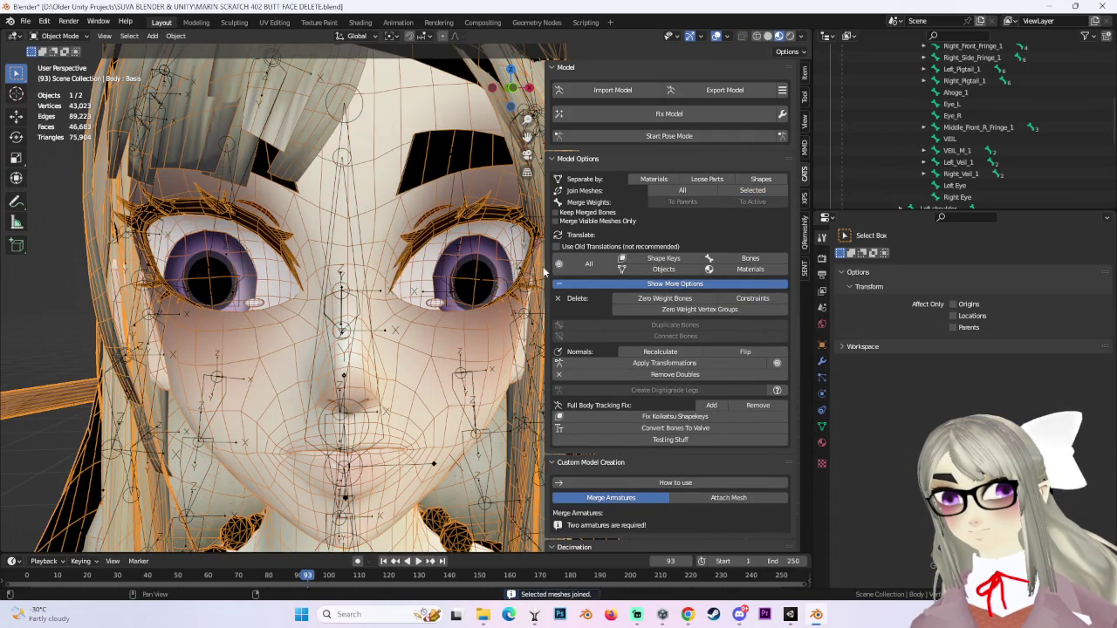
pyautogui.click(668, 136)
pyautogui.click(259, 455)
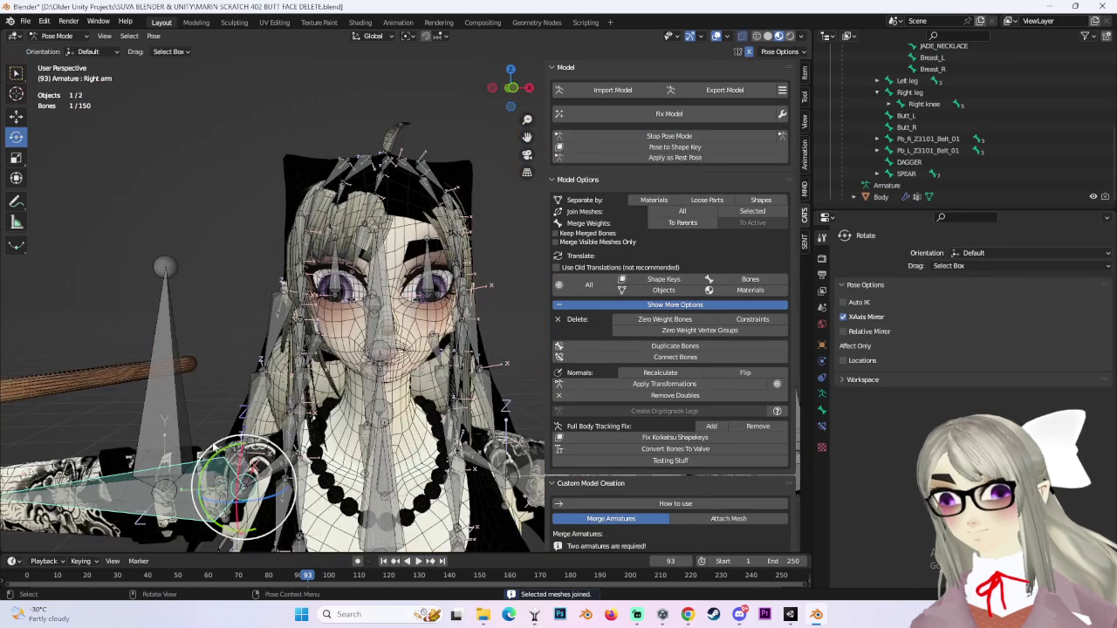
pyautogui.moveTo(248, 475)
pyautogui.mouseDown()
pyautogui.moveTo(175, 288)
pyautogui.moveTo(330, 355)
pyautogui.moveTo(288, 371)
pyautogui.mouseUp()
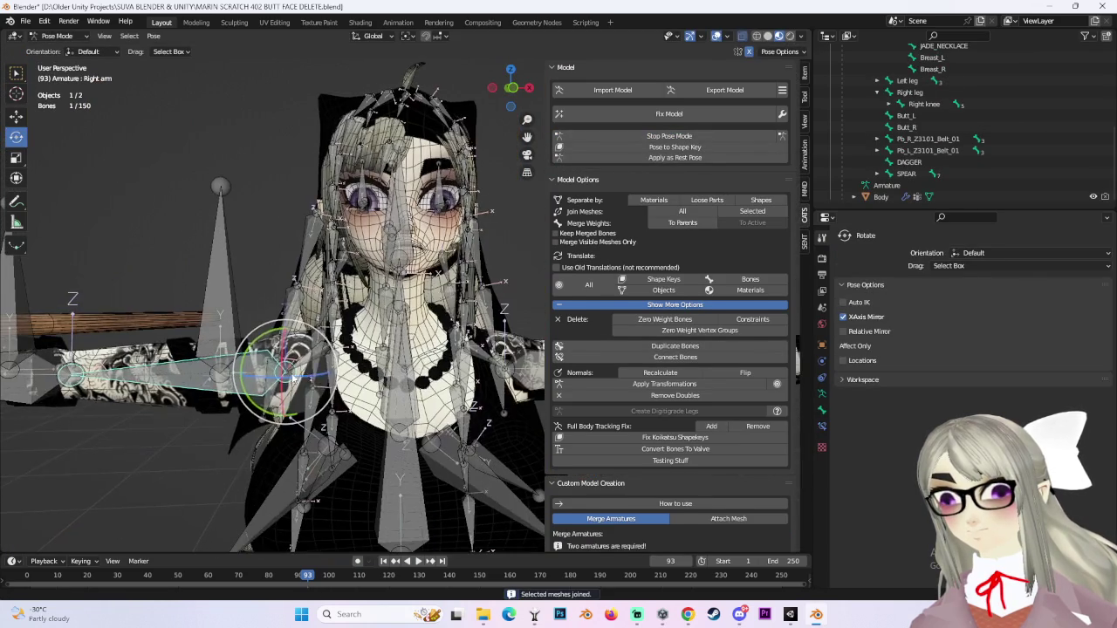
pyautogui.moveTo(522, 252); pyautogui.dragTo(353, 297)
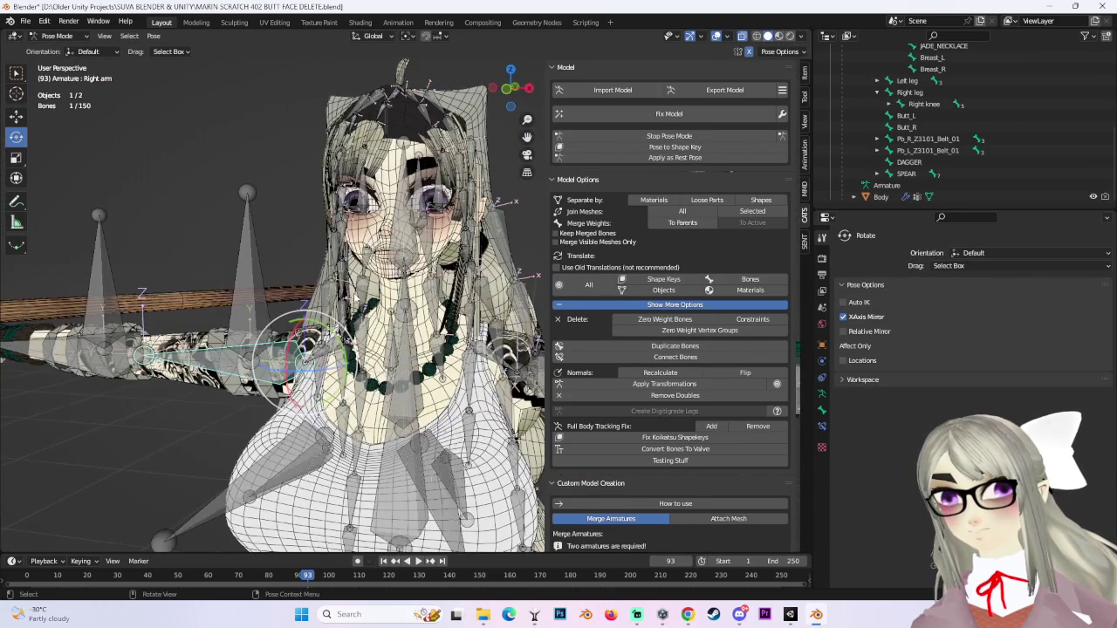
# Export the avatar as MARIN SCRATCH 403 BUTT FACE DELETE FBX and switch to Unity.
pyautogui.click(57, 36)
pyautogui.click(52, 41)
pyautogui.click(725, 90)
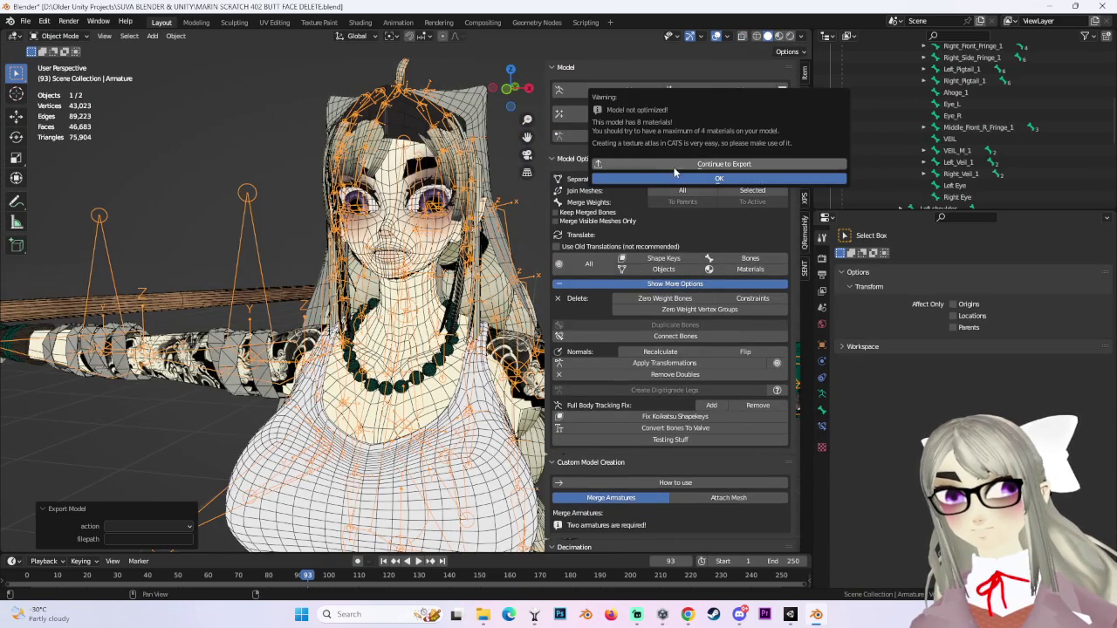
pyautogui.click(677, 164)
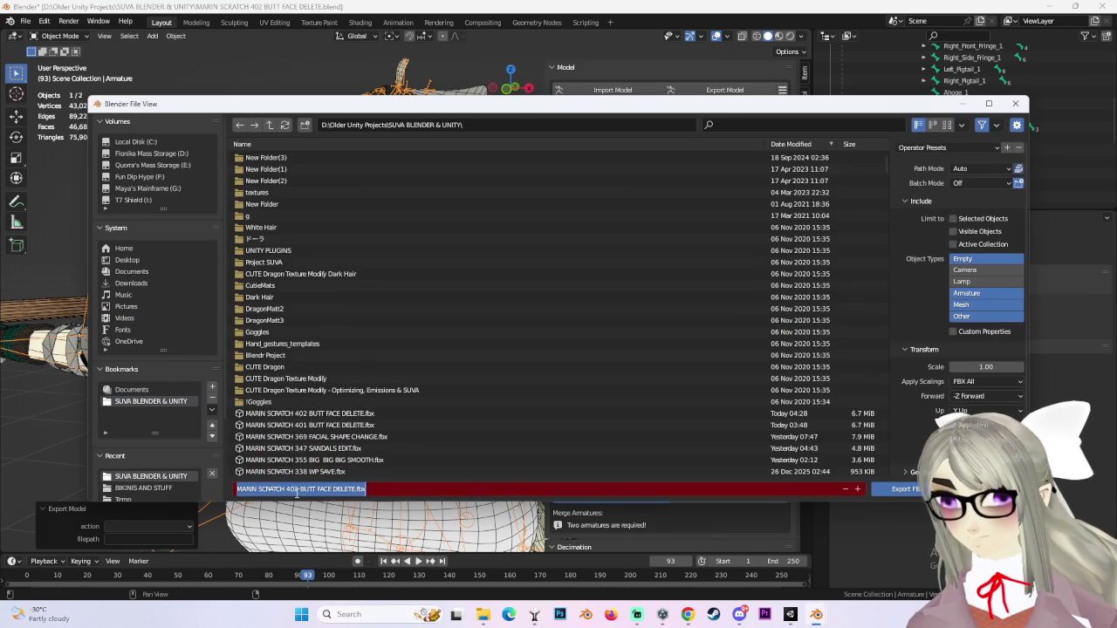
pyautogui.click(295, 490)
pyautogui.press('Return')
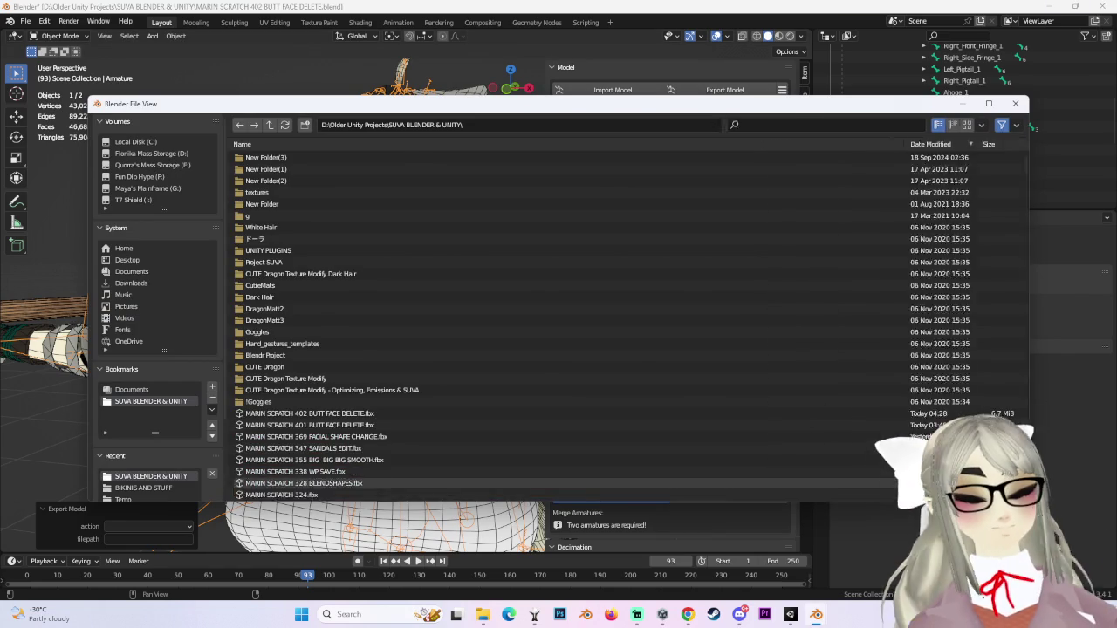
pyautogui.click(790, 614)
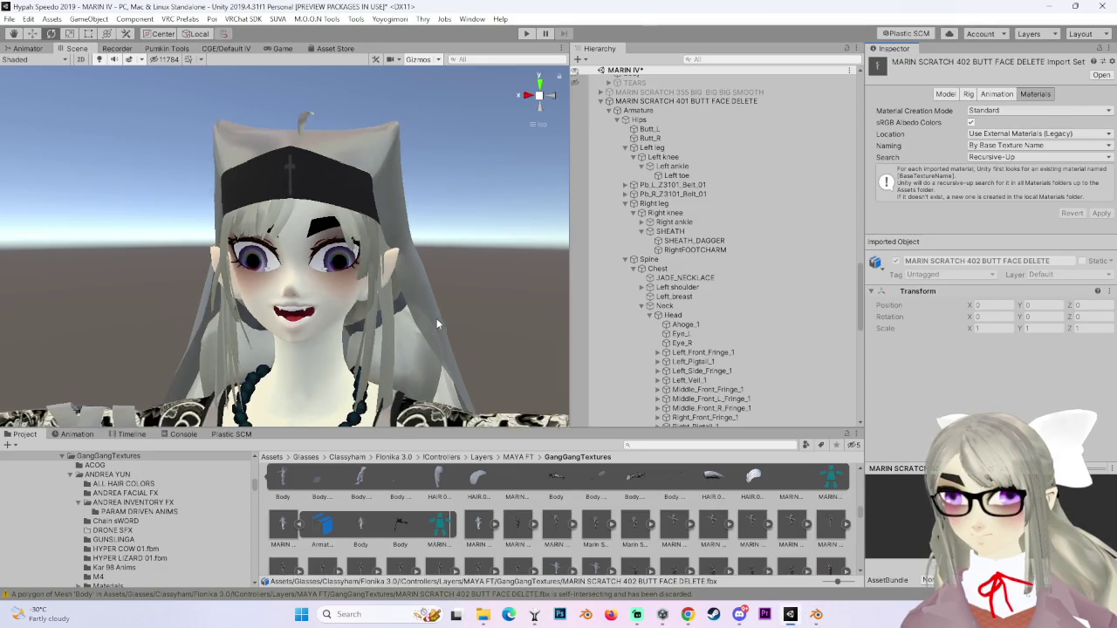
# Select the older MARIN SCRATCH 401 avatar in the Hierarchy, then bring Chrome's search results forward.
pyautogui.click(438, 323)
pyautogui.scroll(3, 702, 130)
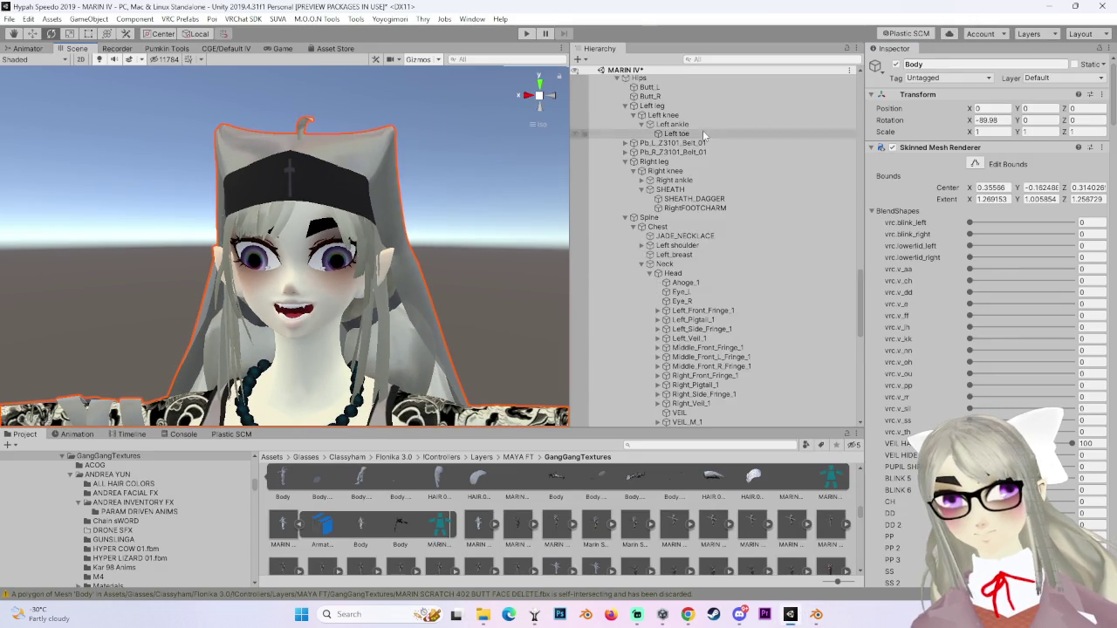
pyautogui.scroll(3, 698, 157)
pyautogui.click(690, 163)
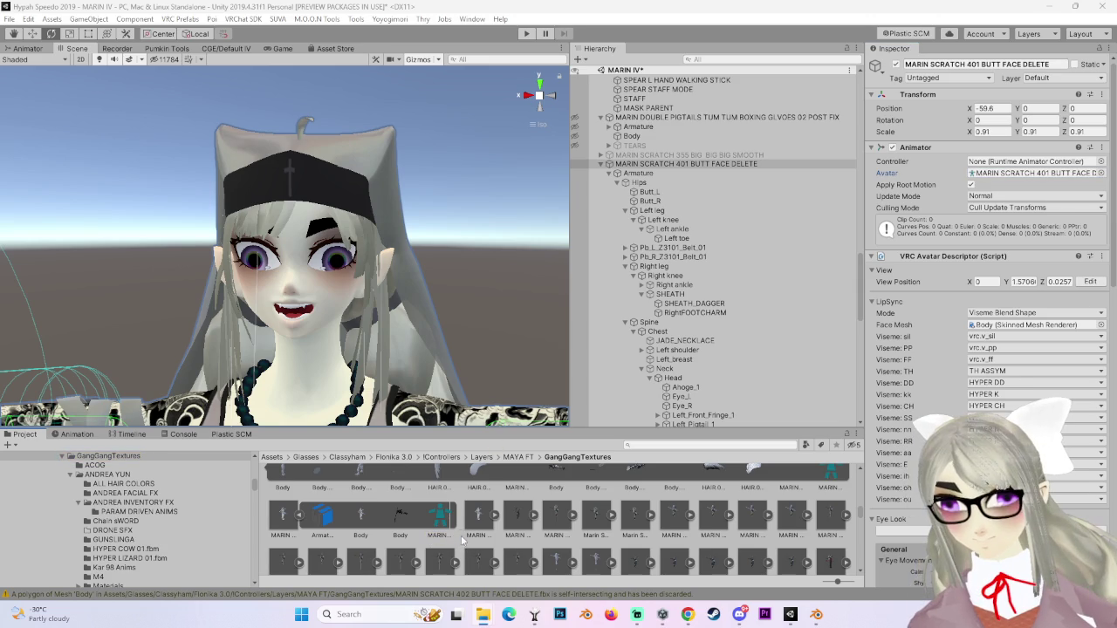
pyautogui.click(687, 615)
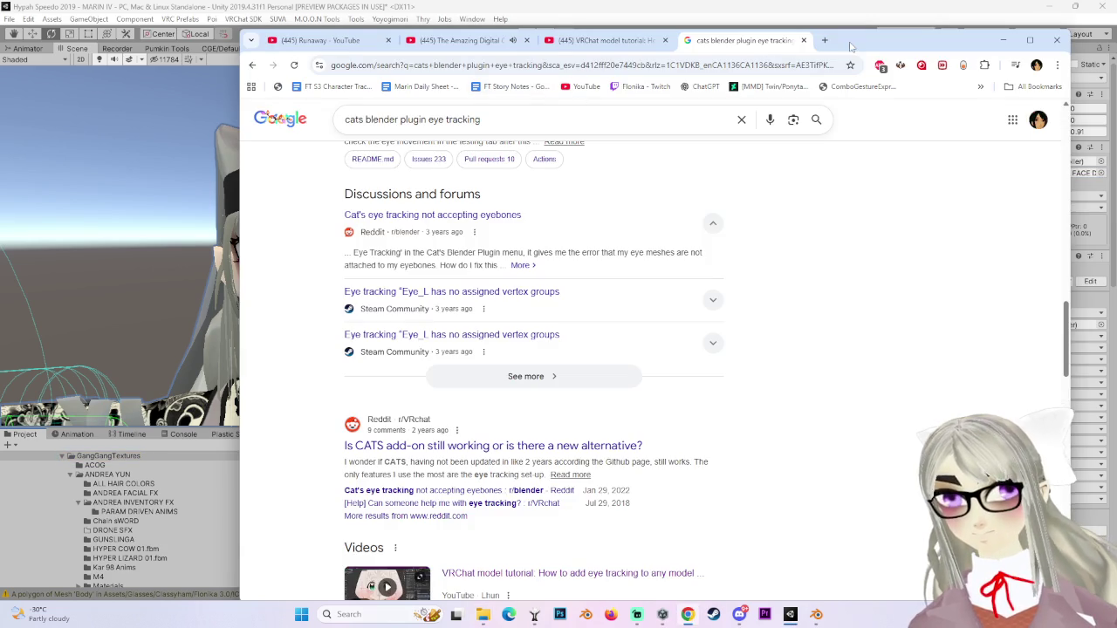
# Minimize Chrome to get back to Unity.
pyautogui.click(687, 615)
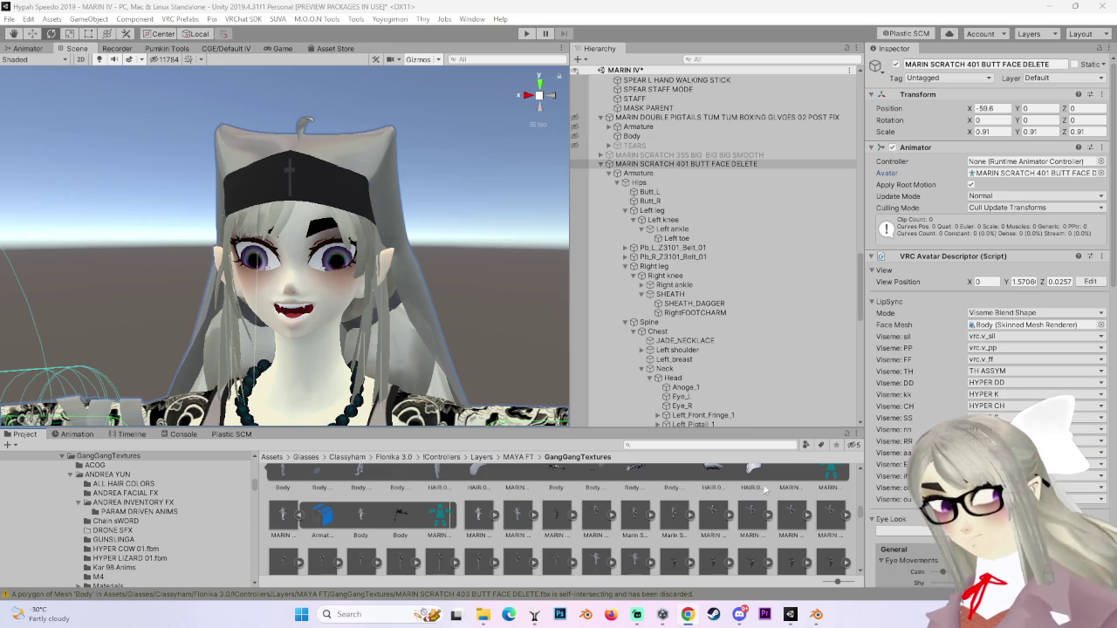
# Set the MARIN SCRATCH 403 FBX's material Location to Use External Materials (Legacy) and apply.
pyautogui.click(478, 516)
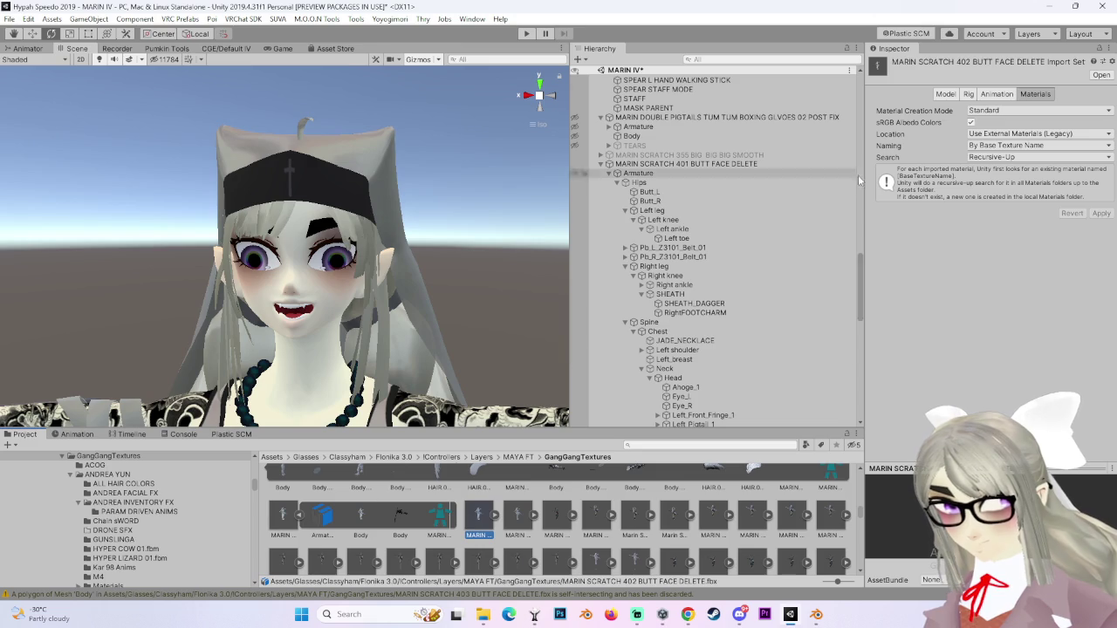
pyautogui.click(494, 515)
pyautogui.click(516, 518)
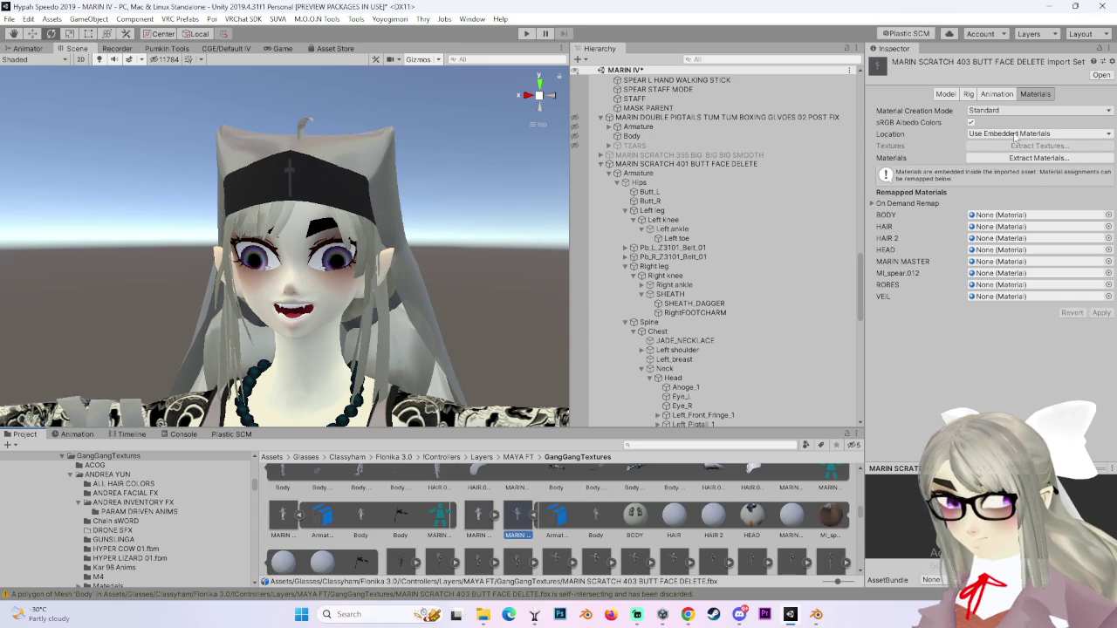
pyautogui.click(1015, 136)
pyautogui.click(1012, 148)
pyautogui.click(1105, 213)
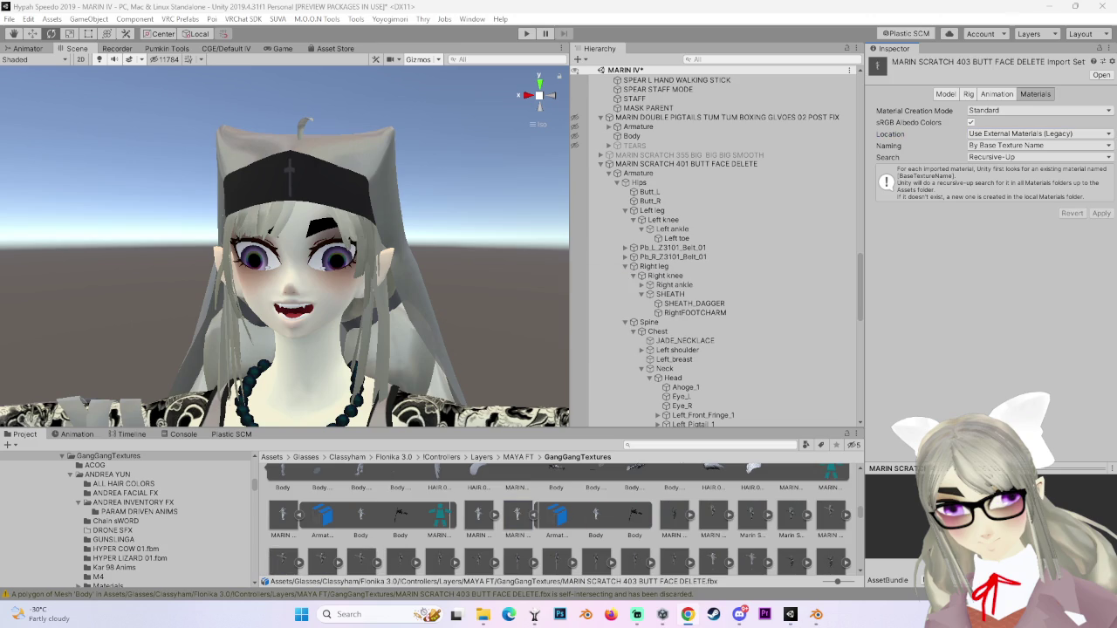
# Change the 403 model's Rig Animation Type to Humanoid and apply the reimport.
pyautogui.click(969, 94)
pyautogui.click(974, 110)
pyautogui.click(995, 161)
pyautogui.click(1105, 201)
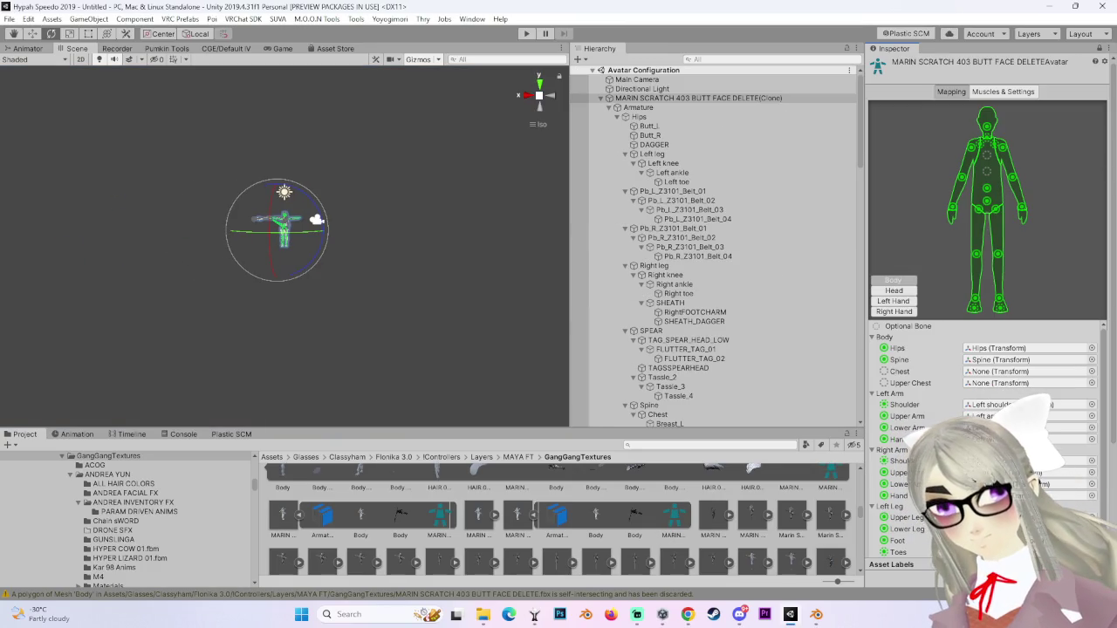
# Assign the Chest bone, then clear the head's Jaw slot to None.
pyautogui.click(1091, 371)
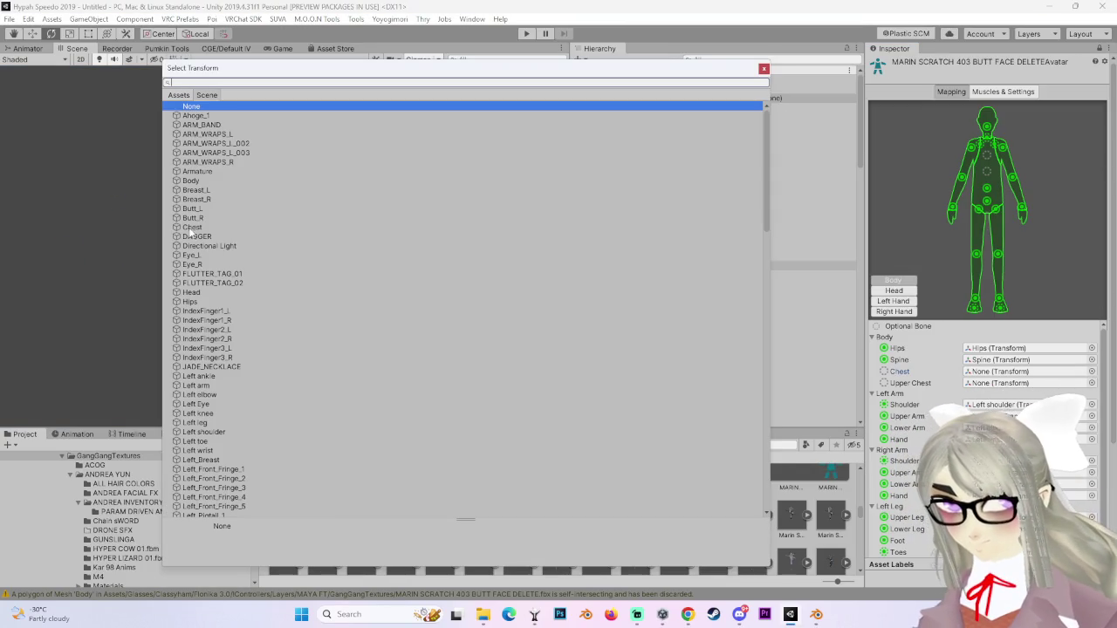
pyautogui.doubleClick(190, 227)
pyautogui.click(894, 290)
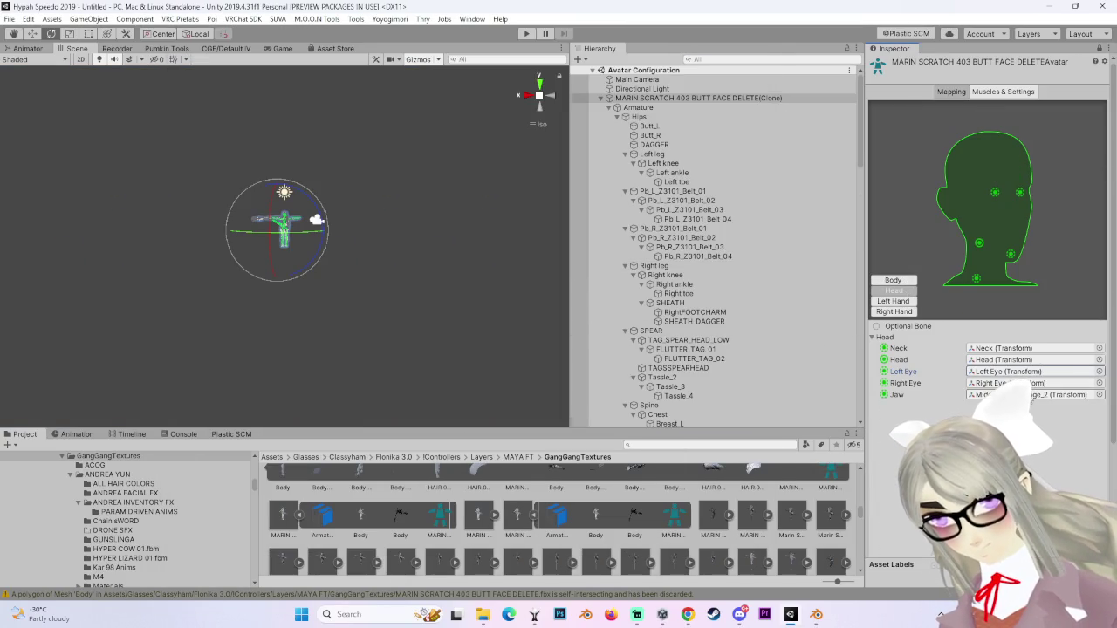
pyautogui.click(1035, 382)
pyautogui.press('Delete')
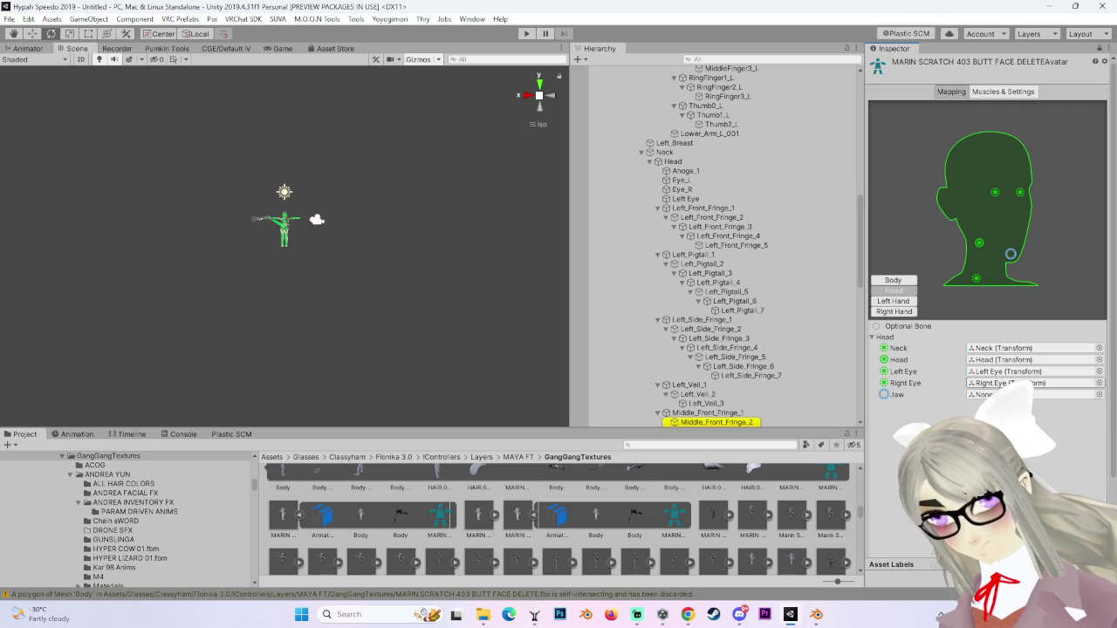
# Review the left hand's Little Proximal and Little Intermediate finger bone mappings.
pyautogui.click(894, 301)
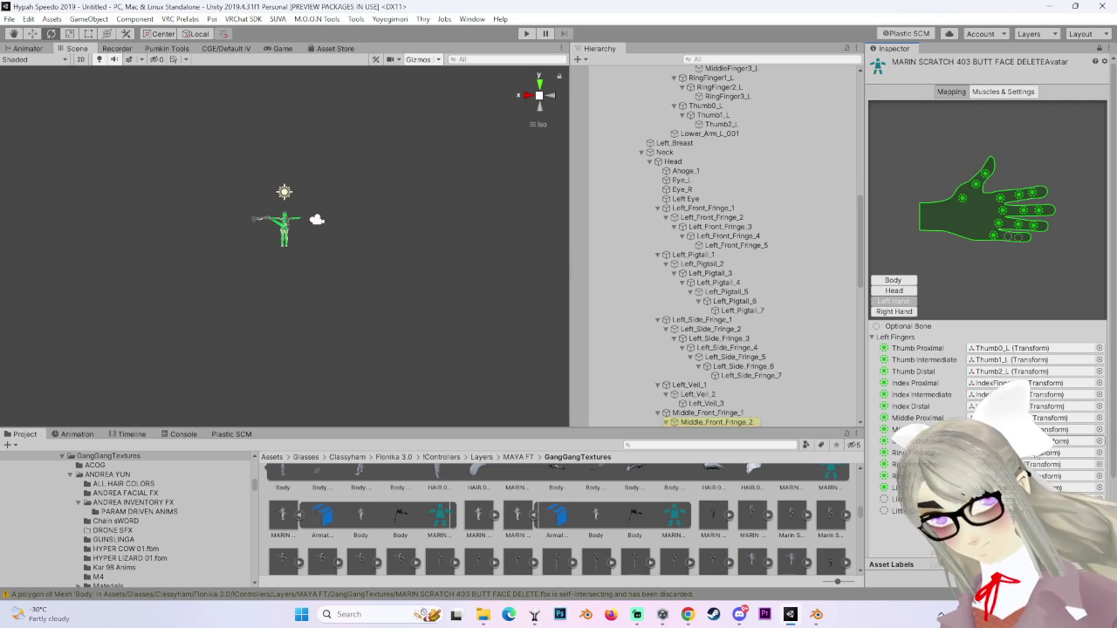
pyautogui.click(1047, 496)
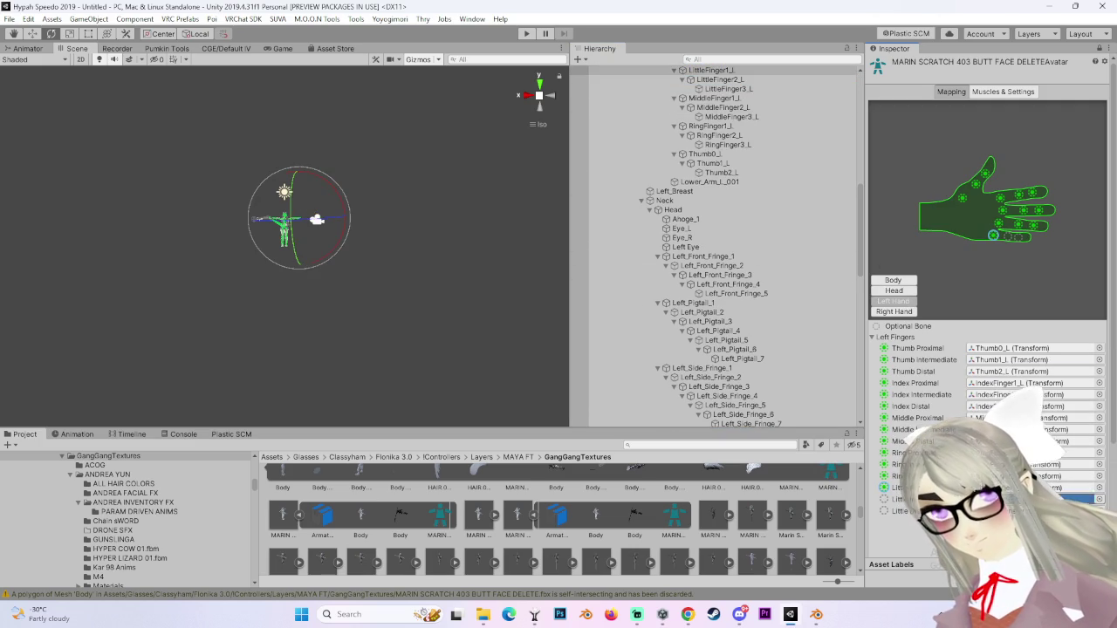
pyautogui.click(1048, 499)
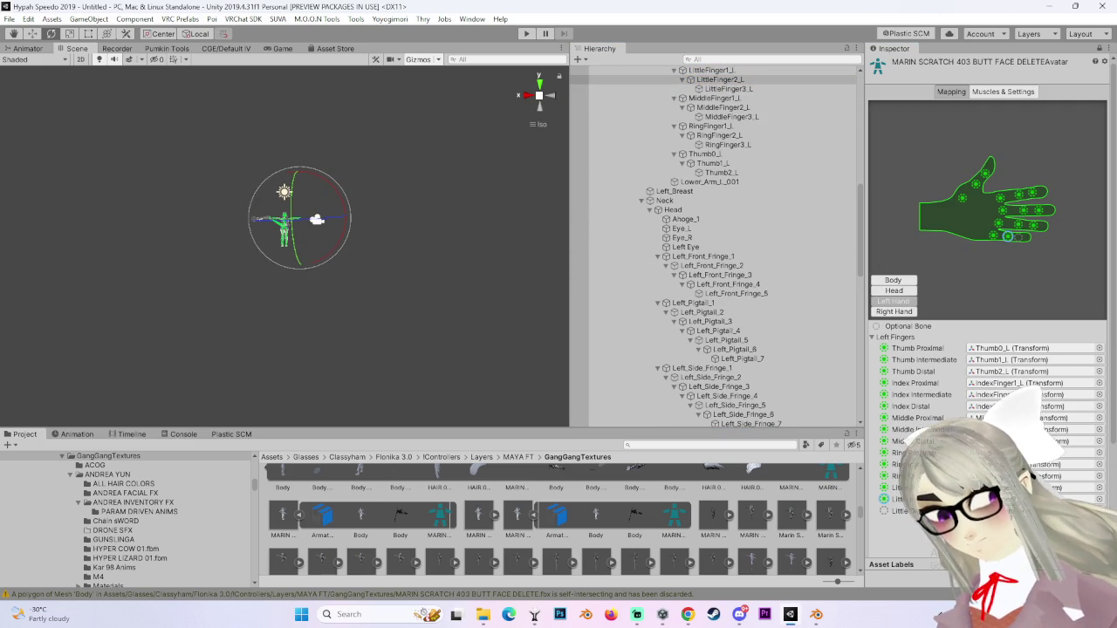
pyautogui.scroll(-3, 986, 262)
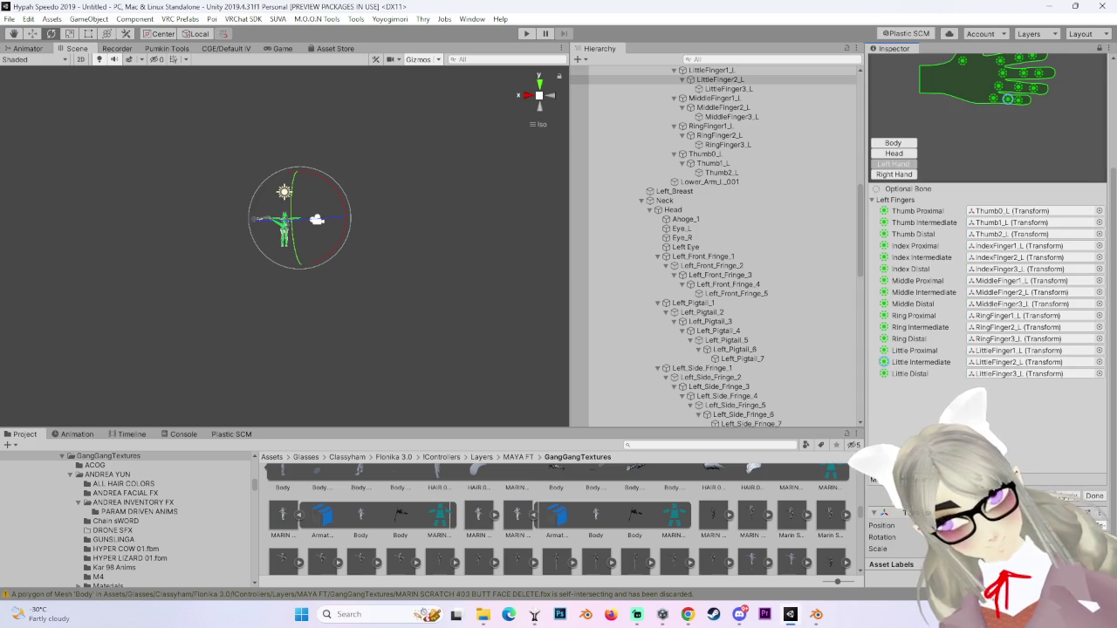
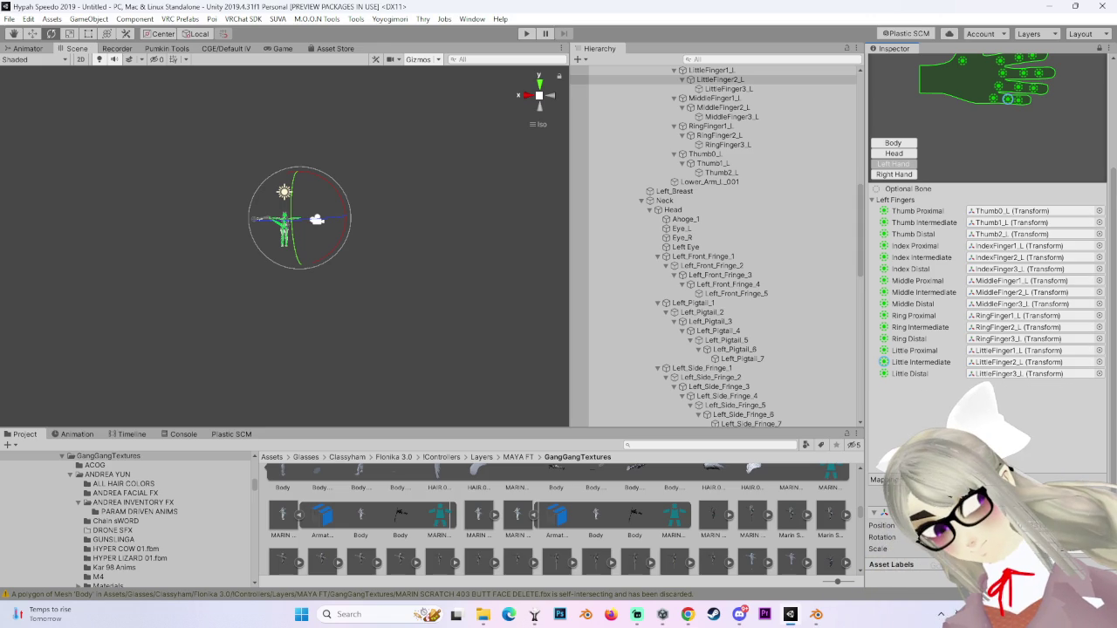
# Leave avatar Configure and reimport the model with Read/Write, Legacy Blend Shape Normals and 180° smoothing angle.
pyautogui.click(1102, 463)
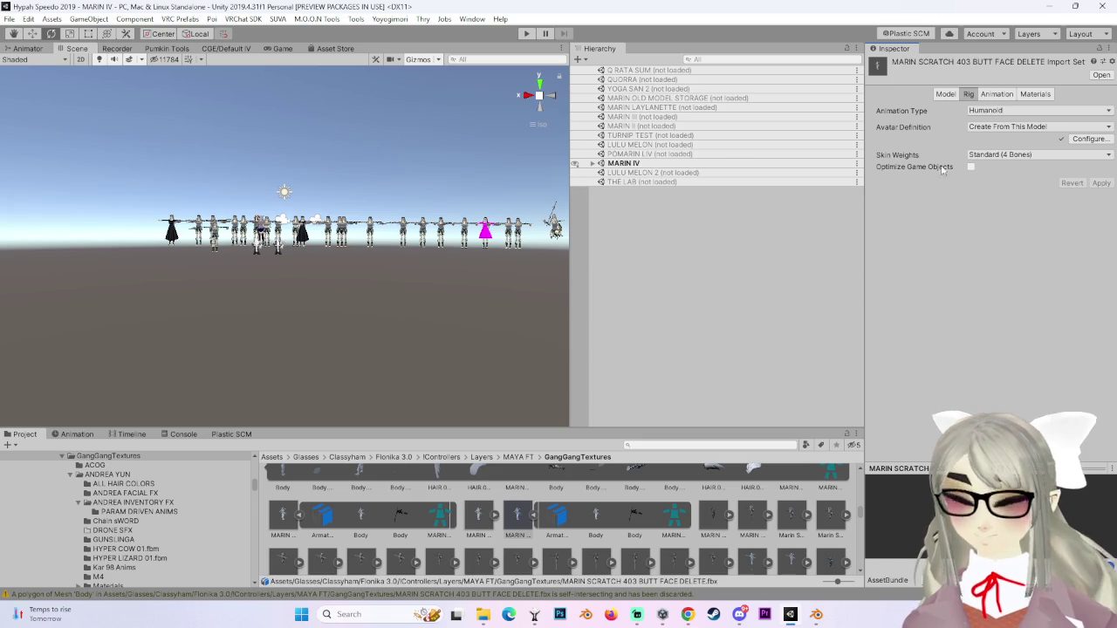
pyautogui.click(945, 93)
pyautogui.click(970, 236)
pyautogui.click(970, 317)
pyautogui.moveTo(1006, 351); pyautogui.dragTo(1083, 351)
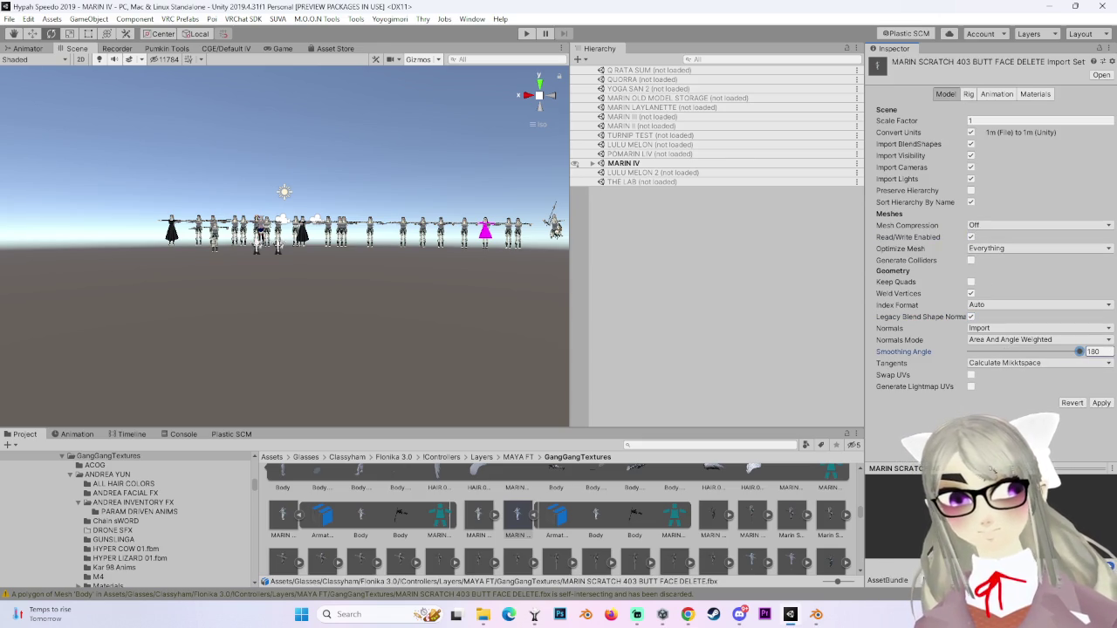
pyautogui.click(1102, 402)
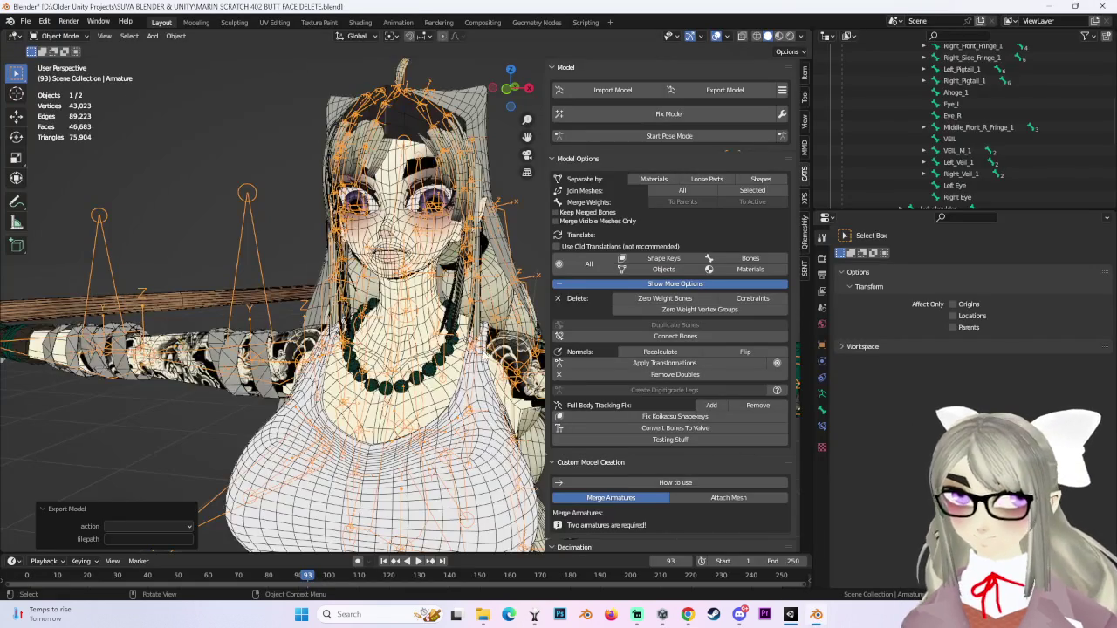
pyautogui.scroll(-3, 274, 305)
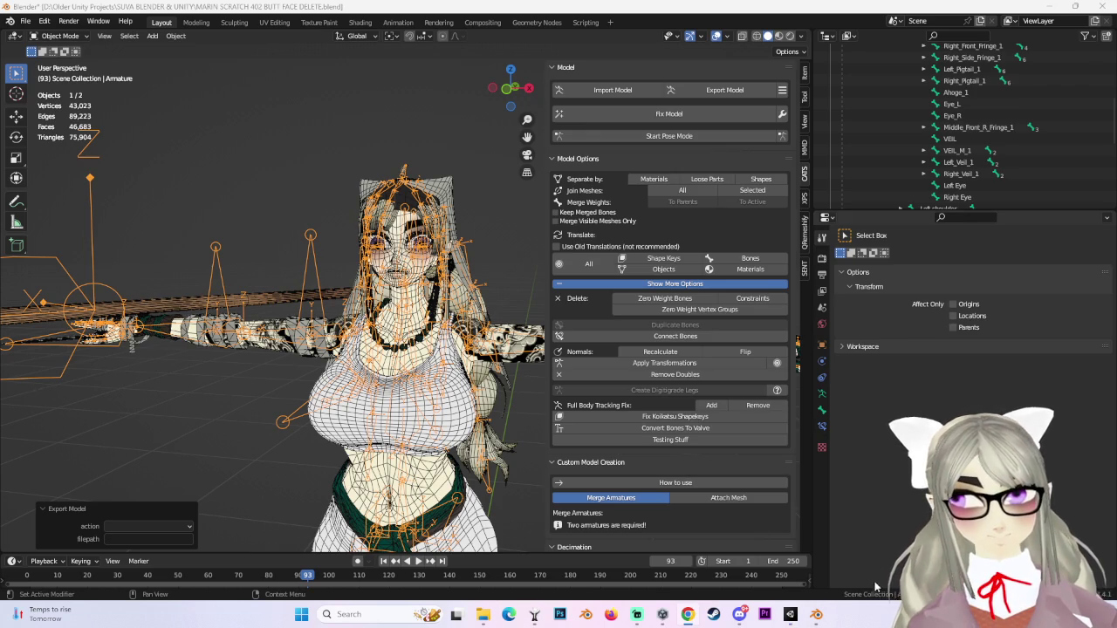
pyautogui.click(791, 614)
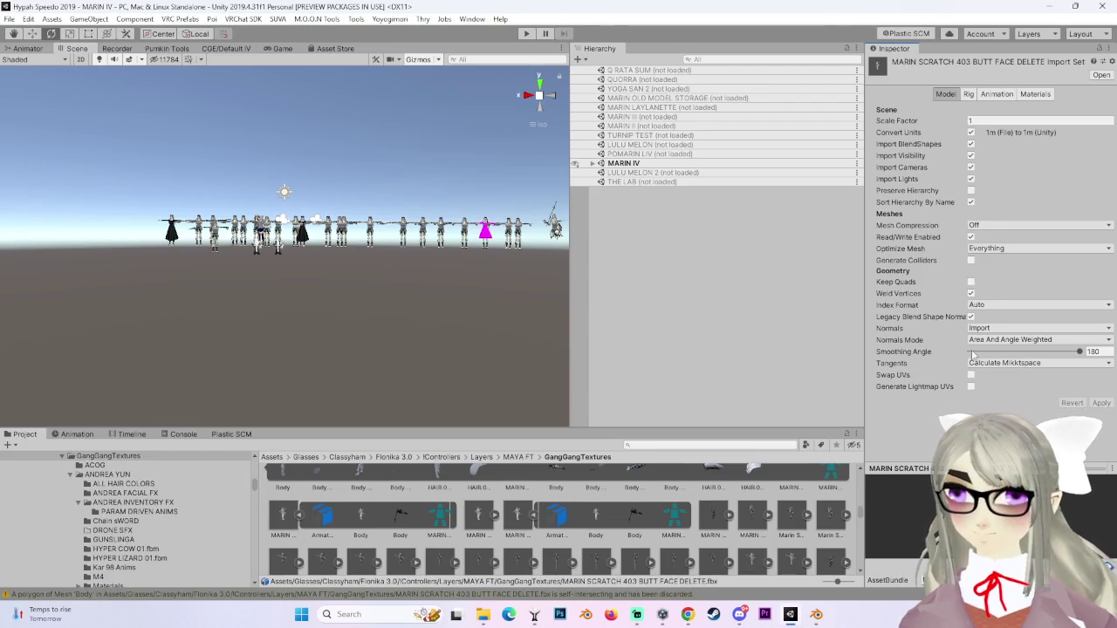
# Drop the reimported MARIN model into the scene, move it aside along X, and unpack its prefab.
pyautogui.click(519, 516)
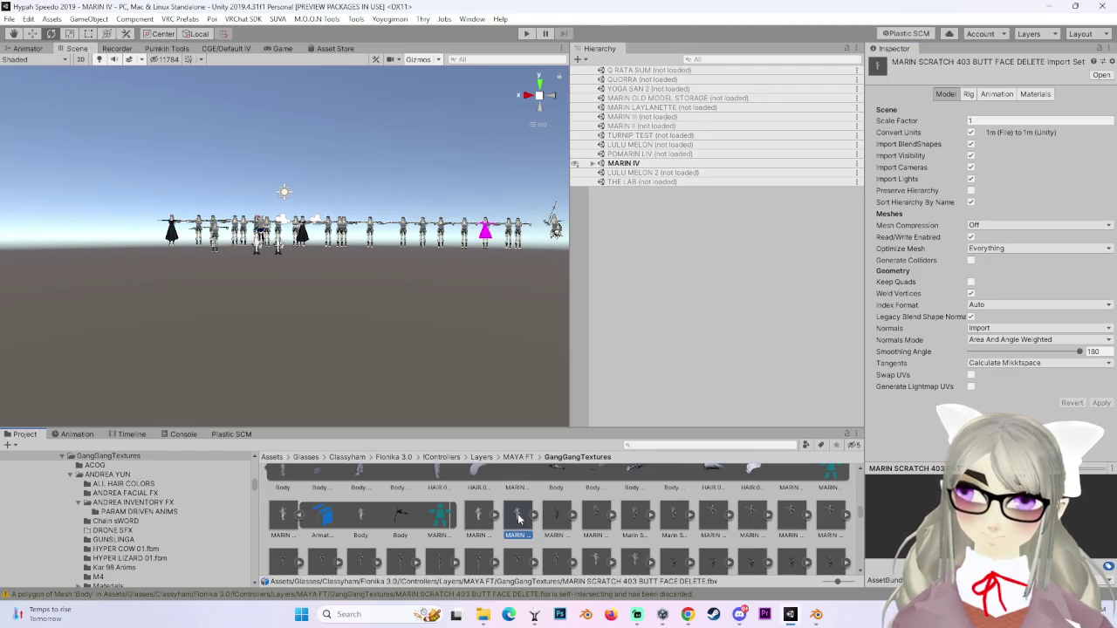
pyautogui.moveTo(516, 532)
pyautogui.mouseDown()
pyautogui.moveTo(653, 205)
pyautogui.moveTo(638, 167)
pyautogui.mouseUp()
pyautogui.scroll(-5, 463, 336)
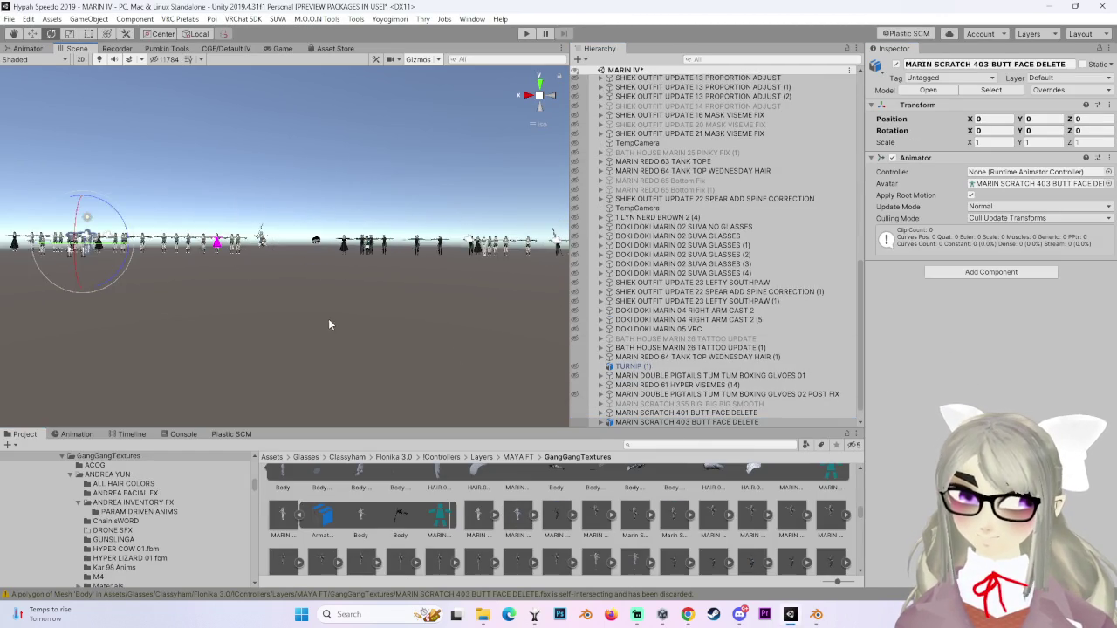
pyautogui.press('w')
pyautogui.moveTo(35, 262)
pyautogui.mouseDown()
pyautogui.moveTo(392, 257)
pyautogui.moveTo(365, 270)
pyautogui.moveTo(377, 280)
pyautogui.mouseUp()
pyautogui.doubleClick(720, 420)
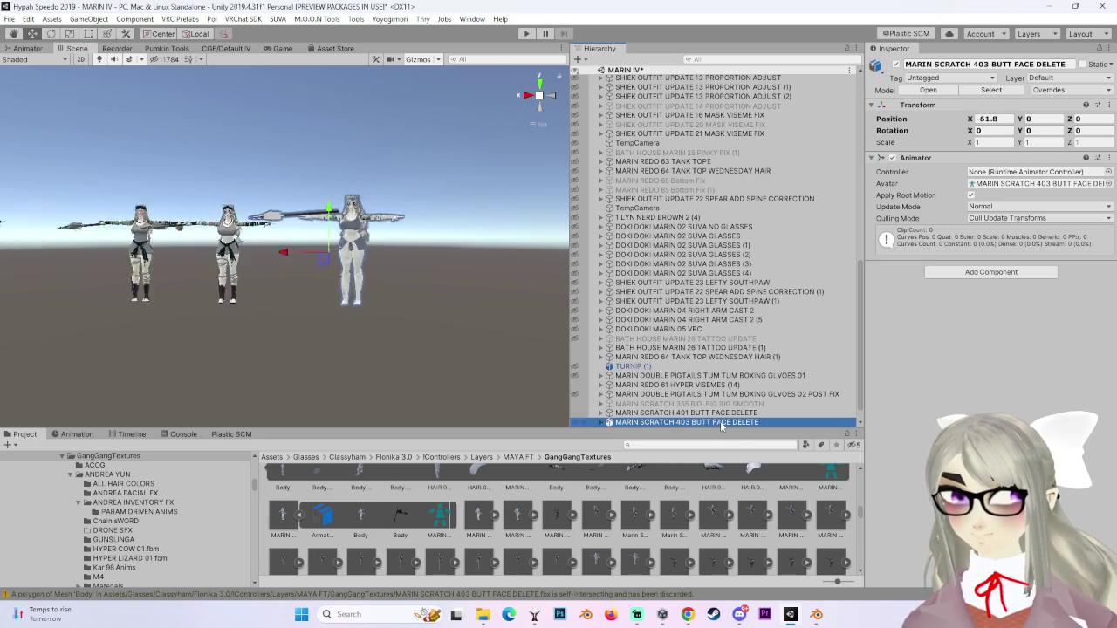
pyautogui.rightClick(720, 421)
pyautogui.click(765, 205)
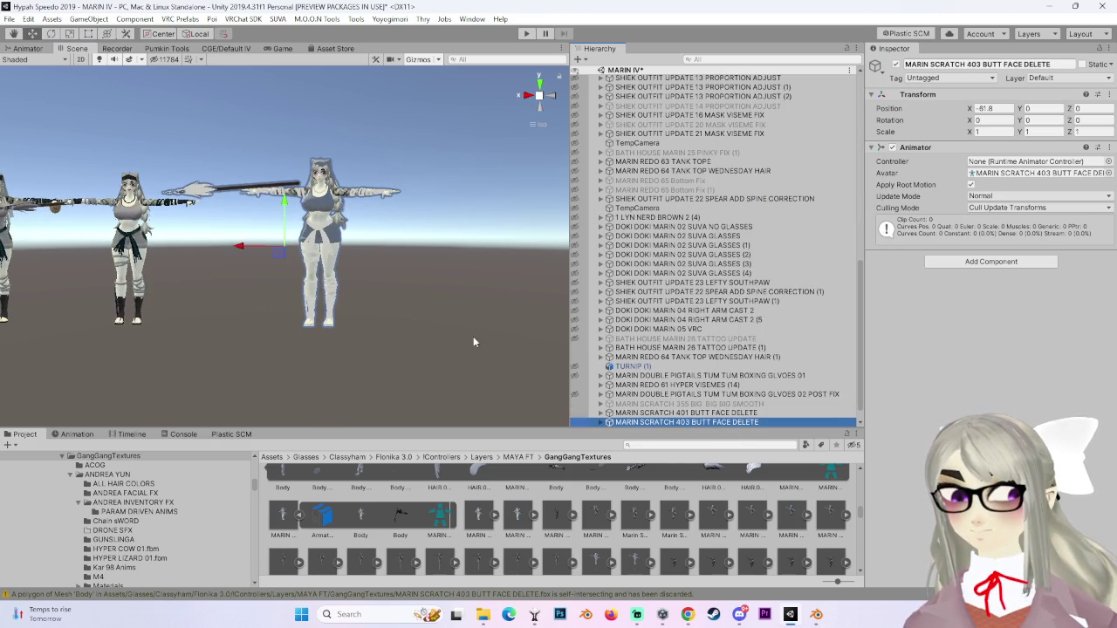
# Expand Armature and Hips, then move SPEAR and DAGGER out of Hips to the avatar root.
pyautogui.click(608, 423)
pyautogui.click(617, 395)
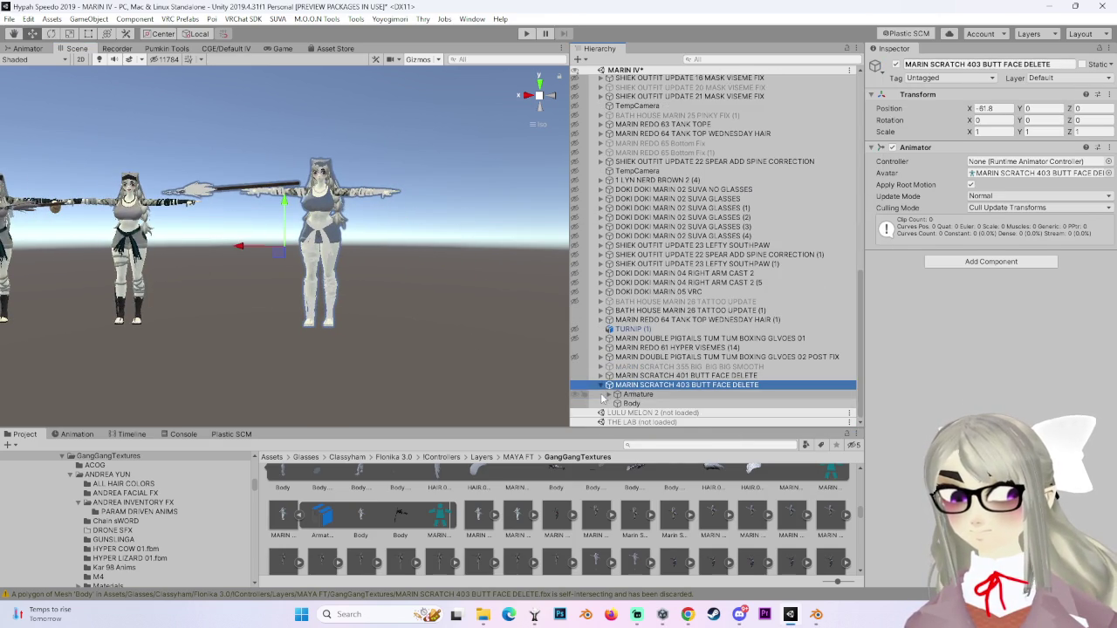
pyautogui.click(625, 403)
pyautogui.scroll(-3, 647, 349)
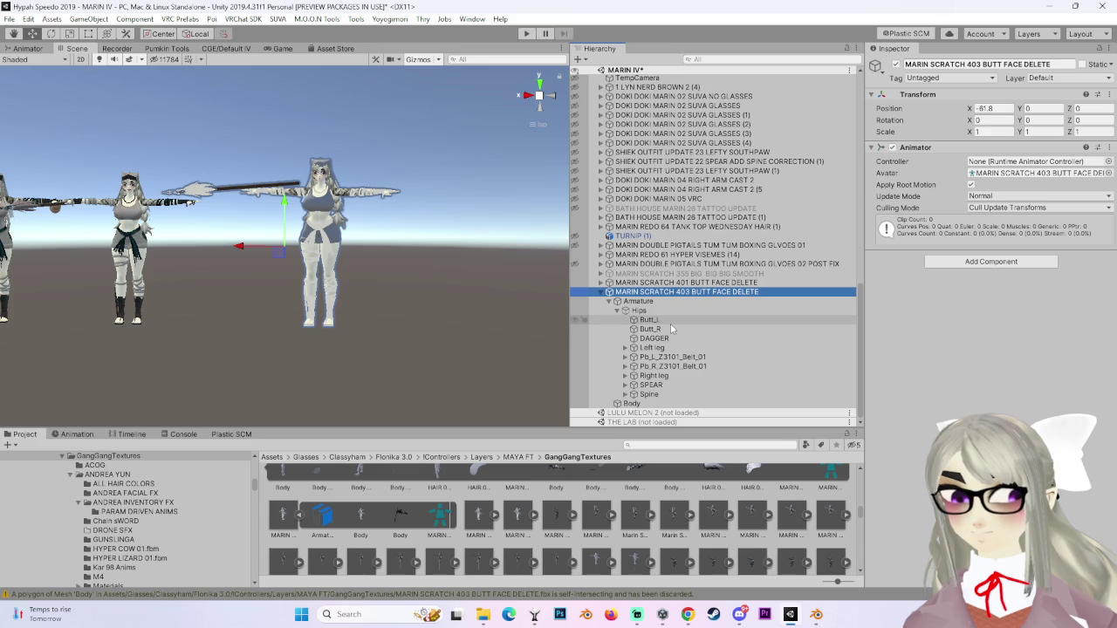
pyautogui.click(674, 378)
pyautogui.click(675, 385)
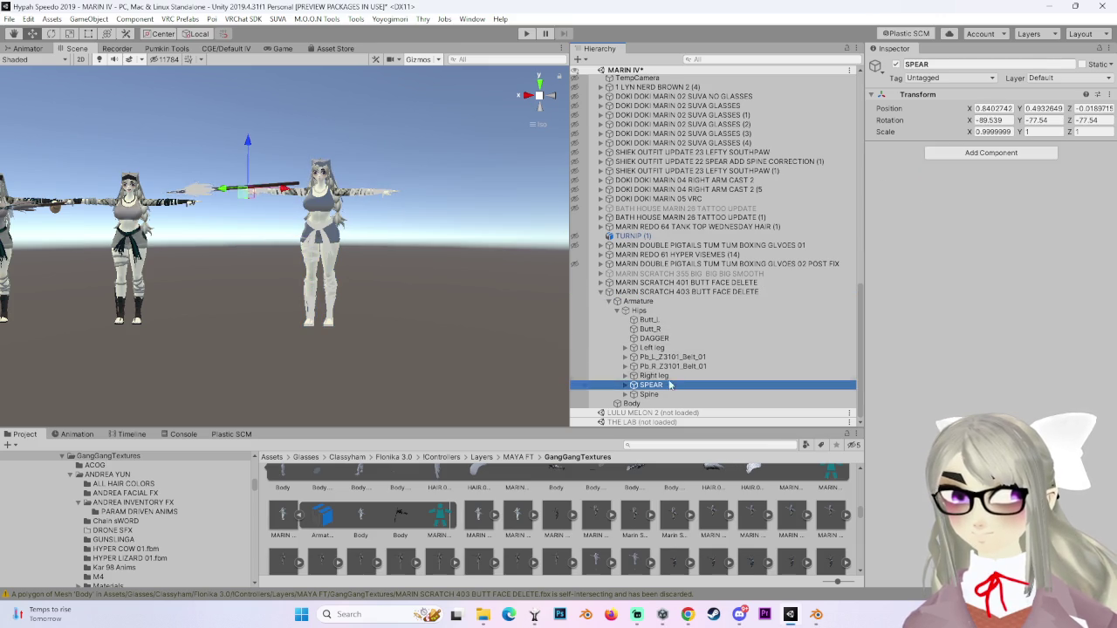
pyautogui.keyDown('ctrl'); pyautogui.click(672, 339); pyautogui.keyUp('ctrl')
pyautogui.moveTo(672, 338); pyautogui.dragTo(681, 295)
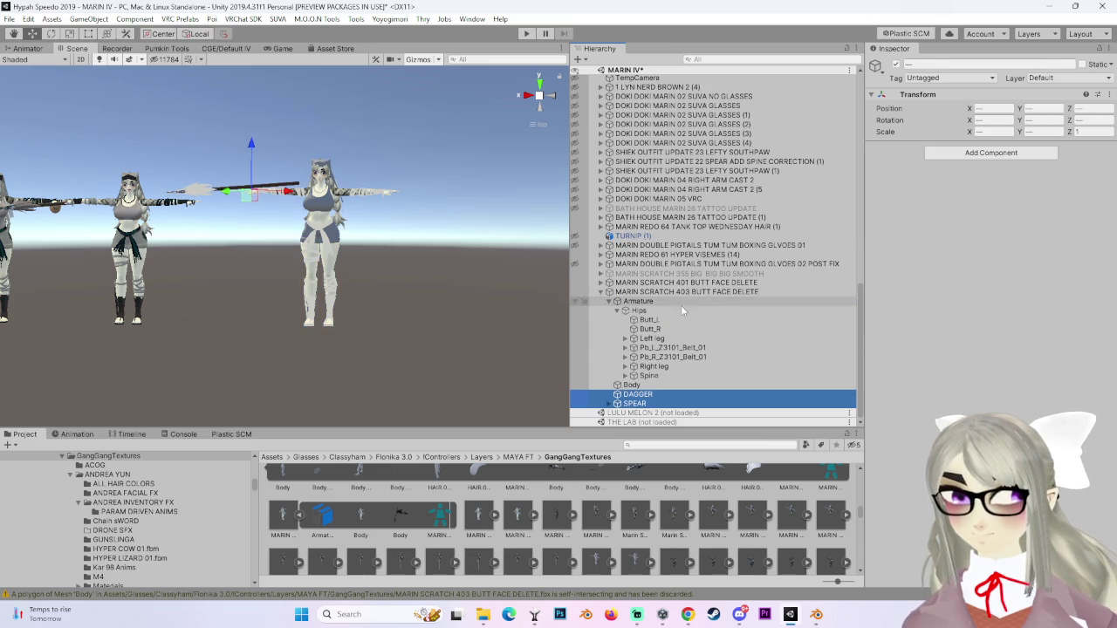
pyautogui.click(625, 376)
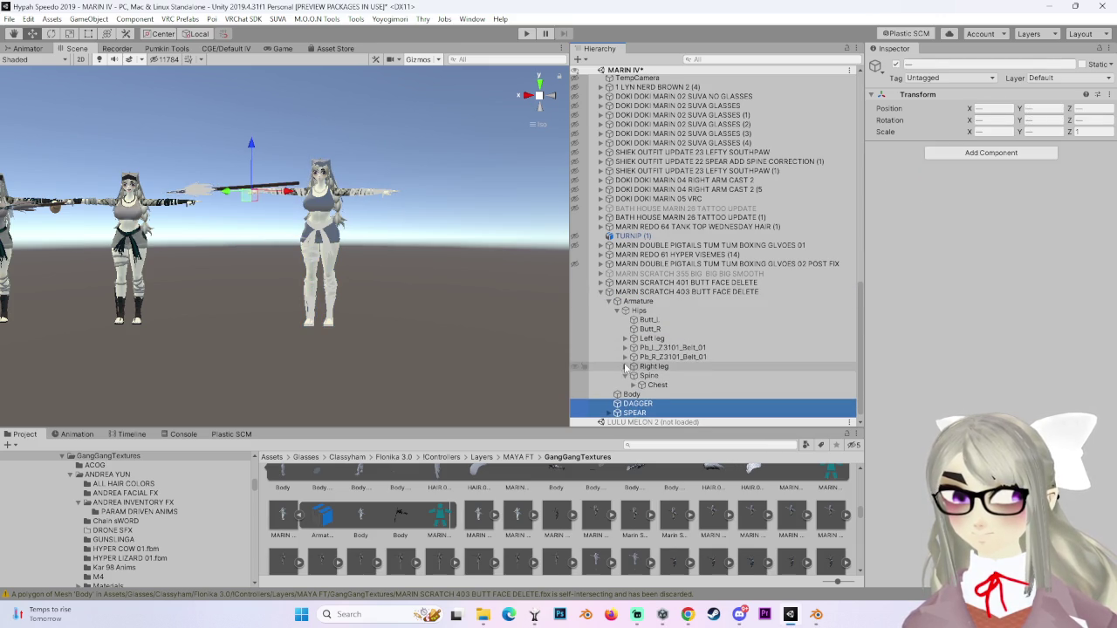
pyautogui.click(625, 367)
pyautogui.click(633, 376)
pyautogui.click(641, 395)
pyautogui.moveTo(694, 404)
pyautogui.mouseDown()
pyautogui.moveTo(689, 417)
pyautogui.moveTo(687, 340)
pyautogui.moveTo(689, 397)
pyautogui.moveTo(679, 344)
pyautogui.moveTo(689, 361)
pyautogui.mouseUp()
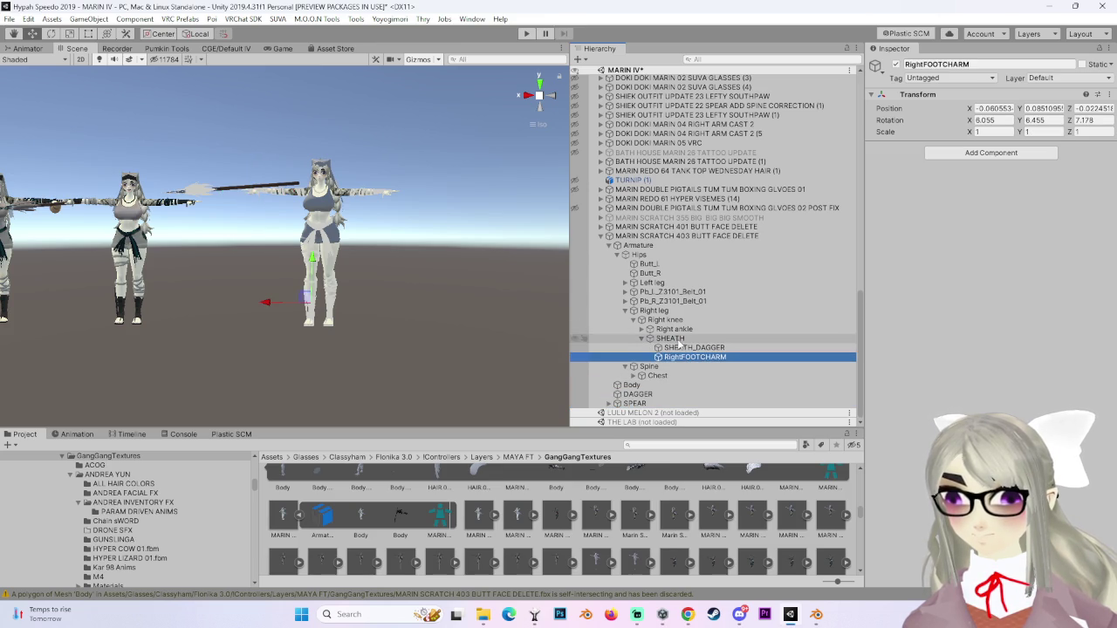
# Set MARIN SCRATCH 403 BUTT FACE DELETE as Pumkin's avatar.
pyautogui.scroll(5, 402, 329)
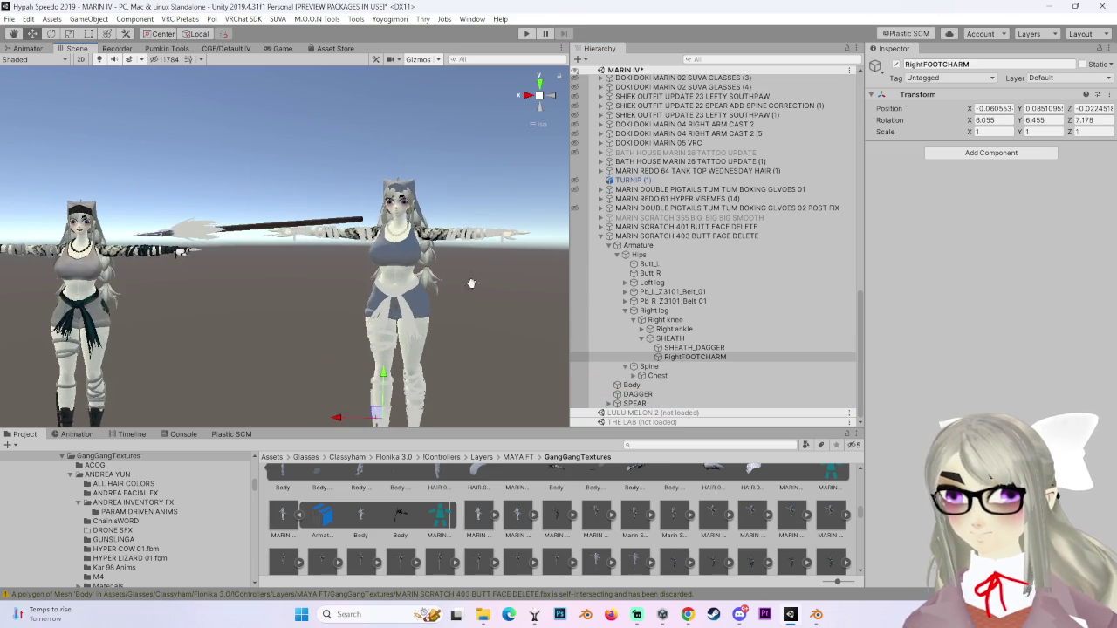
pyautogui.click(687, 236)
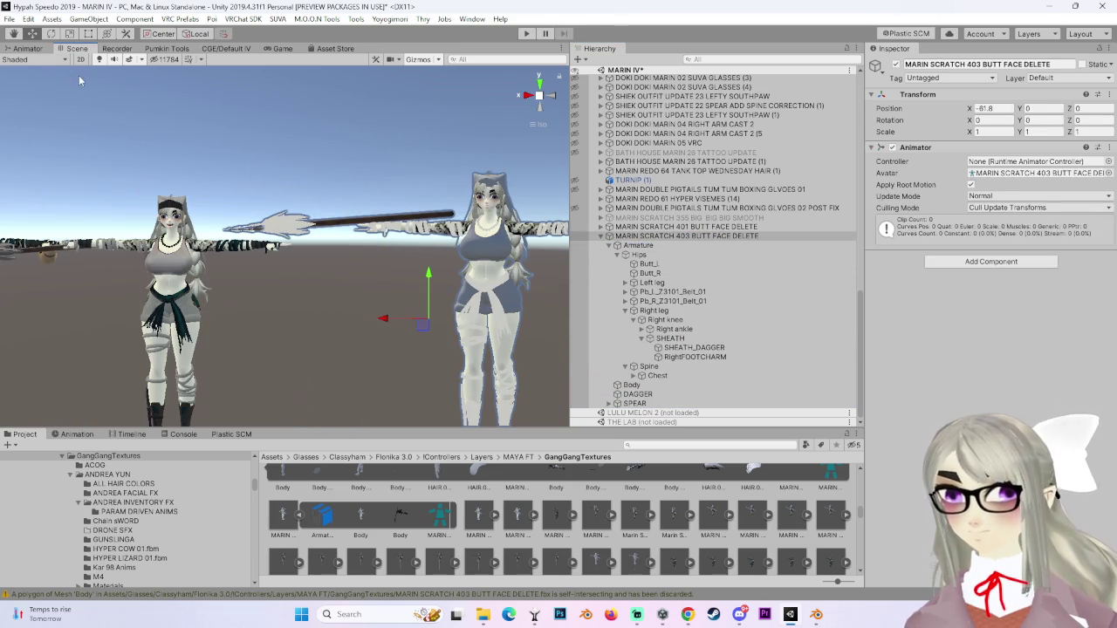
pyautogui.click(283, 100)
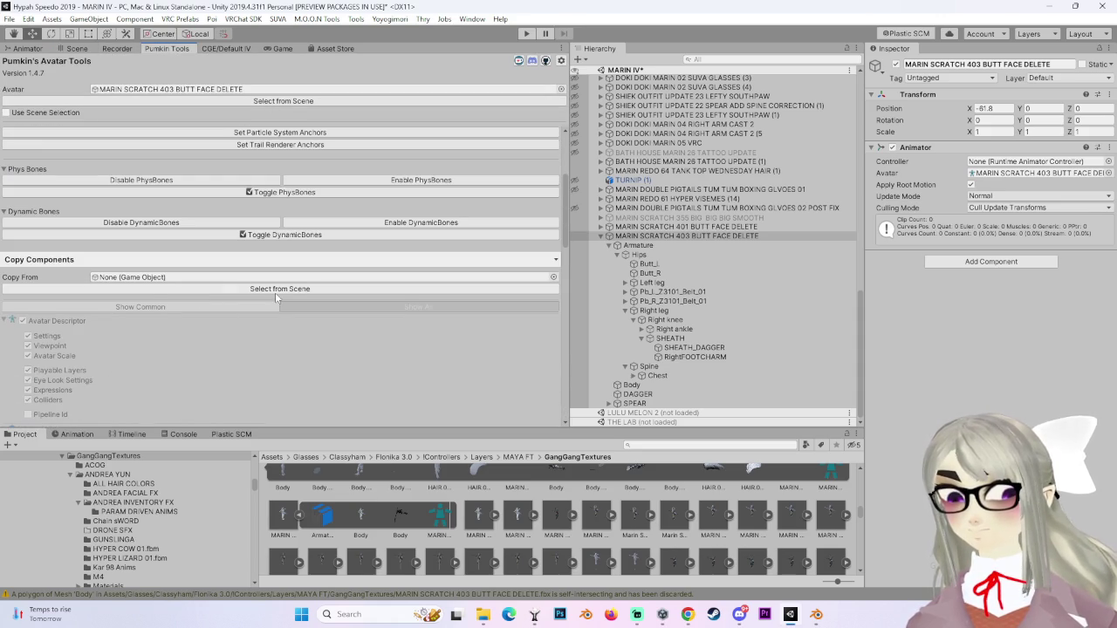
# Choose MARIN SCRATCH 401 as Copy From and copy the selected components onto MARIN SCRATCH 403.
pyautogui.click(683, 227)
pyautogui.click(185, 290)
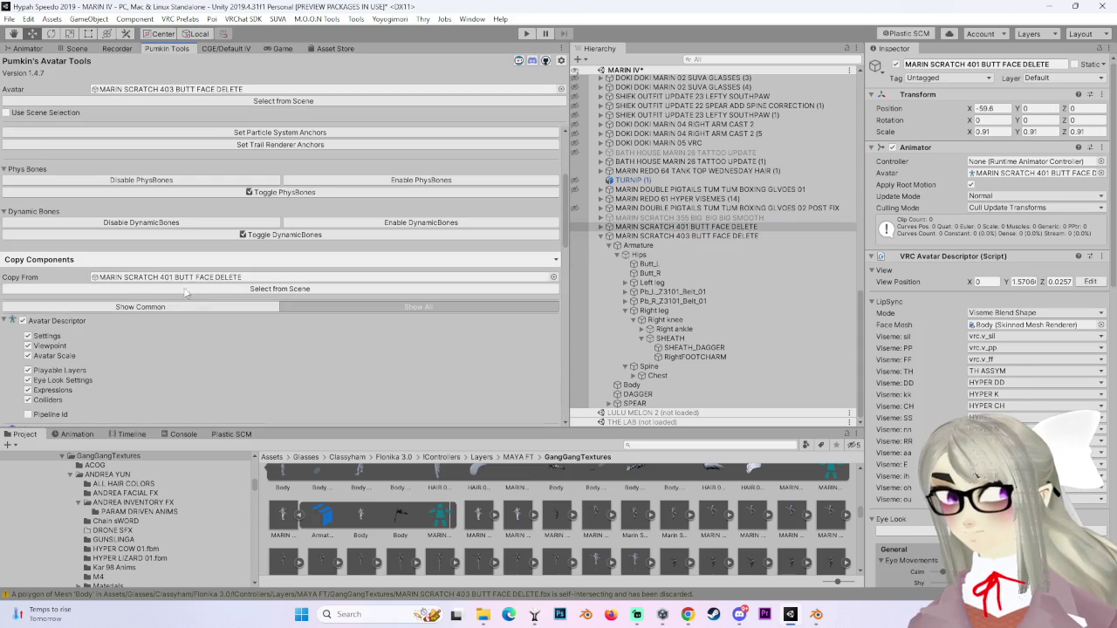
pyautogui.scroll(-10, 209, 370)
pyautogui.scroll(-5, 201, 371)
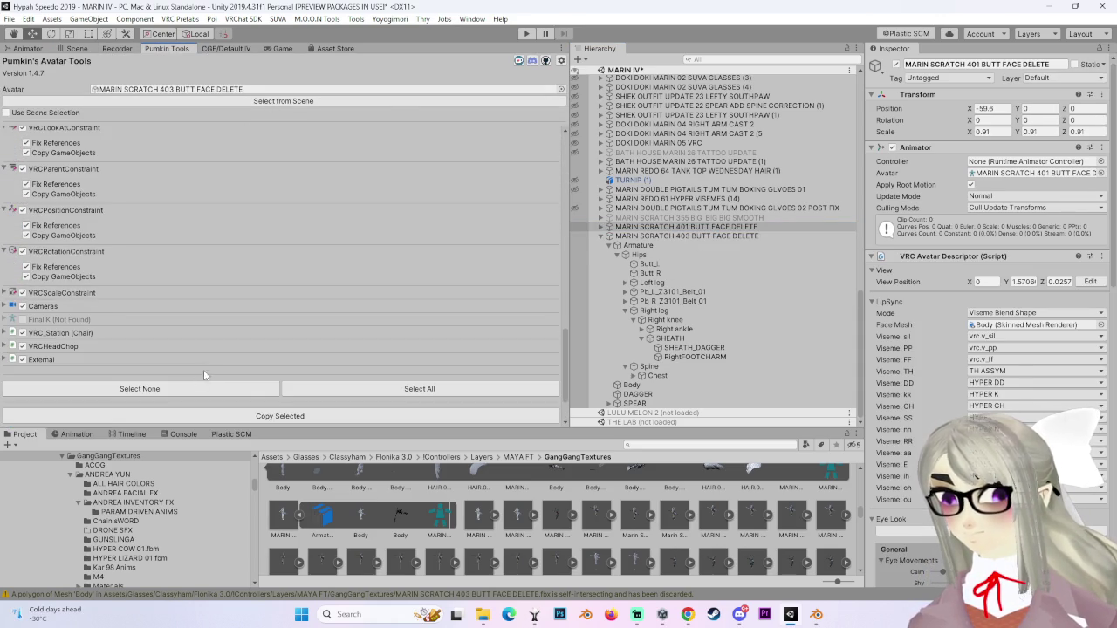
pyautogui.click(267, 415)
# Return to the scene and select the new avatar's Body mesh.
pyautogui.click(76, 48)
pyautogui.scroll(5, 314, 263)
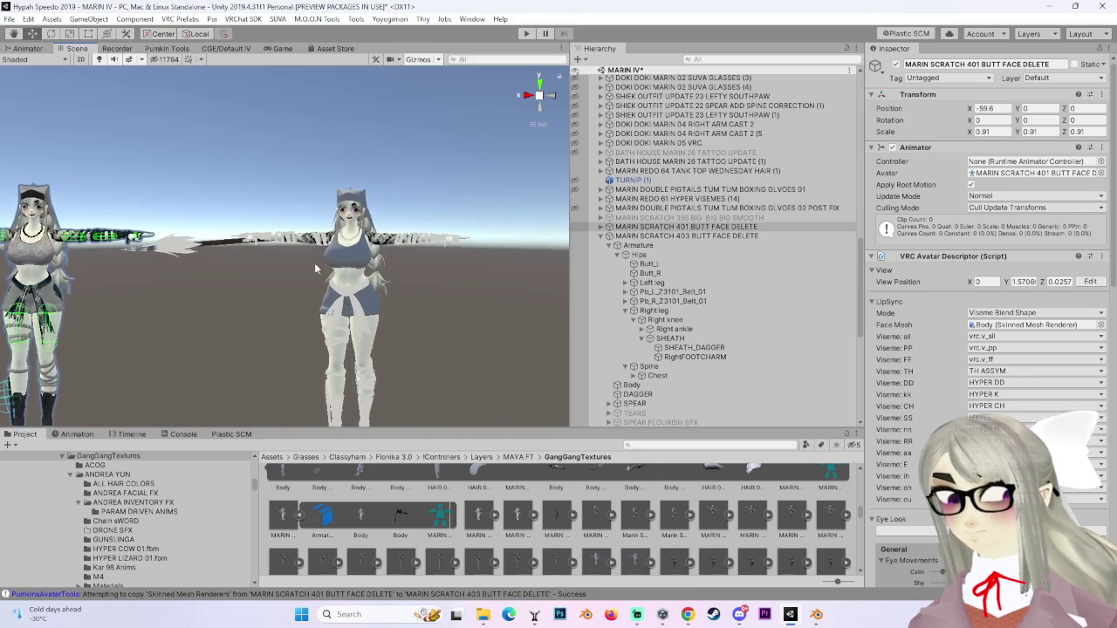
pyautogui.click(325, 272)
pyautogui.scroll(-3, 1041, 283)
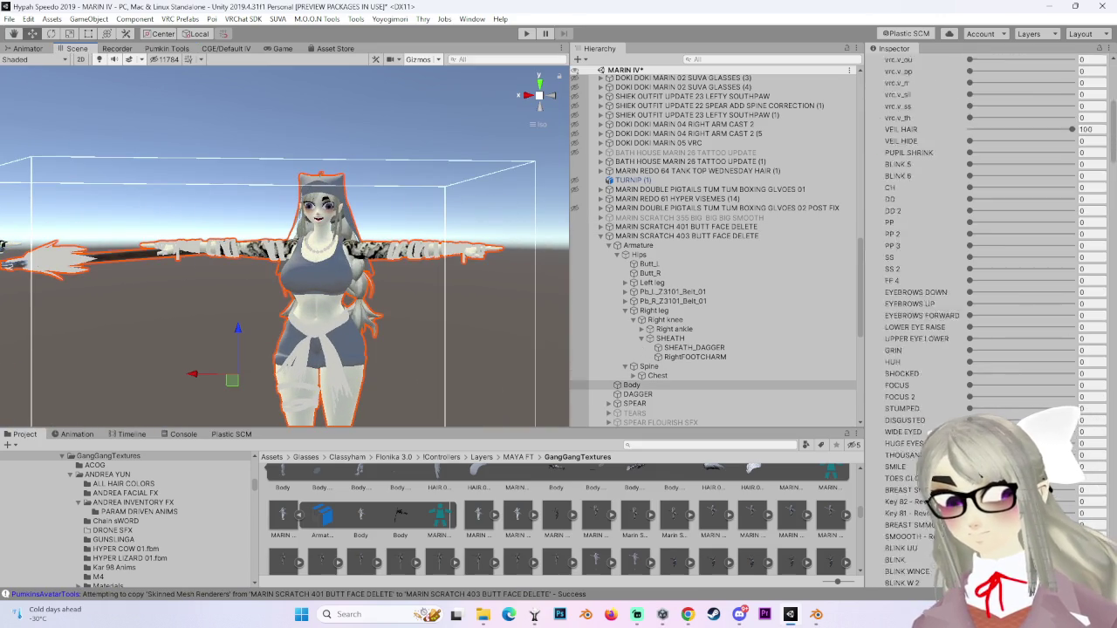
# View the avatar from the front and select MARIN SCRATCH 403 to show its descriptor.
pyautogui.scroll(-15, 956, 404)
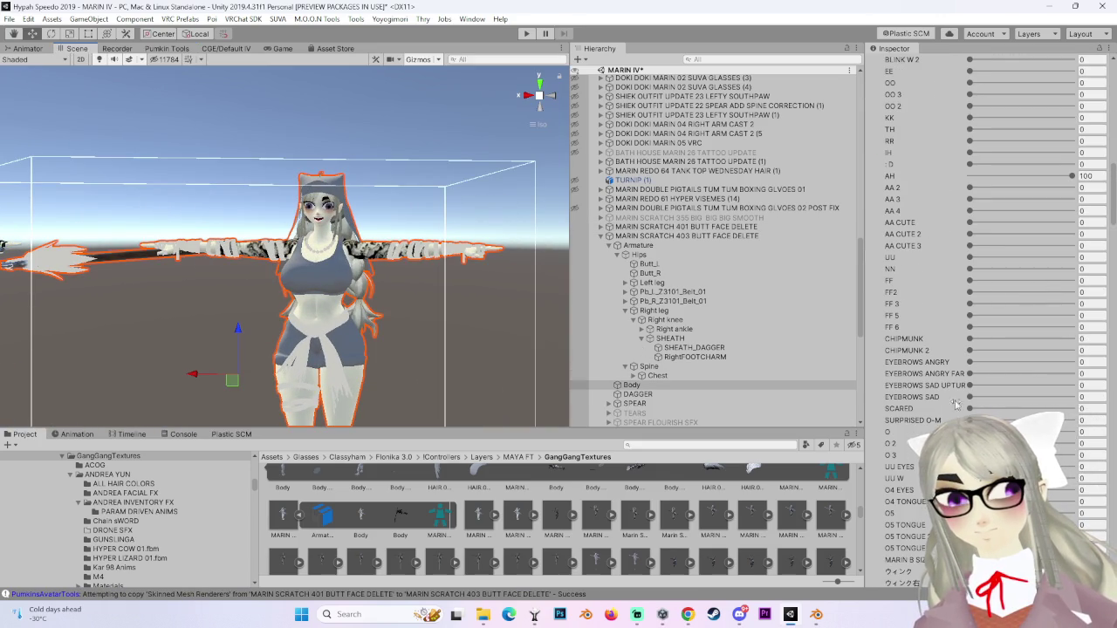
pyautogui.moveTo(375, 261); pyautogui.dragTo(427, 249)
pyautogui.scroll(5, 439, 243)
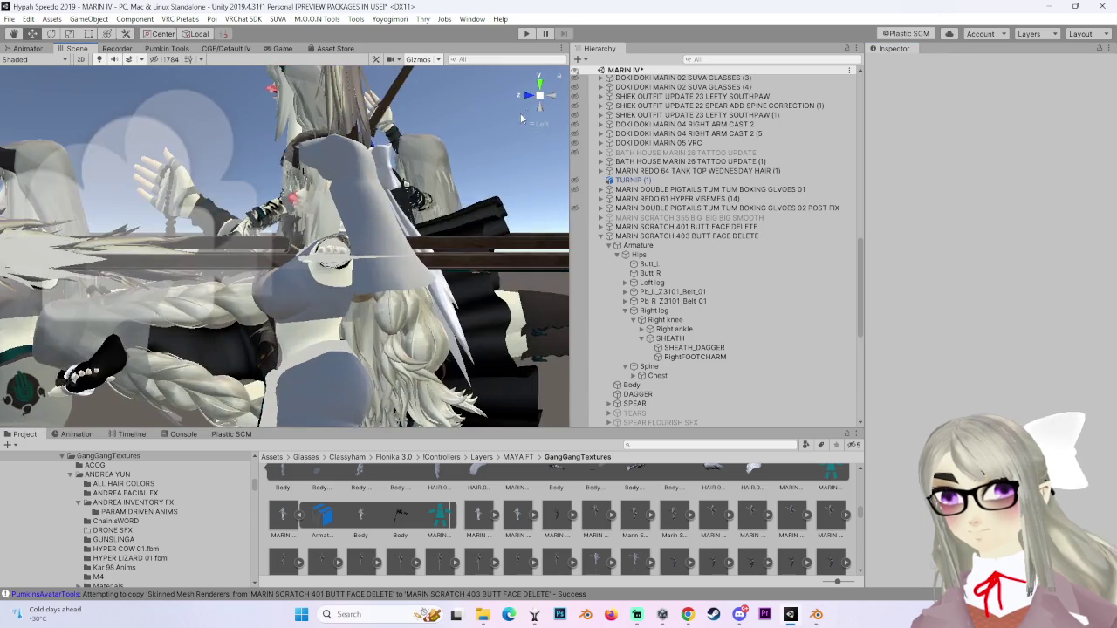
pyautogui.click(534, 95)
pyautogui.click(362, 285)
pyautogui.scroll(3, 362, 285)
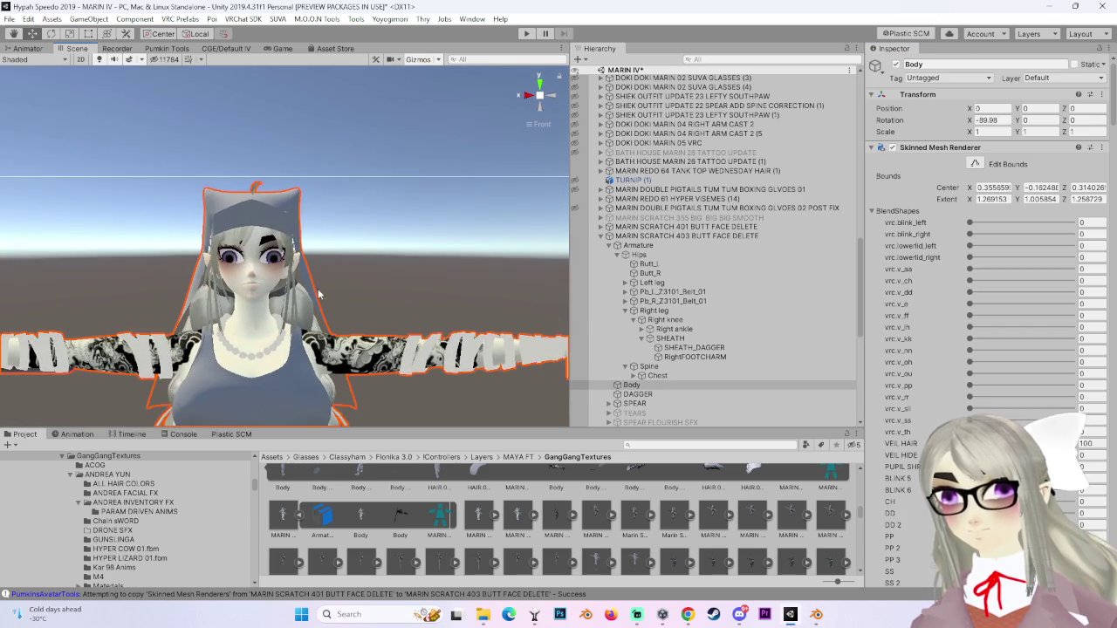
pyautogui.click(676, 236)
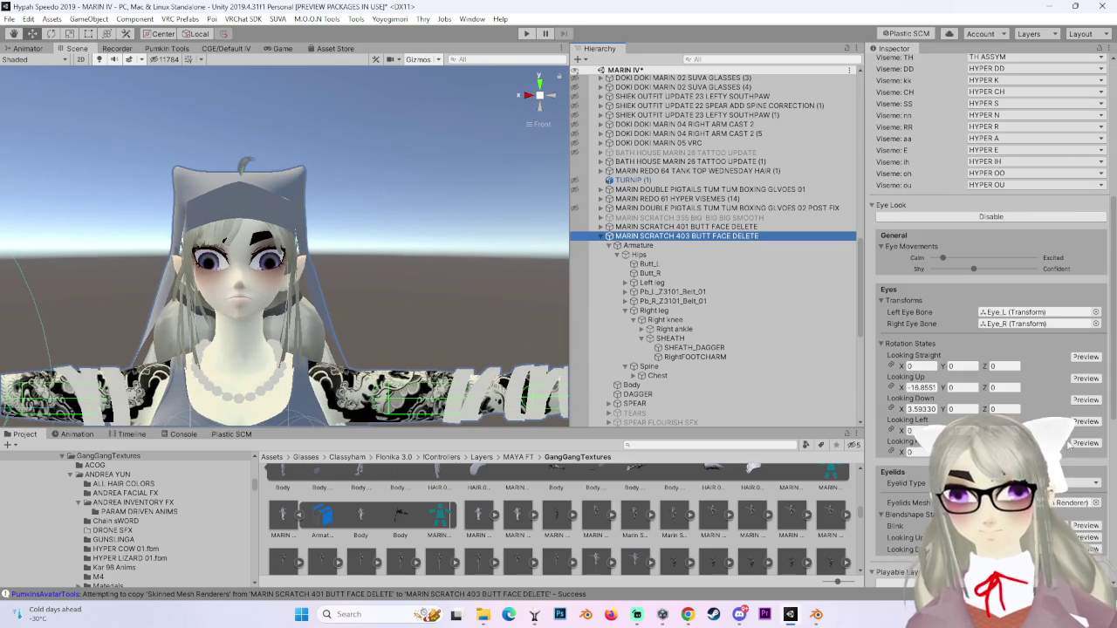
# Assign the Left Eye and Right Eye bones under Chest > Neck > Head as the eye bones.
pyautogui.scroll(-5, 751, 339)
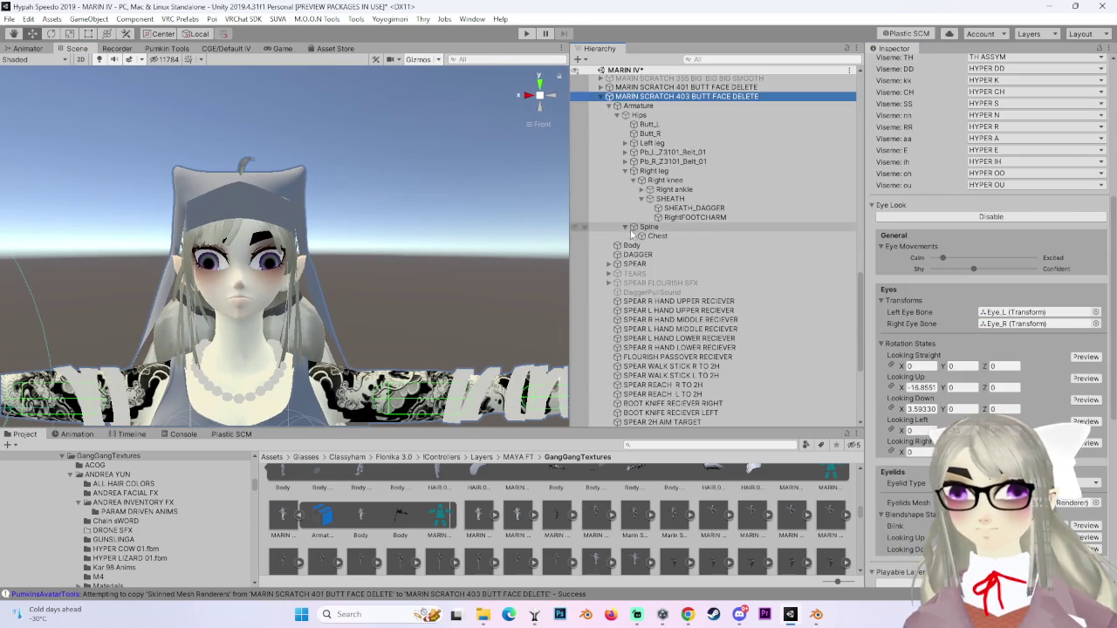
pyautogui.click(641, 235)
pyautogui.click(642, 292)
pyautogui.click(649, 301)
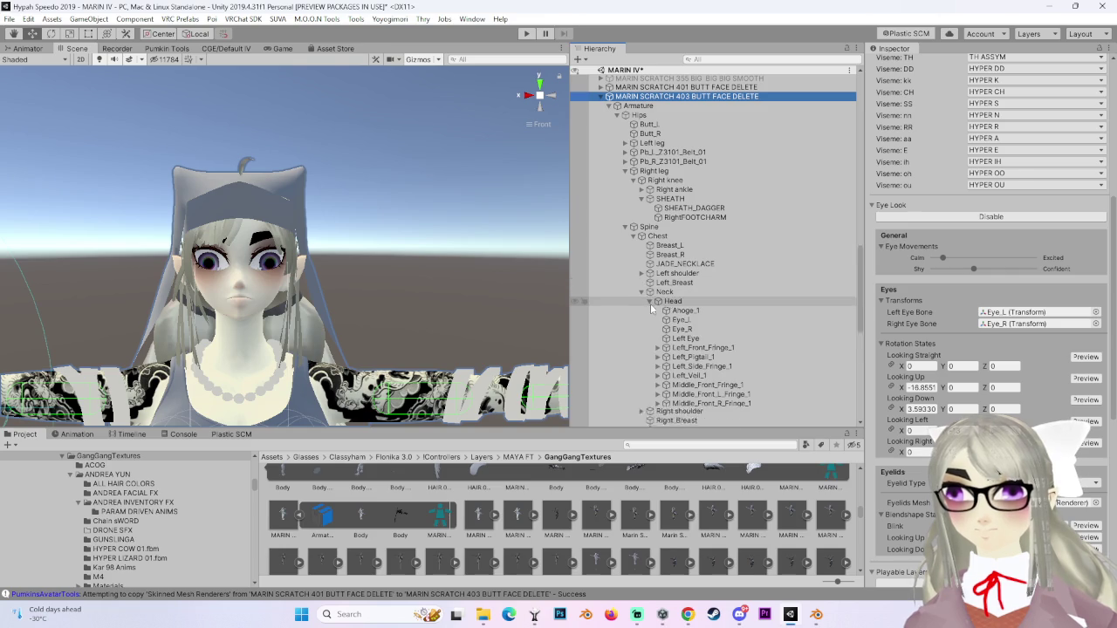
pyautogui.moveTo(686, 338)
pyautogui.mouseDown()
pyautogui.moveTo(1030, 312)
pyautogui.moveTo(1002, 327)
pyautogui.mouseUp()
pyautogui.scroll(-4, 756, 373)
pyautogui.click(1086, 357)
# Orbit the view around the head to see the avatar's face straight on.
pyautogui.scroll(3, 277, 323)
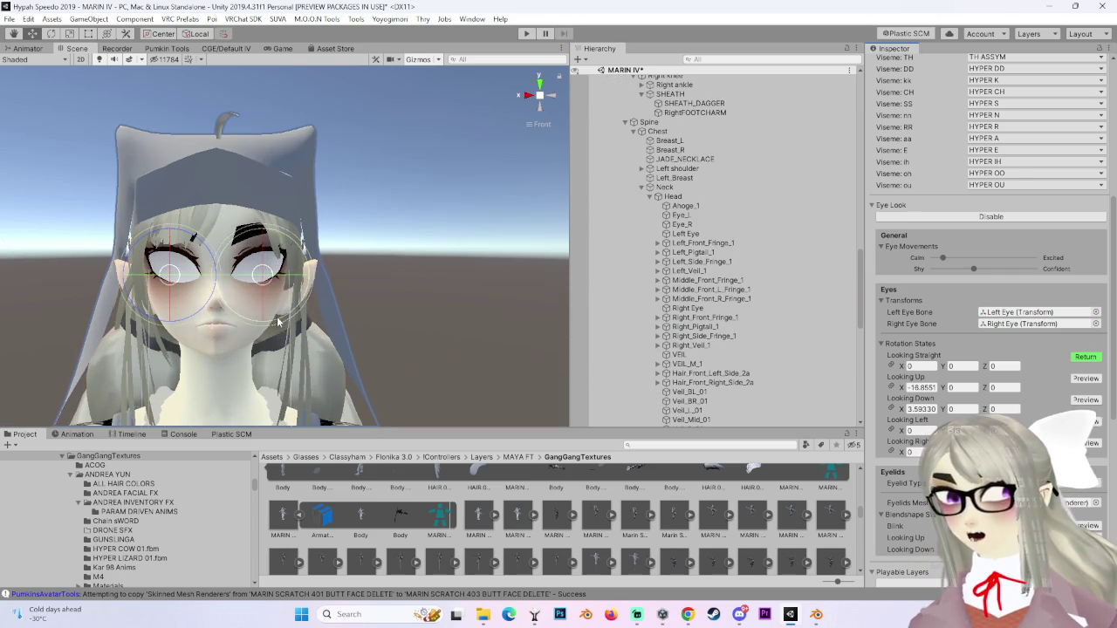
pyautogui.moveTo(262, 281)
pyautogui.mouseDown()
pyautogui.moveTo(244, 288)
pyautogui.moveTo(249, 321)
pyautogui.moveTo(493, 307)
pyautogui.moveTo(501, 291)
pyautogui.mouseUp()
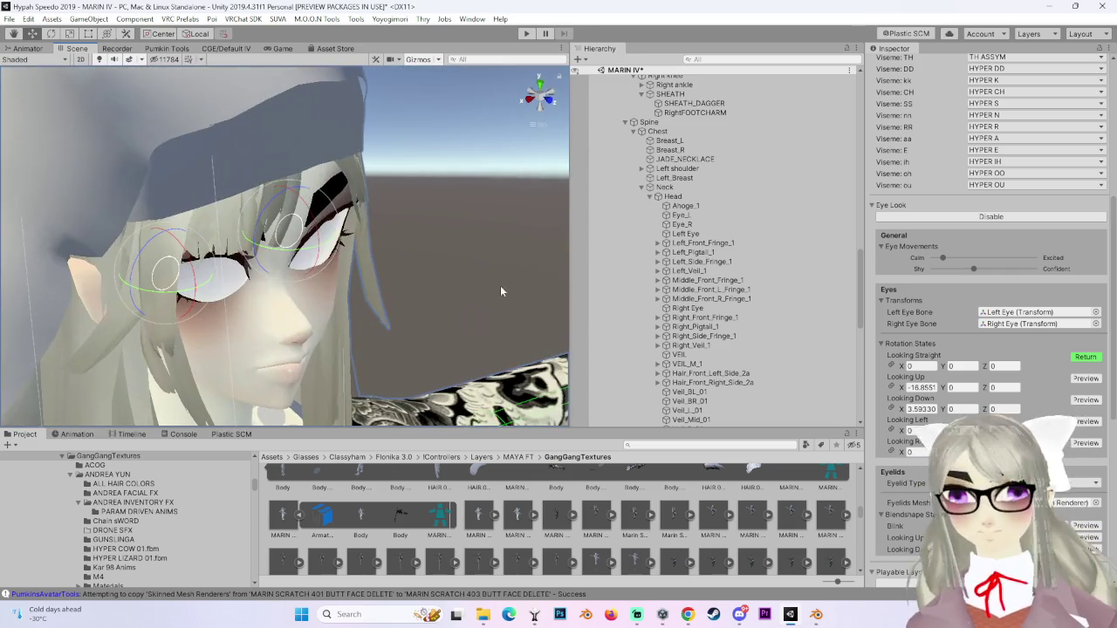
pyautogui.moveTo(466, 236)
pyautogui.mouseDown()
pyautogui.moveTo(388, 243)
pyautogui.moveTo(323, 174)
pyautogui.moveTo(320, 106)
pyautogui.moveTo(328, 268)
pyautogui.moveTo(384, 253)
pyautogui.moveTo(583, 336)
pyautogui.mouseUp()
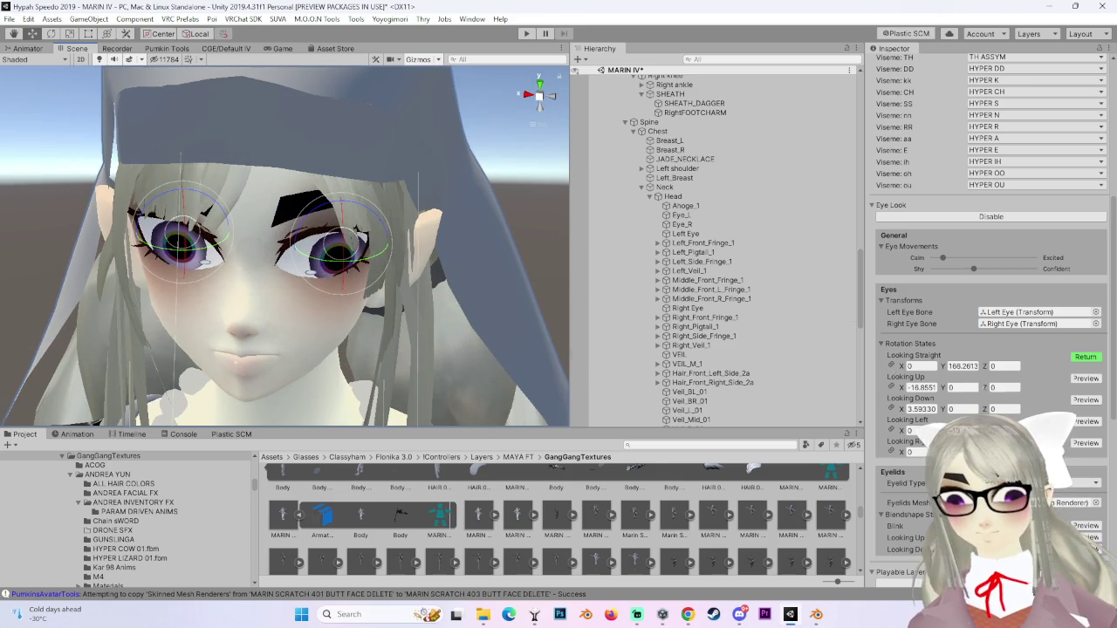
pyautogui.moveTo(367, 274)
pyautogui.mouseDown()
pyautogui.moveTo(370, 182)
pyautogui.moveTo(672, 251)
pyautogui.moveTo(639, 70)
pyautogui.mouseUp()
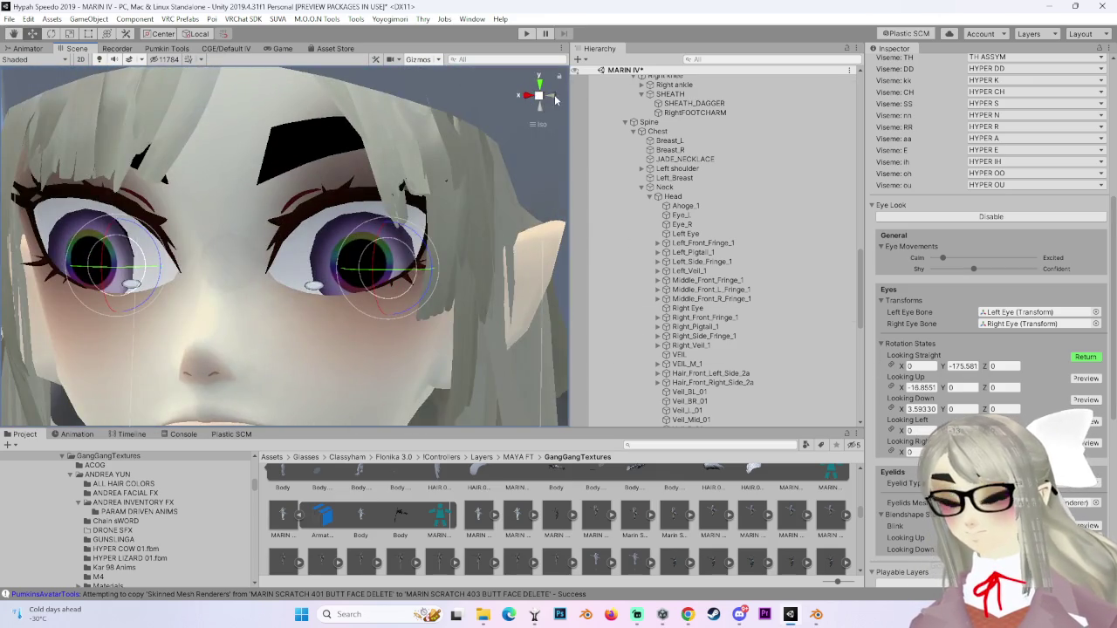
pyautogui.click(555, 99)
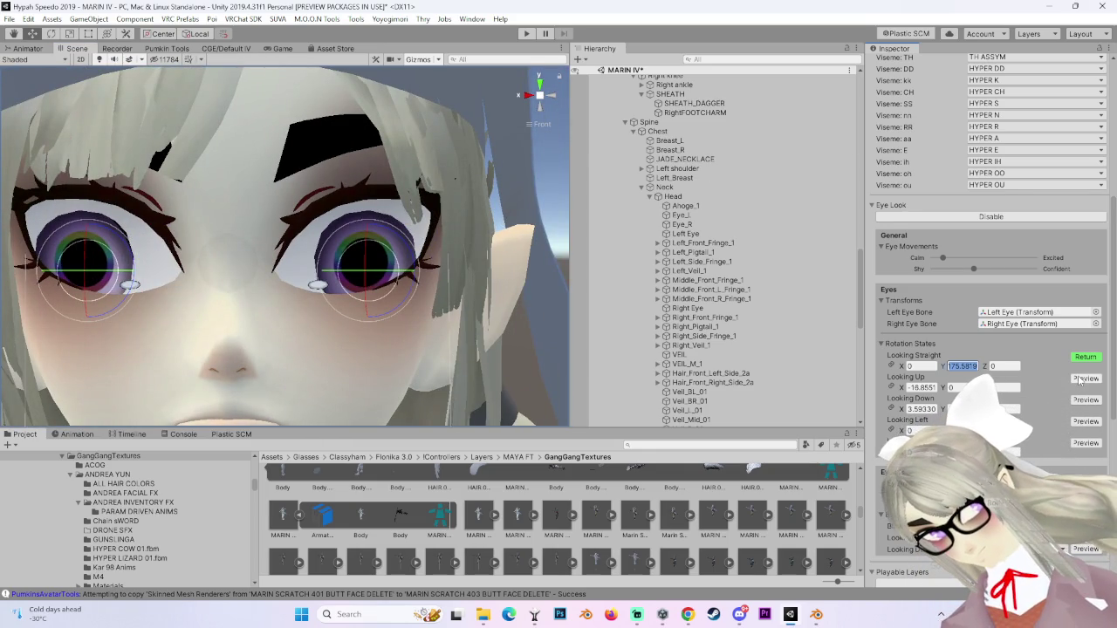
# Set Looking Straight Y rotation to 180, then reselect the MARIN SCRATCH 403 avatar root.
pyautogui.click(1082, 379)
pyautogui.write('0')
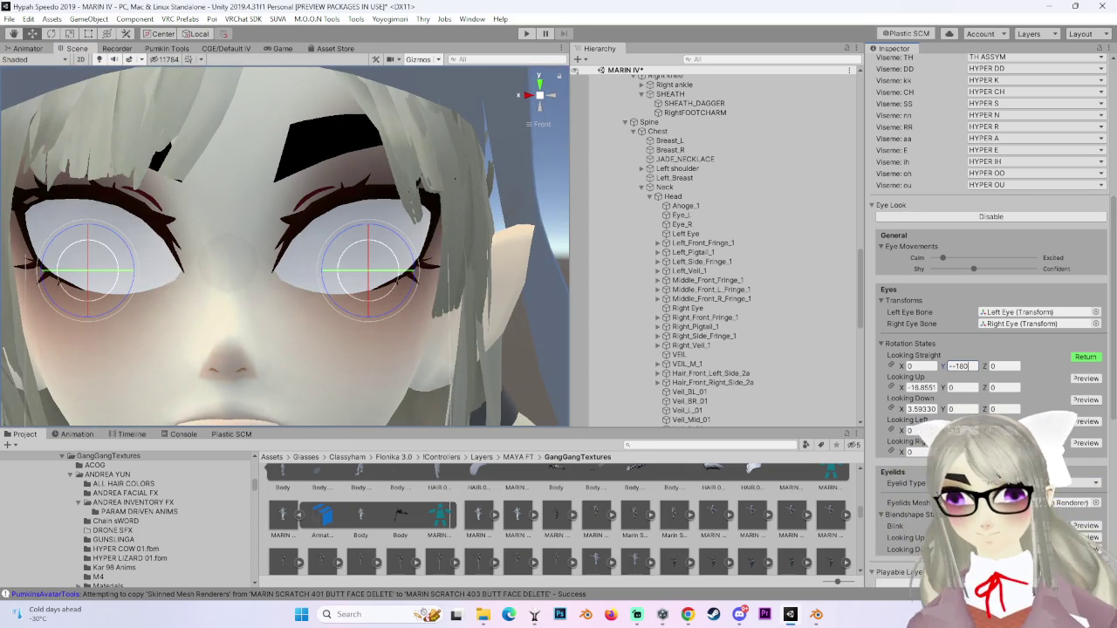
pyautogui.press('Return')
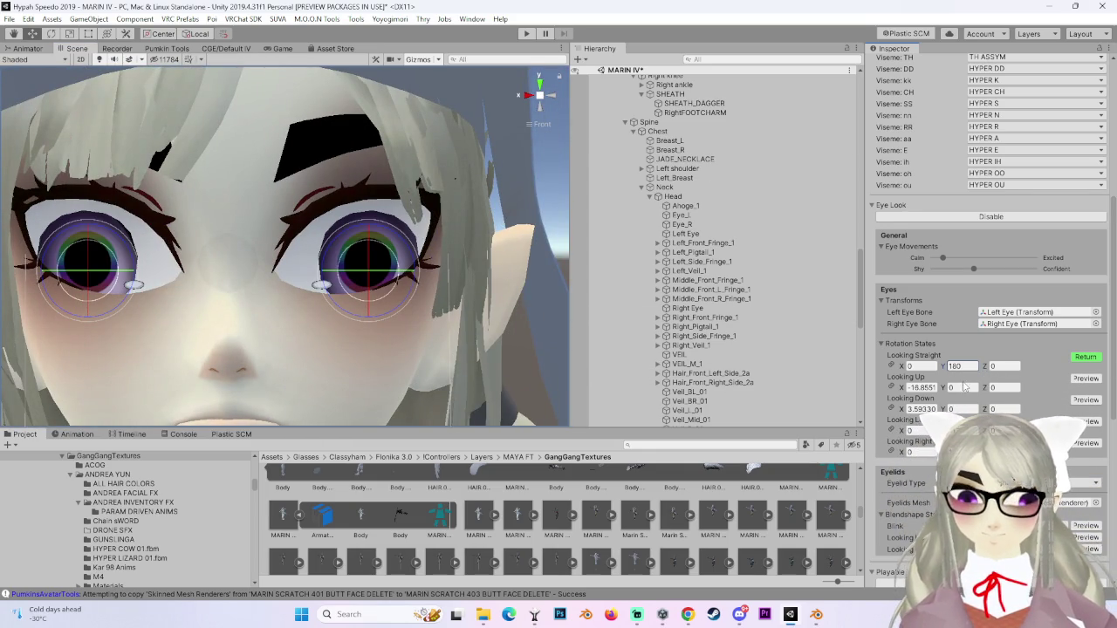
pyautogui.scroll(-2, 440, 319)
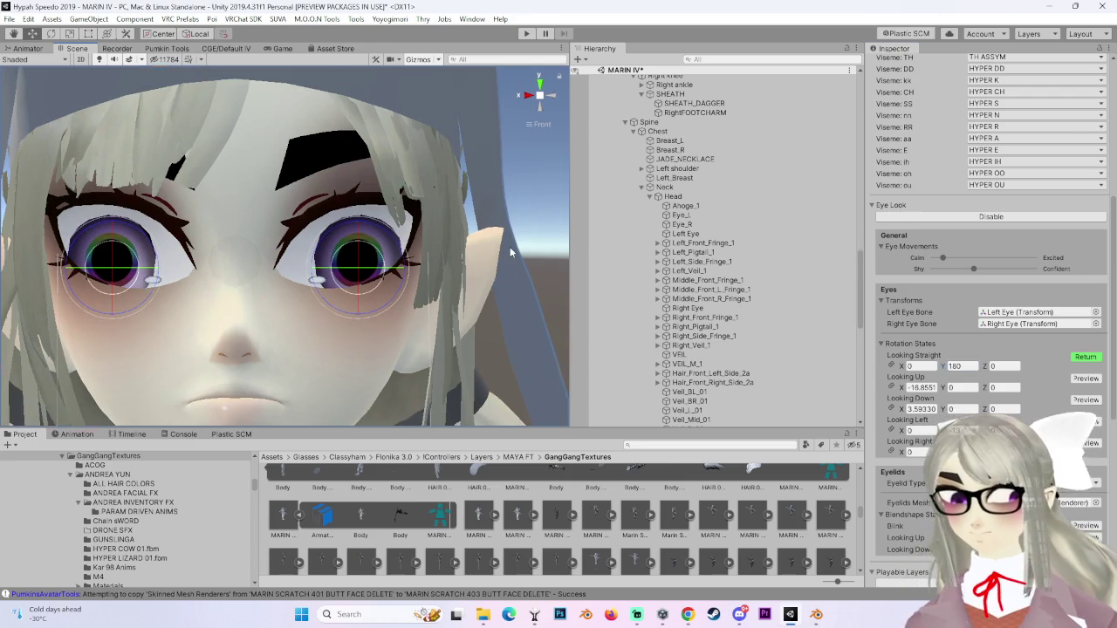
pyautogui.click(510, 247)
pyautogui.scroll(-2, 348, 327)
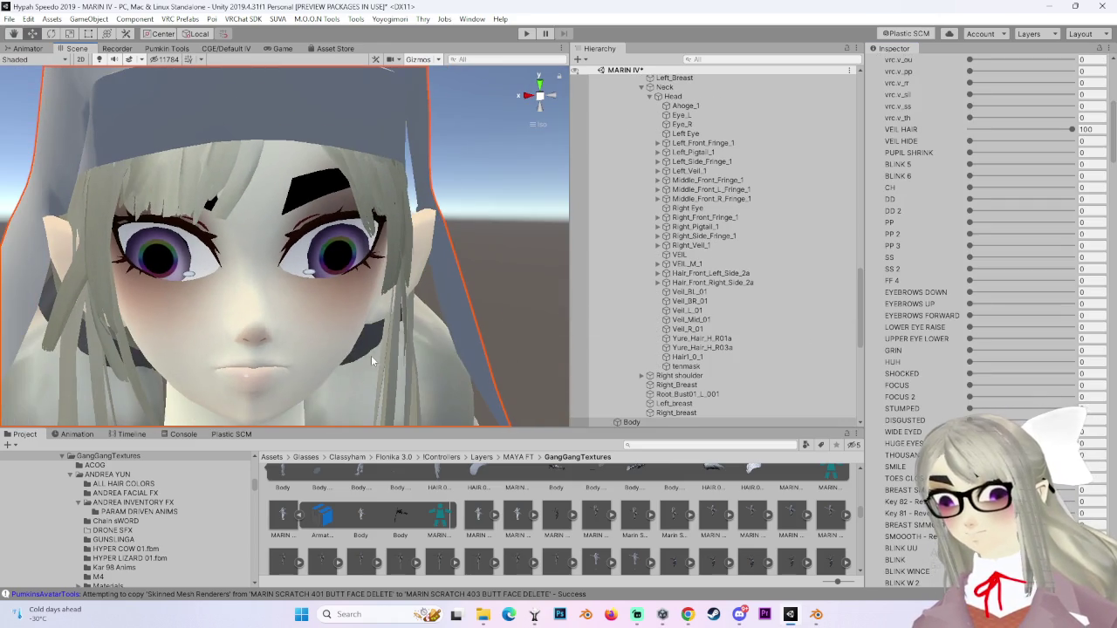
pyautogui.scroll(7, 668, 155)
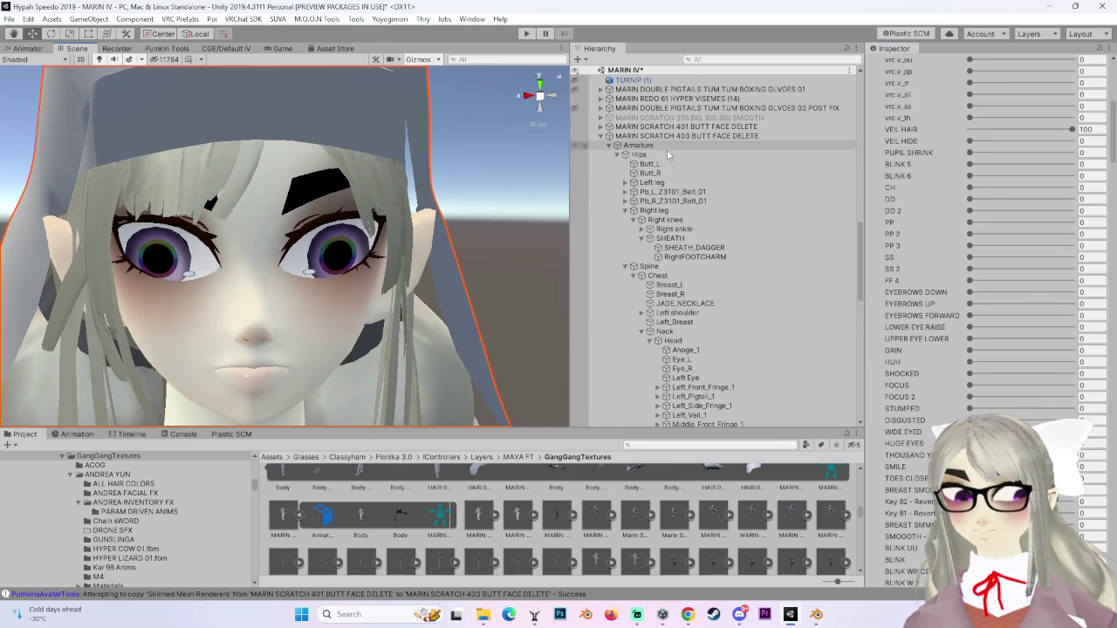
pyautogui.click(670, 137)
pyautogui.scroll(-5, 1012, 276)
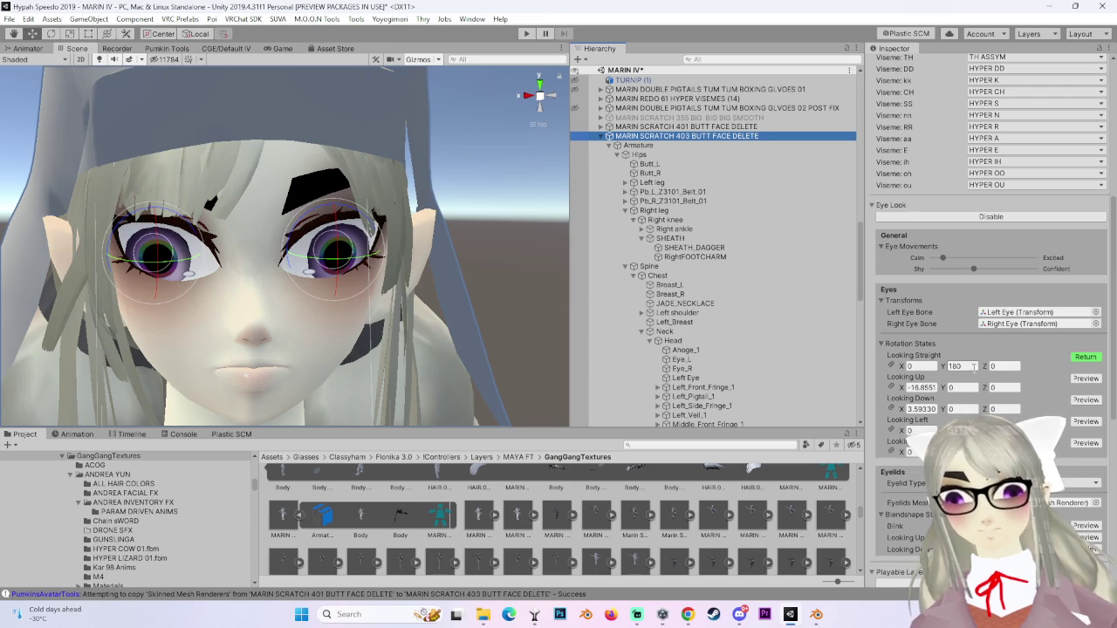
# Copy the 180 Y value into the Looking Up and Looking Down rotations.
pyautogui.click(974, 366)
pyautogui.click(961, 388)
pyautogui.write('180')
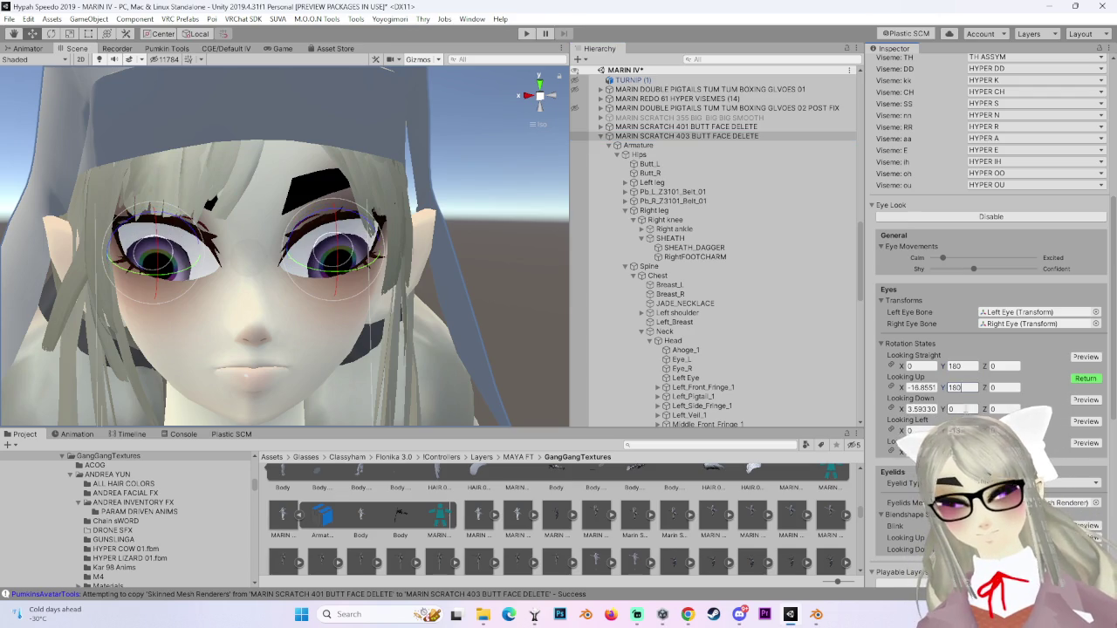
pyautogui.write('180')
pyautogui.click(952, 431)
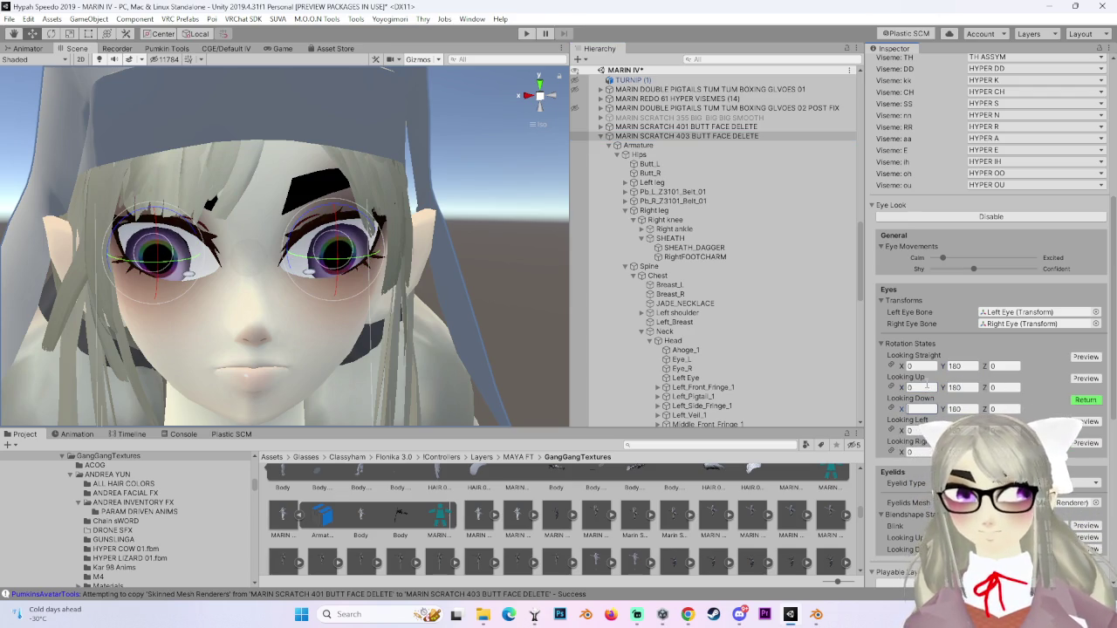
# Preview the look-up and look-down poses and rotate the eye gizmos to aim each gaze.
pyautogui.click(1085, 378)
pyautogui.moveTo(330, 269)
pyautogui.mouseDown()
pyautogui.moveTo(332, 185)
pyautogui.moveTo(327, 220)
pyautogui.moveTo(342, 235)
pyautogui.moveTo(410, 210)
pyautogui.moveTo(520, 116)
pyautogui.mouseUp()
pyautogui.click(551, 99)
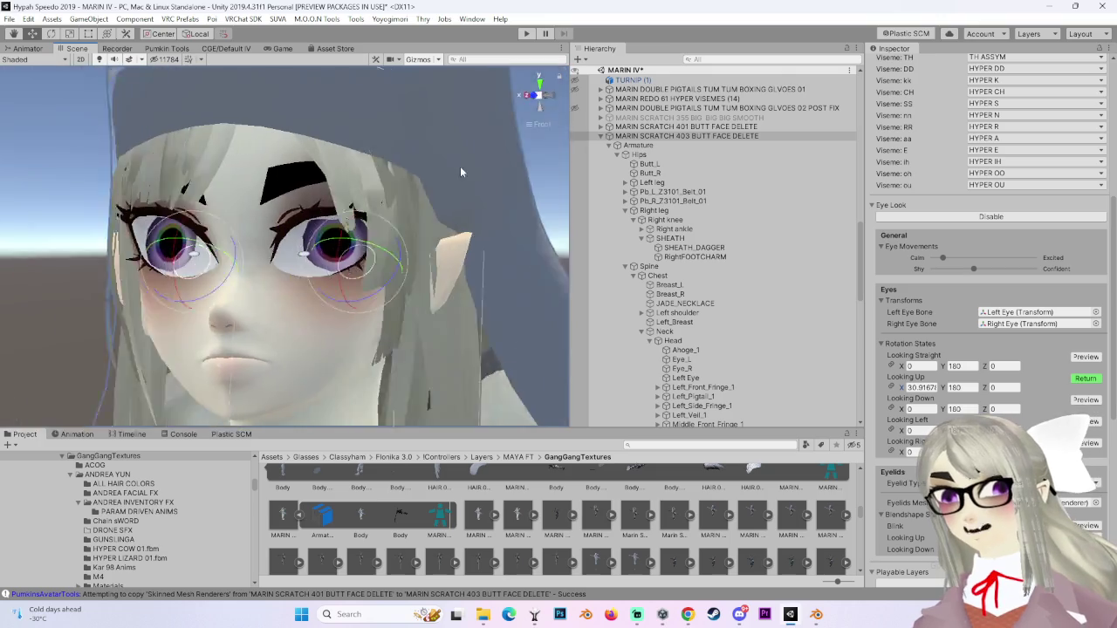
pyautogui.moveTo(347, 275)
pyautogui.mouseDown()
pyautogui.moveTo(354, 253)
pyautogui.moveTo(347, 262)
pyautogui.moveTo(375, 262)
pyautogui.moveTo(339, 255)
pyautogui.moveTo(362, 262)
pyautogui.mouseUp()
pyautogui.hotkey('ctrl', 'z')
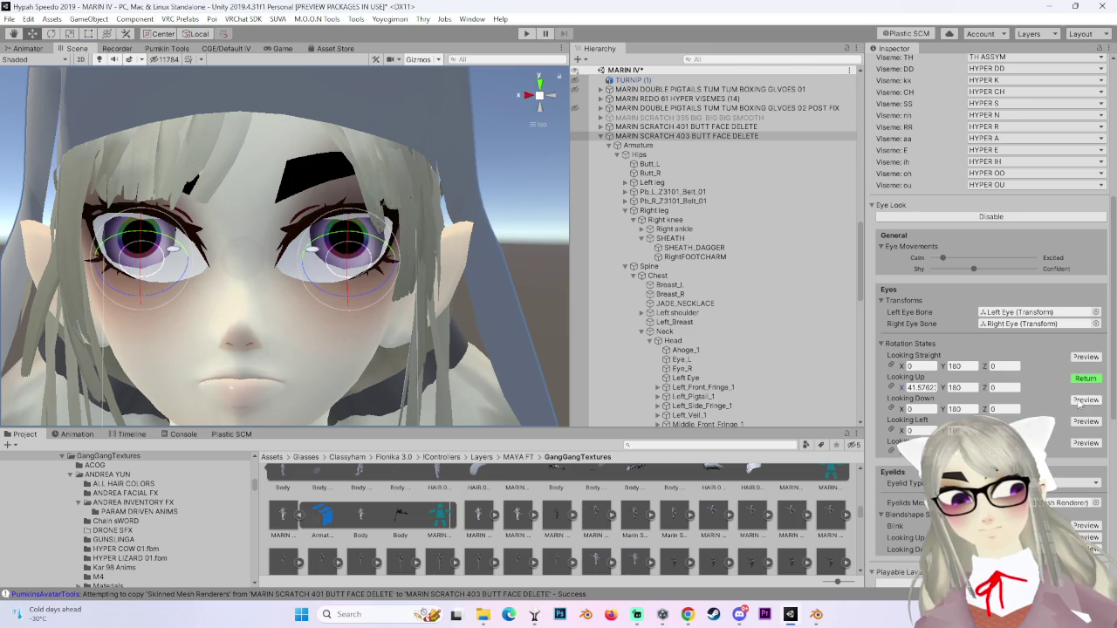
pyautogui.click(1082, 400)
pyautogui.moveTo(346, 286)
pyautogui.mouseDown()
pyautogui.moveTo(351, 337)
pyautogui.moveTo(365, 316)
pyautogui.moveTo(474, 302)
pyautogui.moveTo(333, 329)
pyautogui.mouseUp()
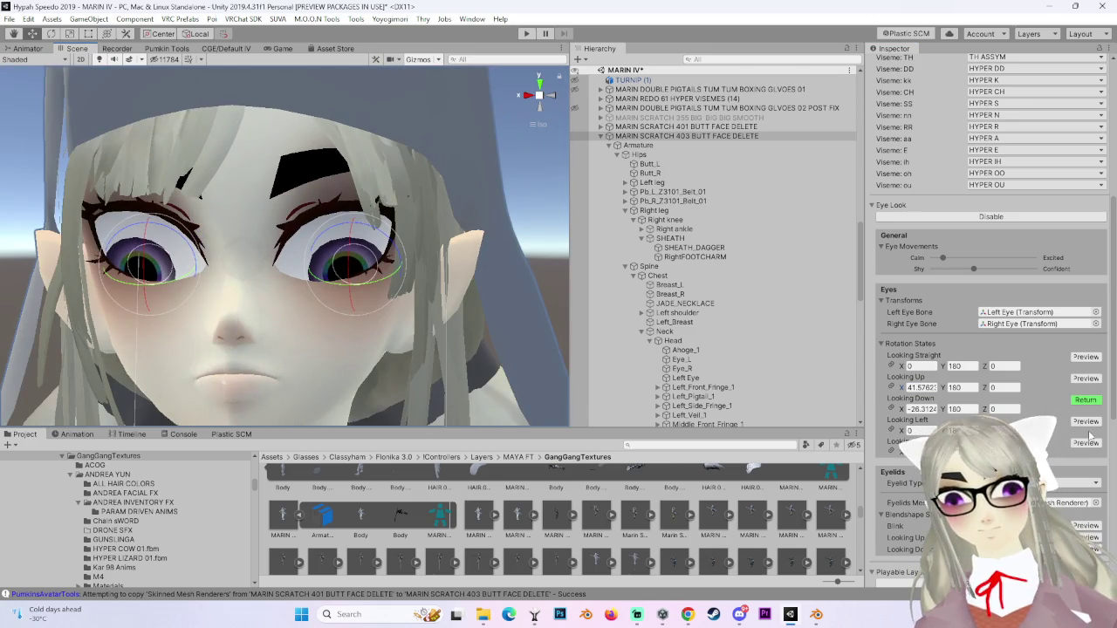
# Preview the look-left and look-right poses, setting Left Y to 140 and Right Y to -140.
pyautogui.click(1086, 421)
pyautogui.moveTo(395, 262)
pyautogui.mouseDown()
pyautogui.moveTo(430, 261)
pyautogui.moveTo(406, 283)
pyautogui.moveTo(418, 244)
pyautogui.moveTo(436, 236)
pyautogui.mouseUp()
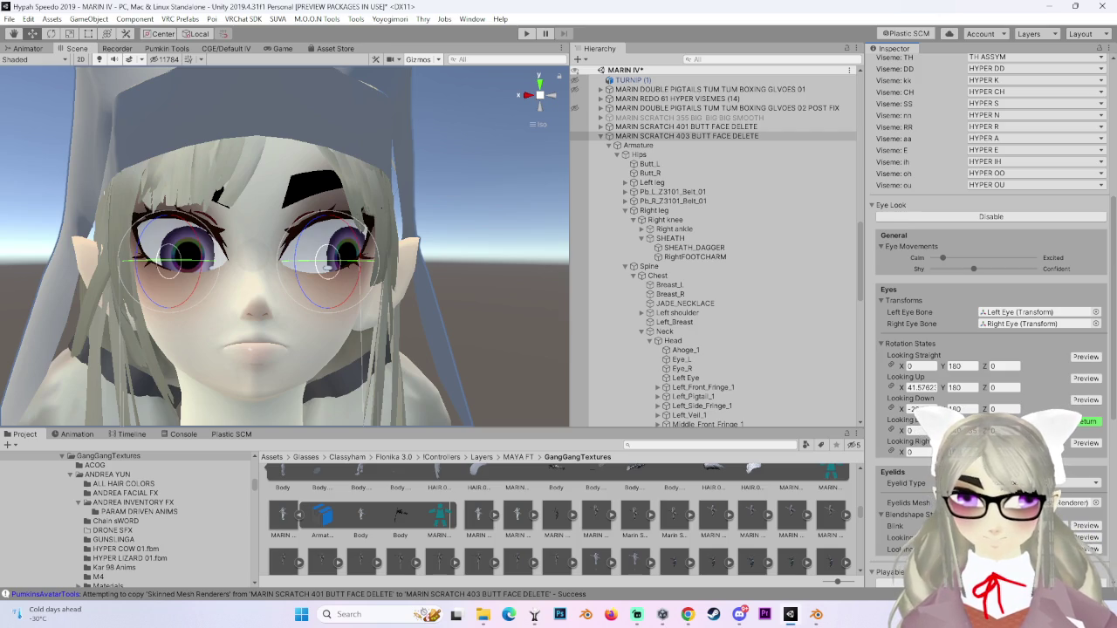
pyautogui.click(1086, 443)
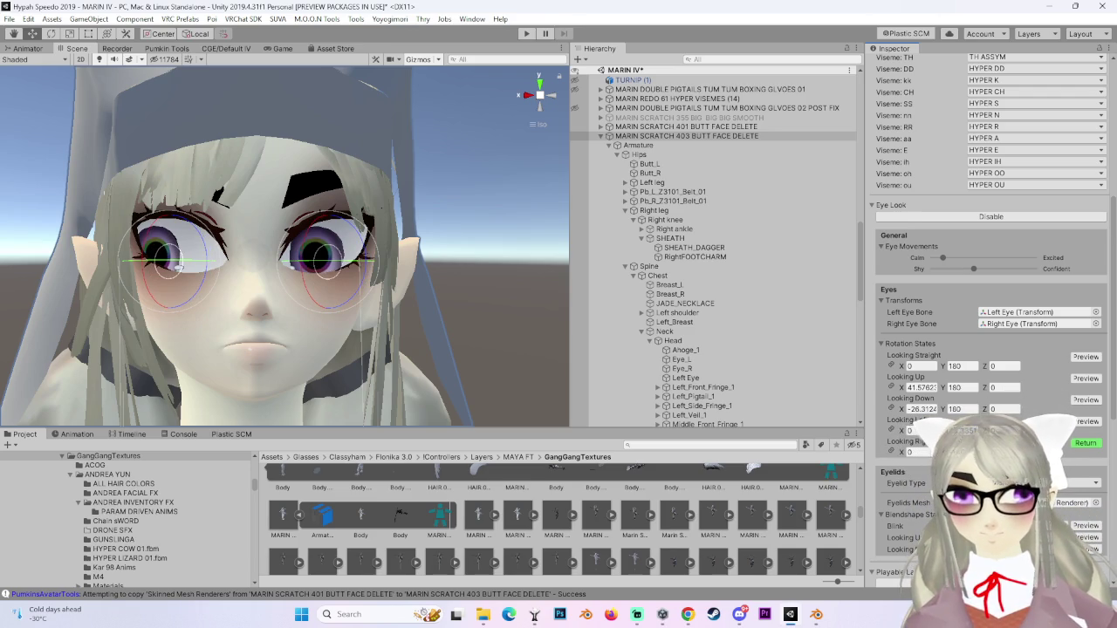
pyautogui.click(1086, 421)
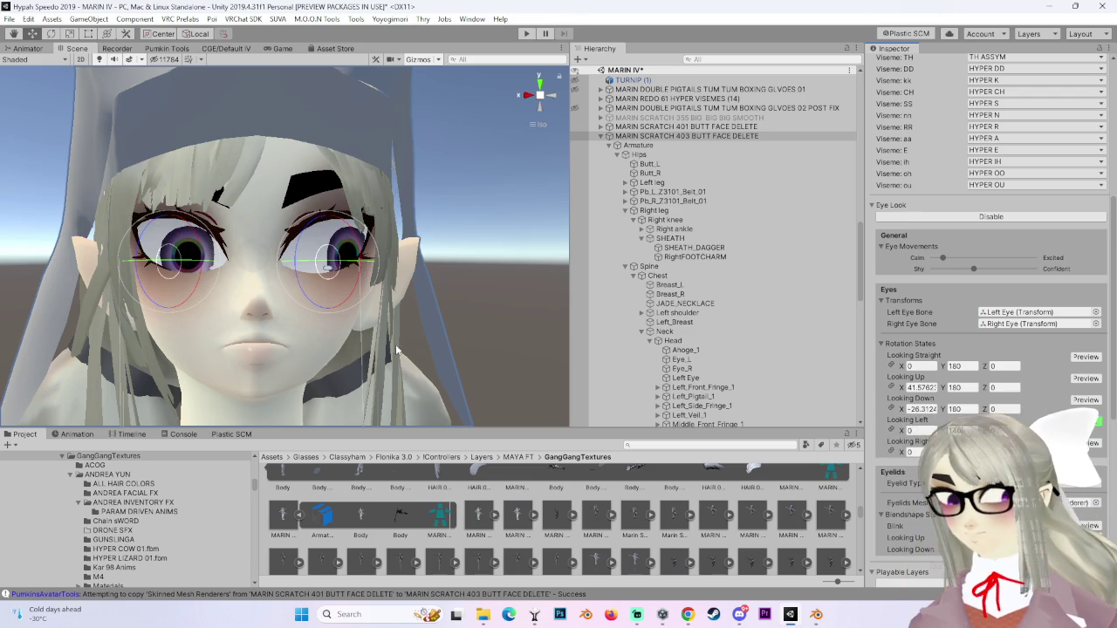
# Reselect the avatar root and end the eye preview so the eyes face forward.
pyautogui.click(515, 310)
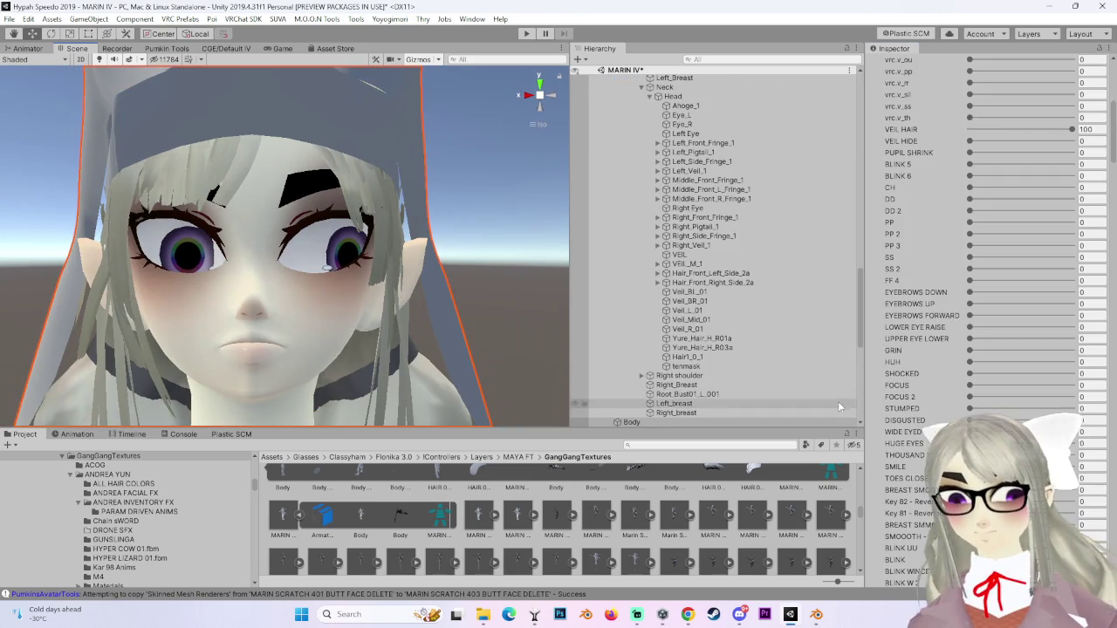
pyautogui.scroll(5, 716, 393)
pyautogui.click(708, 135)
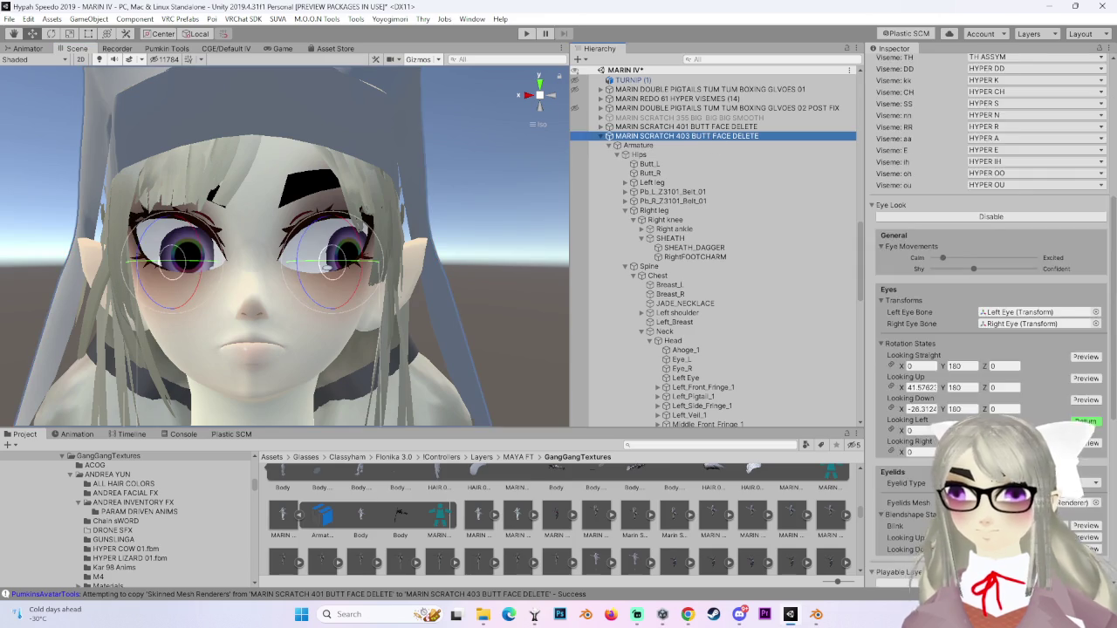
pyautogui.scroll(-5, 986, 262)
pyautogui.moveTo(535, 332)
pyautogui.mouseDown()
pyautogui.moveTo(332, 273)
pyautogui.moveTo(370, 308)
pyautogui.mouseUp()
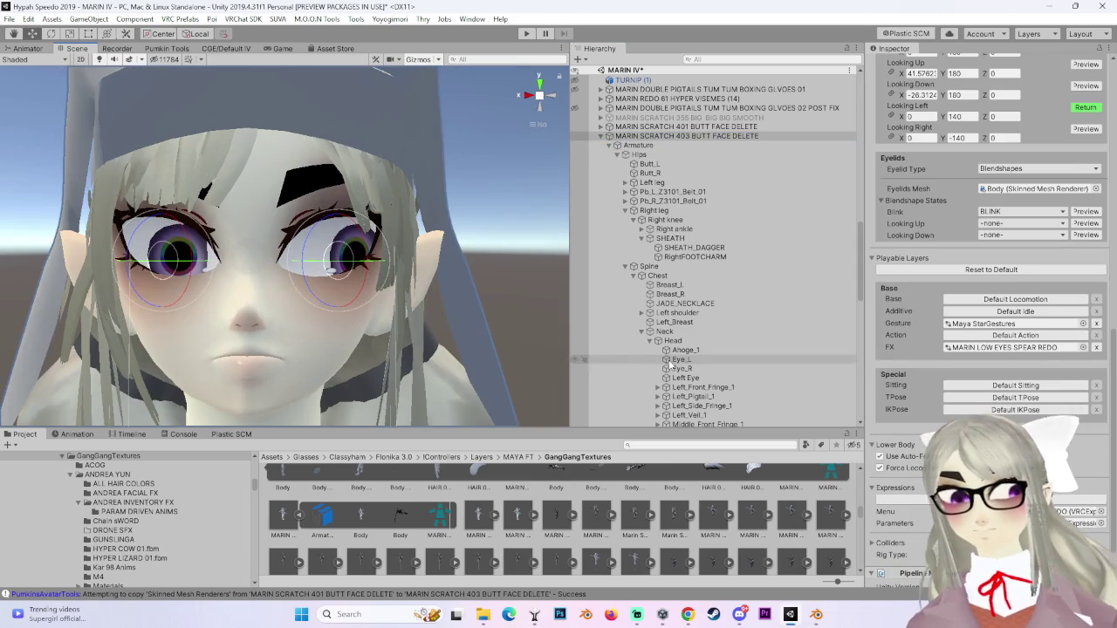
pyautogui.click(1085, 107)
pyautogui.scroll(10, 1076, 111)
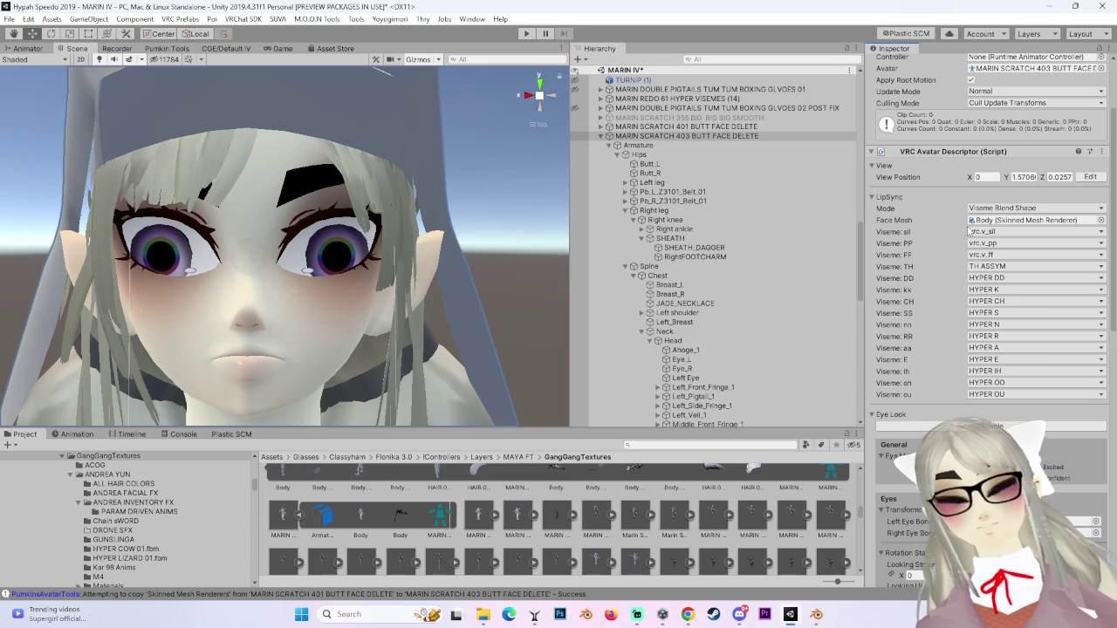
pyautogui.click(971, 231)
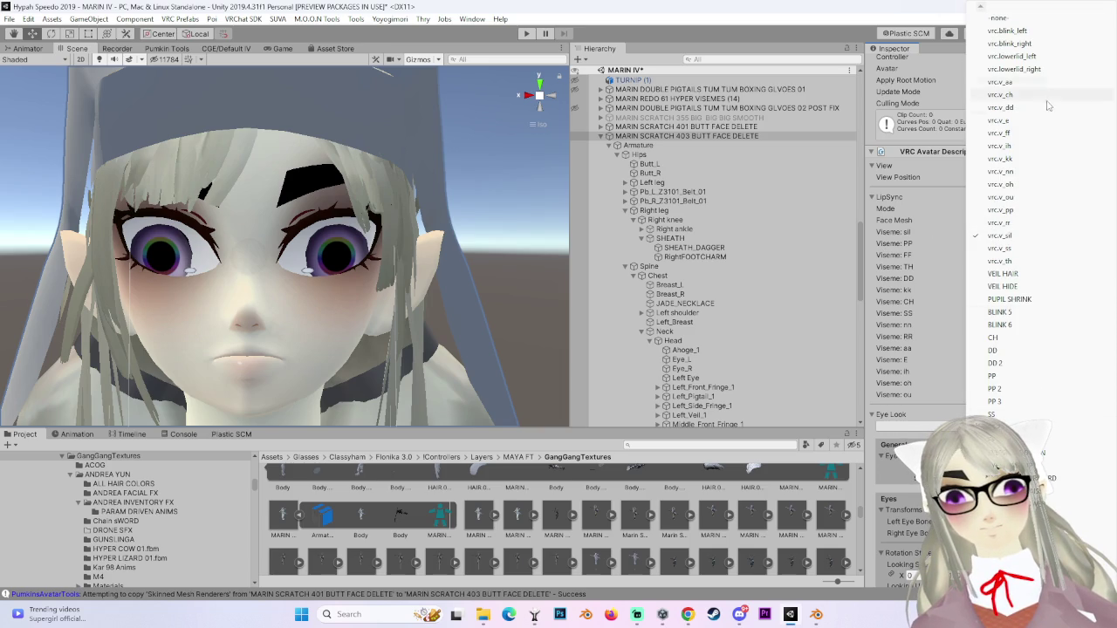
pyautogui.scroll(-7, 999, 18)
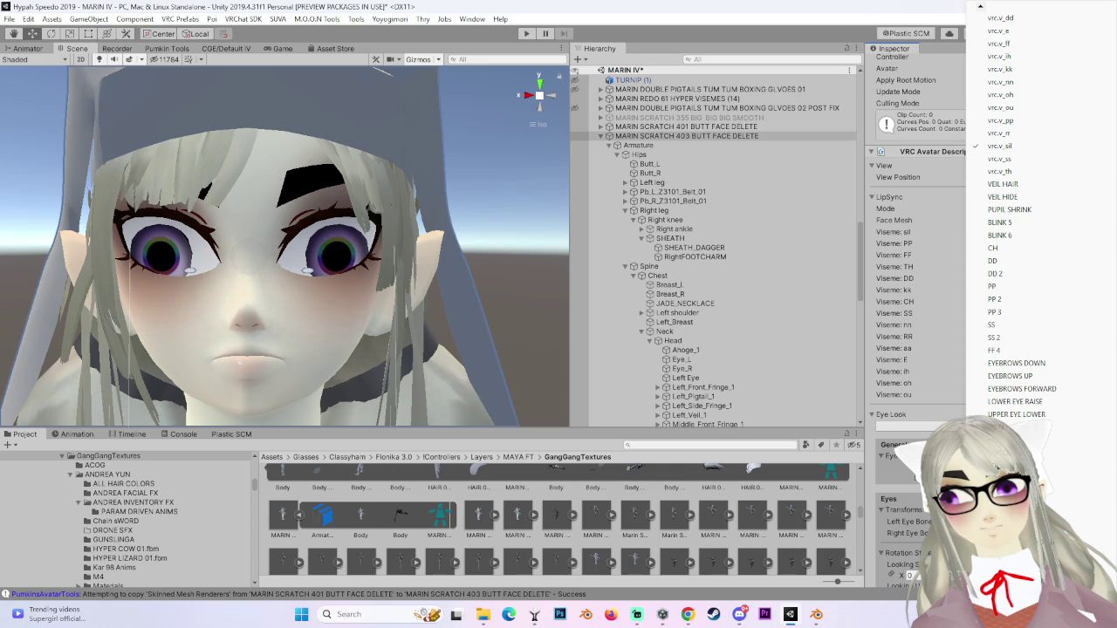
pyautogui.scroll(-7, 1012, 209)
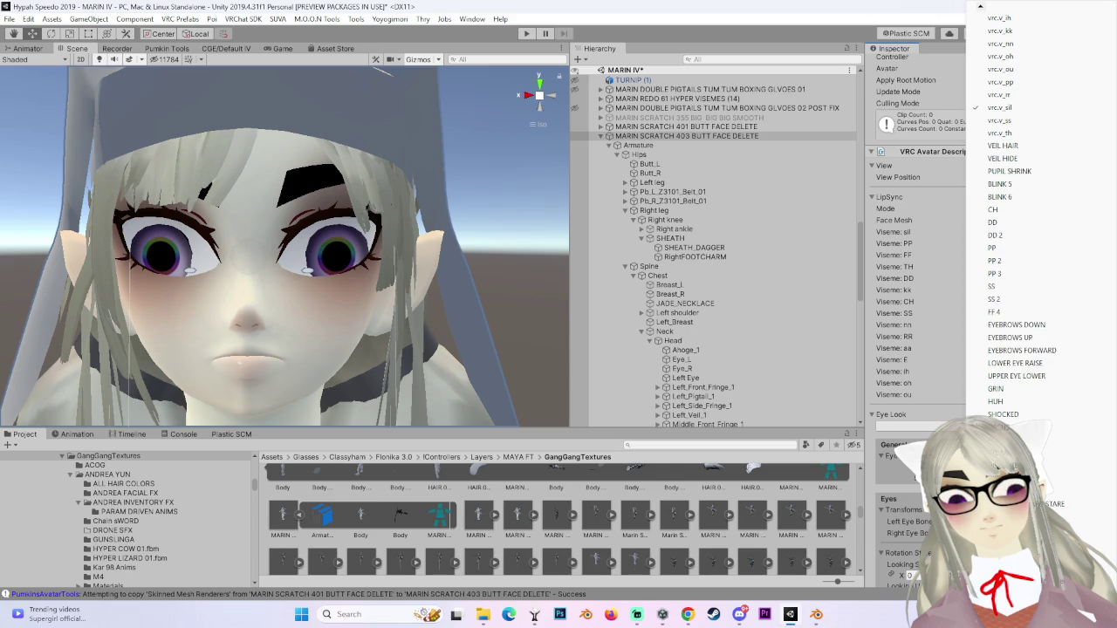
pyautogui.scroll(-14, 1021, 209)
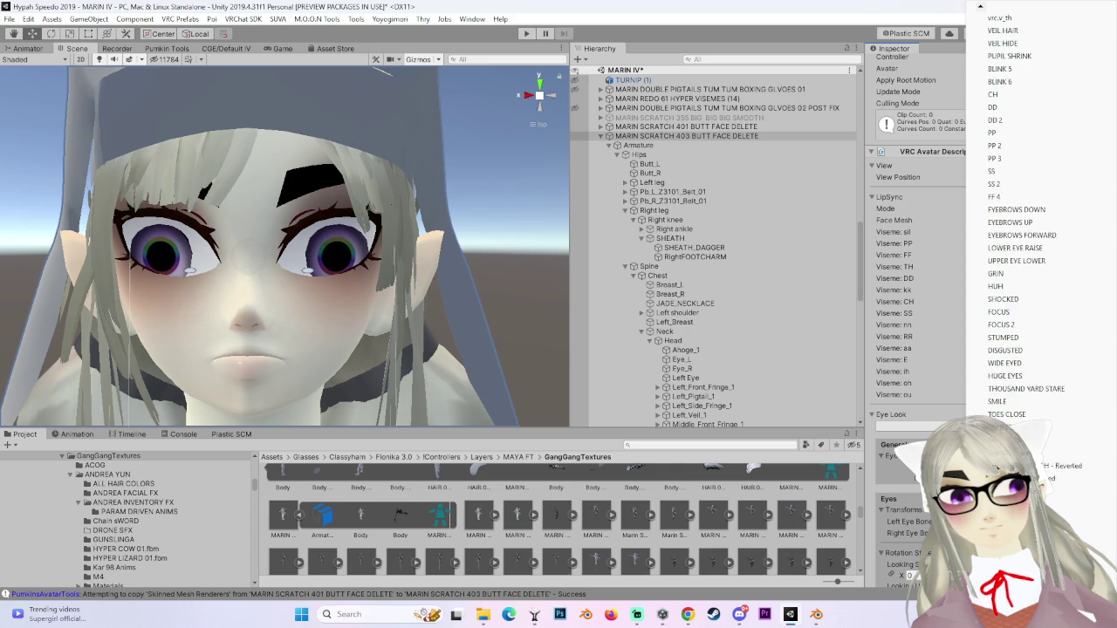
pyautogui.scroll(-14, 1026, 210)
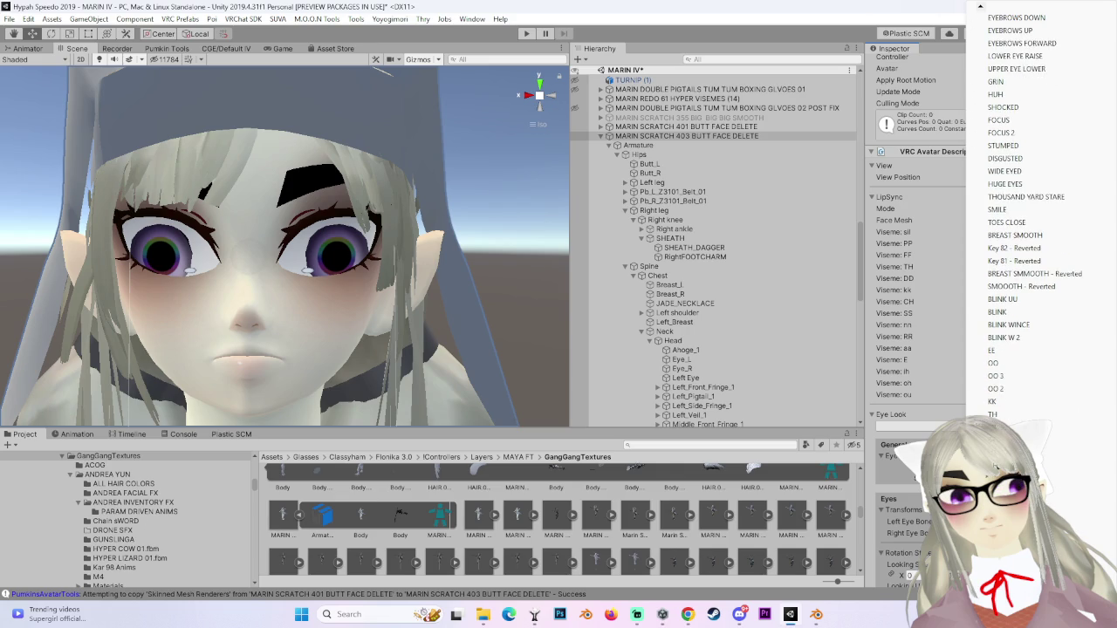
pyautogui.scroll(-19, 1026, 210)
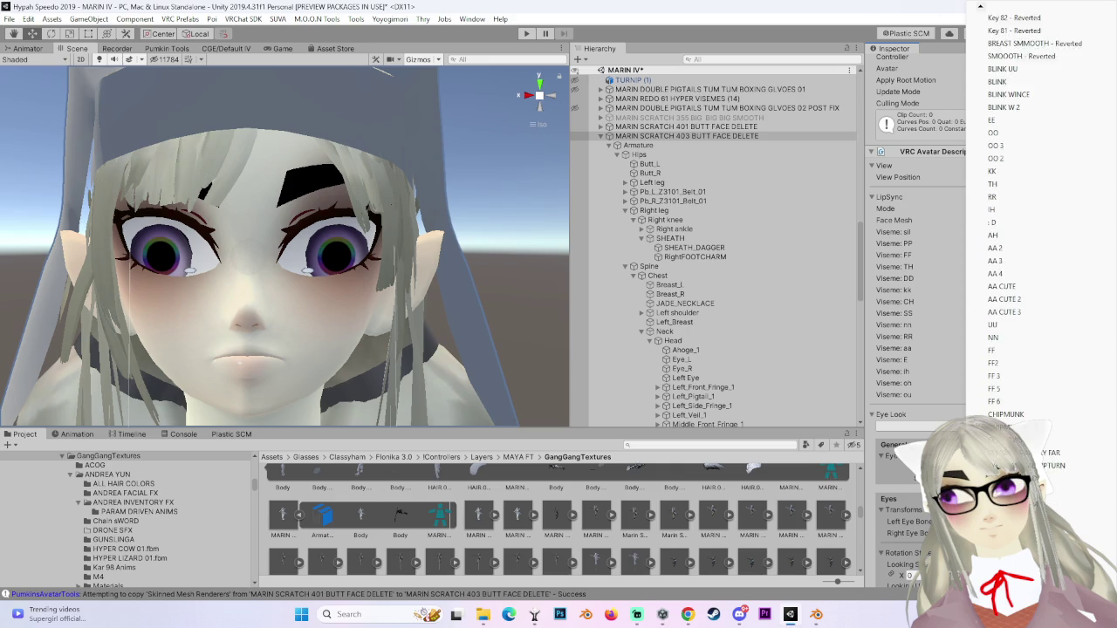
pyautogui.click(441, 253)
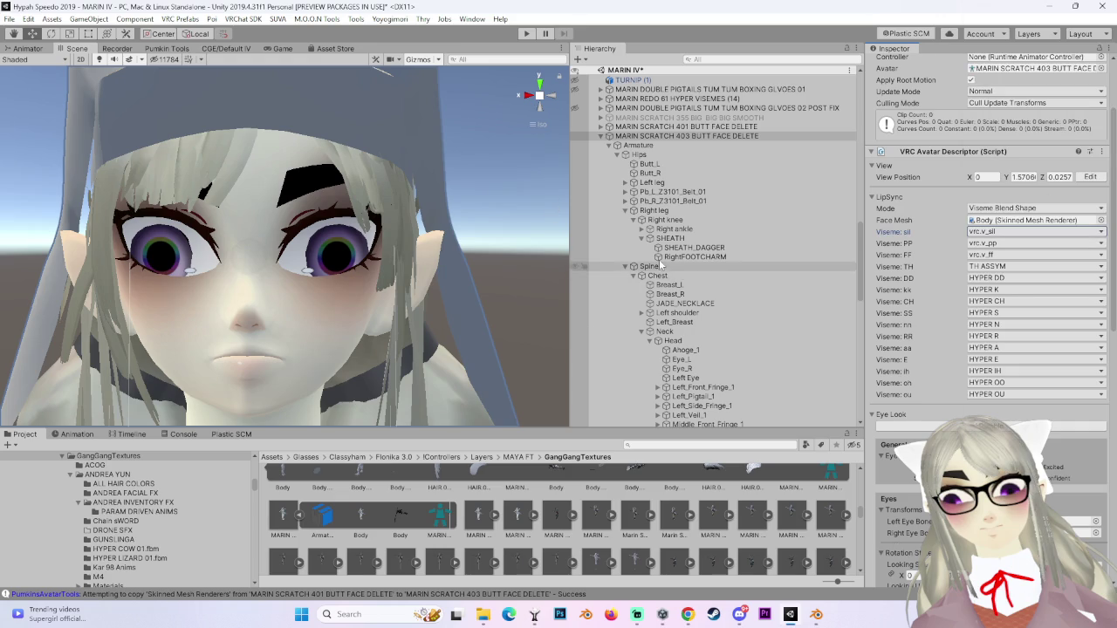
pyautogui.scroll(-10, 681, 288)
pyautogui.click(646, 353)
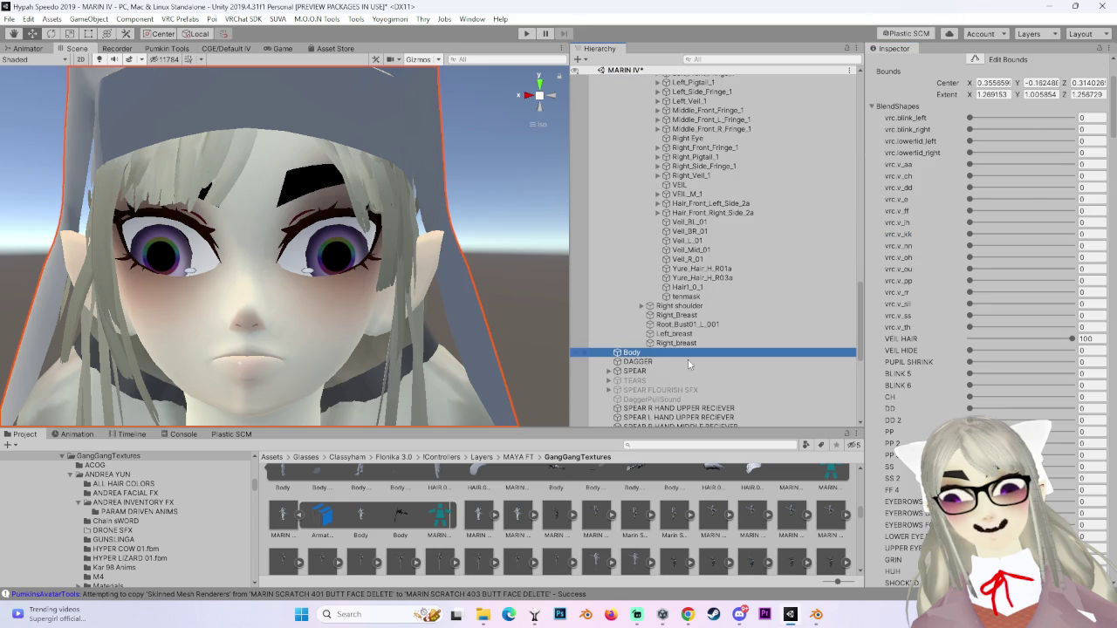
pyautogui.scroll(-5, 965, 384)
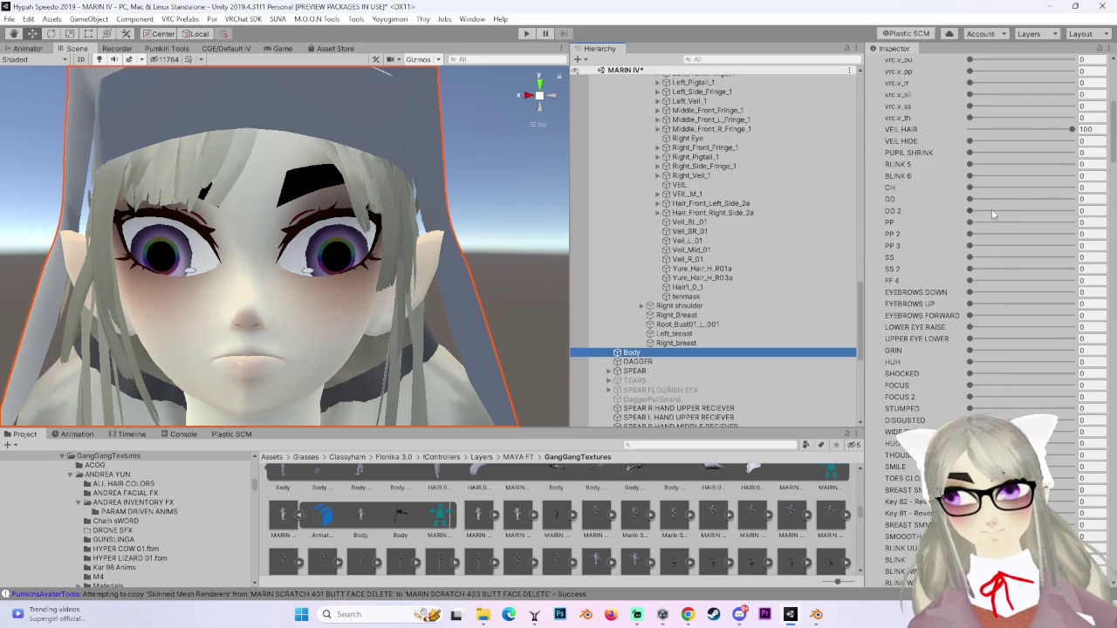
pyautogui.click(970, 223)
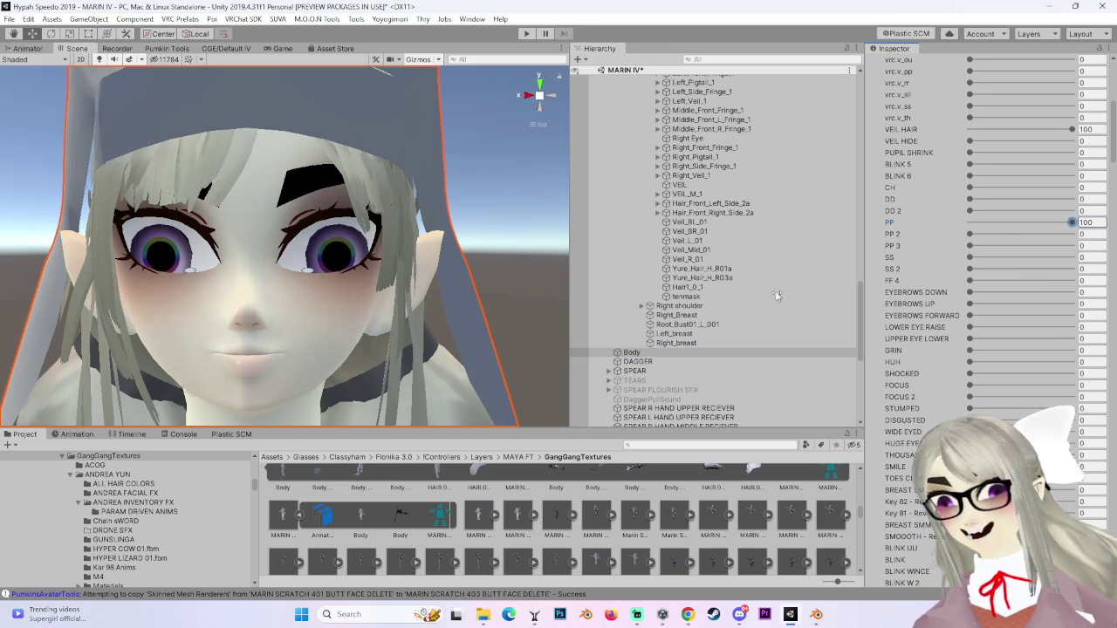
pyautogui.moveTo(971, 247); pyautogui.dragTo(1072, 245)
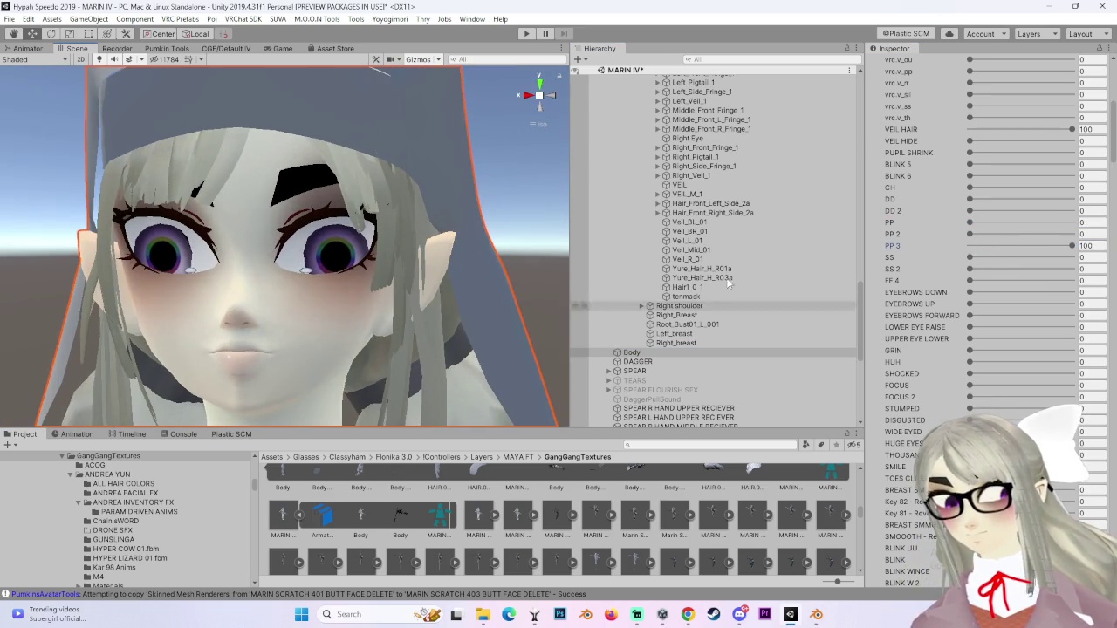
pyautogui.moveTo(1015, 249); pyautogui.dragTo(960, 248)
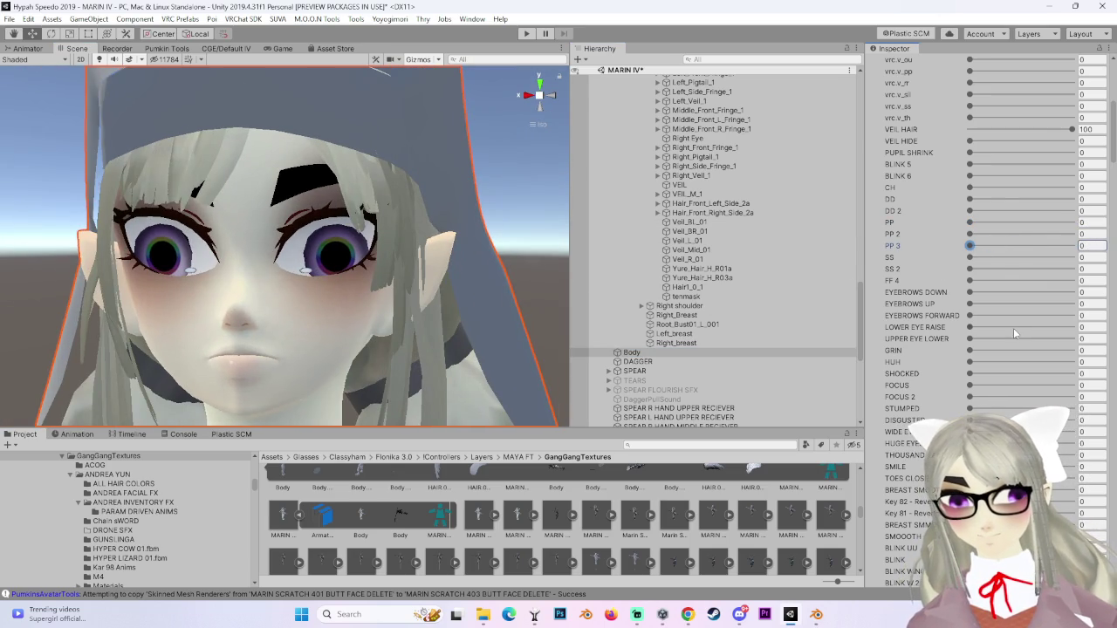
pyautogui.click(974, 236)
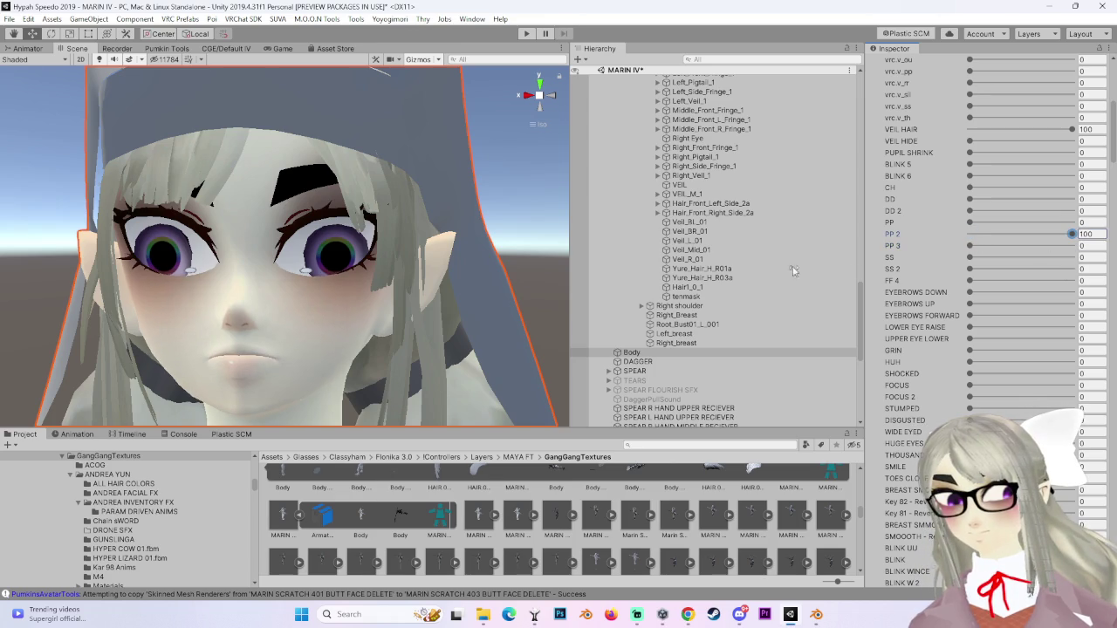
pyautogui.moveTo(556, 94)
pyautogui.mouseDown()
pyautogui.moveTo(307, 305)
pyautogui.moveTo(501, 259)
pyautogui.mouseUp()
pyautogui.moveTo(332, 288)
pyautogui.mouseDown()
pyautogui.moveTo(395, 356)
pyautogui.moveTo(464, 294)
pyautogui.mouseUp()
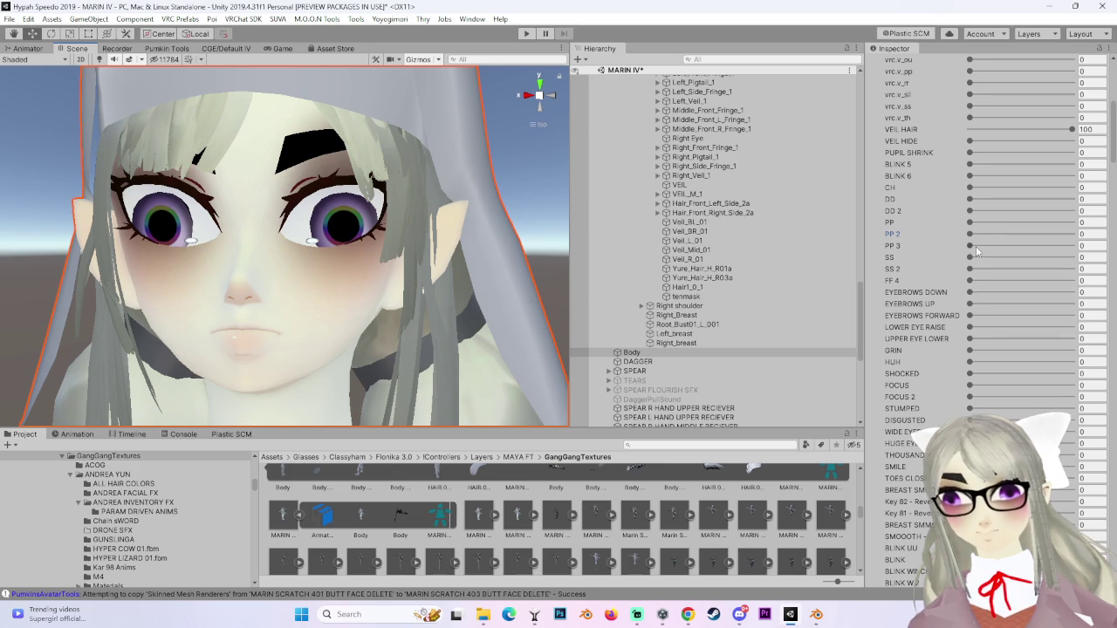
pyautogui.moveTo(970, 246)
pyautogui.mouseDown()
pyautogui.moveTo(1073, 246)
pyautogui.moveTo(799, 258)
pyautogui.mouseUp()
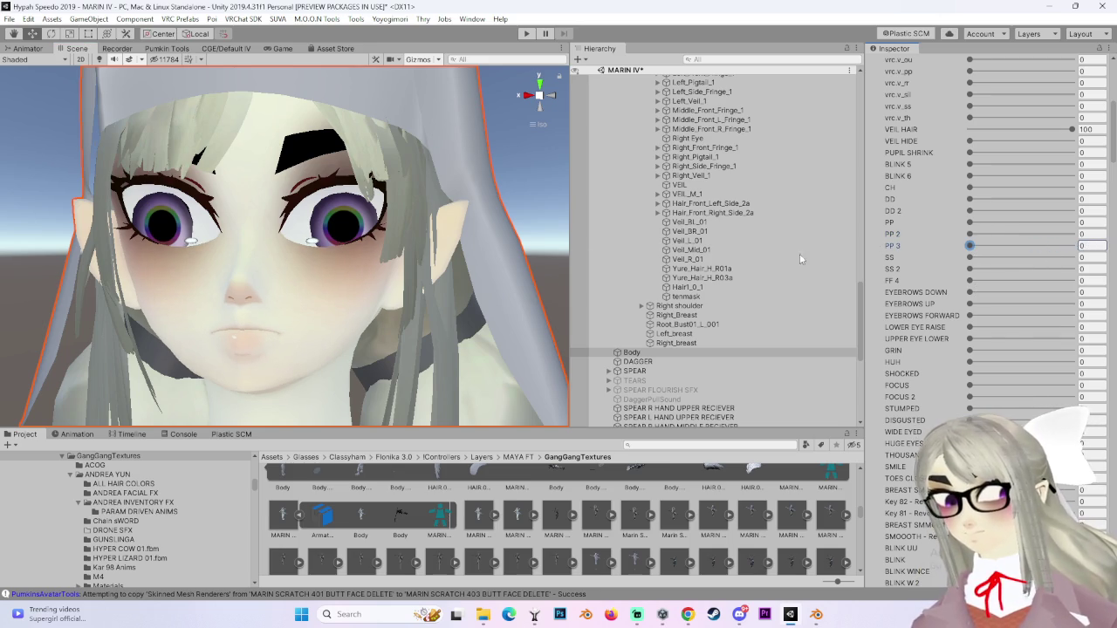
pyautogui.moveTo(1026, 233); pyautogui.dragTo(1077, 234)
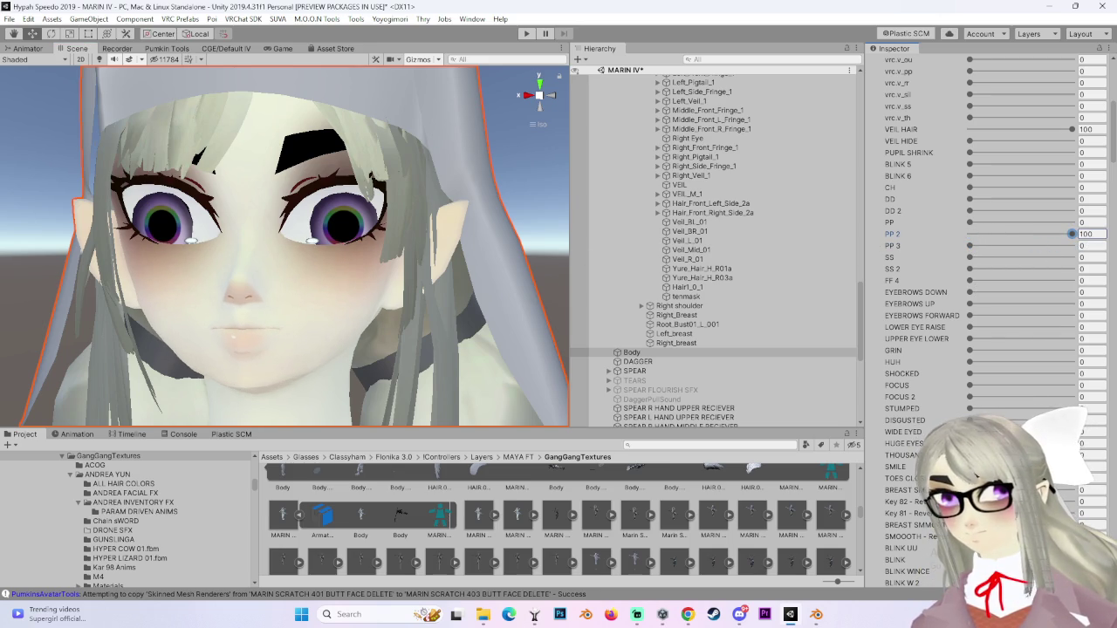
pyautogui.moveTo(401, 264); pyautogui.dragTo(453, 261)
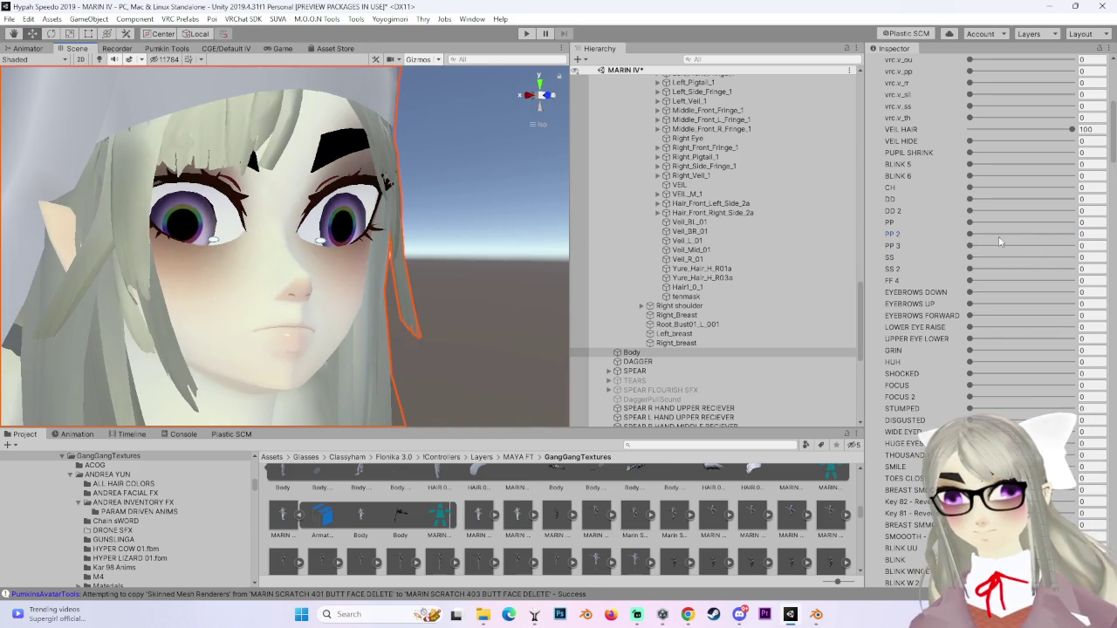
pyautogui.moveTo(968, 234)
pyautogui.mouseDown()
pyautogui.moveTo(1039, 234)
pyautogui.moveTo(567, 275)
pyautogui.mouseUp()
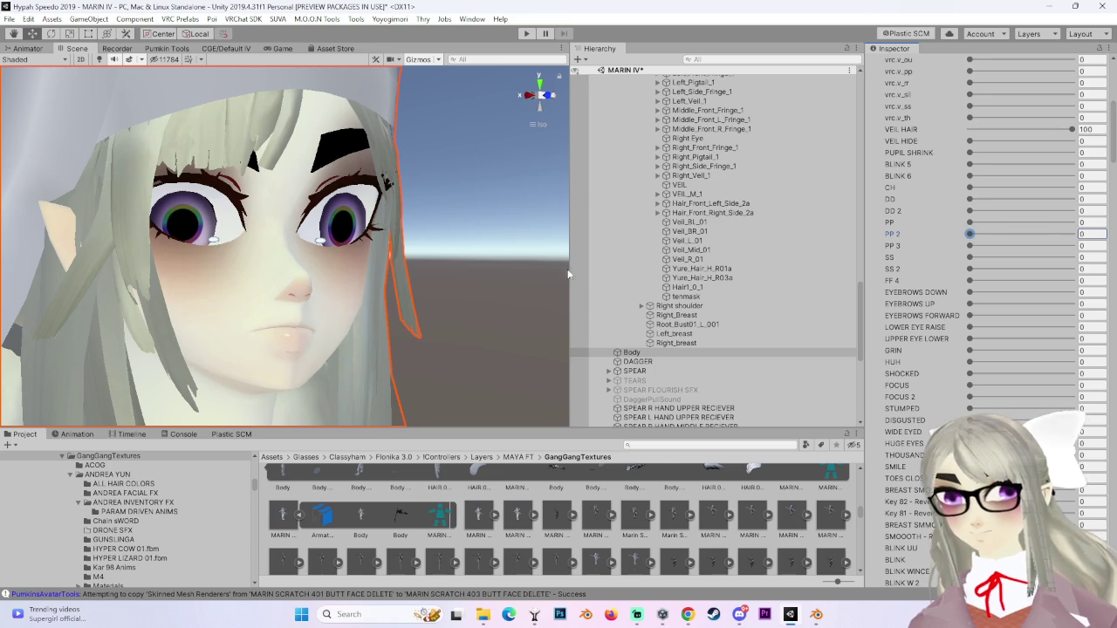
pyautogui.moveTo(969, 223)
pyautogui.mouseDown()
pyautogui.moveTo(1071, 223)
pyautogui.moveTo(407, 280)
pyautogui.mouseUp()
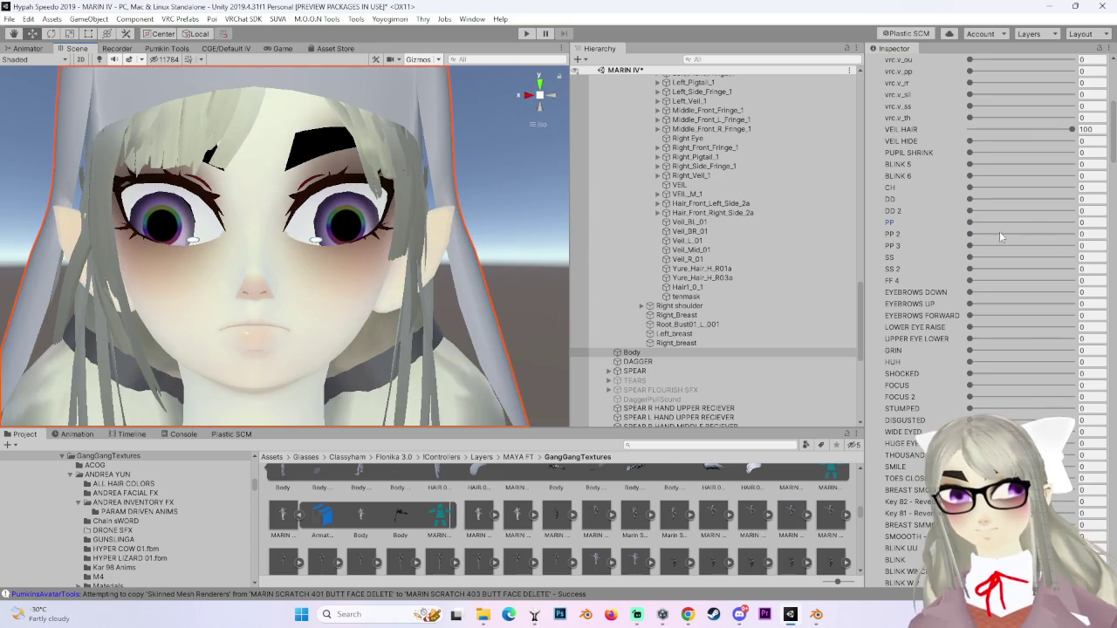
pyautogui.moveTo(1012, 239)
pyautogui.mouseDown()
pyautogui.moveTo(1072, 234)
pyautogui.moveTo(425, 236)
pyautogui.mouseUp()
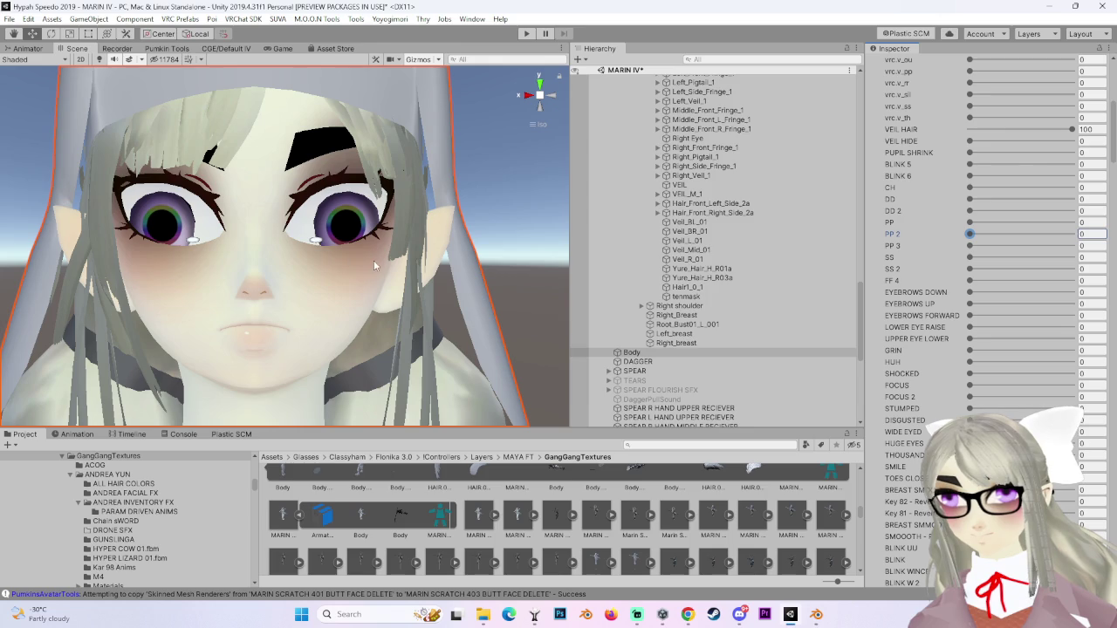
pyautogui.scroll(10, 721, 105)
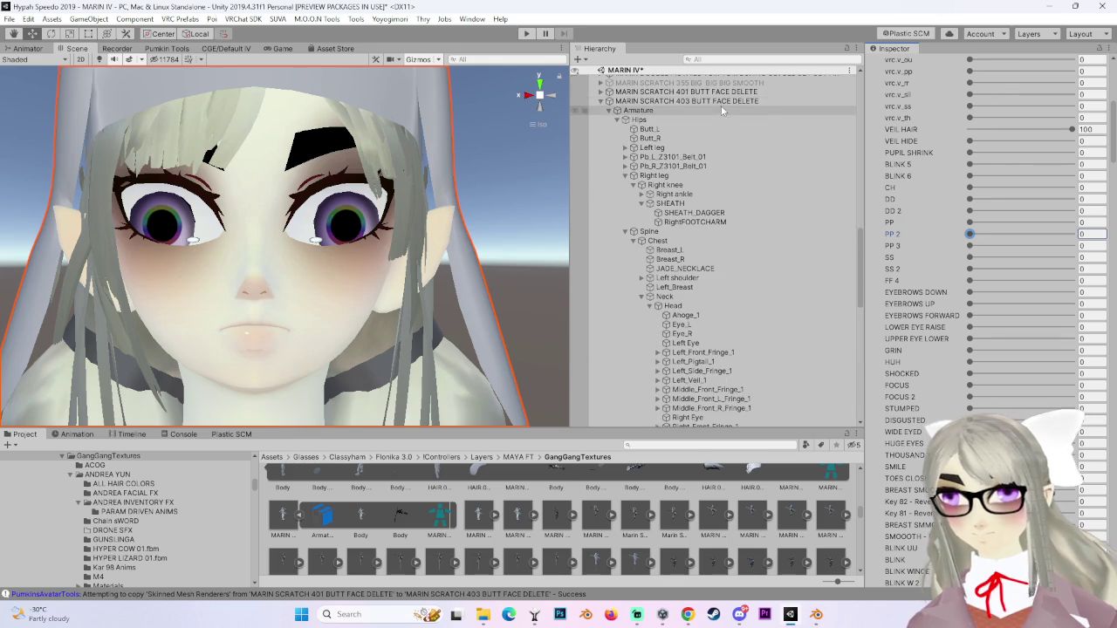
# Select MARIN SCRATCH 403 and map its Viseme: PP to the PP 2 blendshape.
pyautogui.click(716, 101)
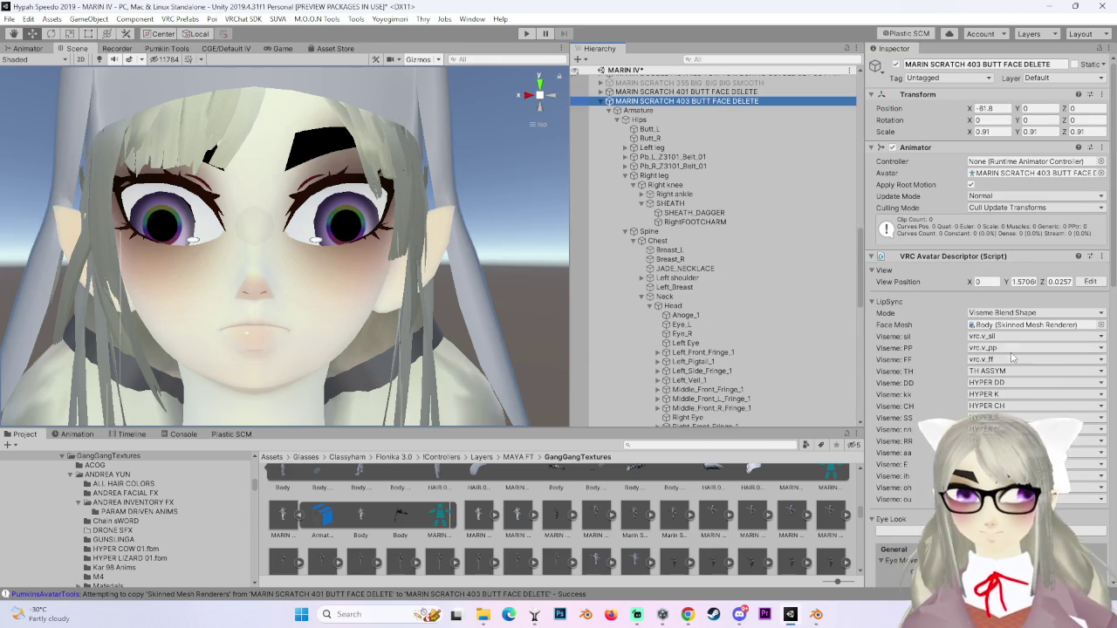
pyautogui.click(1012, 352)
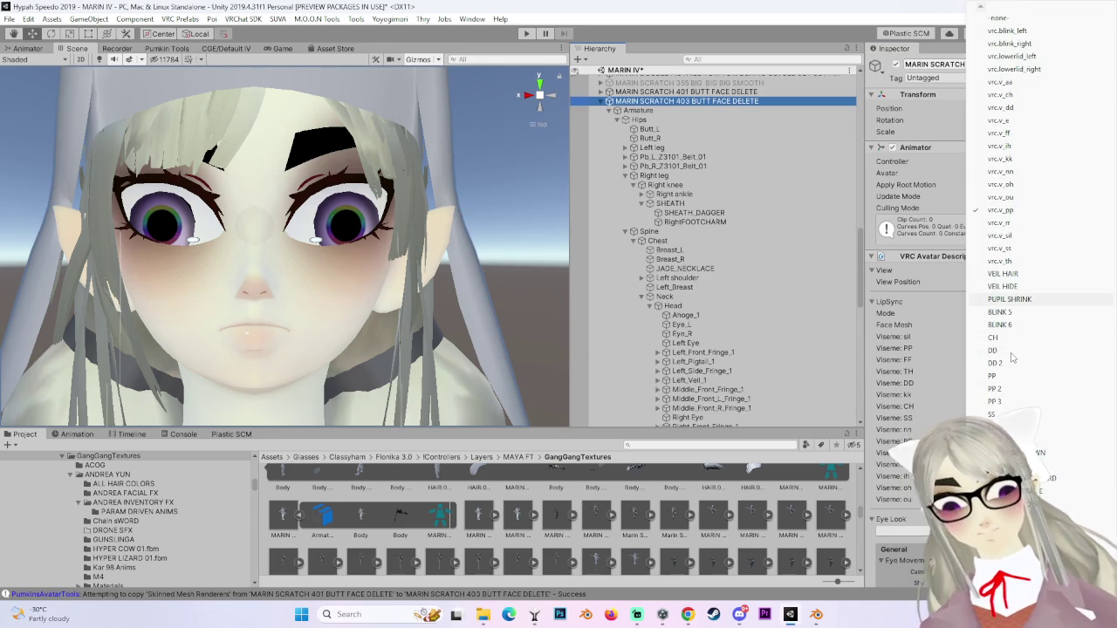
pyautogui.click(995, 388)
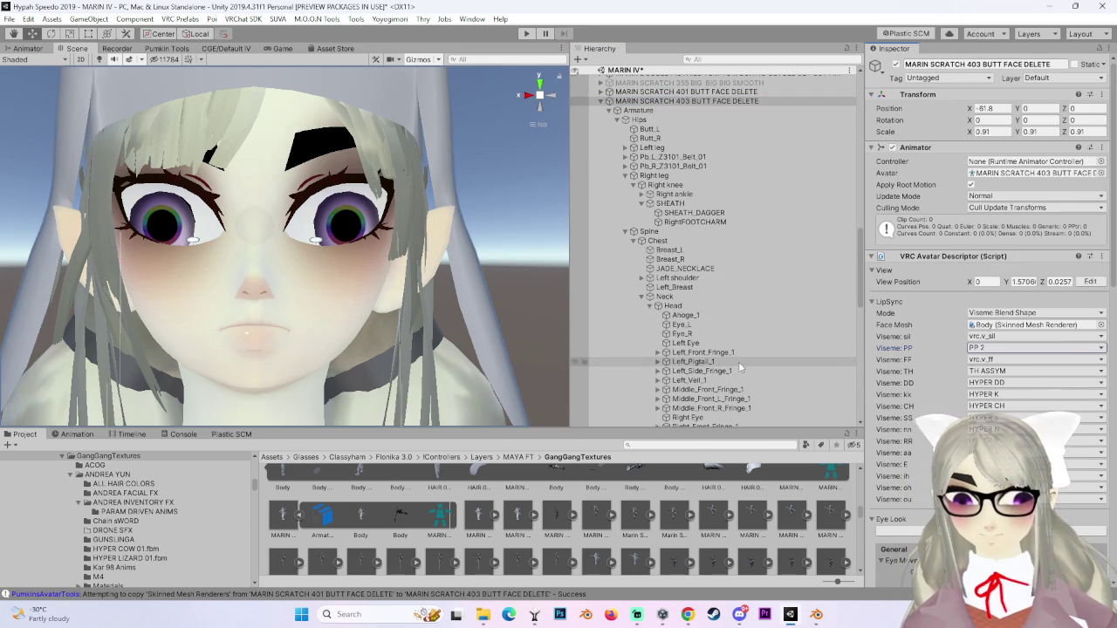
pyautogui.scroll(-2, 740, 361)
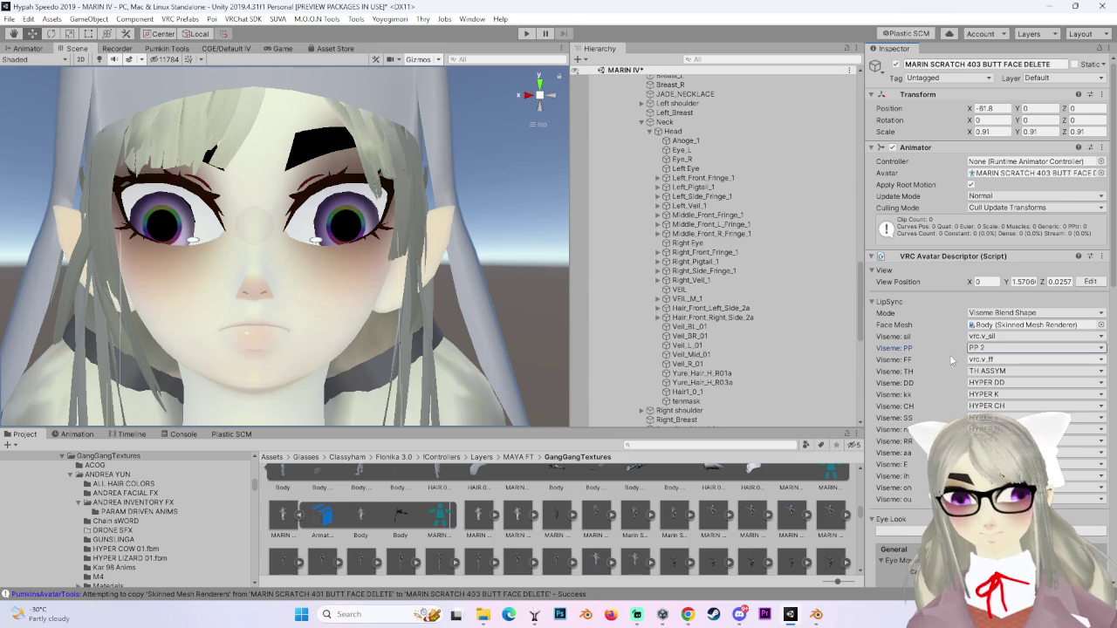
pyautogui.scroll(-3, 672, 380)
pyautogui.click(642, 388)
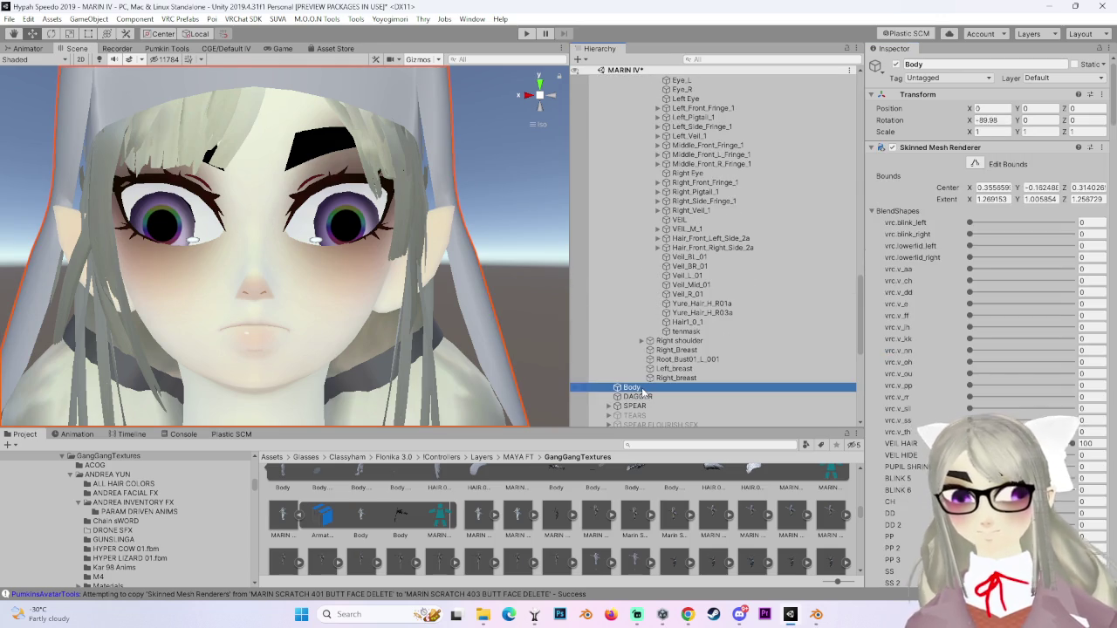
pyautogui.scroll(-5, 955, 387)
pyautogui.click(970, 387)
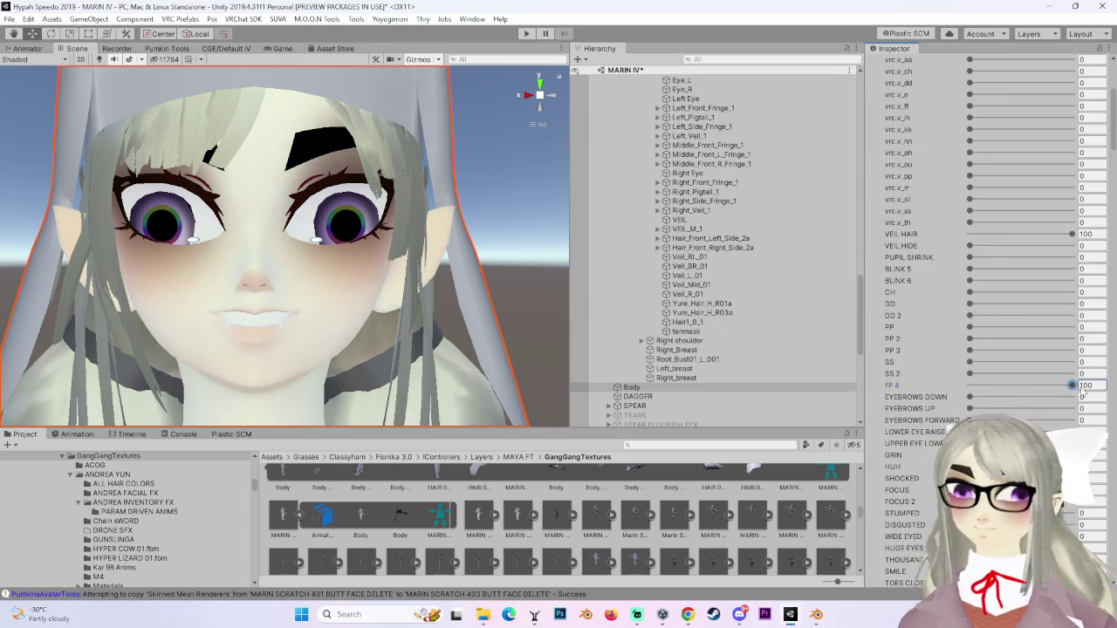
pyautogui.scroll(-5, 964, 397)
pyautogui.scroll(-10, 963, 397)
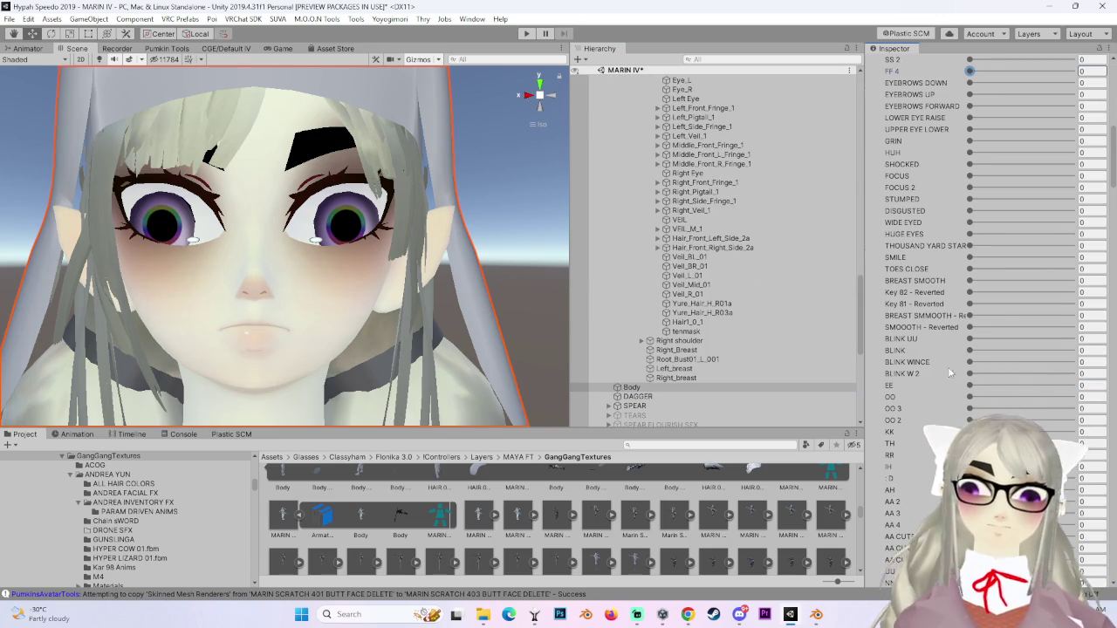
pyautogui.moveTo(974, 326); pyautogui.dragTo(973, 327)
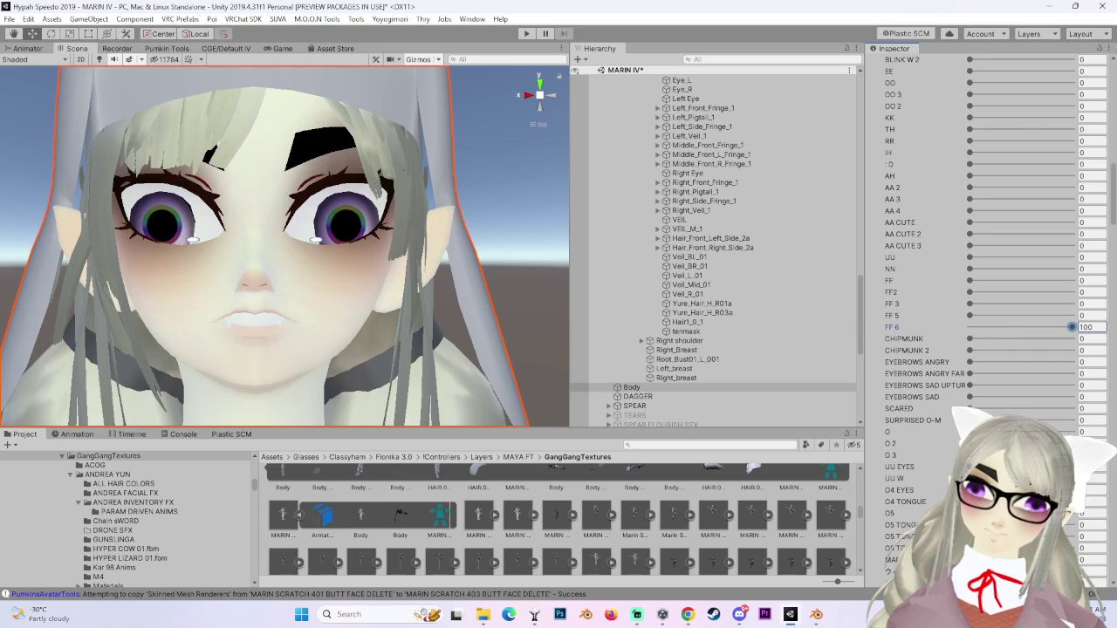
pyautogui.moveTo(1055, 332)
pyautogui.mouseDown()
pyautogui.moveTo(1076, 329)
pyautogui.moveTo(969, 326)
pyautogui.mouseUp()
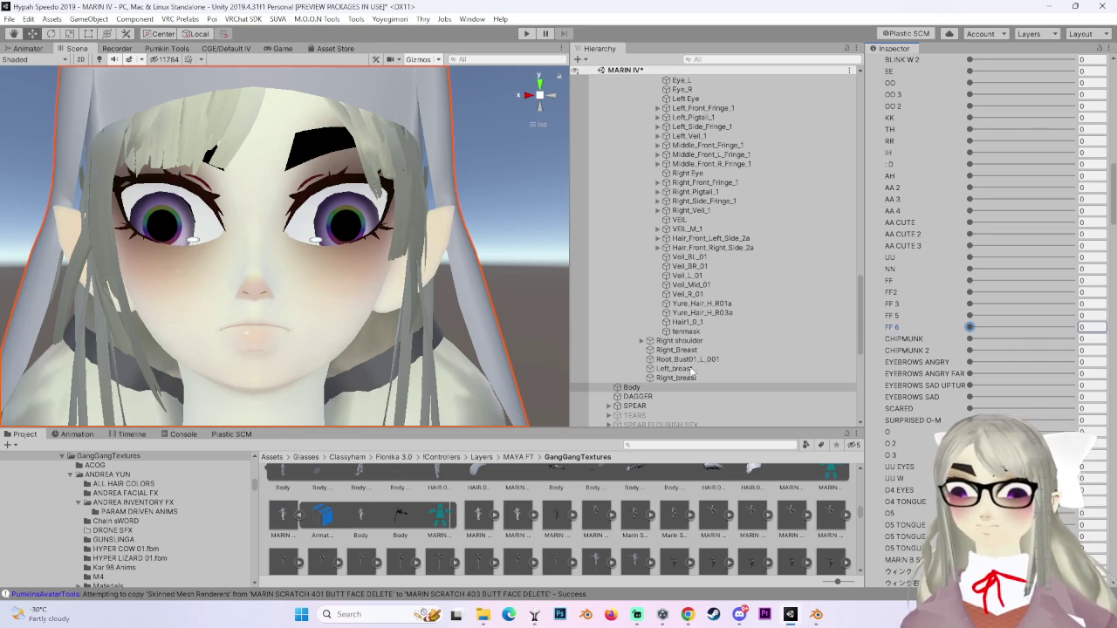
pyautogui.scroll(10, 708, 297)
pyautogui.scroll(2, 708, 297)
pyautogui.click(699, 172)
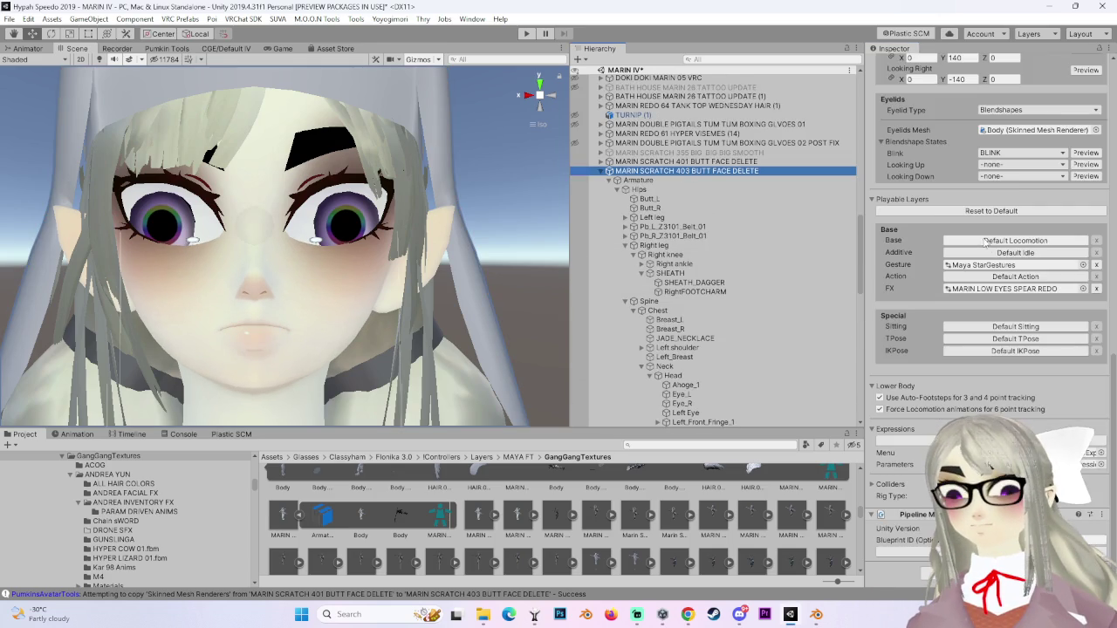
# Pick FF 6 from the Viseme: FF dropdown, replacing vrc.v_ff.
pyautogui.scroll(8, 952, 338)
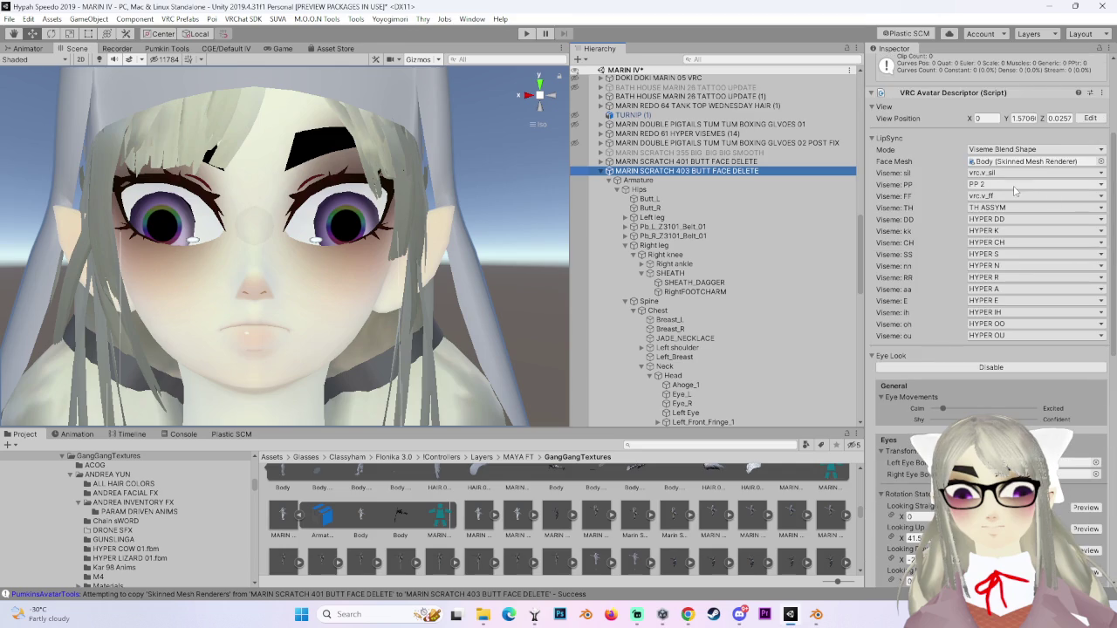
pyautogui.click(1015, 194)
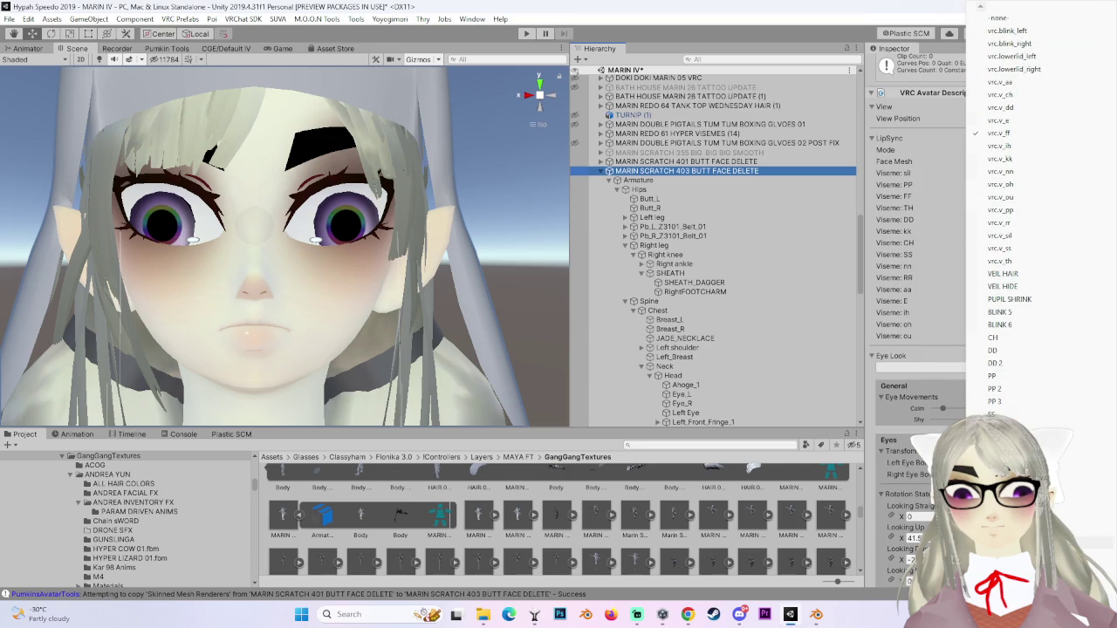
pyautogui.scroll(-5, 1021, 262)
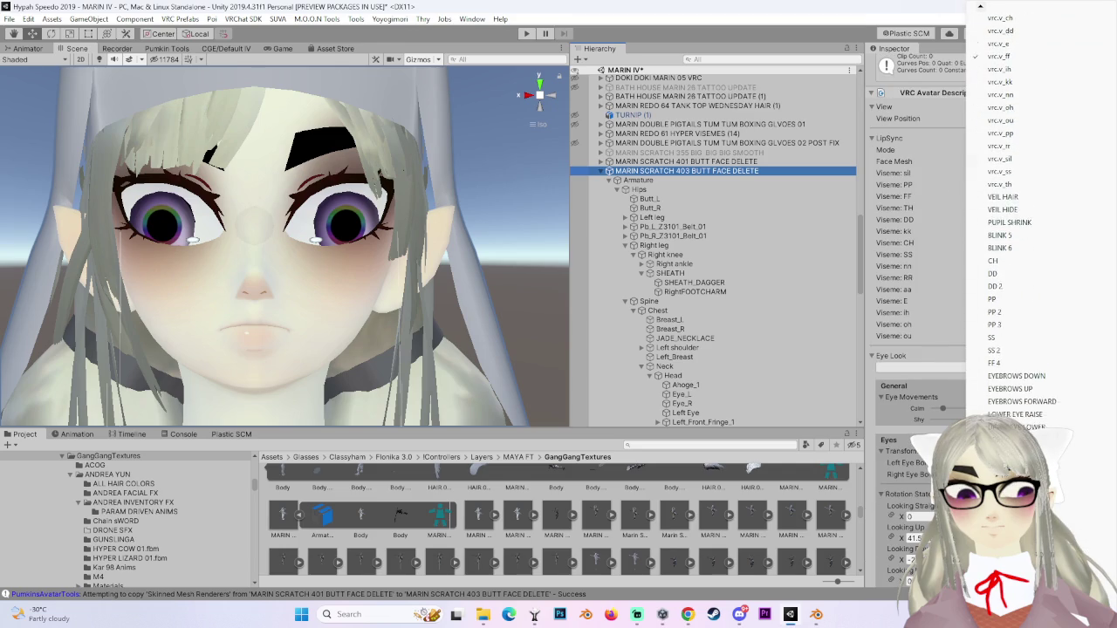
pyautogui.scroll(-6, 1021, 235)
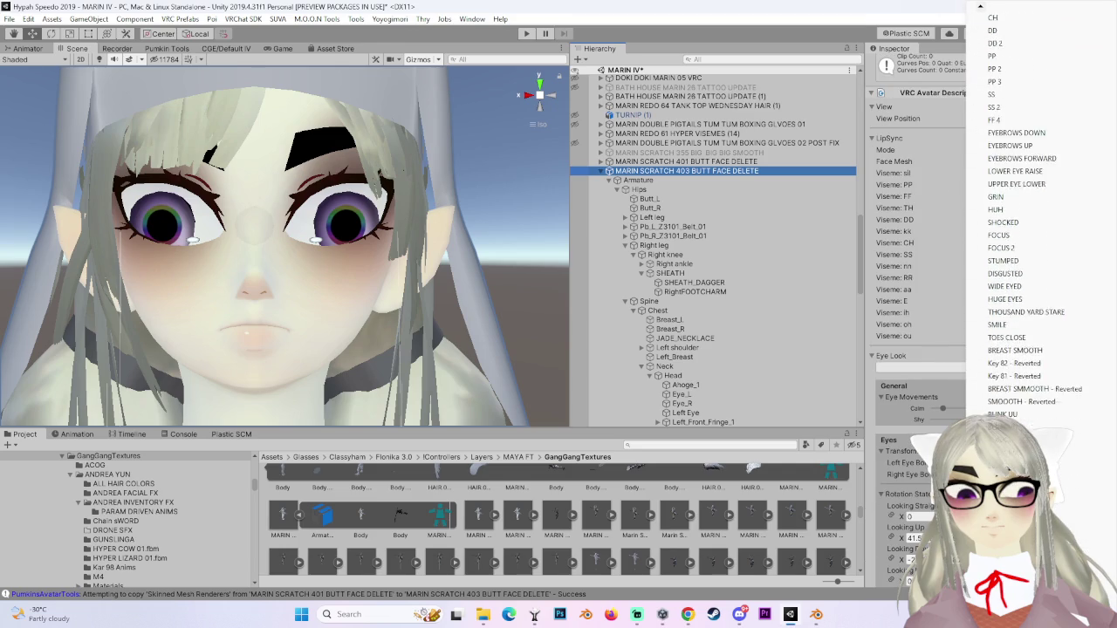
pyautogui.scroll(-6, 1021, 236)
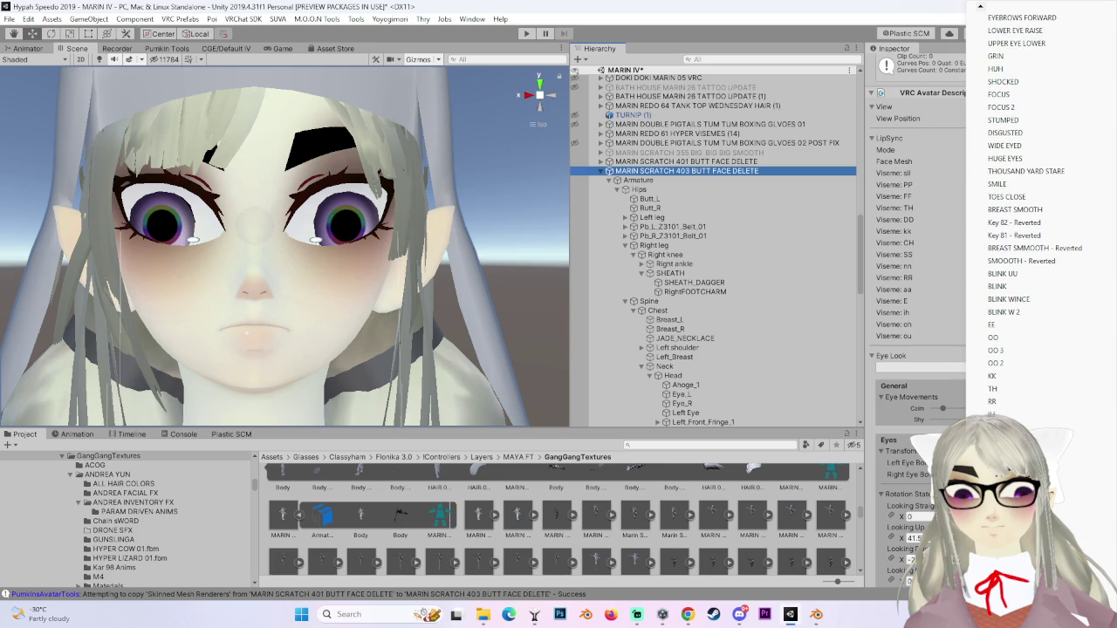
pyautogui.click(1012, 262)
pyautogui.scroll(-8, 932, 417)
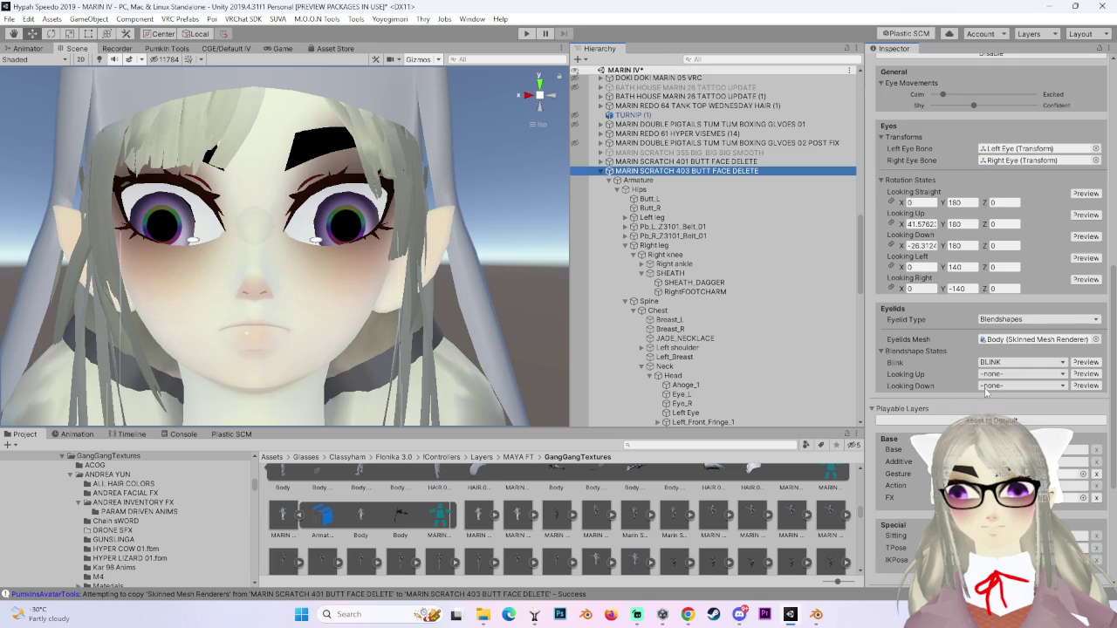
# Set the eyelid Blink blendshape to BLINK 5 and check the closed eyes in preview.
pyautogui.click(1048, 365)
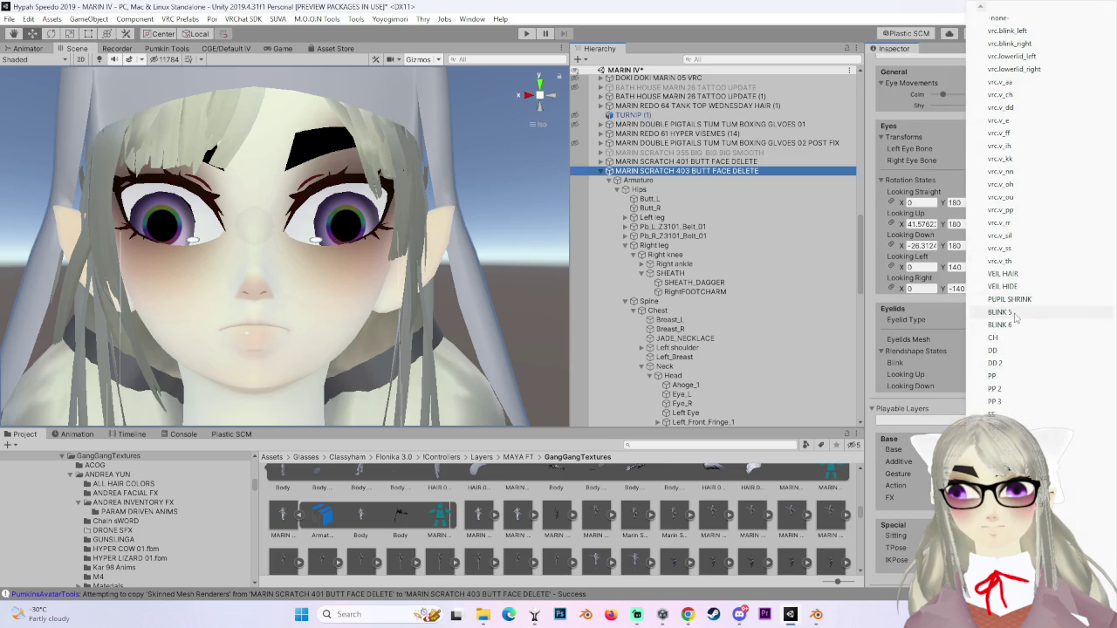
pyautogui.click(1004, 312)
pyautogui.moveTo(353, 314)
pyautogui.mouseDown()
pyautogui.moveTo(485, 253)
pyautogui.moveTo(541, 288)
pyautogui.mouseUp()
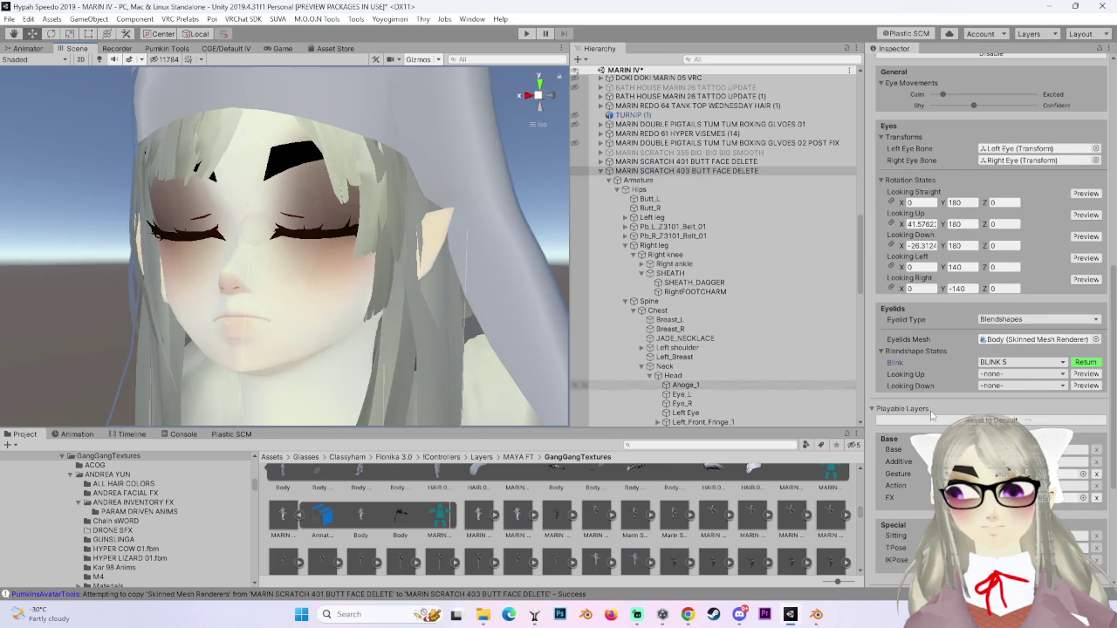
pyautogui.click(1085, 362)
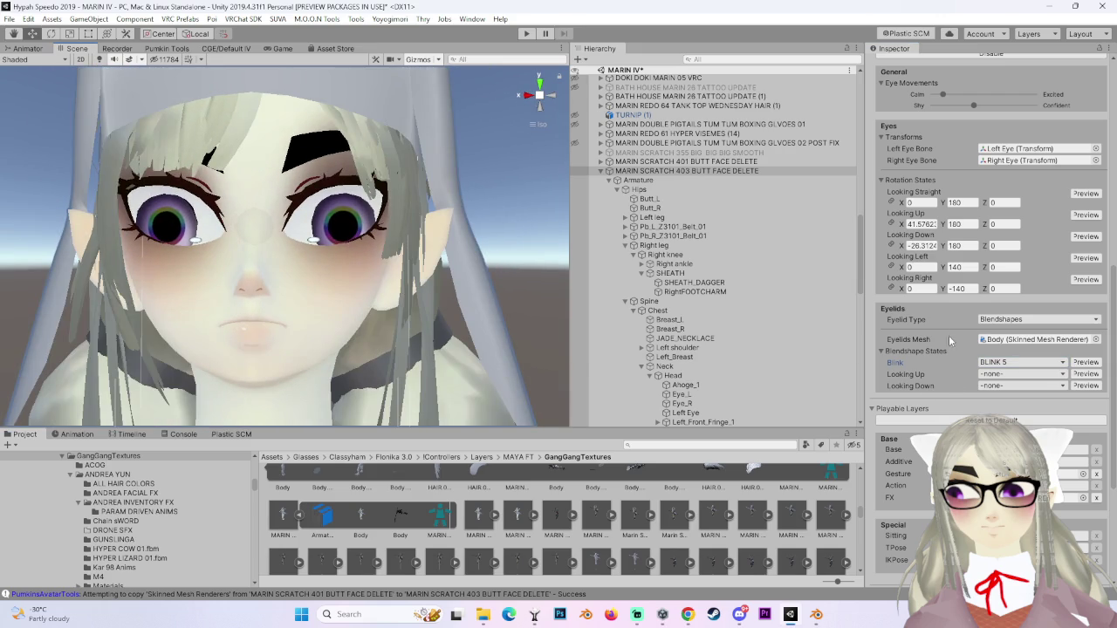
# Preview the Looking Right pose and return the eyes to normal.
pyautogui.click(1084, 279)
pyautogui.click(1082, 280)
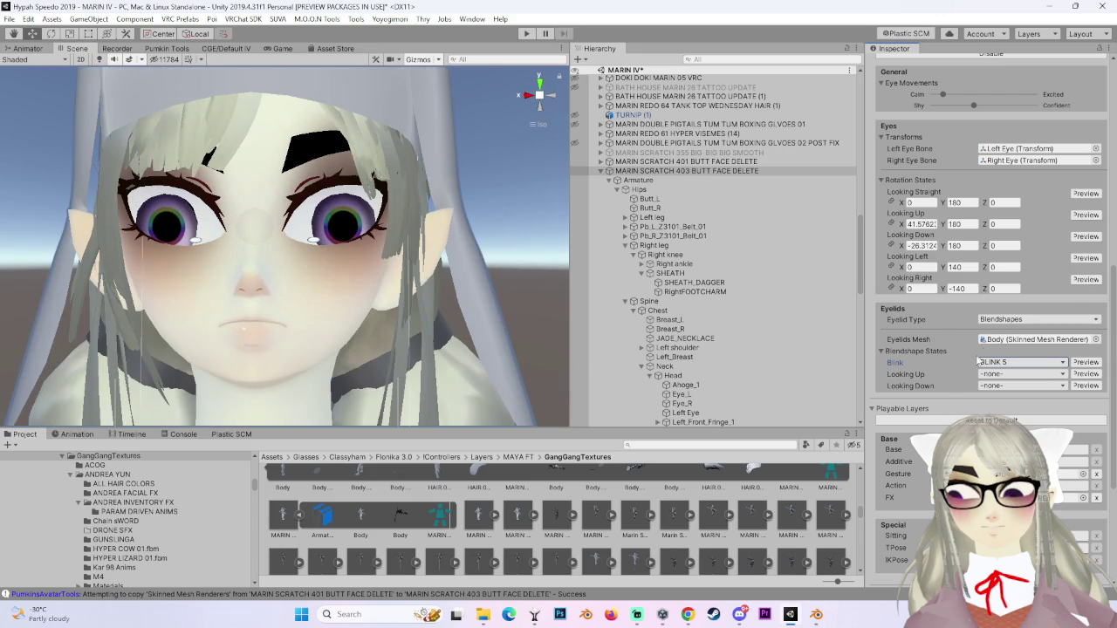
pyautogui.scroll(5, 940, 372)
pyautogui.scroll(-1, 935, 388)
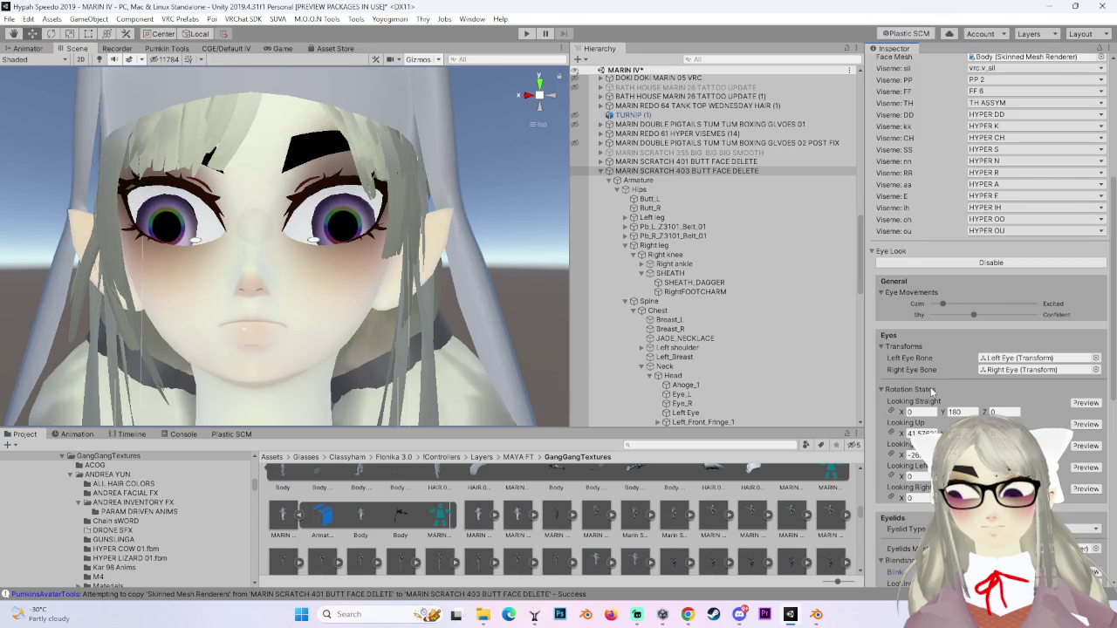
pyautogui.scroll(-10, 930, 393)
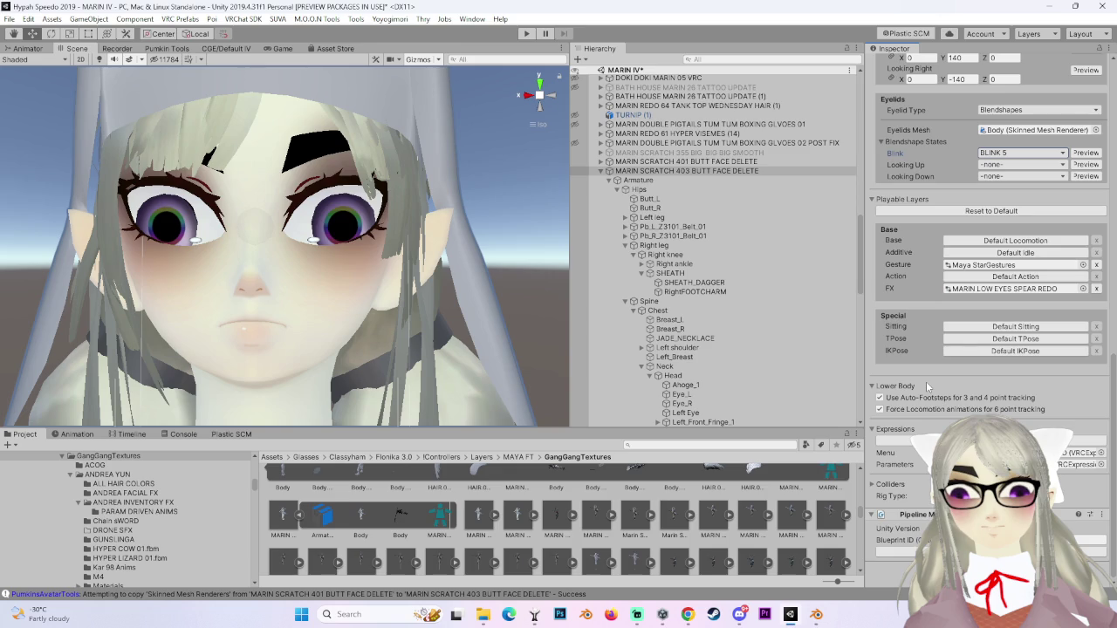
# Inspect the Body mesh's blendshapes to find the TH and DD shapes.
pyautogui.scroll(15, 925, 381)
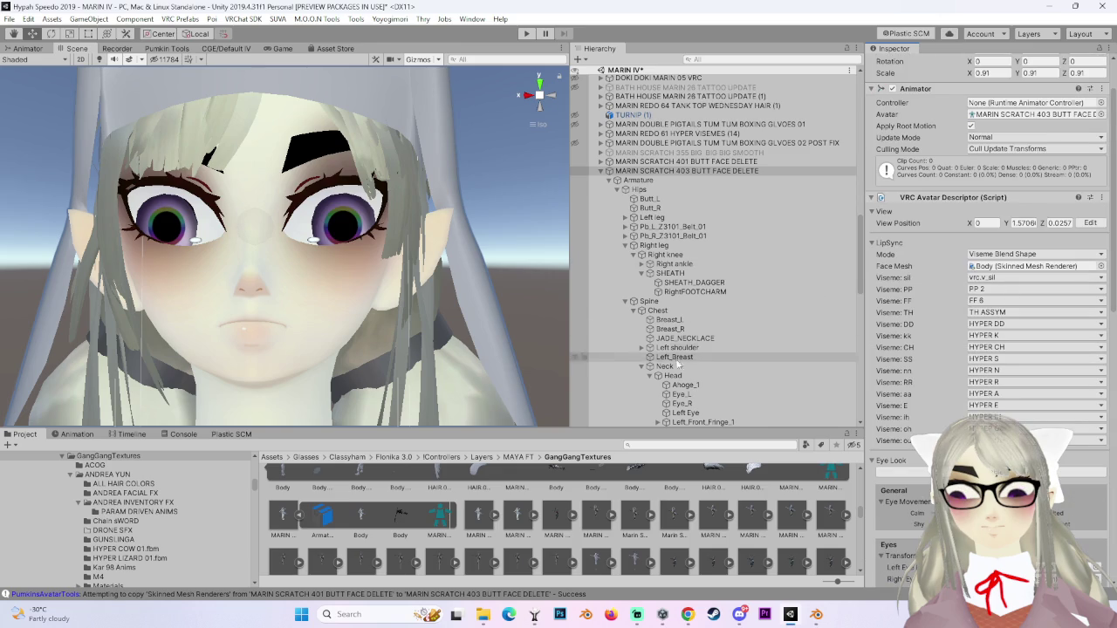
pyautogui.scroll(-12, 663, 331)
pyautogui.click(632, 353)
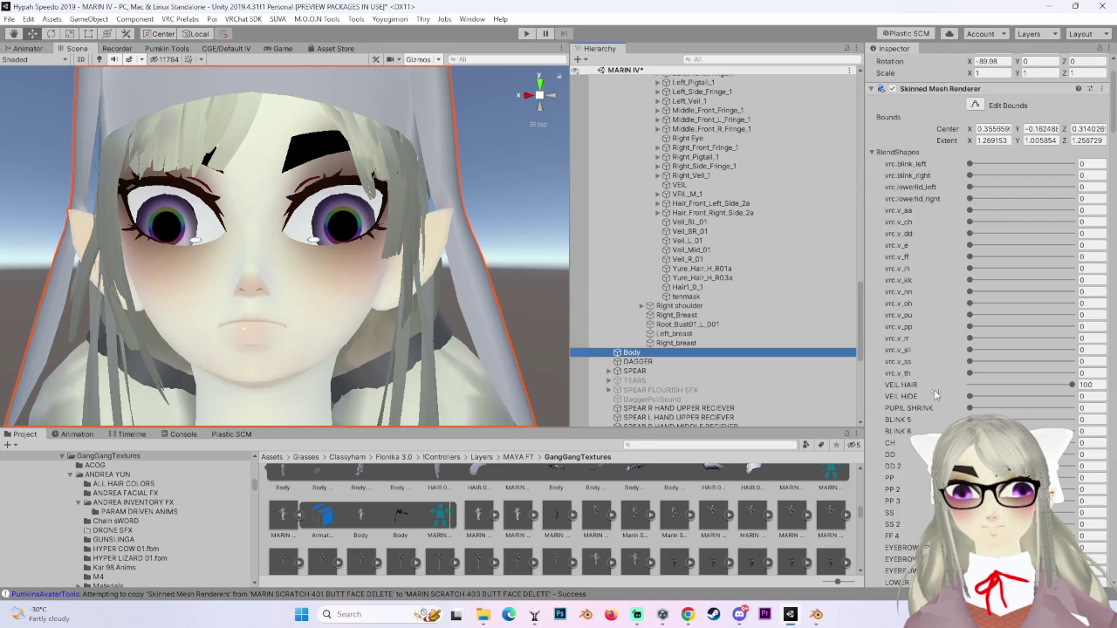
pyautogui.scroll(-5, 931, 390)
pyautogui.moveTo(931, 385)
pyautogui.mouseDown()
pyautogui.moveTo(1047, 385)
pyautogui.moveTo(960, 385)
pyautogui.mouseUp()
pyautogui.scroll(-10, 951, 393)
pyautogui.scroll(5, 951, 397)
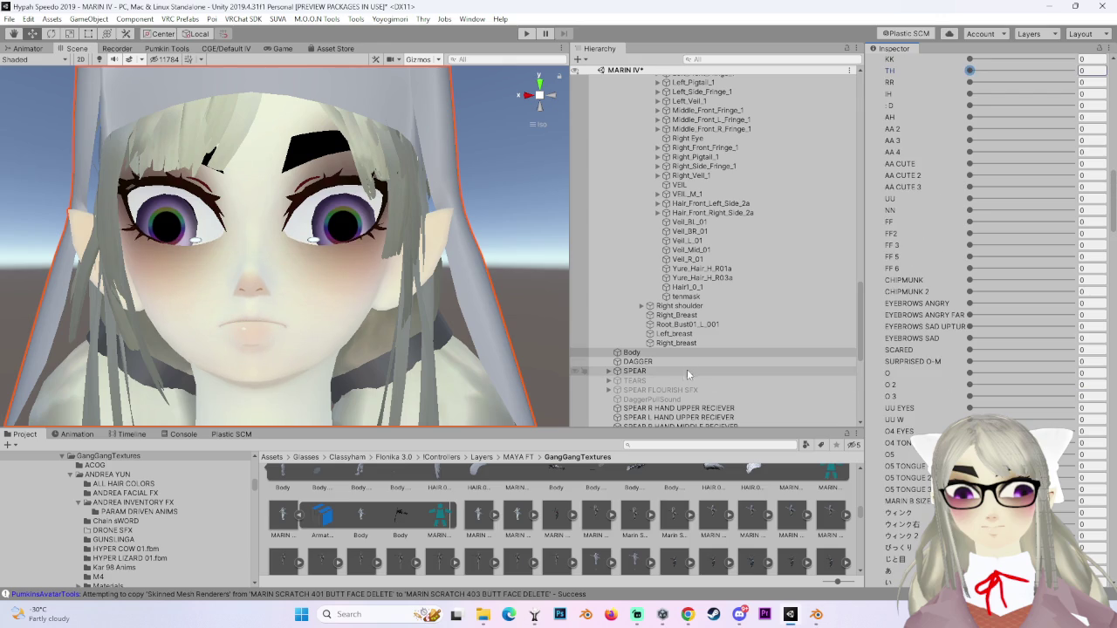
pyautogui.scroll(15, 694, 371)
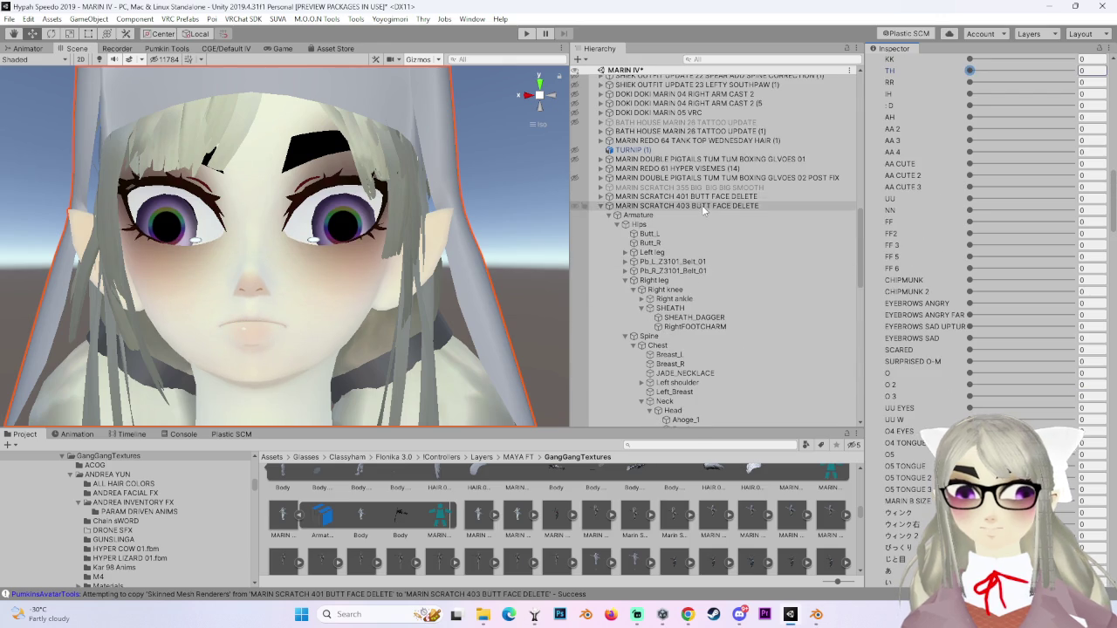
# Select the avatar root and map Viseme TH to 'TH' and Viseme DD to 'DD 2'.
pyautogui.click(701, 205)
pyautogui.scroll(10, 1003, 218)
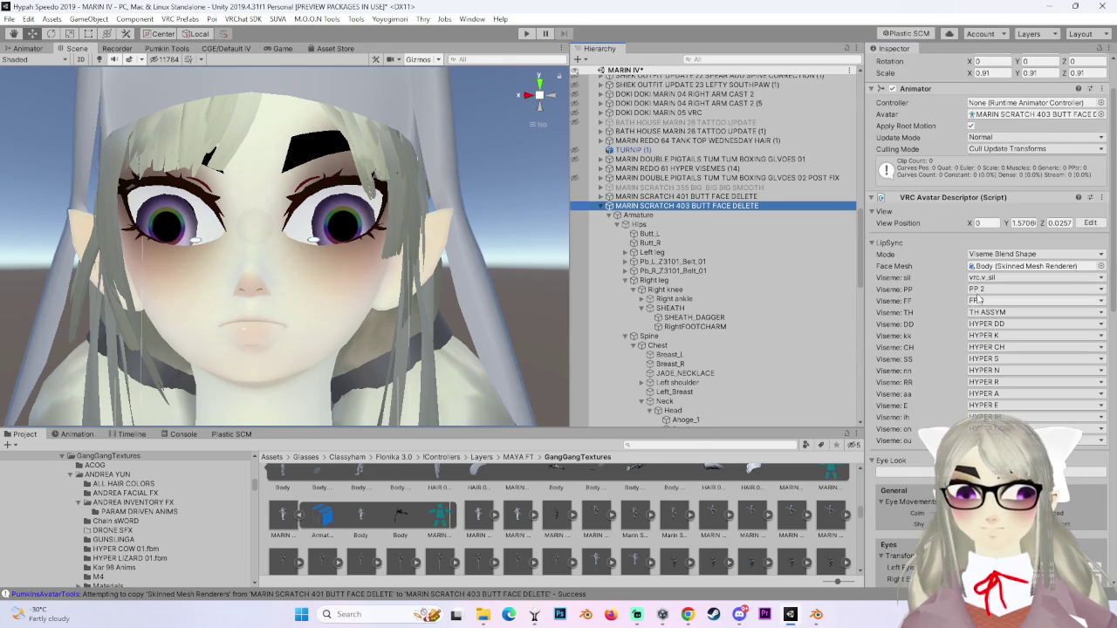
pyautogui.click(980, 314)
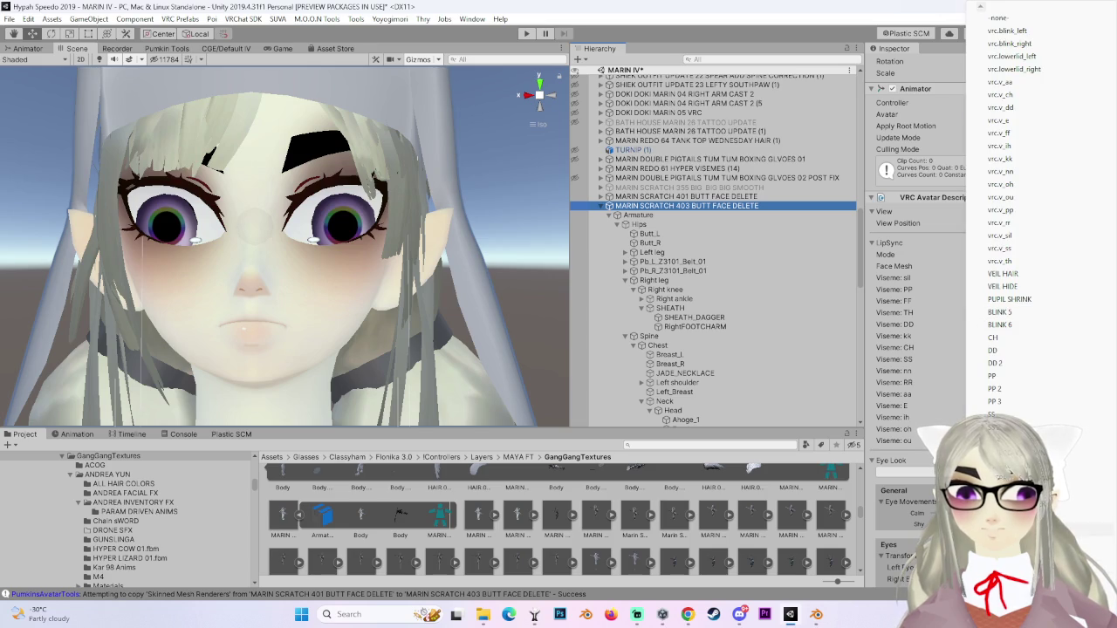
pyautogui.scroll(-5, 1016, 218)
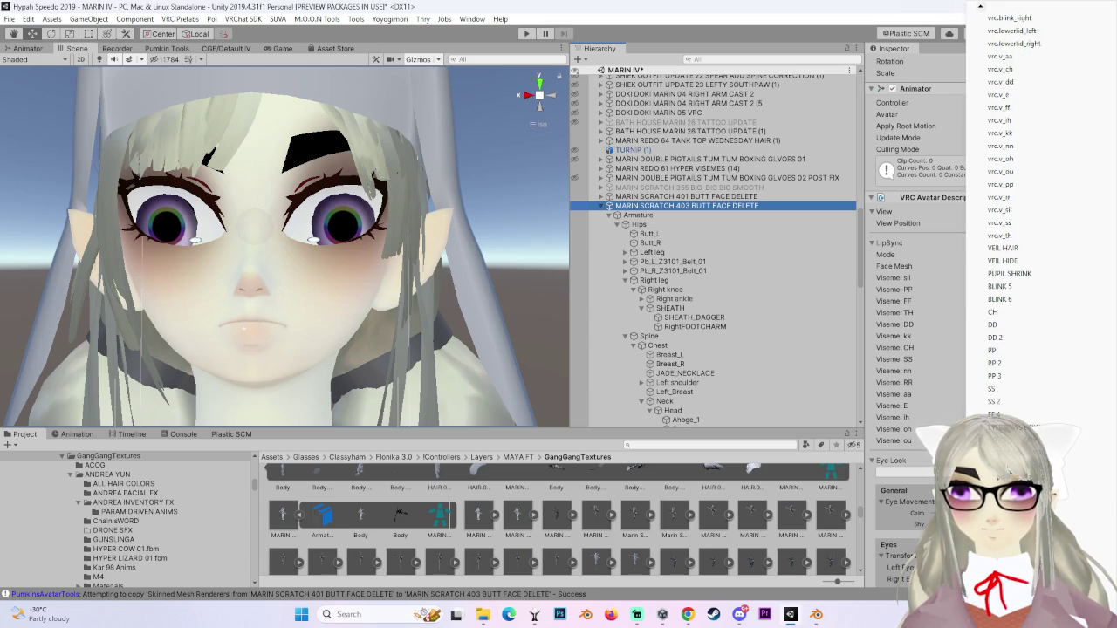
pyautogui.scroll(-3, 1017, 218)
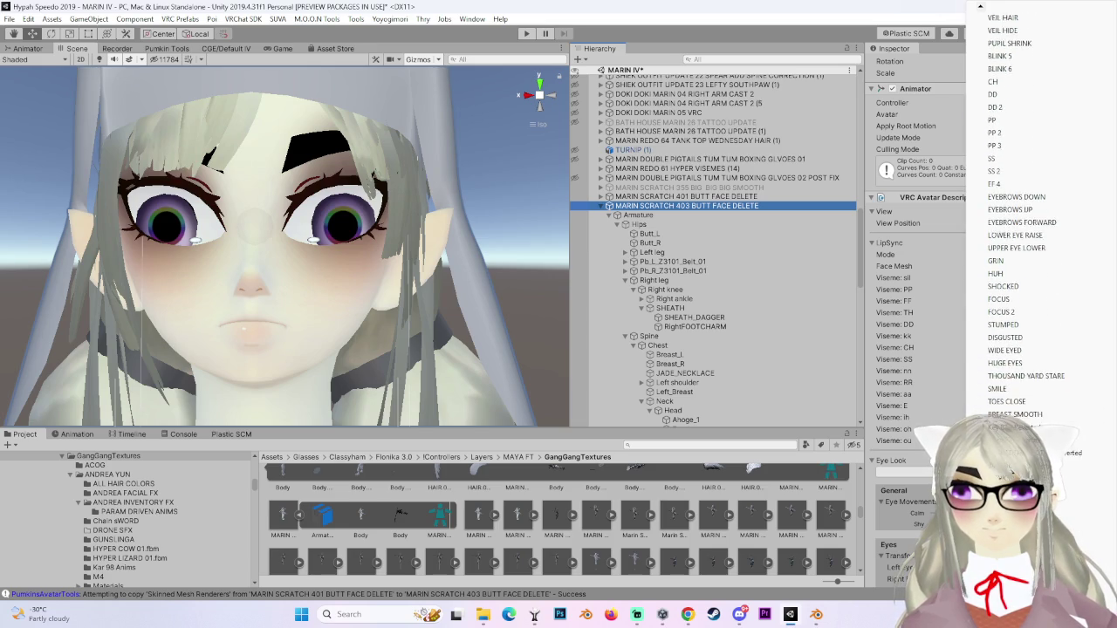
pyautogui.press('Escape')
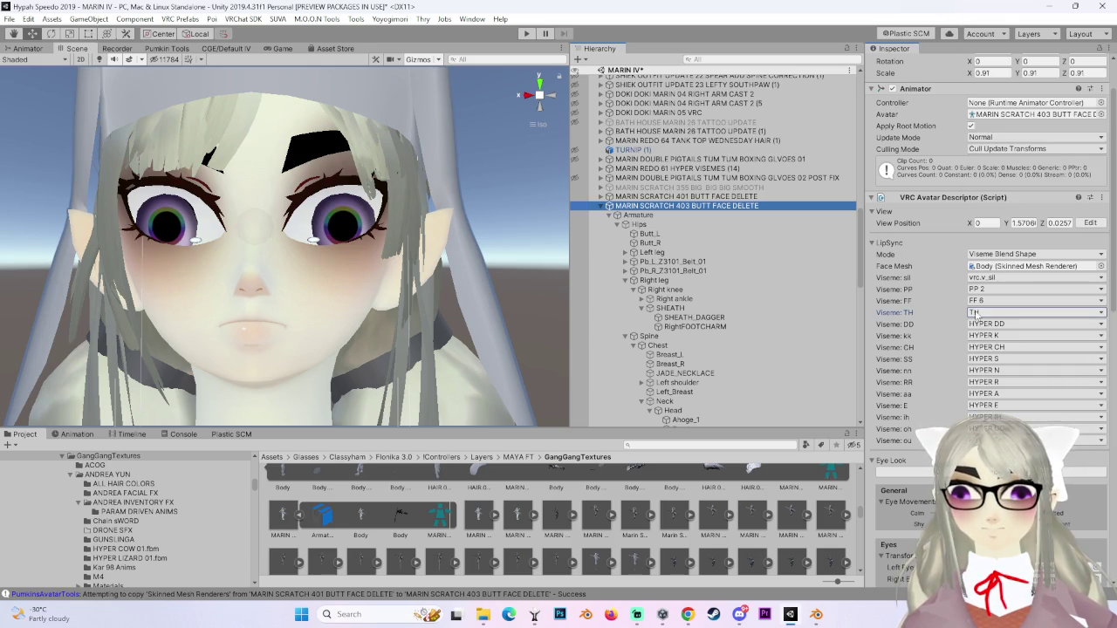
pyautogui.click(996, 325)
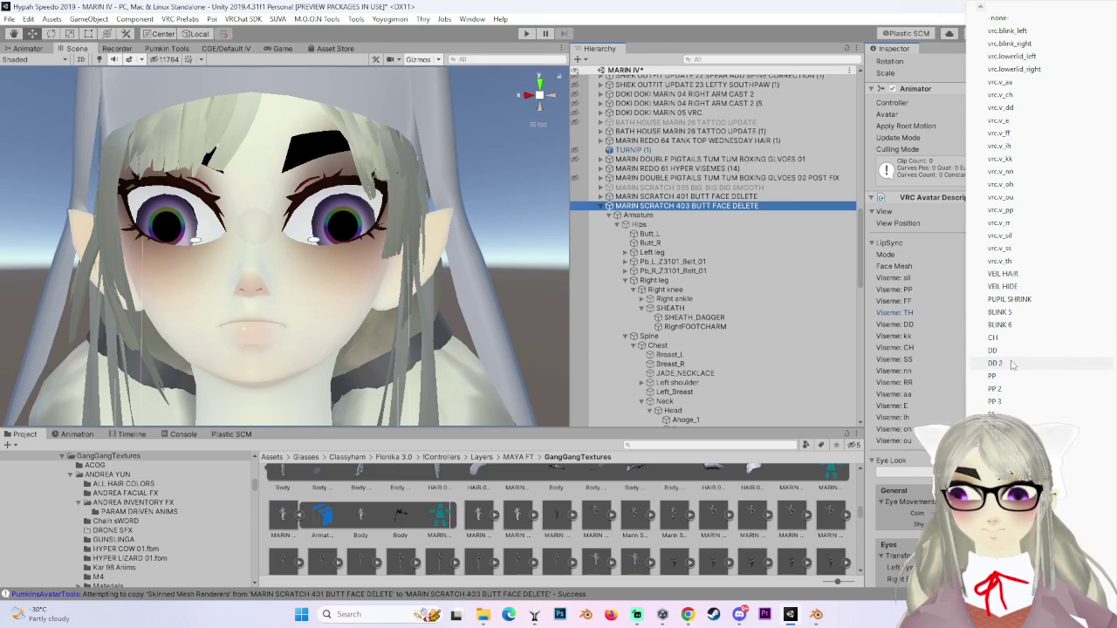
pyautogui.click(1013, 365)
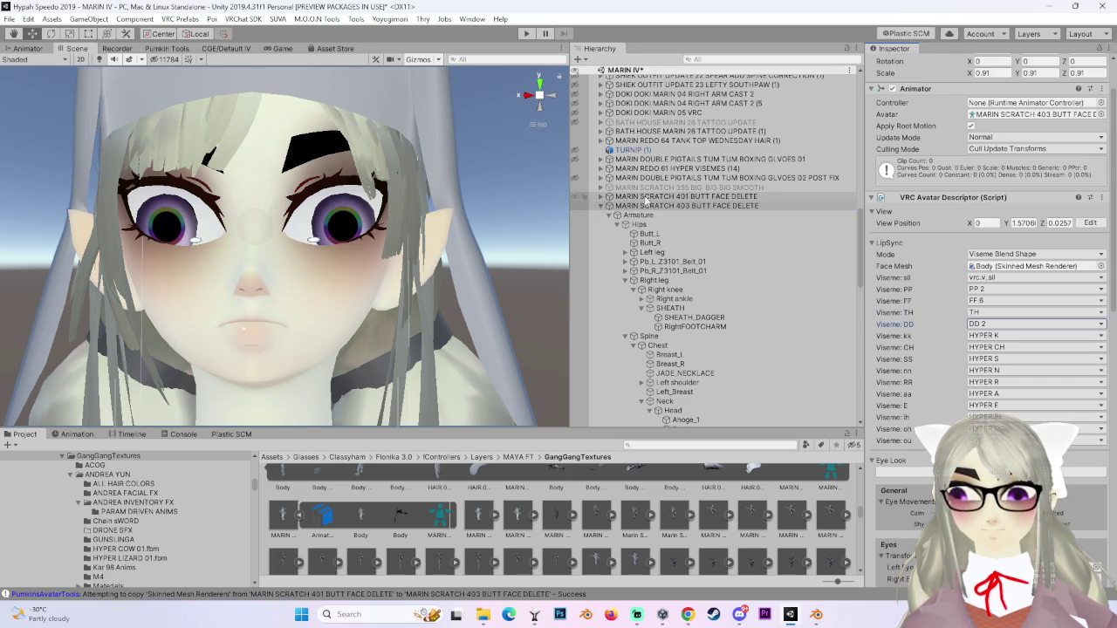
# Reselect the Body mesh and collapse the Spine branch in the hierarchy.
pyautogui.scroll(-5, 674, 400)
pyautogui.scroll(-3, 673, 399)
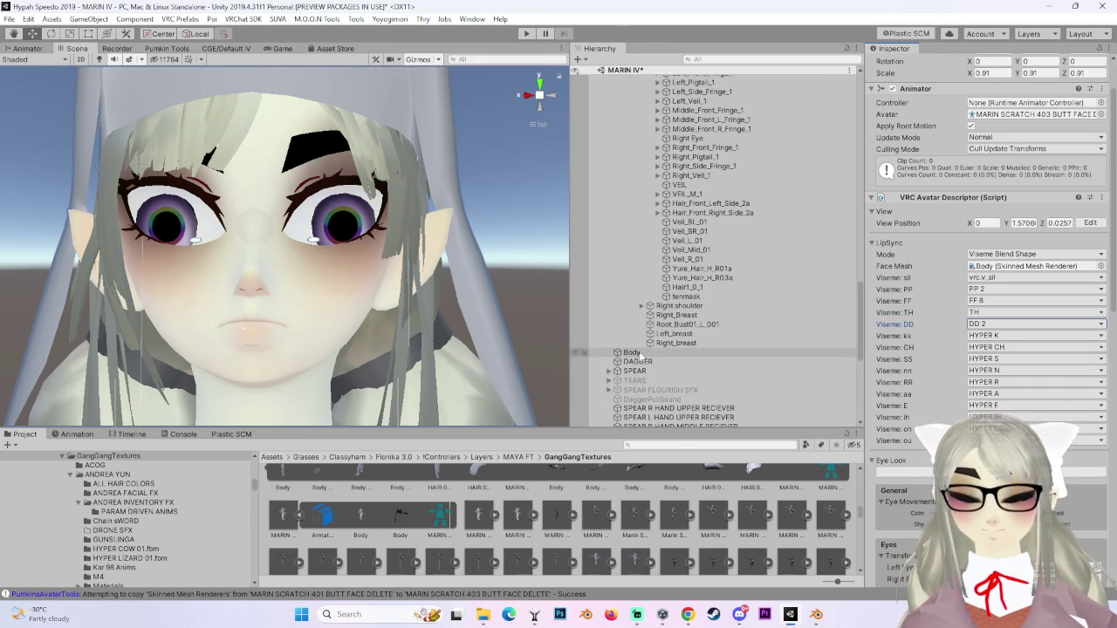
pyautogui.click(667, 410)
pyautogui.scroll(10, 622, 246)
pyautogui.click(625, 266)
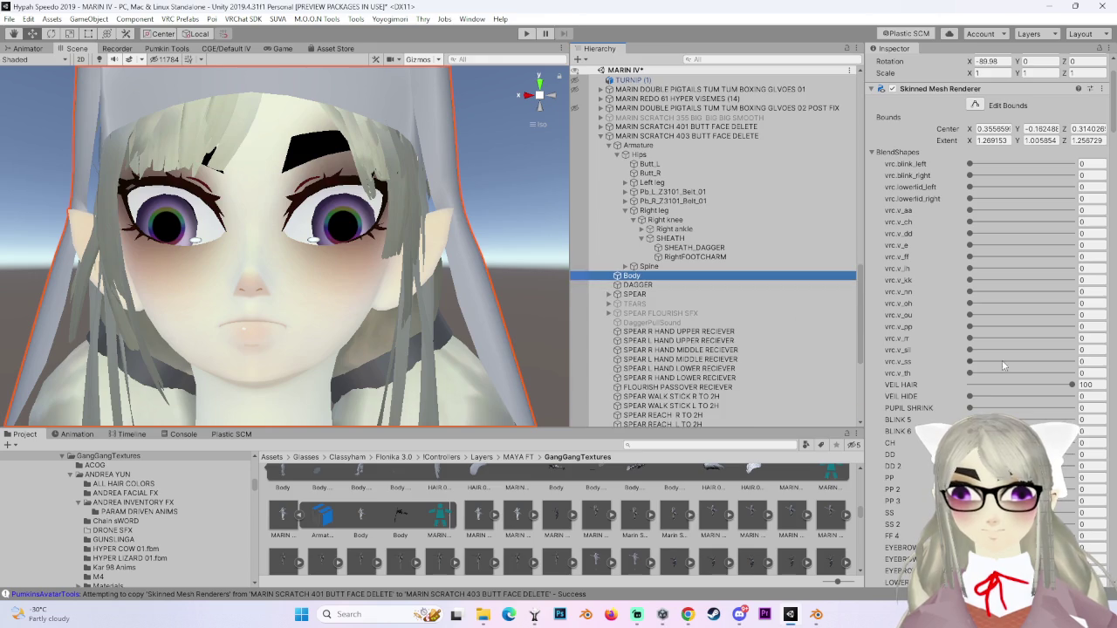
# Preview the DD 2 and CH mouth shapes, then map the CH viseme to the CH blendshape.
pyautogui.moveTo(970, 466); pyautogui.dragTo(1074, 466)
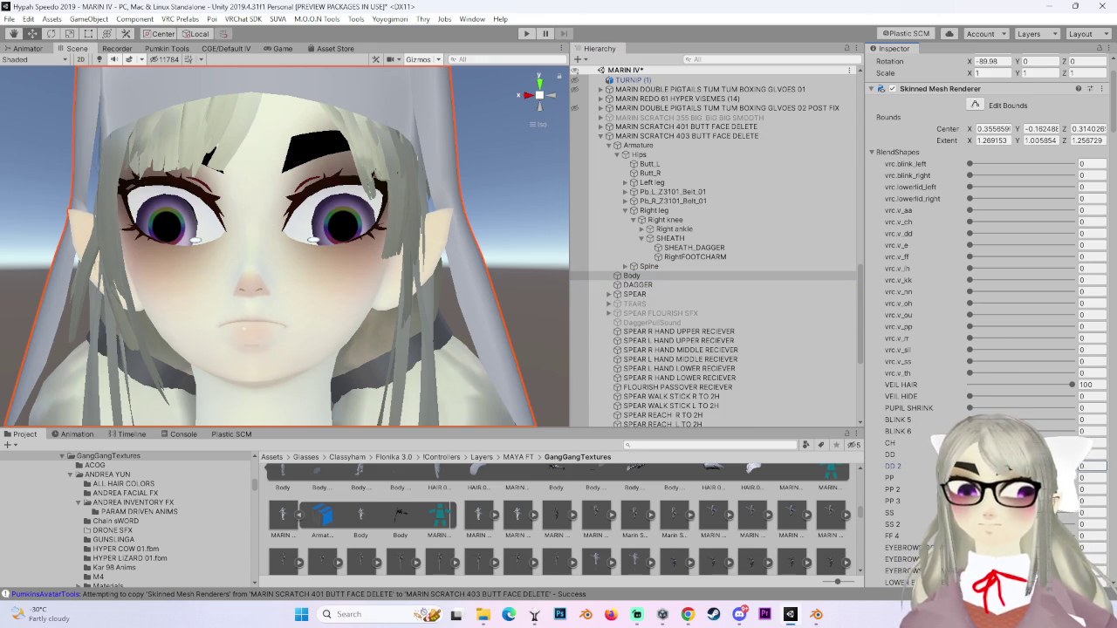
pyautogui.moveTo(969, 443)
pyautogui.mouseDown()
pyautogui.moveTo(1073, 442)
pyautogui.moveTo(970, 442)
pyautogui.mouseUp()
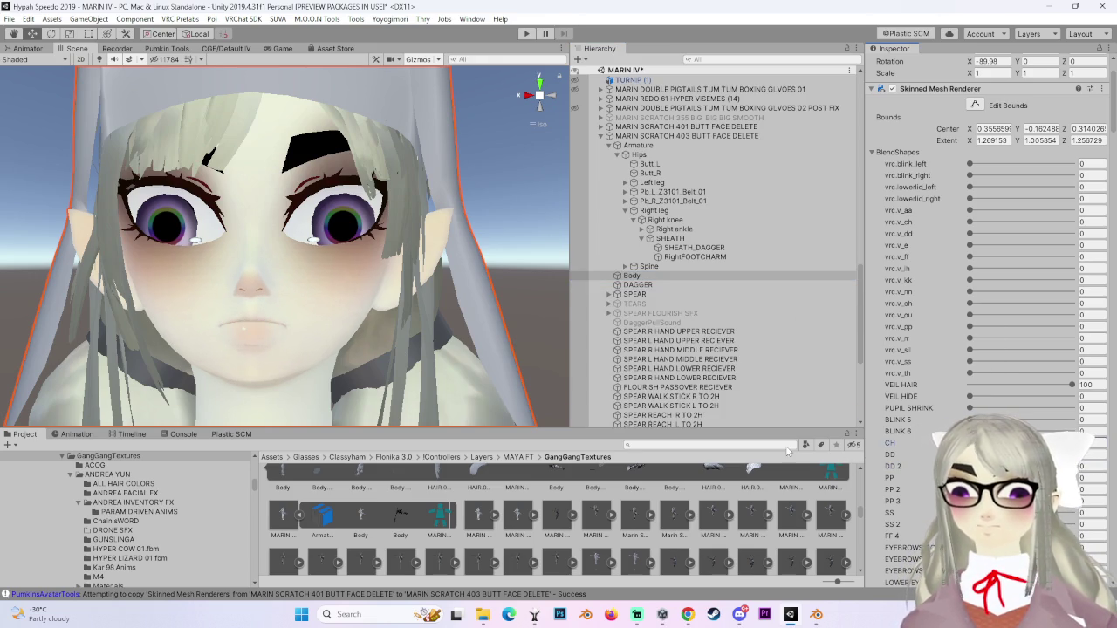
pyautogui.click(702, 137)
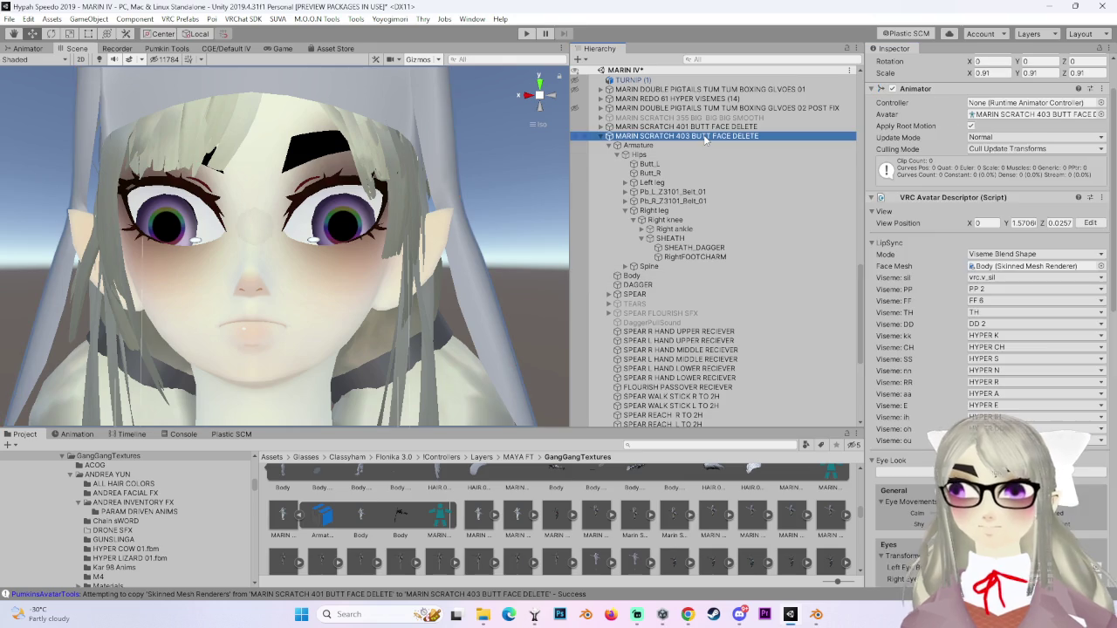
pyautogui.click(1001, 347)
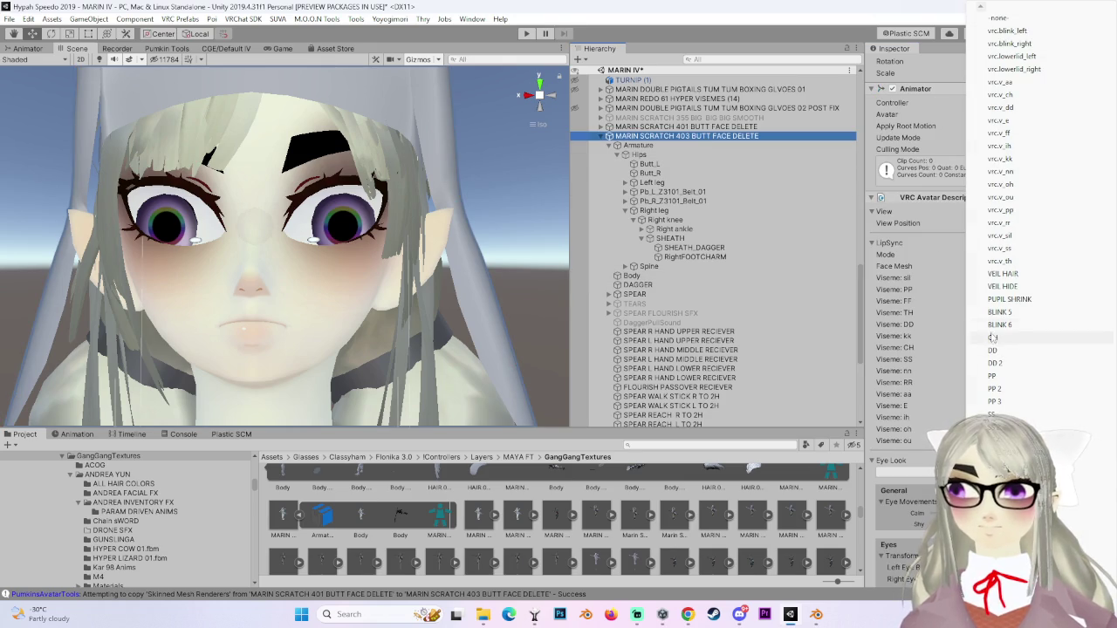
pyautogui.click(994, 340)
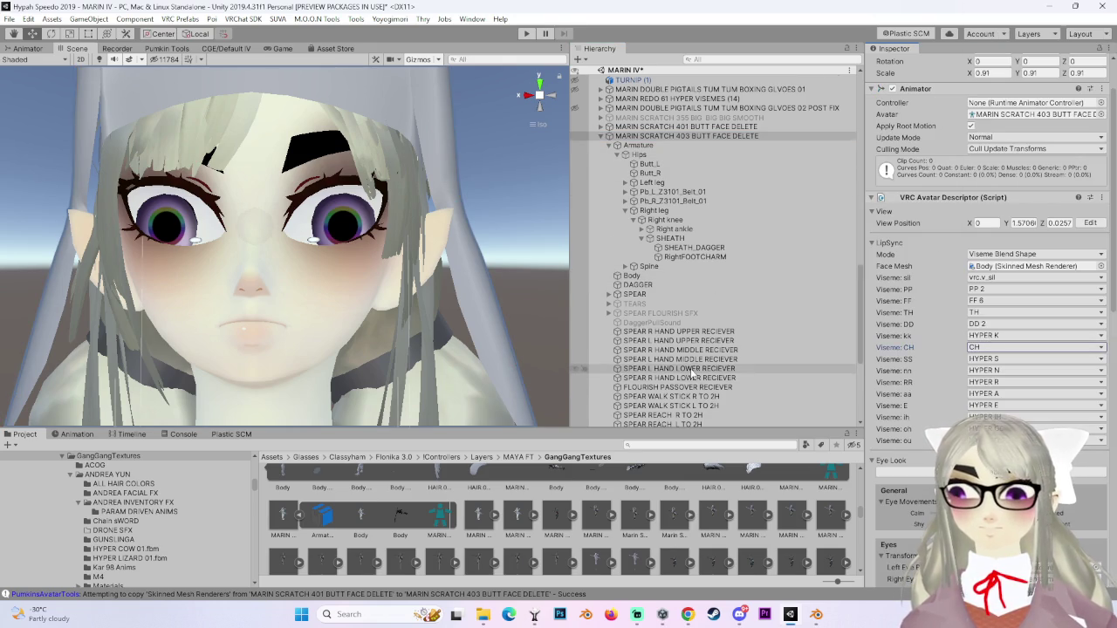
# Try the NN and UU mouth shapes on Body, leaving UU at about 83.
pyautogui.click(630, 276)
pyautogui.scroll(-10, 959, 418)
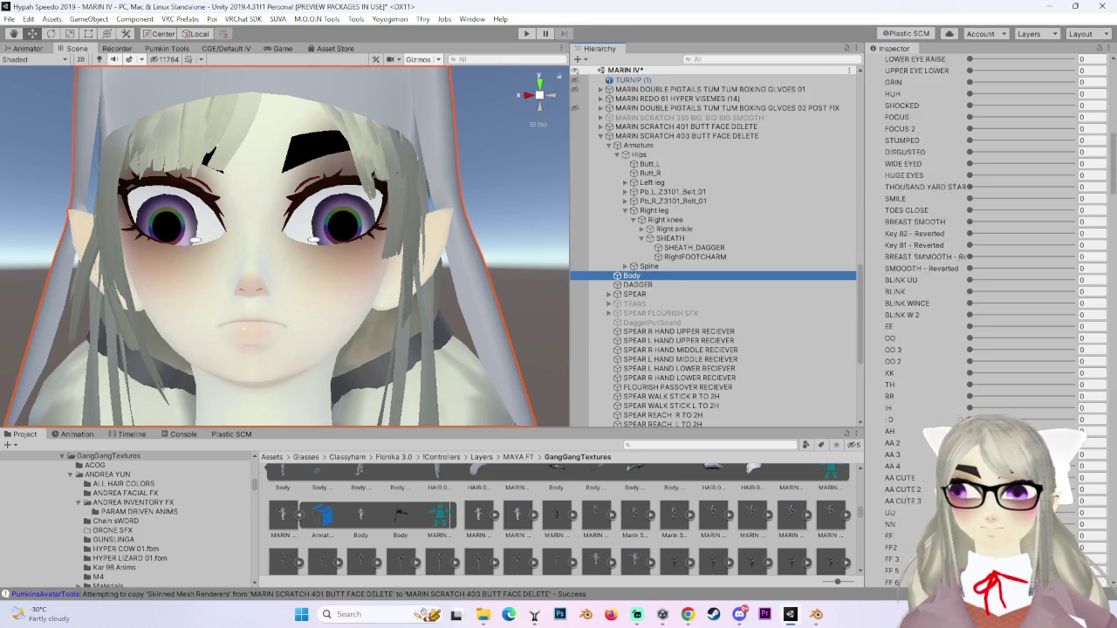
pyautogui.scroll(3, 958, 418)
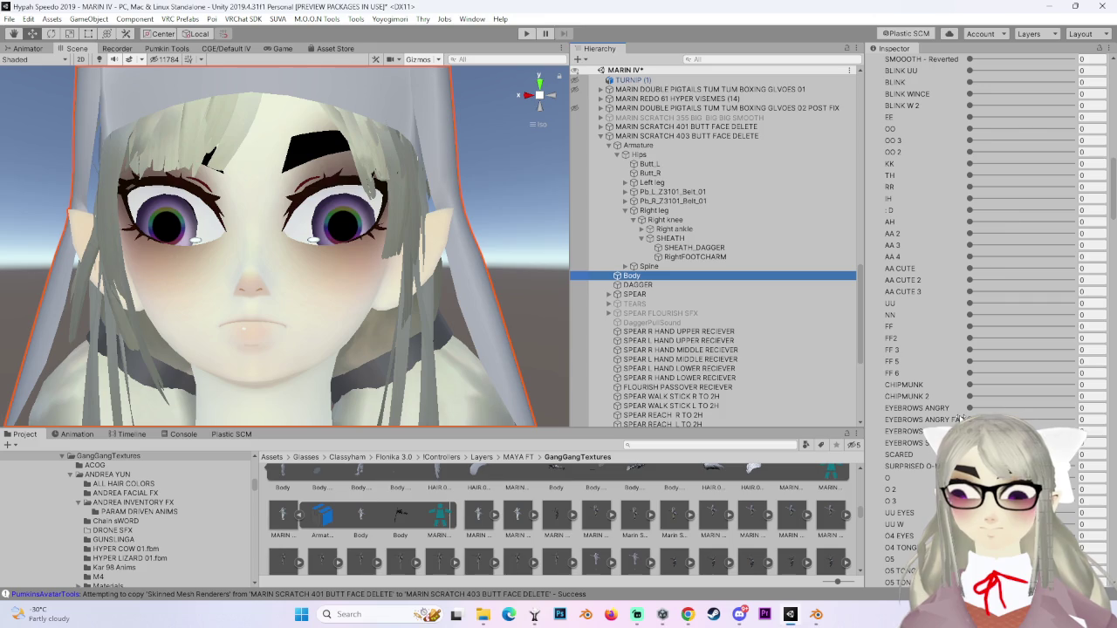
pyautogui.click(969, 315)
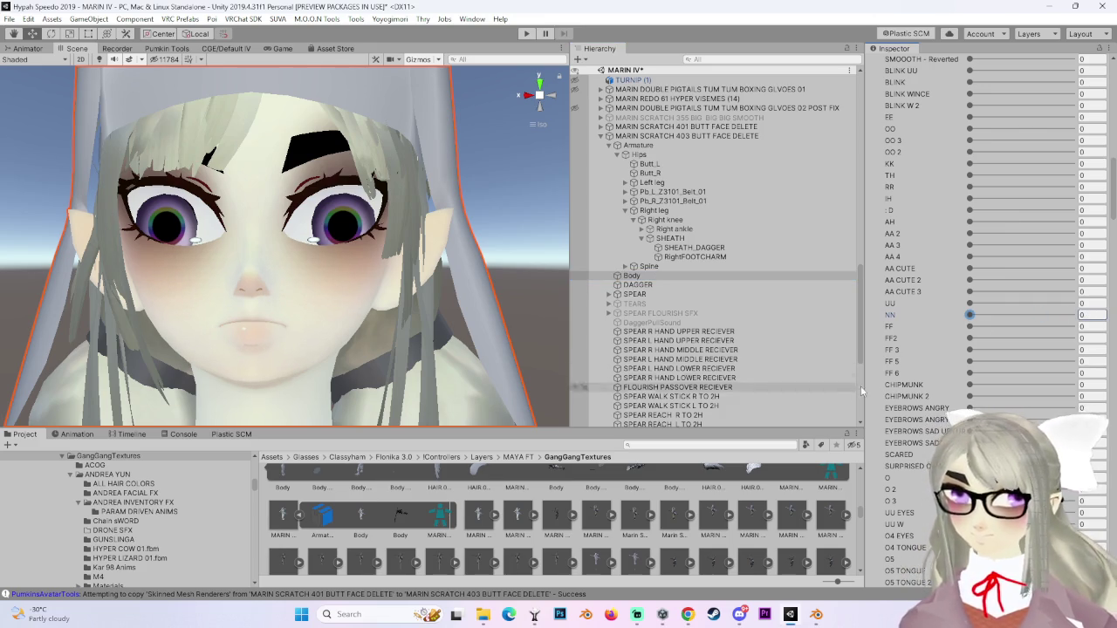
pyautogui.moveTo(970, 303); pyautogui.dragTo(1054, 303)
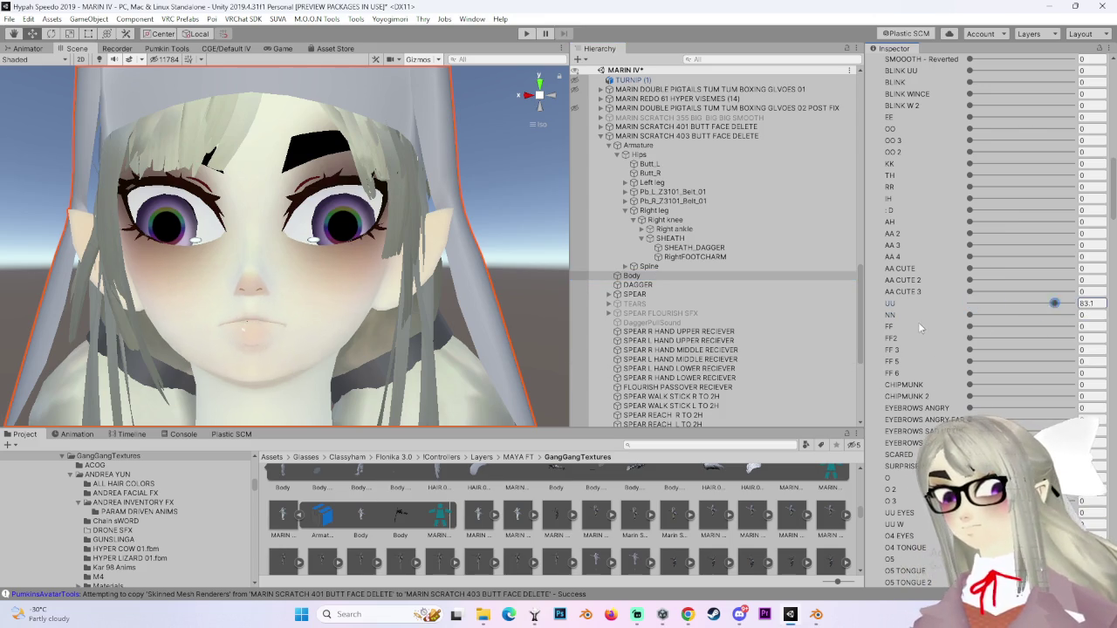
pyautogui.click(678, 137)
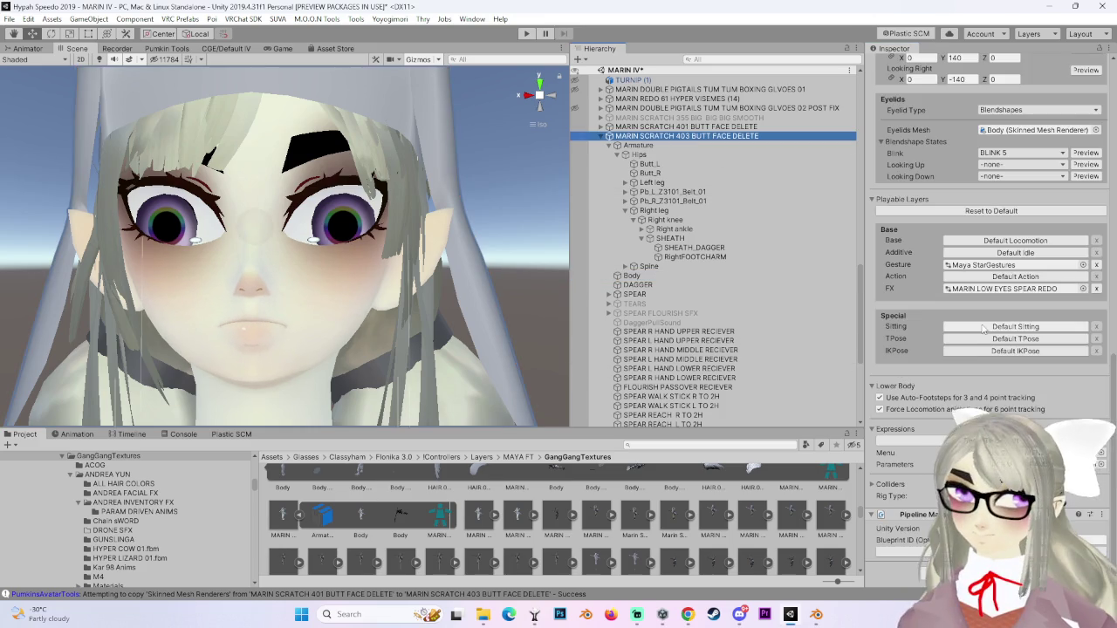
pyautogui.scroll(10, 930, 379)
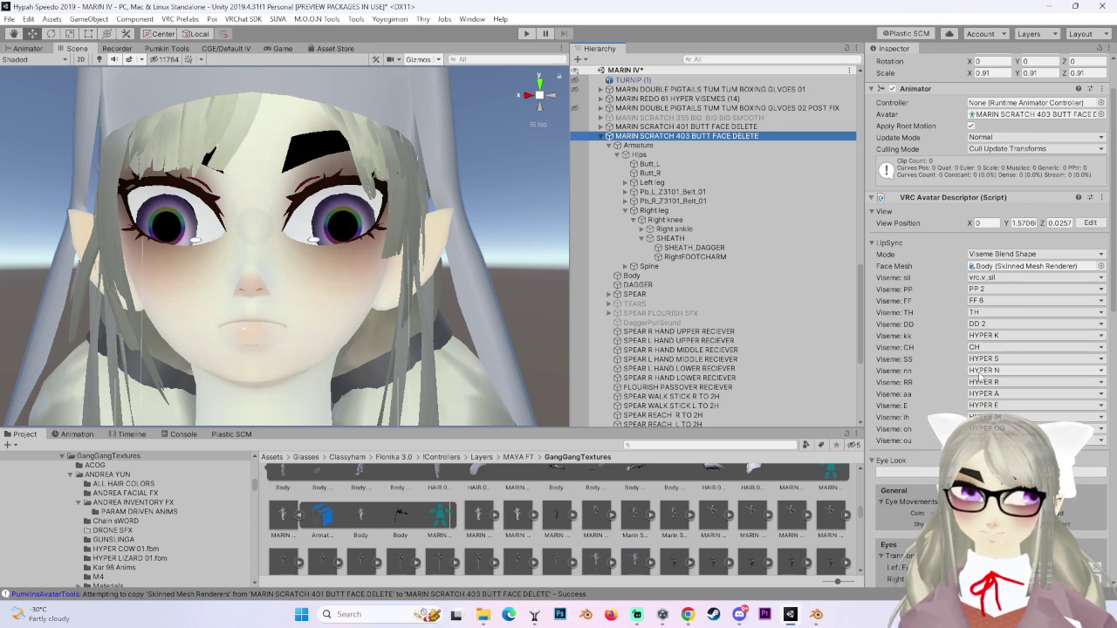
# Map the nn viseme to NN and keep the RR viseme on the RR blendshape.
pyautogui.click(980, 372)
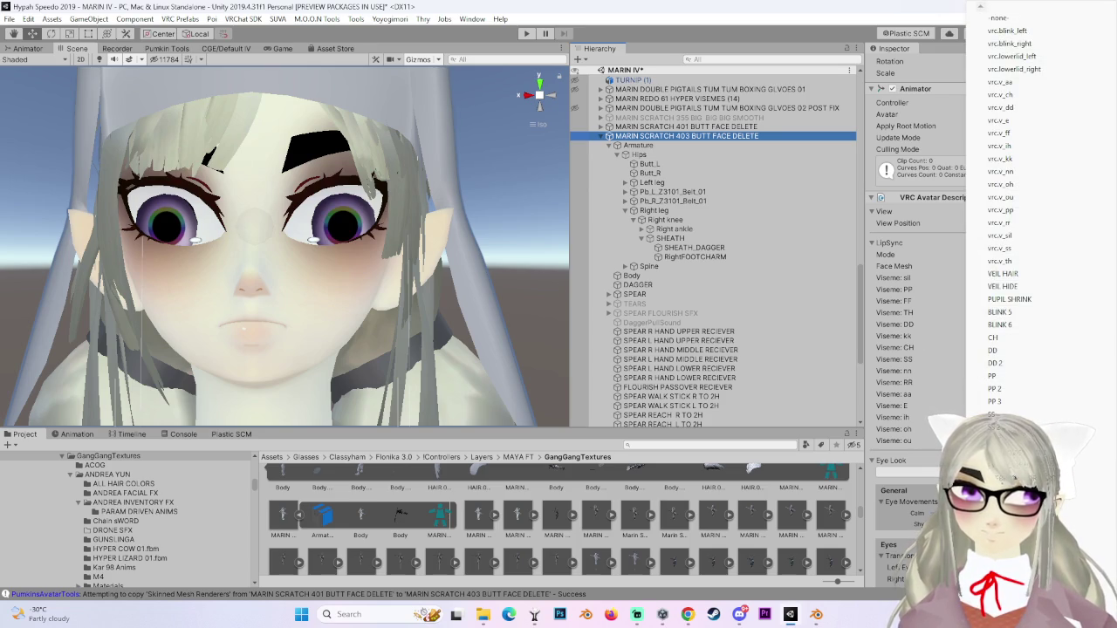
pyautogui.scroll(-5, 1021, 219)
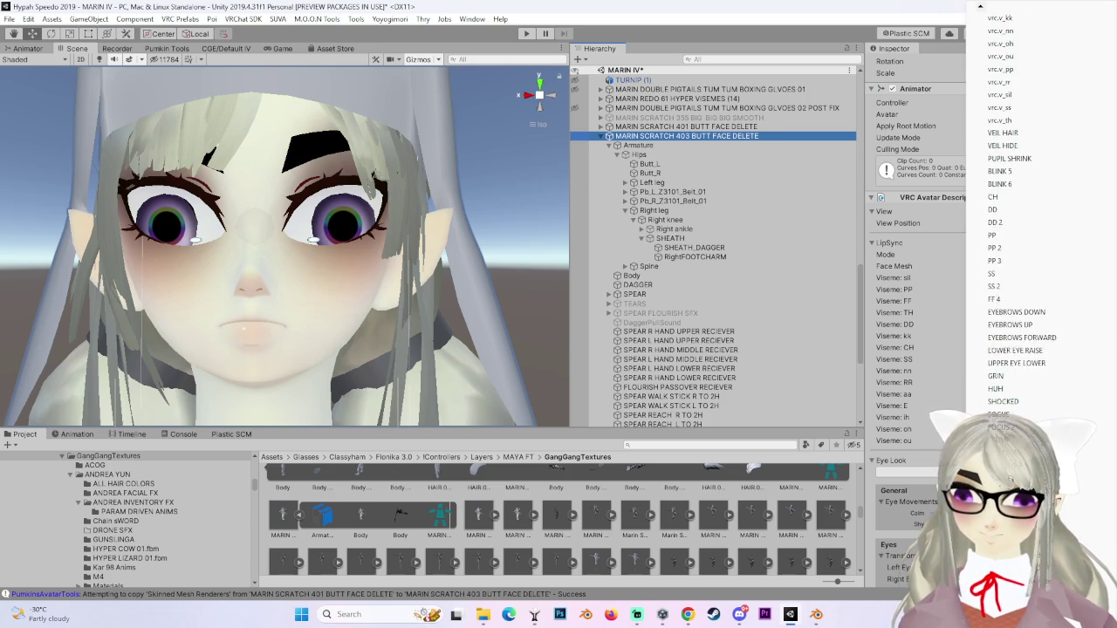
pyautogui.scroll(-5, 1021, 218)
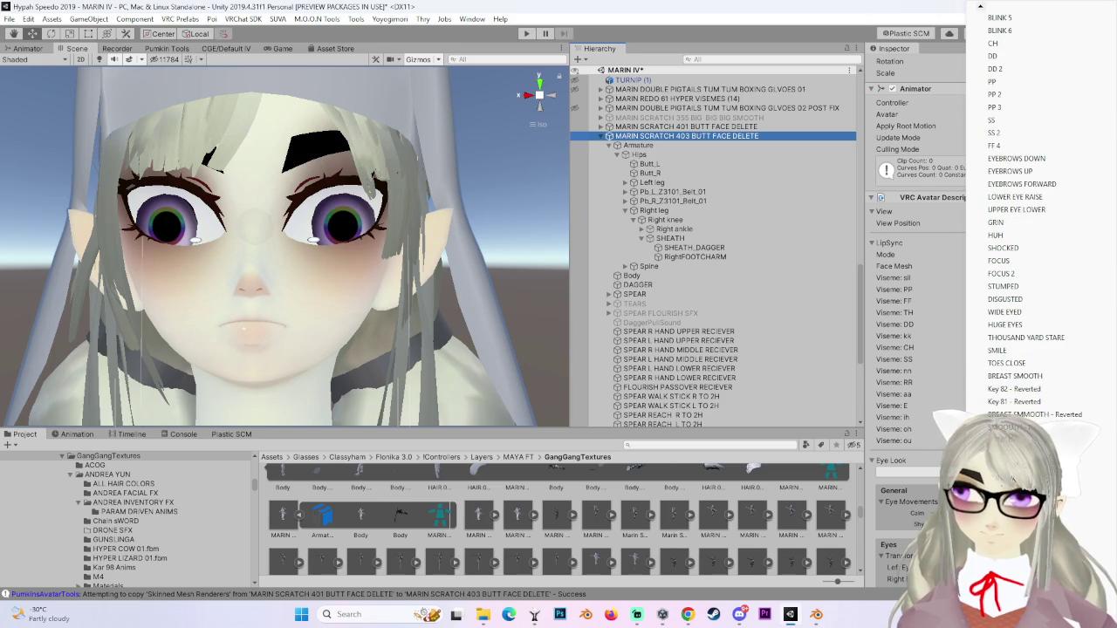
pyautogui.scroll(-1, 1021, 218)
pyautogui.scroll(-3, 1021, 218)
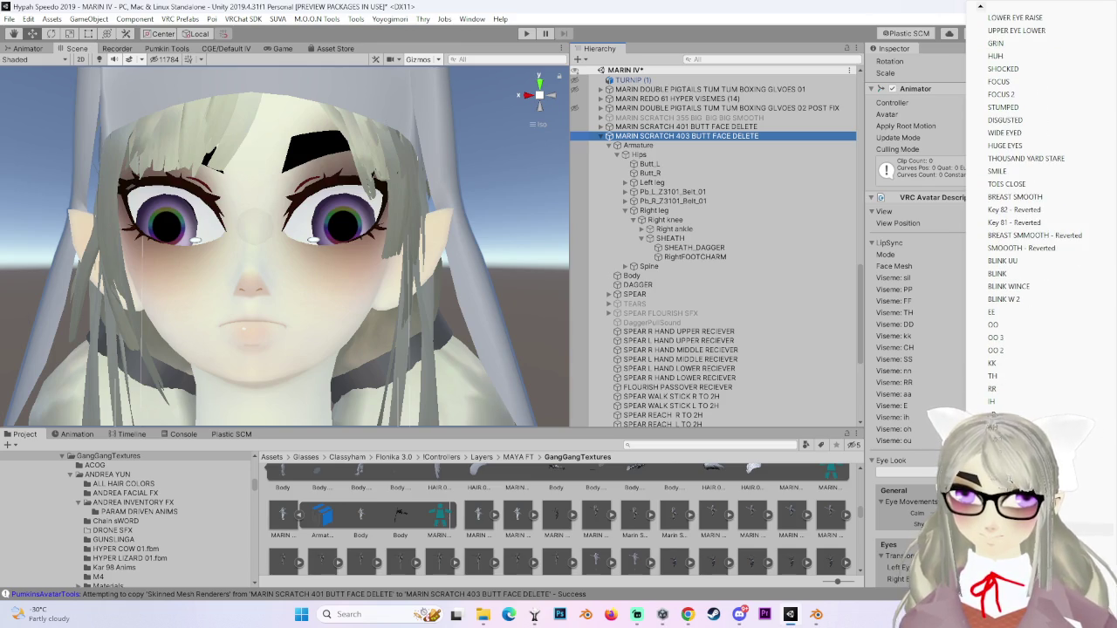
pyautogui.click(994, 414)
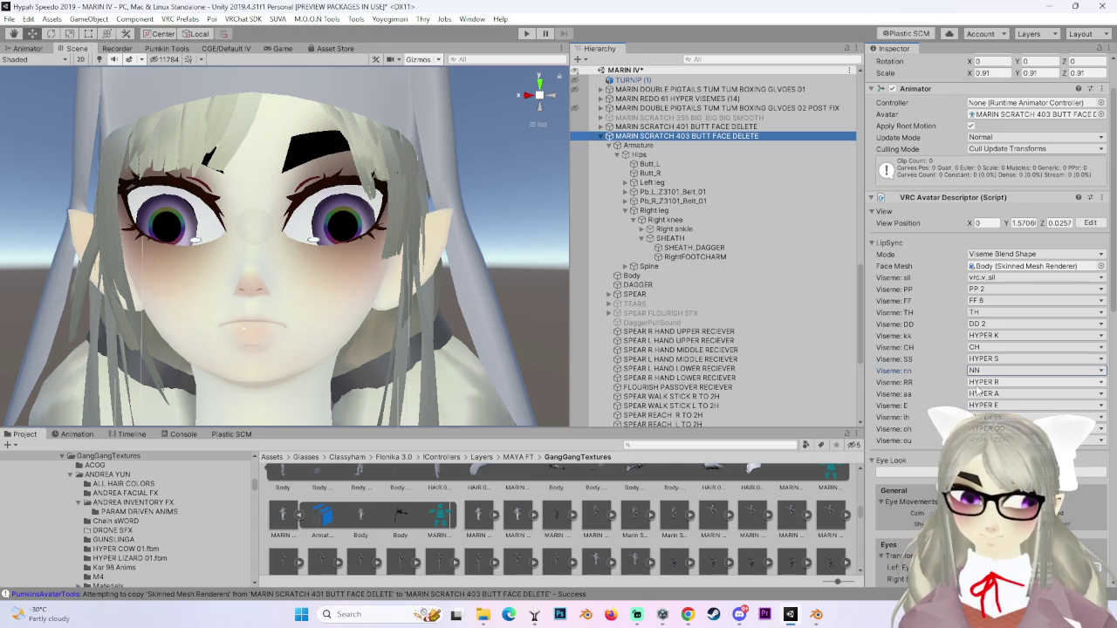
pyautogui.click(1013, 382)
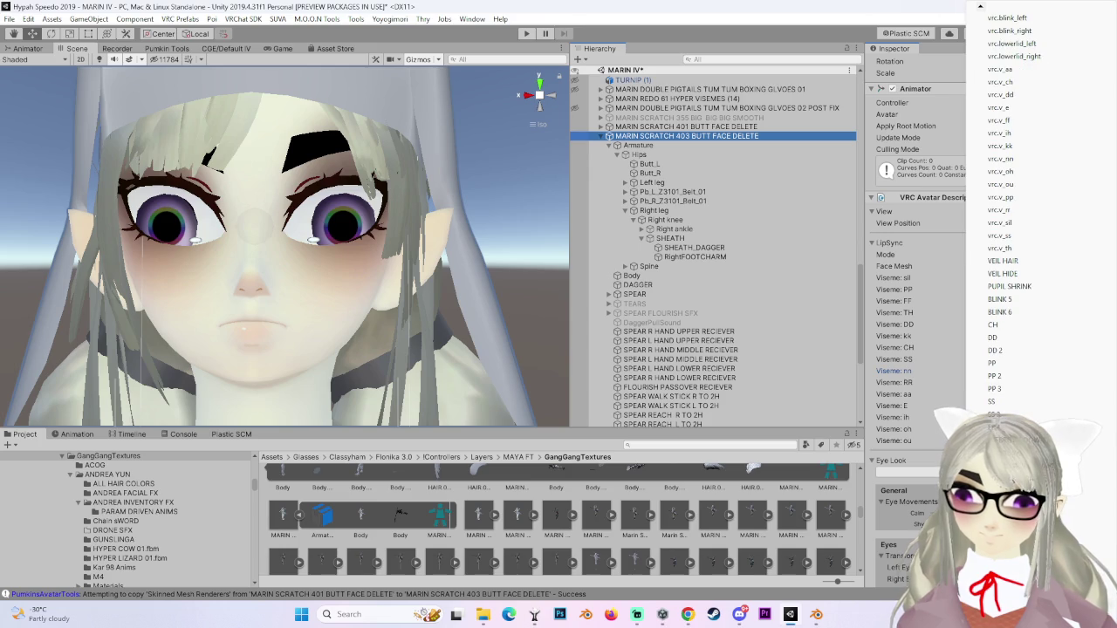
pyautogui.scroll(-6, 1021, 218)
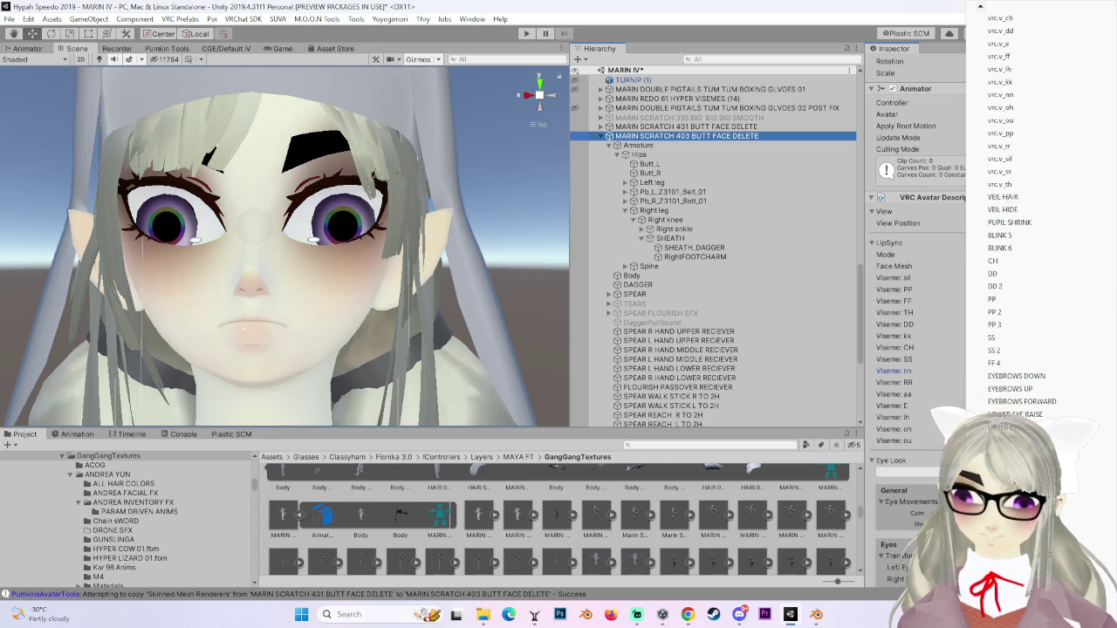
pyautogui.scroll(-5, 1026, 202)
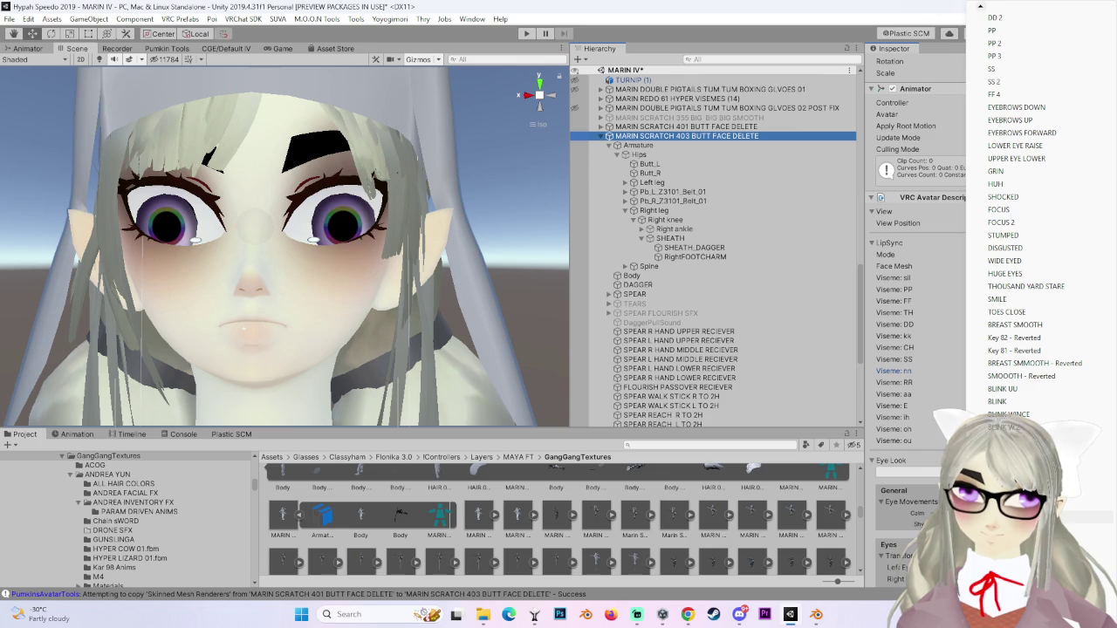
pyautogui.press('Escape')
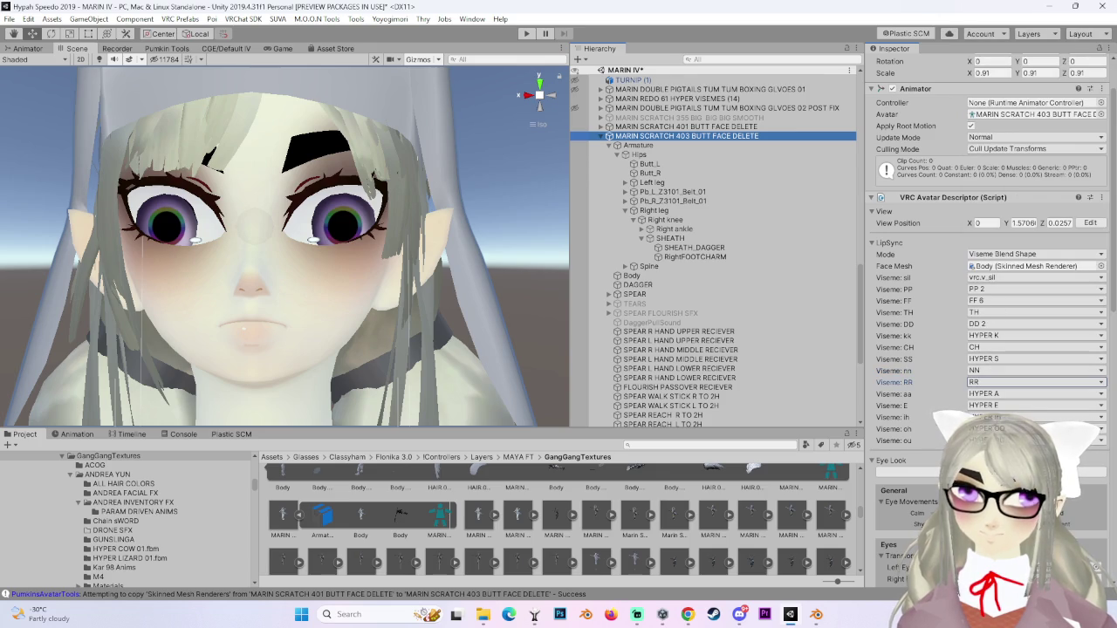
# Set the kk viseme to KK and show the Body mesh's blend shapes.
pyautogui.click(986, 336)
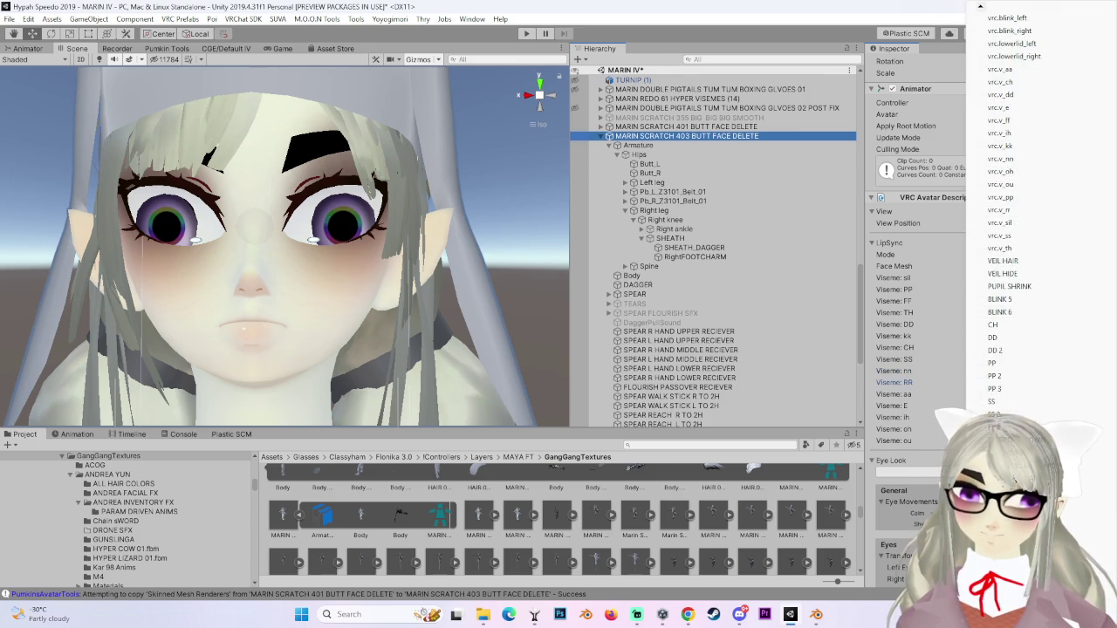
pyautogui.scroll(-6, 1021, 226)
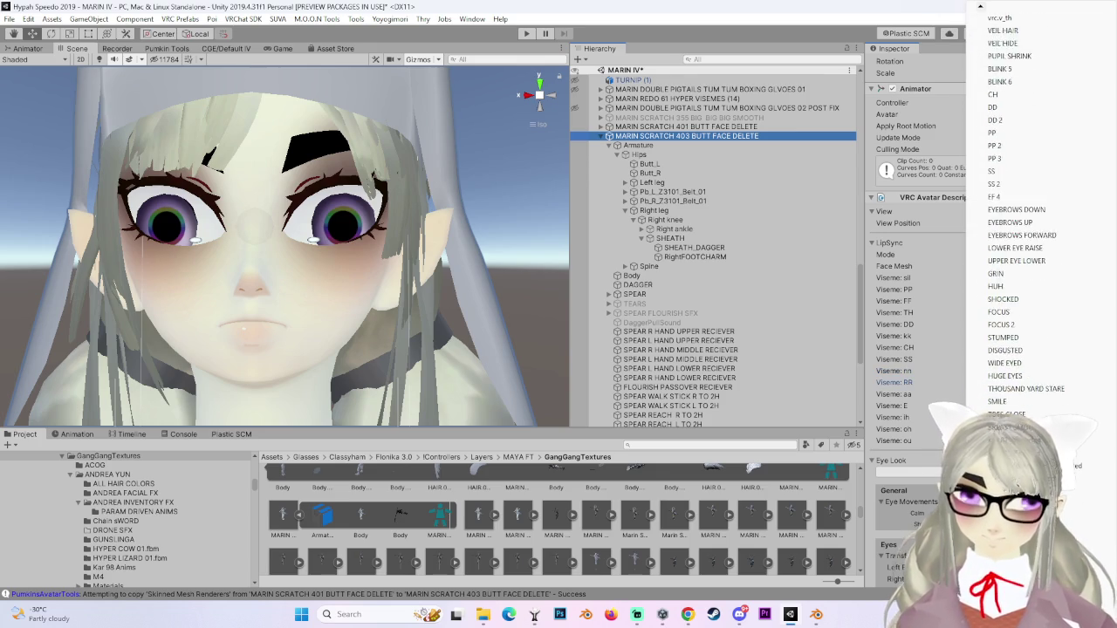
pyautogui.scroll(-1, 1021, 227)
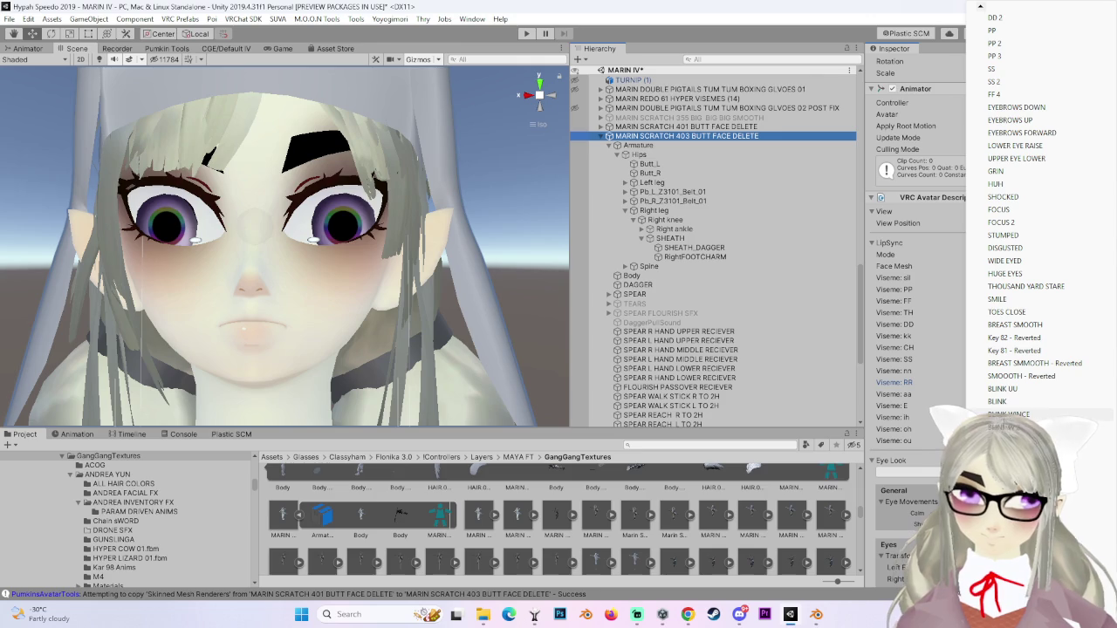
pyautogui.scroll(-3, 1021, 227)
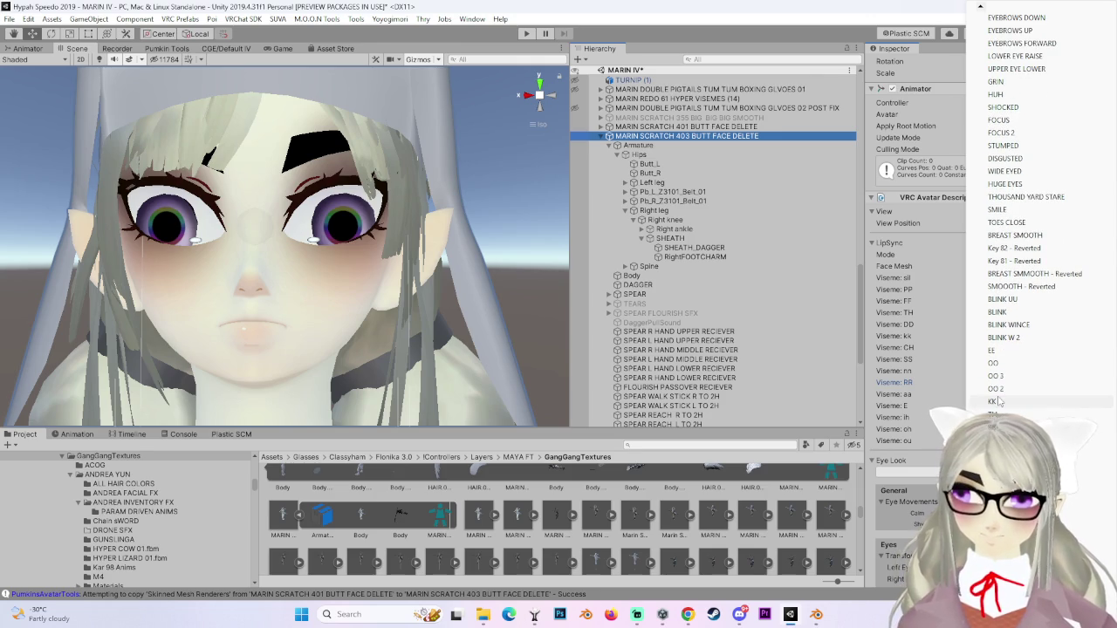
pyautogui.click(999, 401)
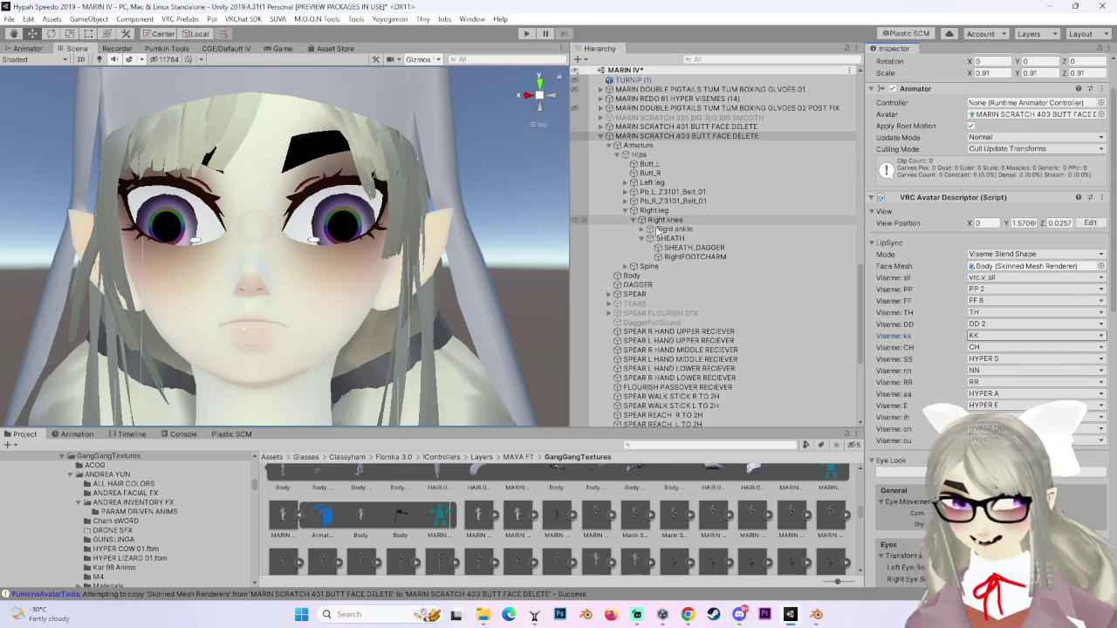
pyautogui.doubleClick(1034, 266)
pyautogui.scroll(-10, 987, 262)
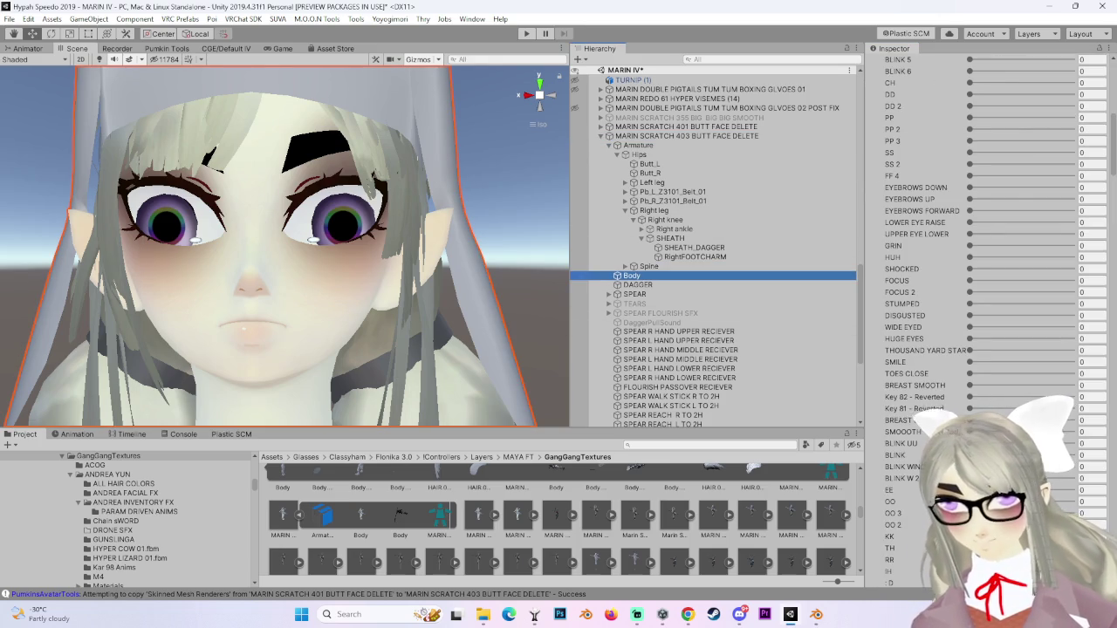
# Preview the SS 2 shape and assign it to the SS viseme.
pyautogui.scroll(5, 956, 416)
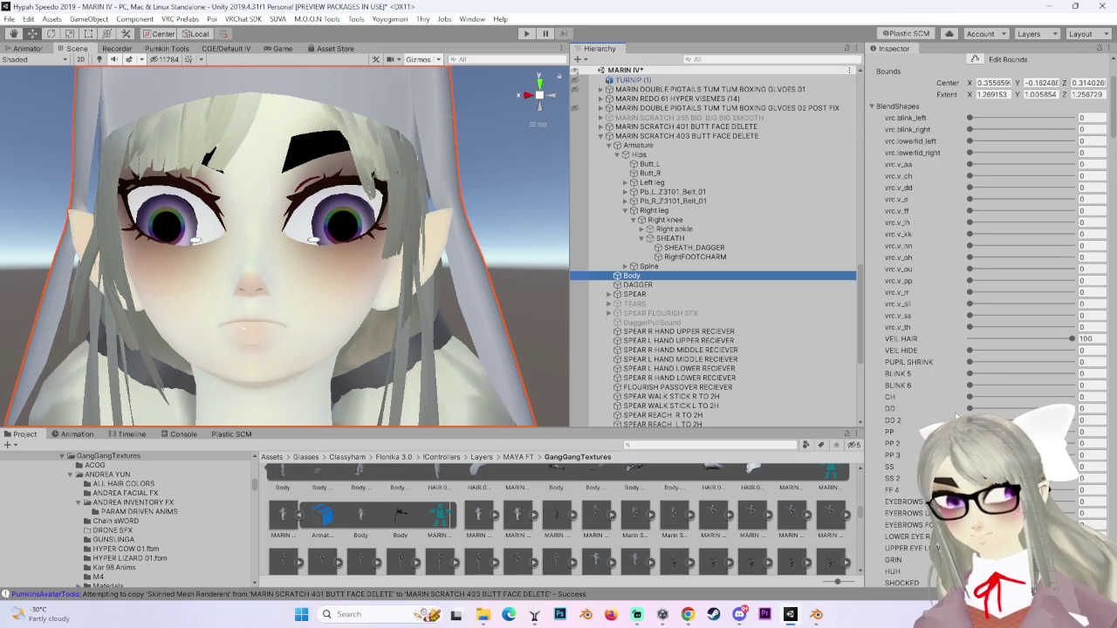
pyautogui.moveTo(970, 478)
pyautogui.mouseDown()
pyautogui.moveTo(1072, 478)
pyautogui.moveTo(970, 478)
pyautogui.mouseUp()
pyautogui.scroll(-3, 656, 377)
pyautogui.scroll(3, 656, 377)
pyautogui.click(685, 136)
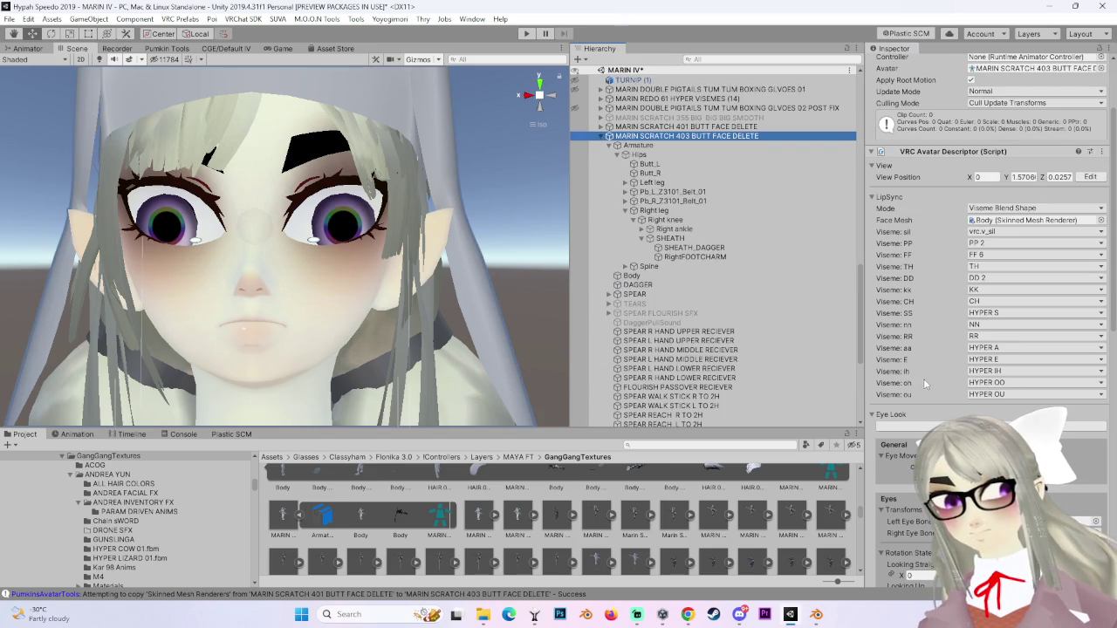
pyautogui.click(984, 314)
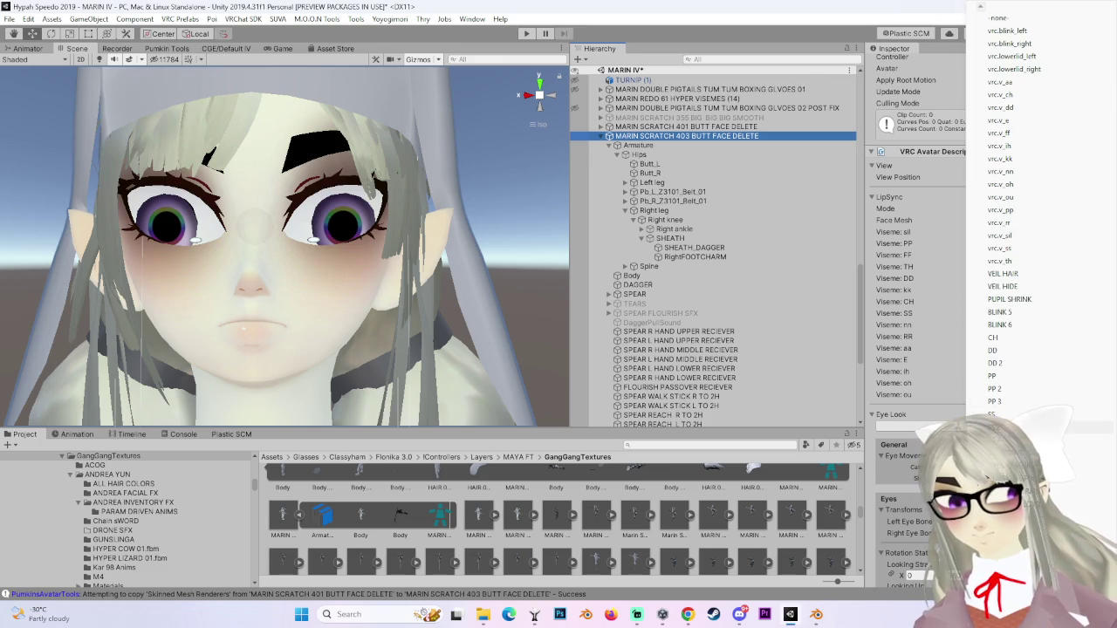
pyautogui.click(995, 426)
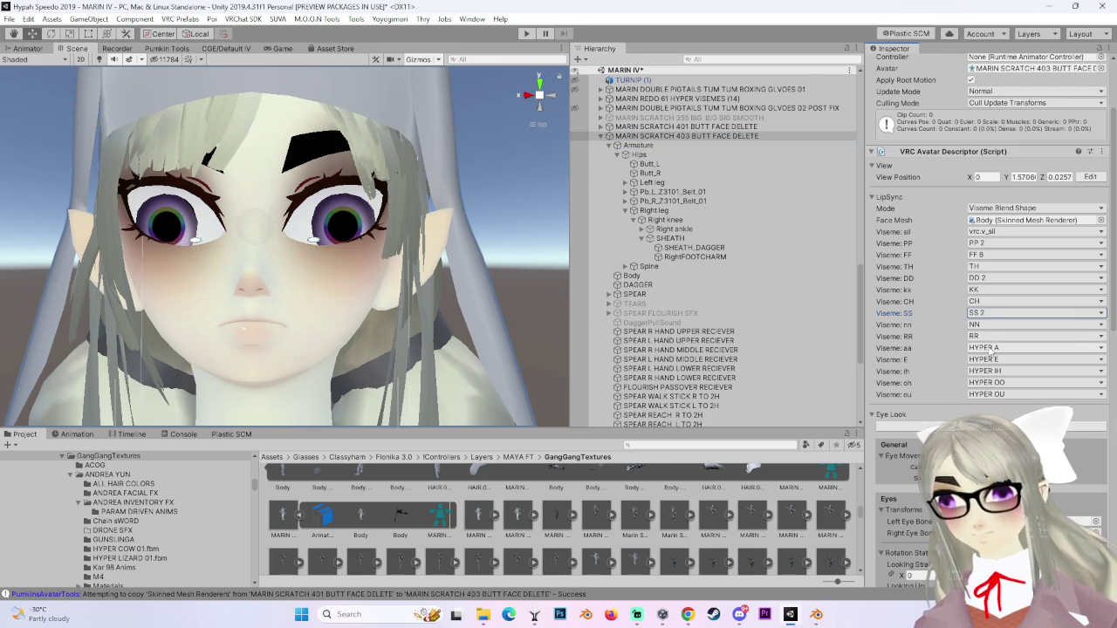
# Preview the AA CUTE 3 and AH open-mouth shapes on Body, resetting each to zero.
pyautogui.click(632, 275)
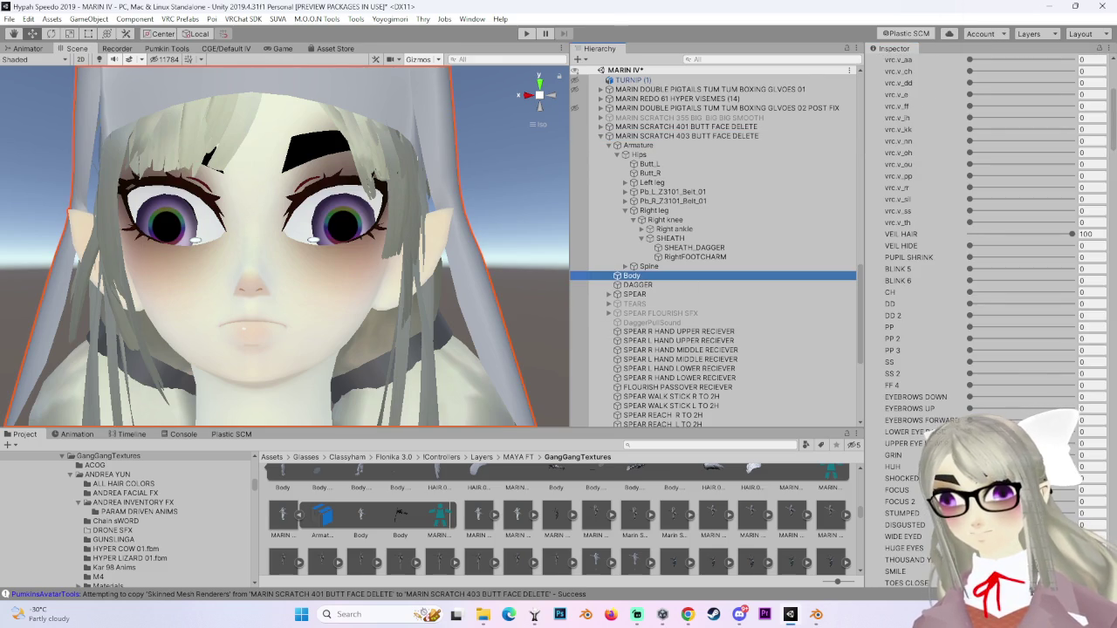
pyautogui.scroll(-10, 951, 403)
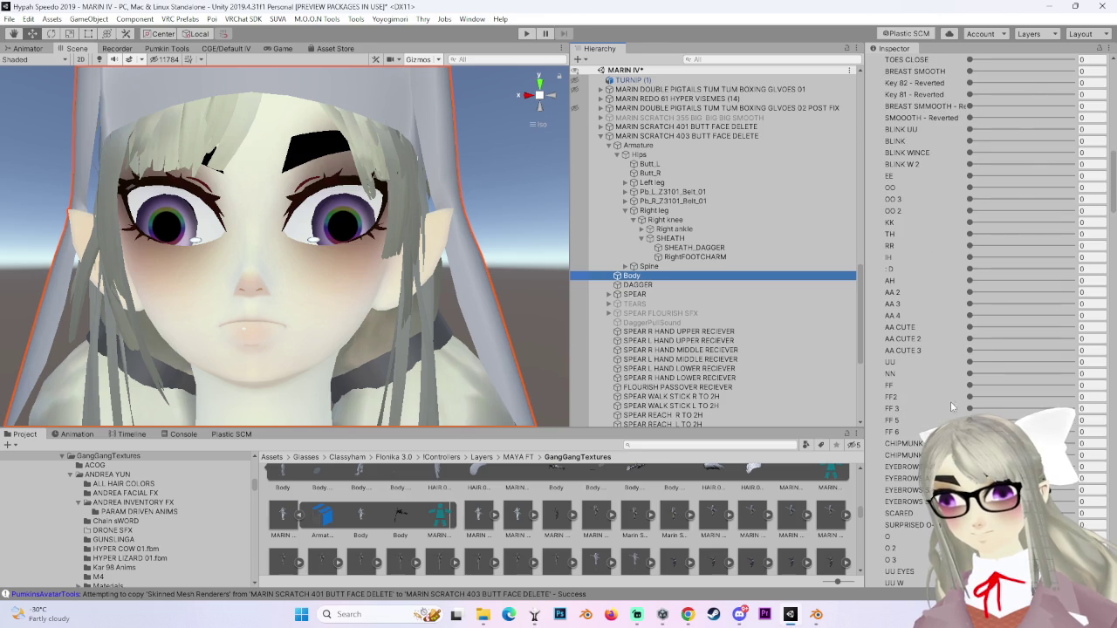
pyautogui.moveTo(970, 351); pyautogui.dragTo(1073, 350)
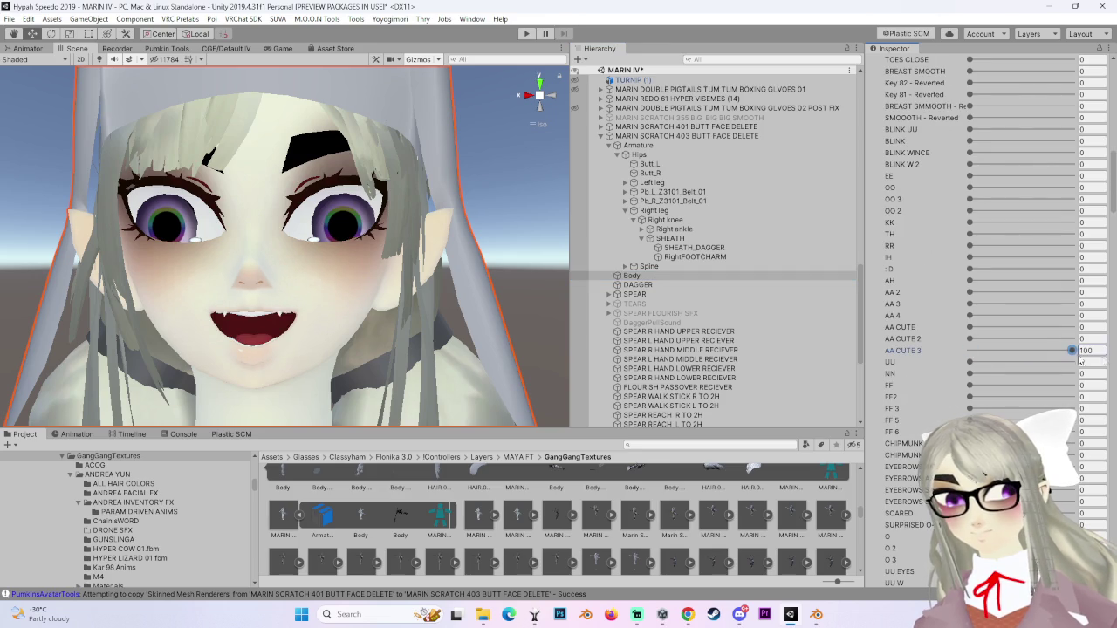
pyautogui.moveTo(410, 288); pyautogui.dragTo(448, 311)
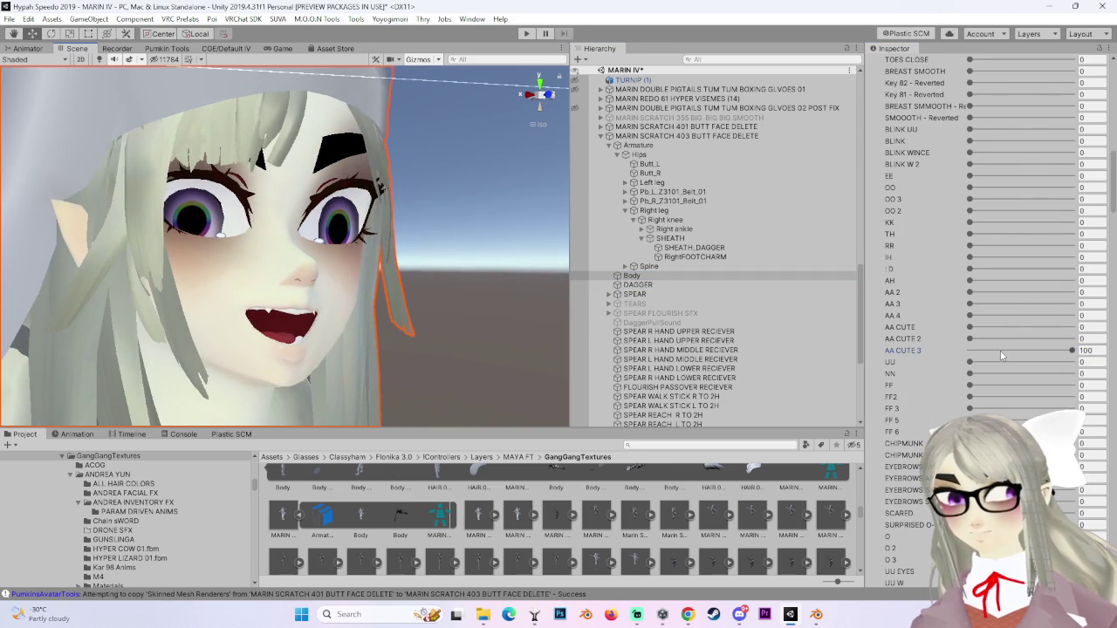
pyautogui.moveTo(1001, 353); pyautogui.dragTo(967, 350)
pyautogui.moveTo(970, 280); pyautogui.dragTo(1074, 280)
pyautogui.moveTo(541, 301); pyautogui.dragTo(598, 264)
pyautogui.moveTo(1004, 280); pyautogui.dragTo(887, 285)
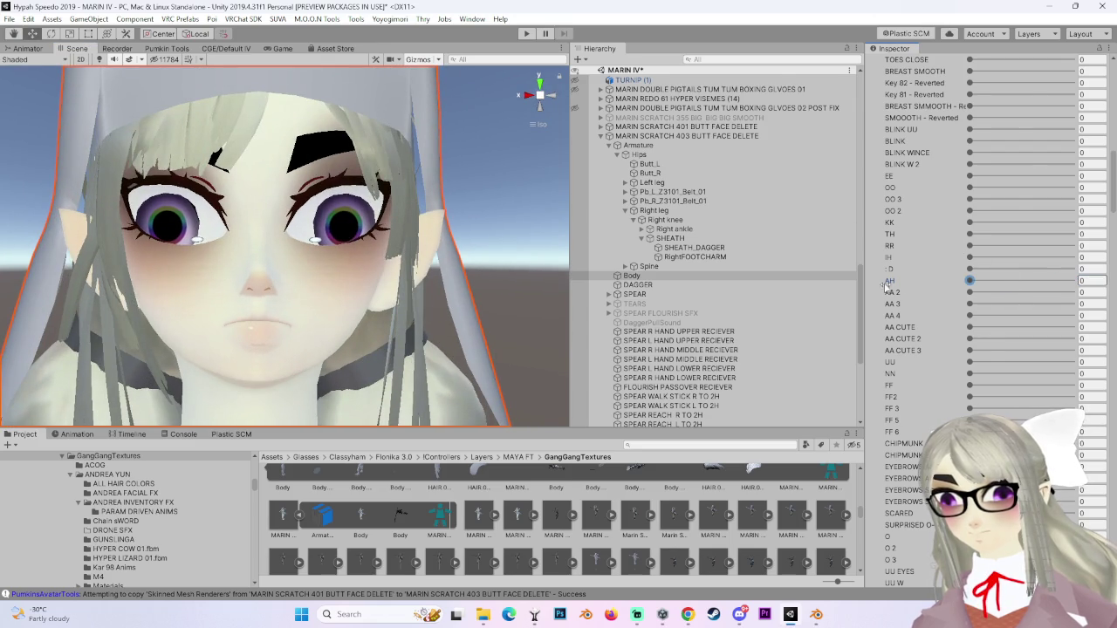
# Compare AA 4, AA CUTE 2 and AA CUTE 3 on the face, then reset to neutral.
pyautogui.moveTo(971, 316)
pyautogui.mouseDown()
pyautogui.moveTo(1041, 315)
pyautogui.moveTo(955, 342)
pyautogui.moveTo(855, 346)
pyautogui.mouseUp()
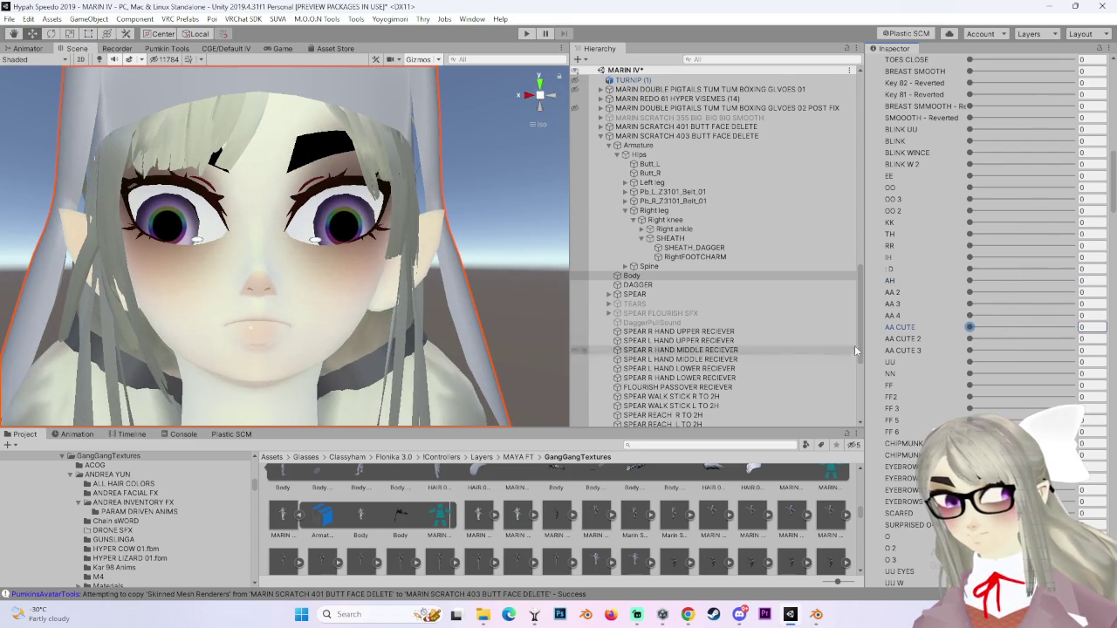
pyautogui.moveTo(43, 356)
pyautogui.mouseDown()
pyautogui.moveTo(231, 331)
pyautogui.moveTo(820, 362)
pyautogui.moveTo(873, 354)
pyautogui.moveTo(7, 353)
pyautogui.moveTo(1082, 337)
pyautogui.moveTo(1074, 356)
pyautogui.mouseUp()
pyautogui.moveTo(971, 351); pyautogui.dragTo(1071, 350)
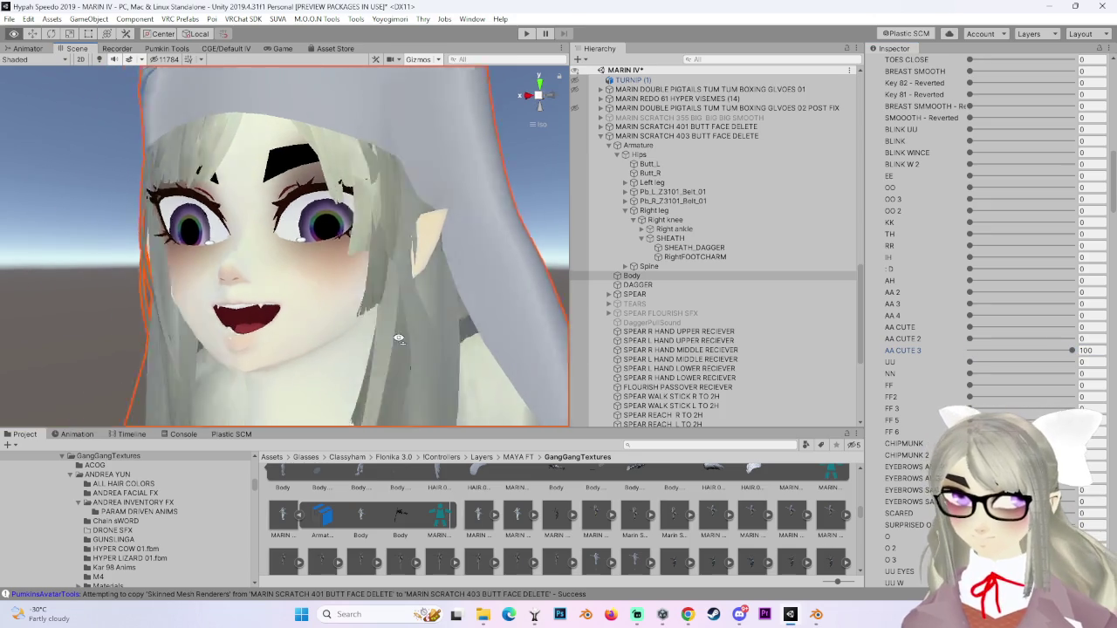
pyautogui.moveTo(538, 311)
pyautogui.mouseDown()
pyautogui.moveTo(251, 155)
pyautogui.moveTo(311, 226)
pyautogui.mouseUp()
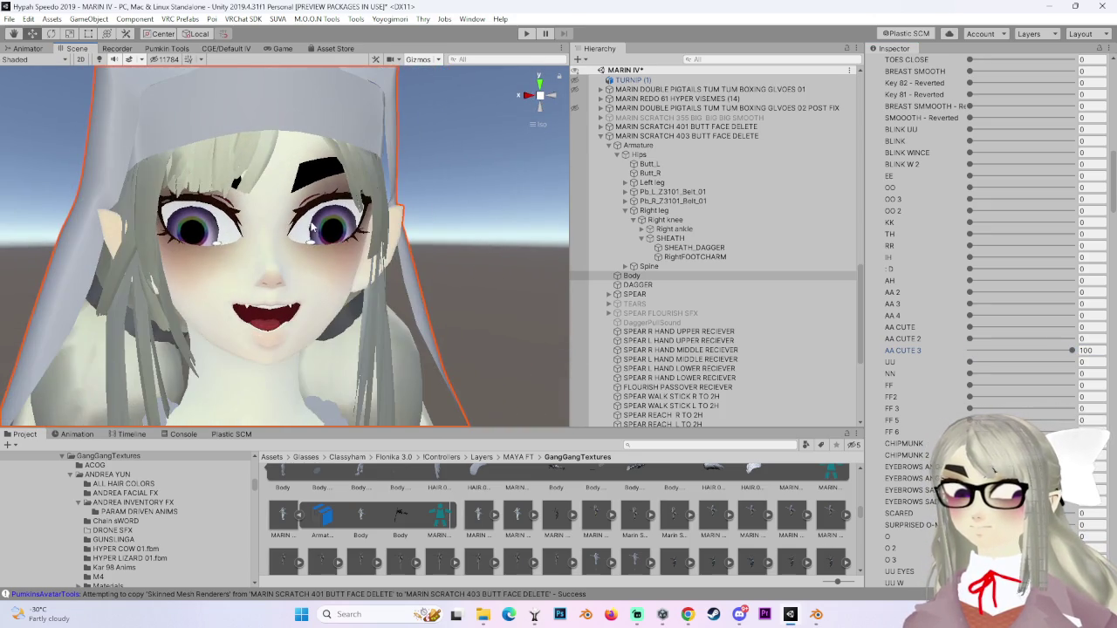
pyautogui.click(103, 63)
pyautogui.click(103, 62)
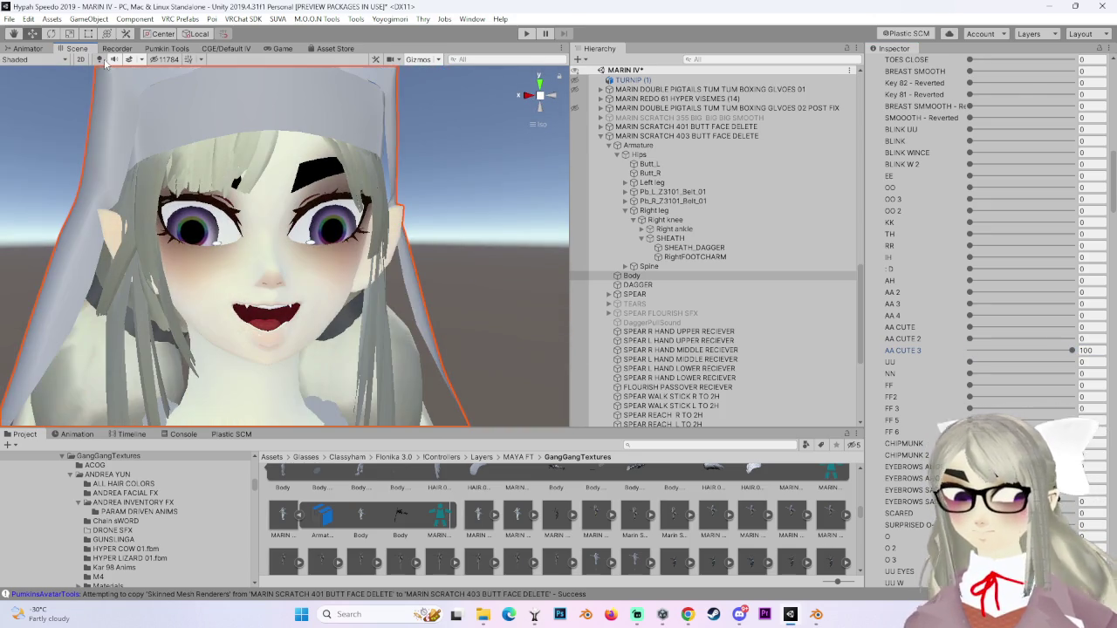
pyautogui.moveTo(1073, 353); pyautogui.dragTo(969, 353)
# Assign AA CUTE 3 to the aa viseme in the Avatar Descriptor.
pyautogui.click(687, 136)
pyautogui.scroll(10, 933, 325)
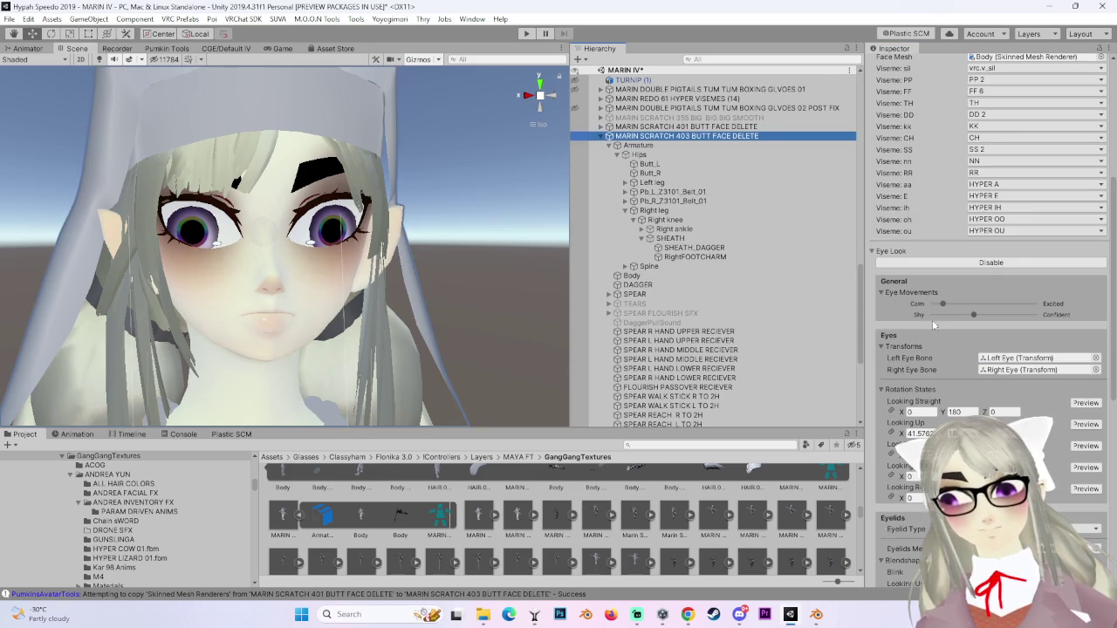
pyautogui.click(1011, 186)
pyautogui.scroll(-5, 1012, 261)
pyautogui.scroll(-5, 1012, 262)
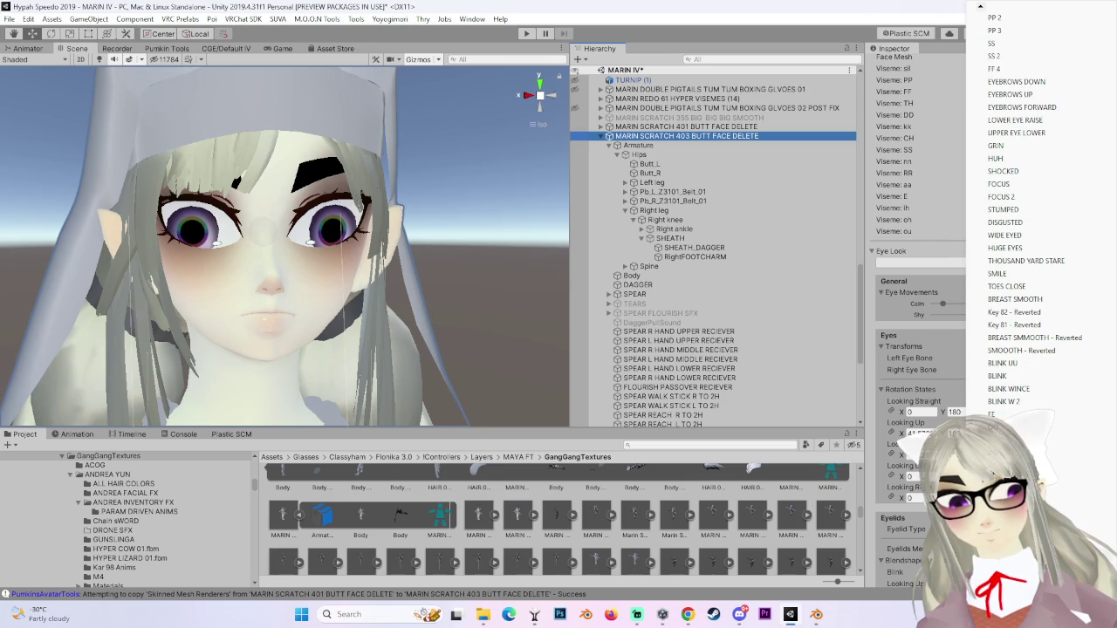
pyautogui.scroll(-2, 1013, 261)
pyautogui.click(1012, 410)
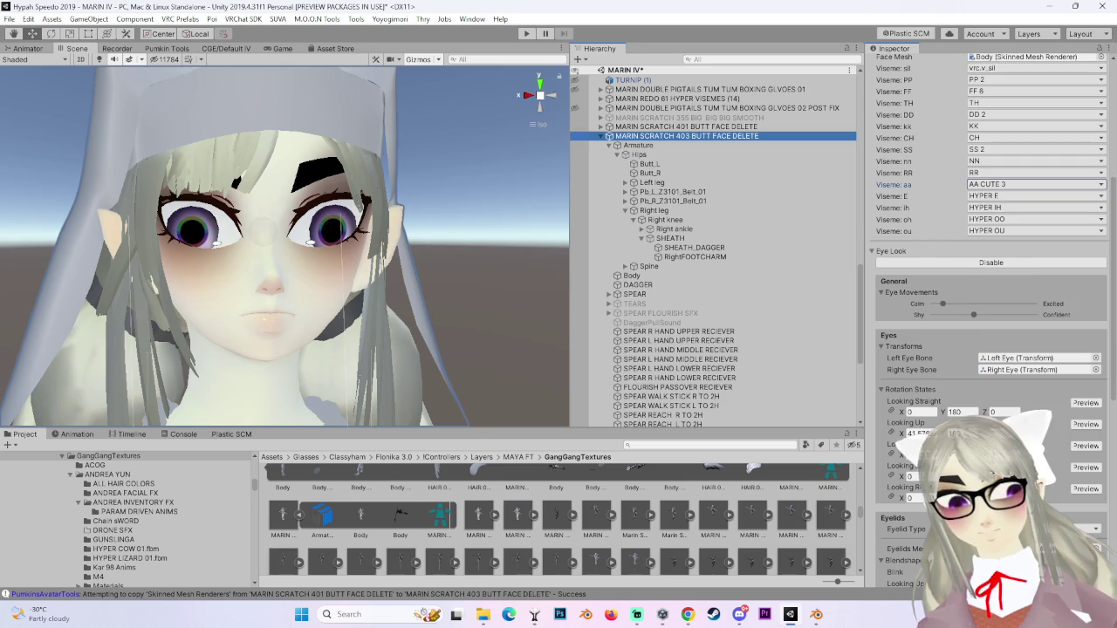
# Map the E viseme to EE and keep the ih viseme on IH.
pyautogui.click(986, 208)
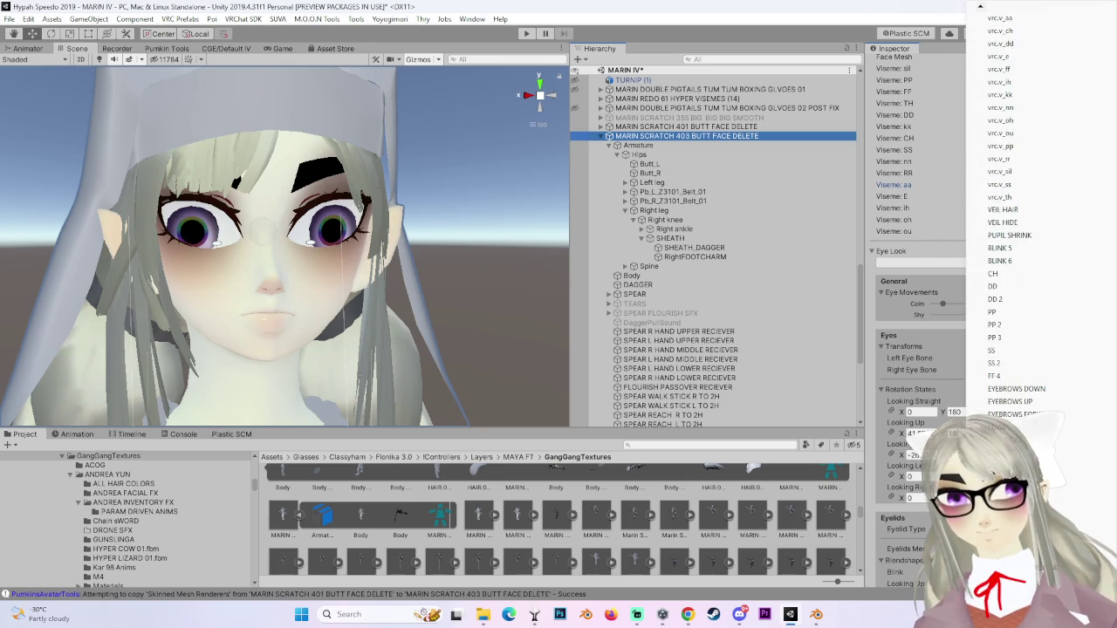
pyautogui.scroll(-1, 1012, 262)
pyautogui.scroll(-6, 1021, 262)
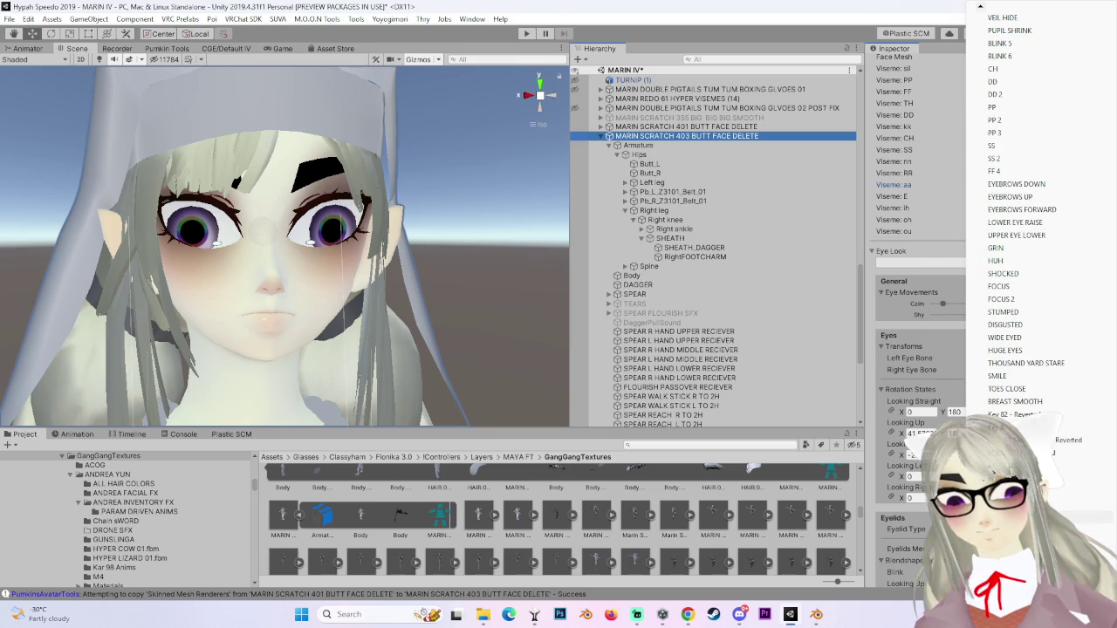
pyautogui.click(990, 234)
pyautogui.click(995, 210)
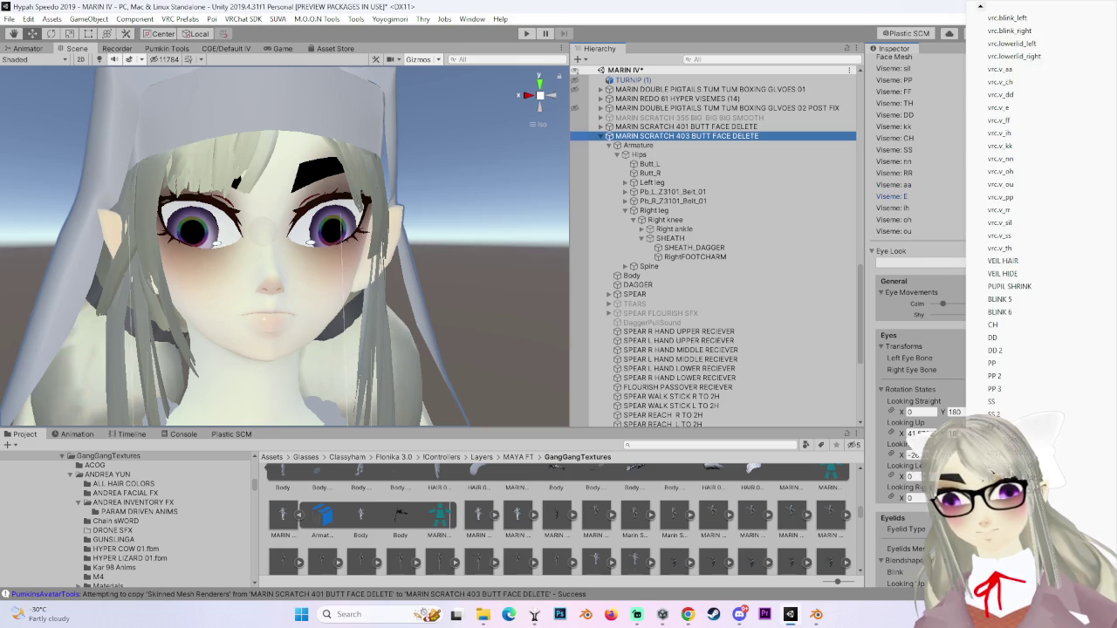
pyautogui.scroll(-9, 1016, 219)
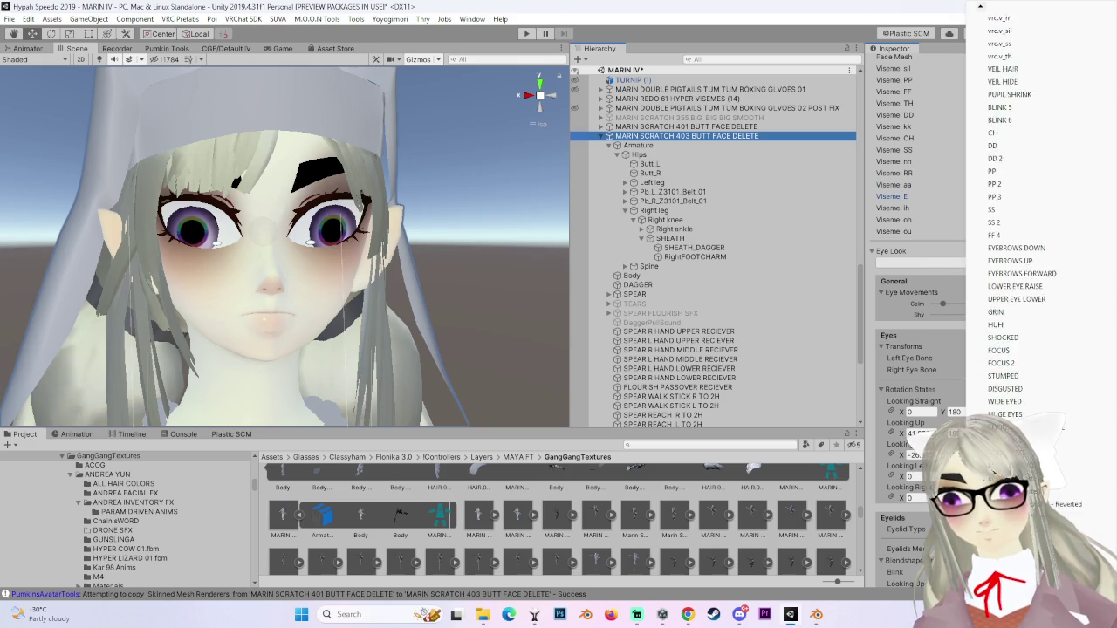
pyautogui.scroll(-1, 1017, 218)
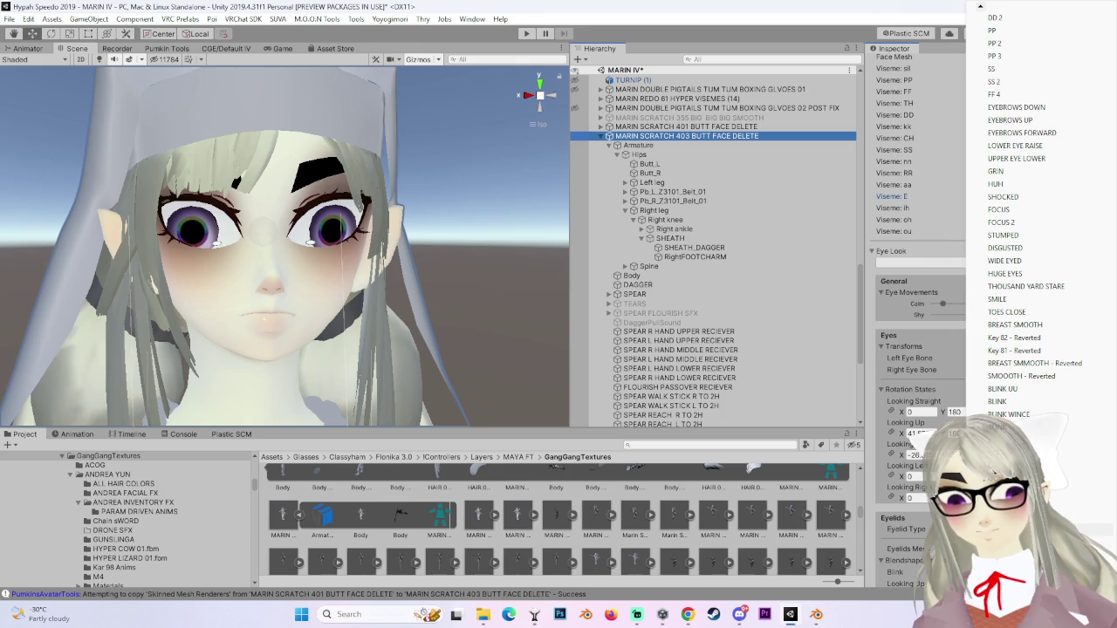
pyautogui.press('Escape')
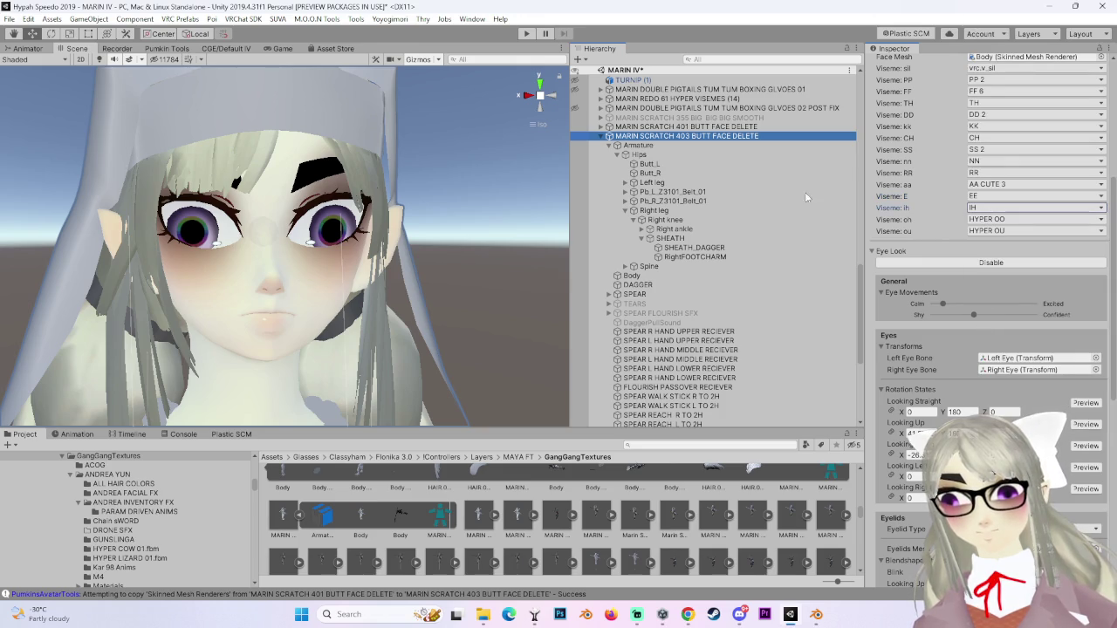
pyautogui.click(638, 275)
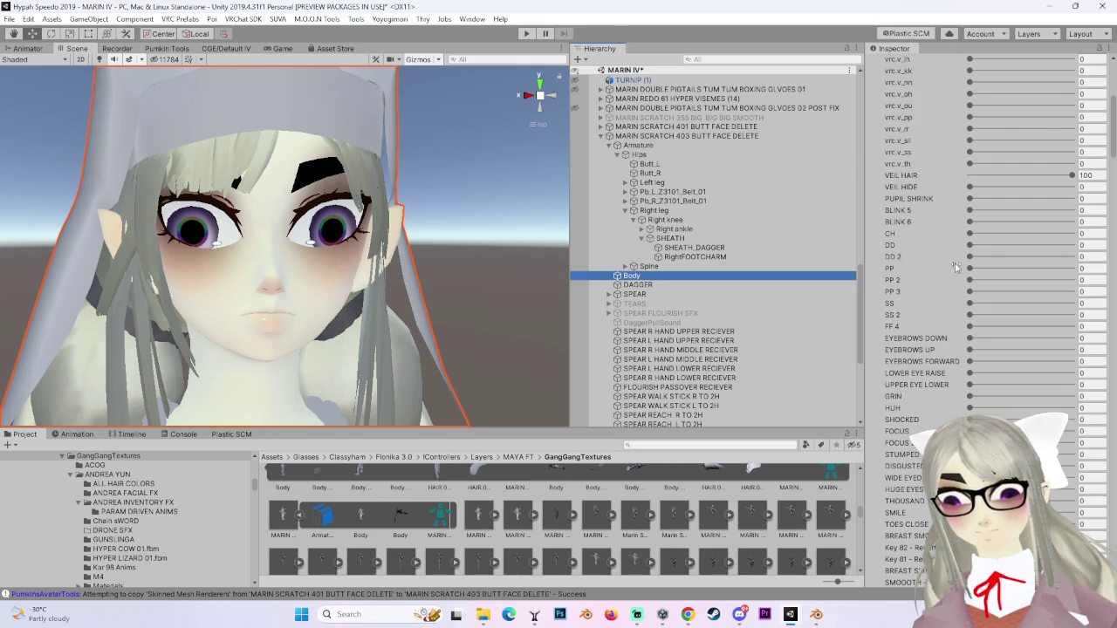
# Preview the O mouth shape on Body, then set it back to 0.
pyautogui.scroll(-3, 957, 267)
pyautogui.scroll(9, 960, 356)
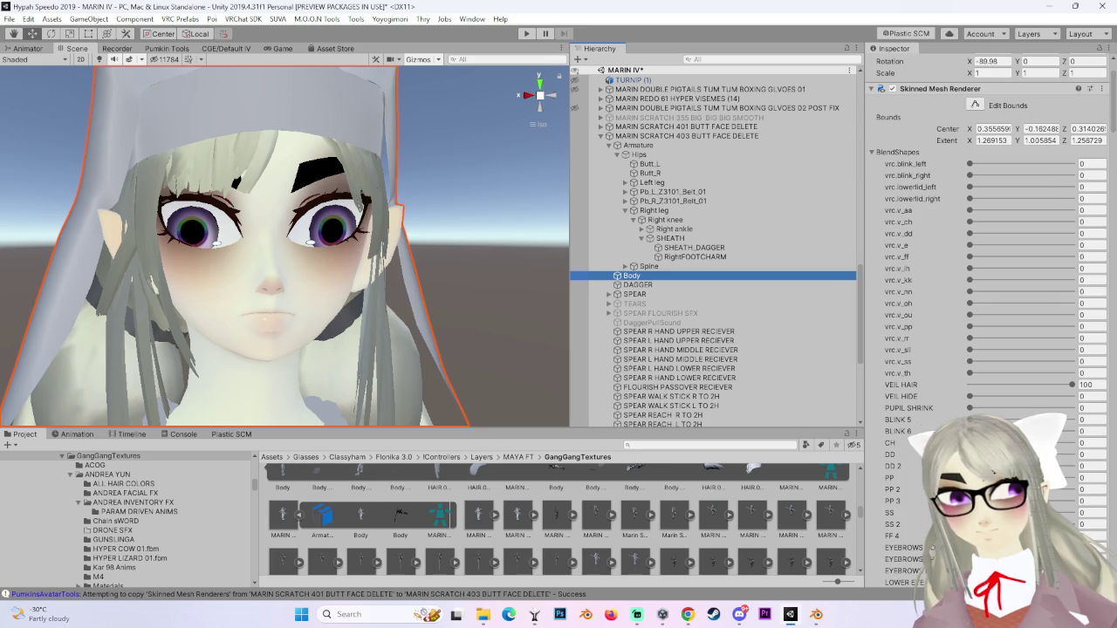
pyautogui.scroll(-9, 986, 262)
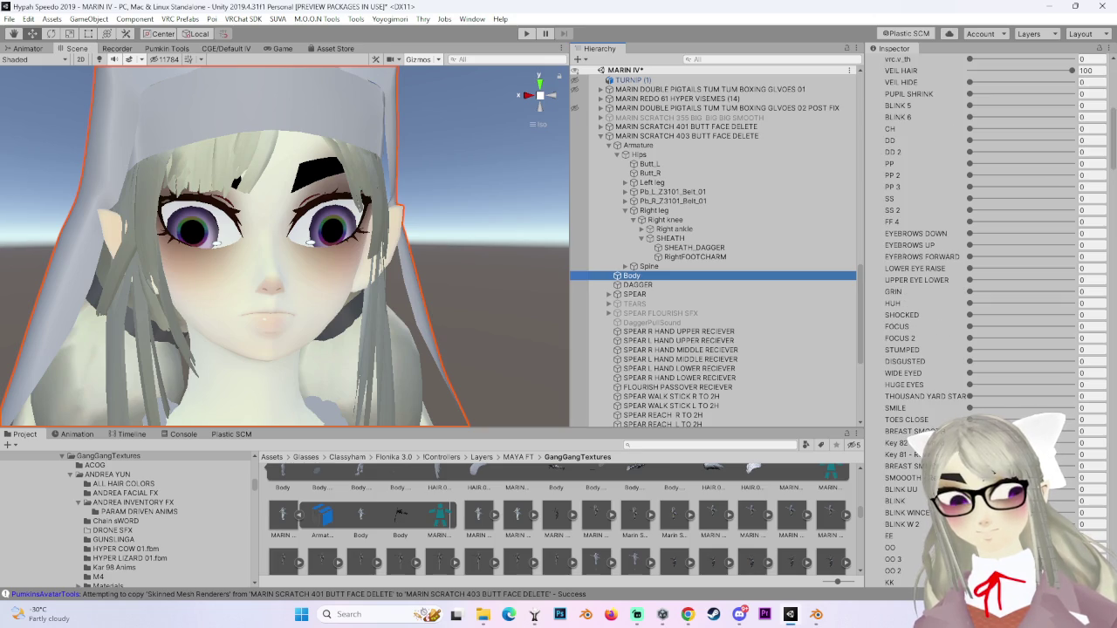
pyautogui.scroll(-15, 986, 262)
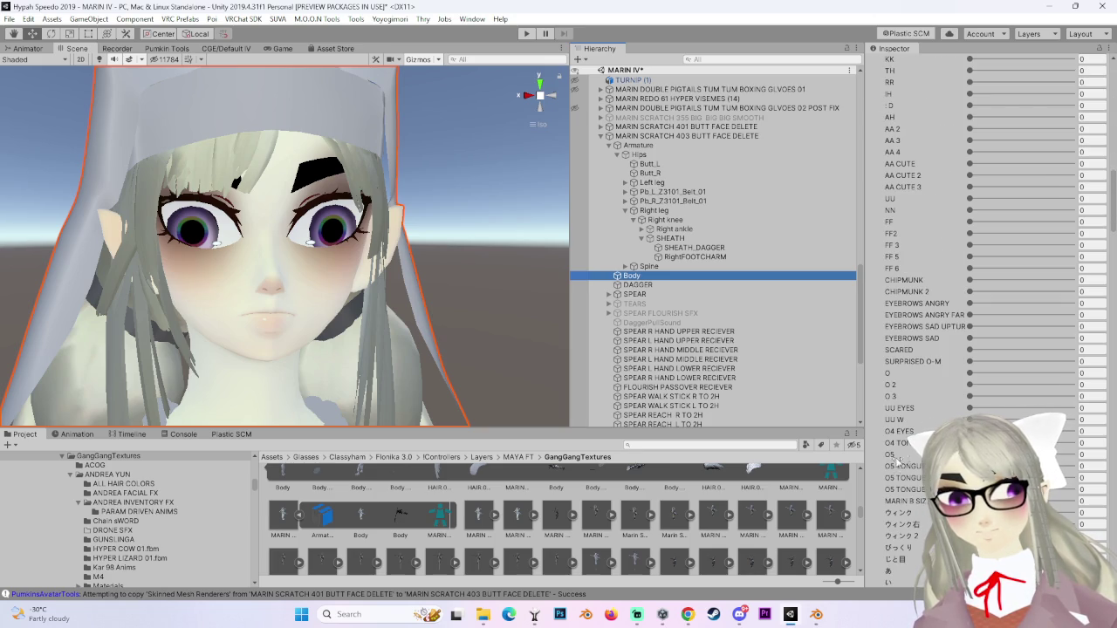
pyautogui.moveTo(969, 374); pyautogui.dragTo(1048, 373)
pyautogui.write('0')
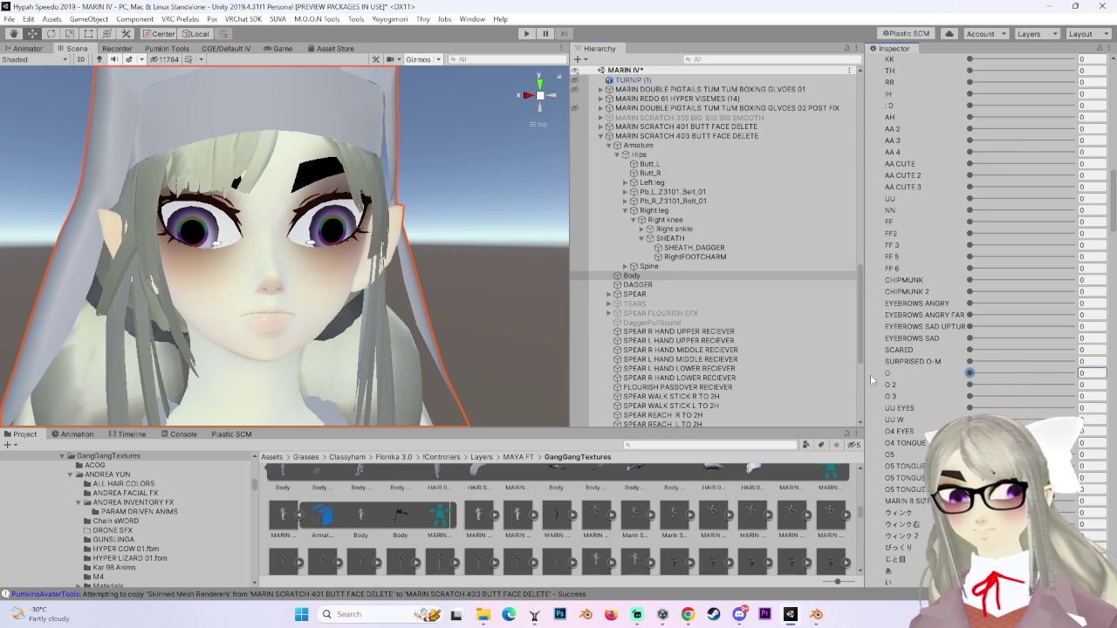
pyautogui.scroll(-9, 986, 262)
pyautogui.scroll(10, 986, 261)
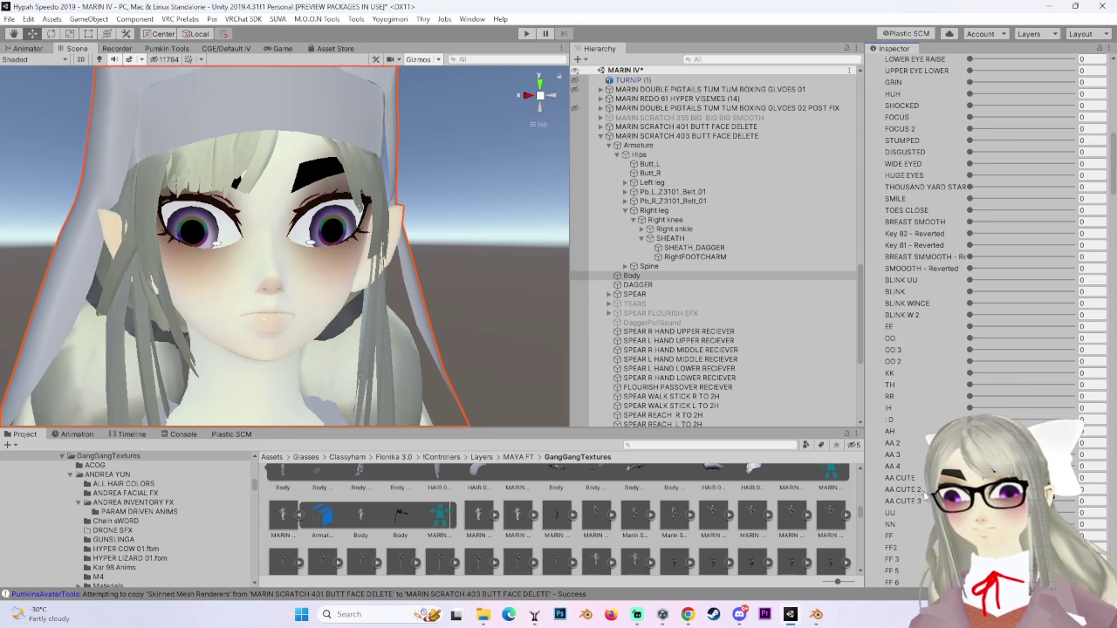
pyautogui.scroll(3, 904, 489)
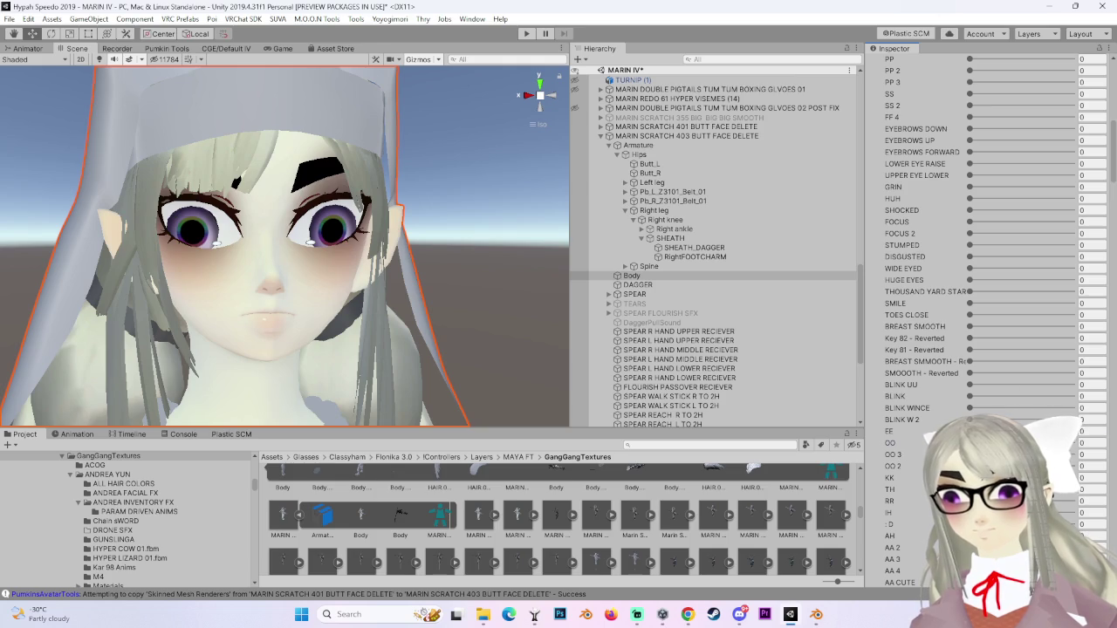
# Preview OO 3 at 100 and reset it to 0, try OO 2, and set OO to 100.
pyautogui.click(890, 442)
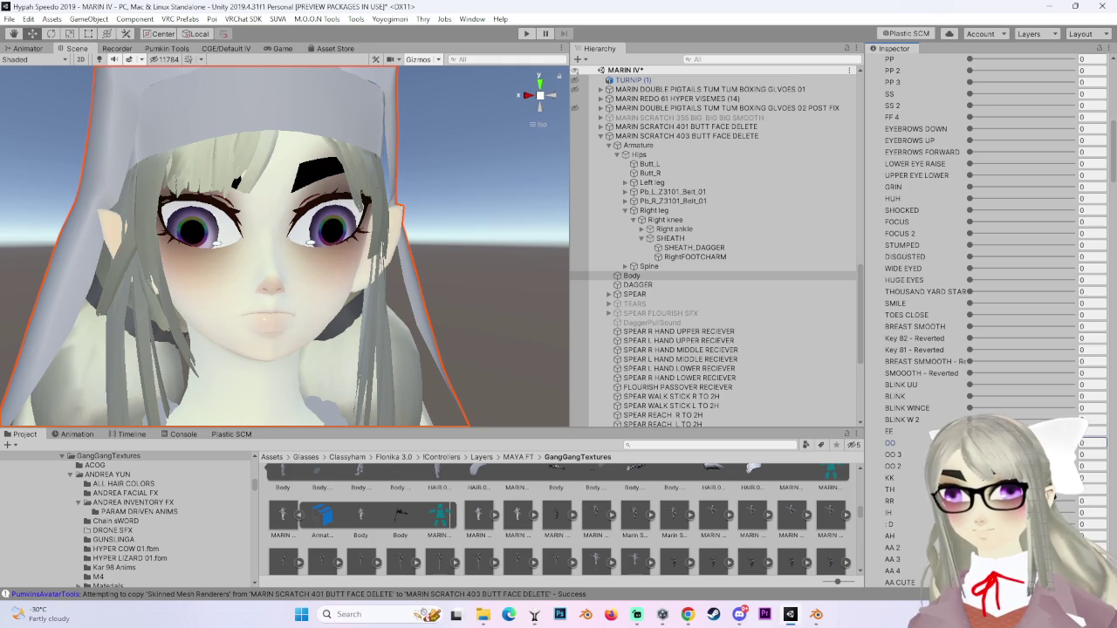
pyautogui.click(1085, 454)
pyautogui.write('100')
pyautogui.scroll(2, 408, 283)
pyautogui.moveTo(432, 309); pyautogui.dragTo(502, 330)
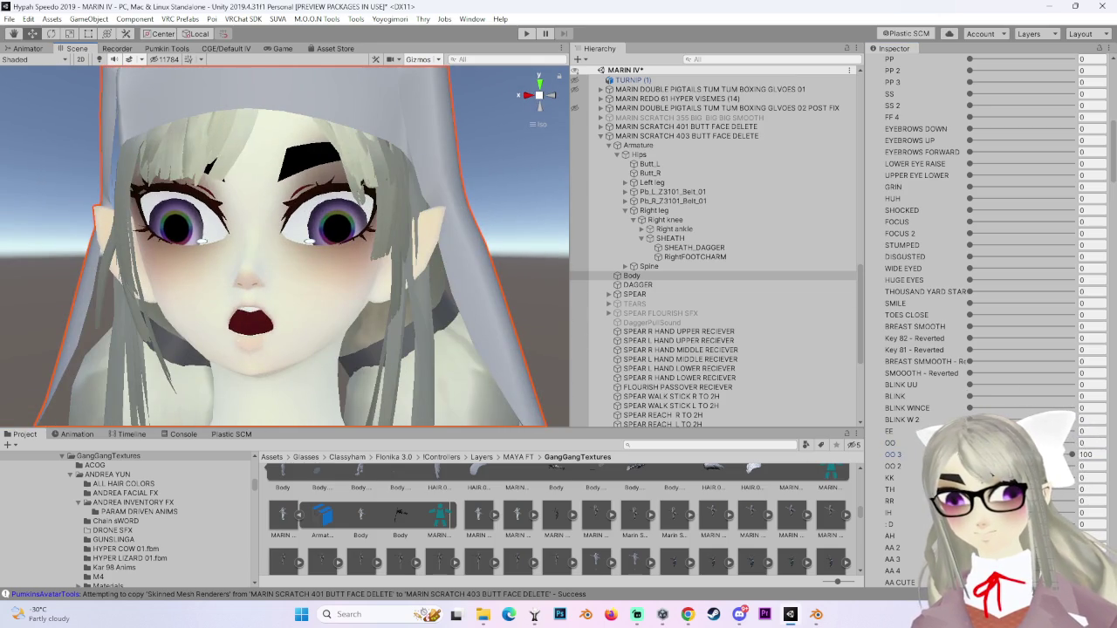
pyautogui.click(1093, 455)
pyautogui.write('0')
pyautogui.moveTo(1086, 466)
pyautogui.mouseDown()
pyautogui.moveTo(1106, 466)
pyautogui.moveTo(777, 470)
pyautogui.mouseUp()
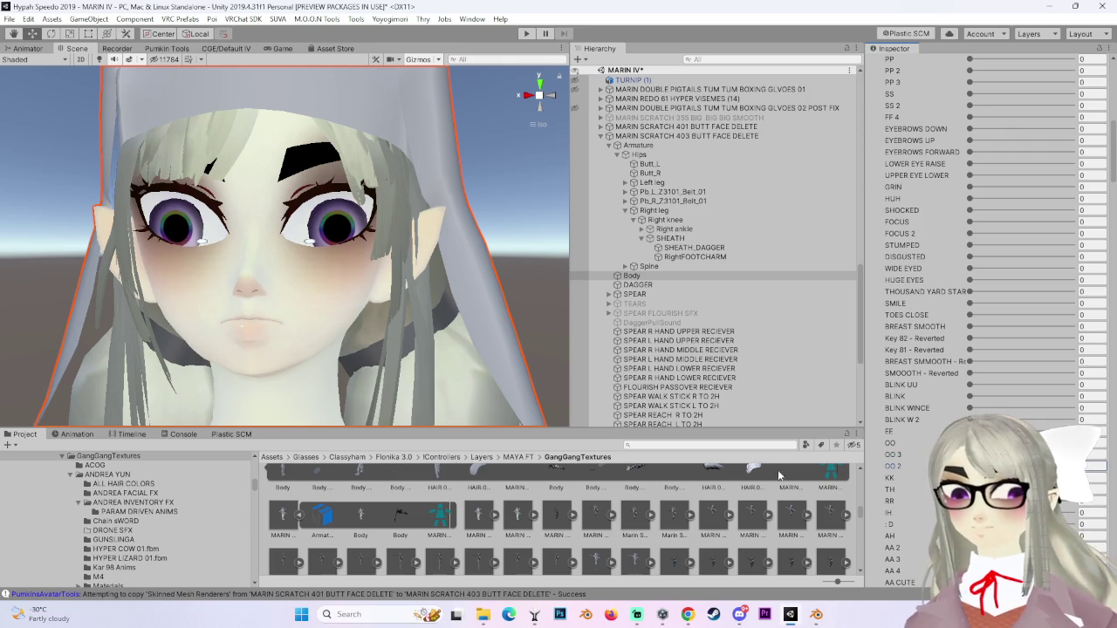
pyautogui.click(1092, 442)
pyautogui.write('100')
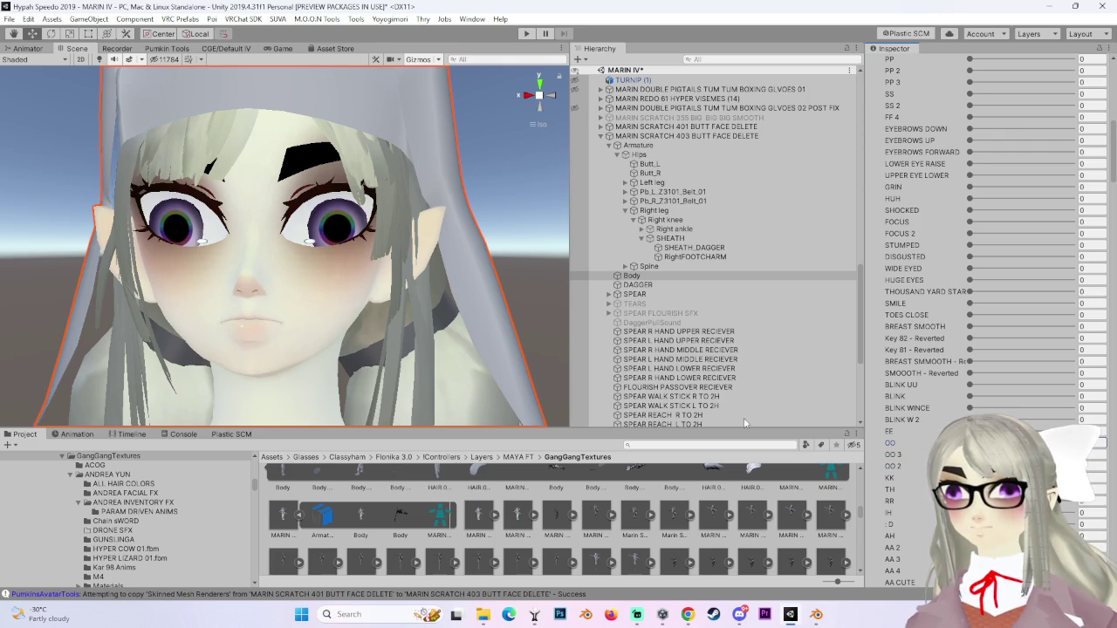
pyautogui.scroll(3, 750, 349)
pyautogui.click(756, 241)
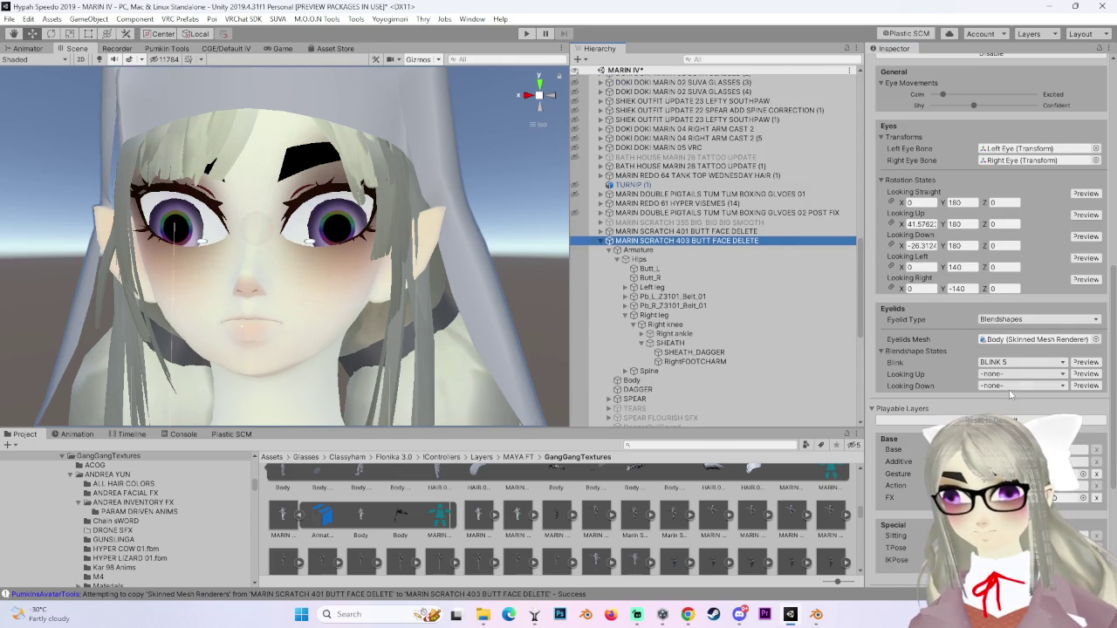
# Pick UU from the ou viseme's blendshape list, completing all lip-sync viseme assignments.
pyautogui.scroll(5, 986, 391)
pyautogui.click(1000, 231)
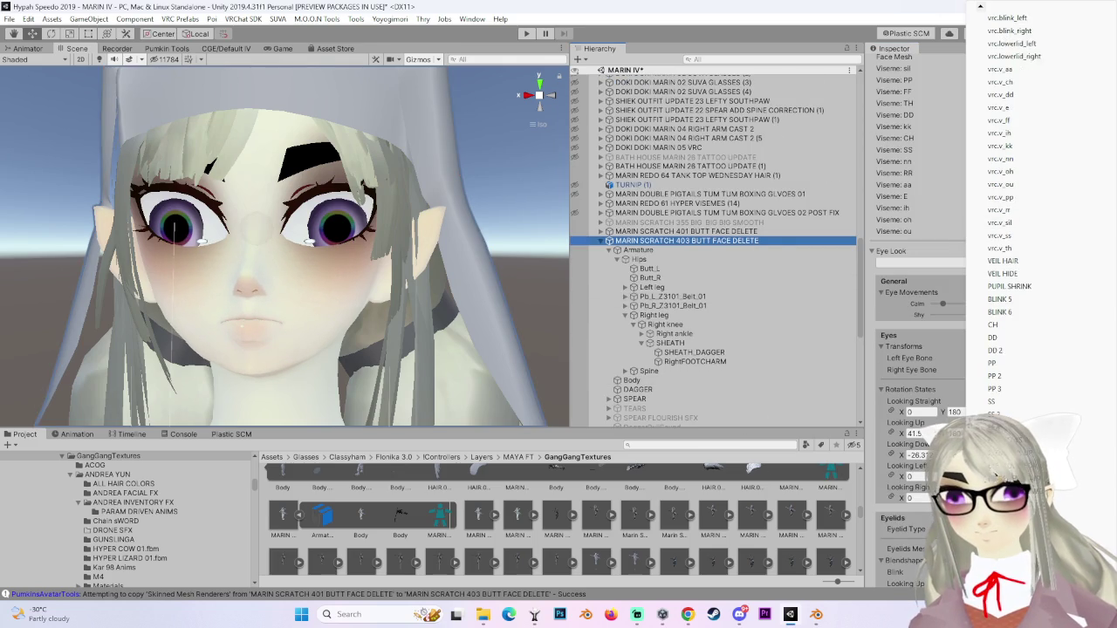
pyautogui.scroll(-5, 1016, 218)
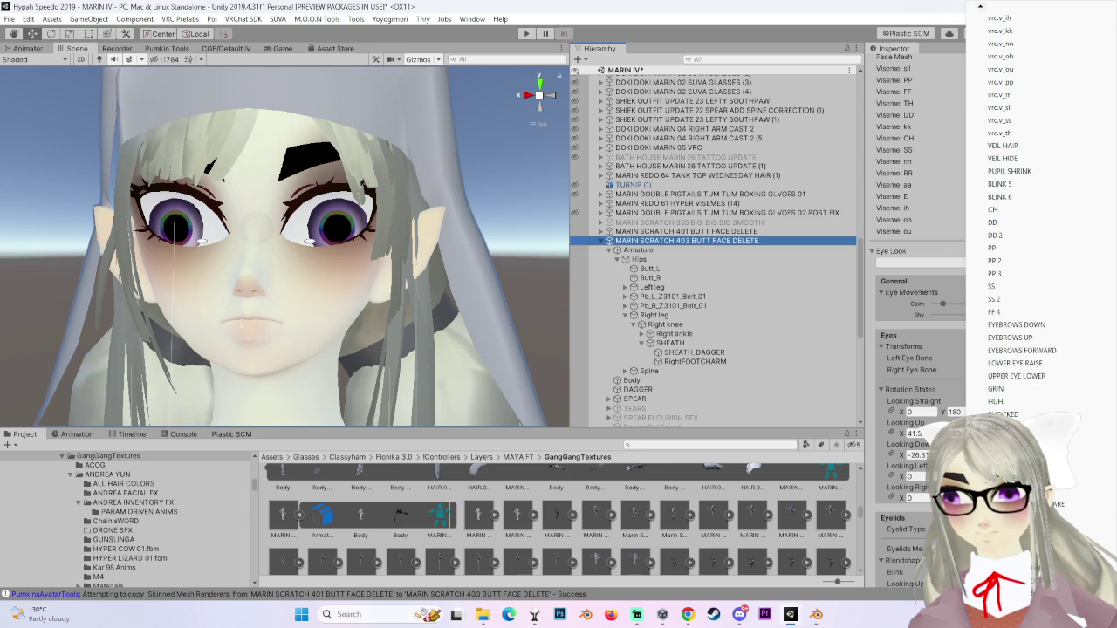
pyautogui.scroll(-1, 1023, 202)
pyautogui.press('Escape')
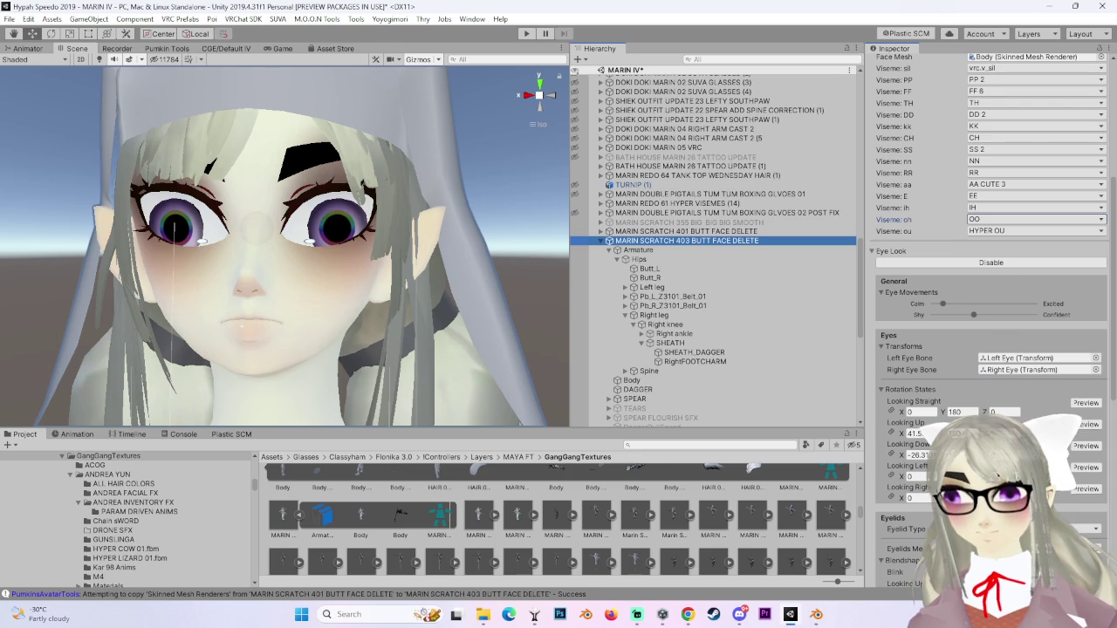
pyautogui.click(1000, 231)
pyautogui.scroll(-1, 1017, 218)
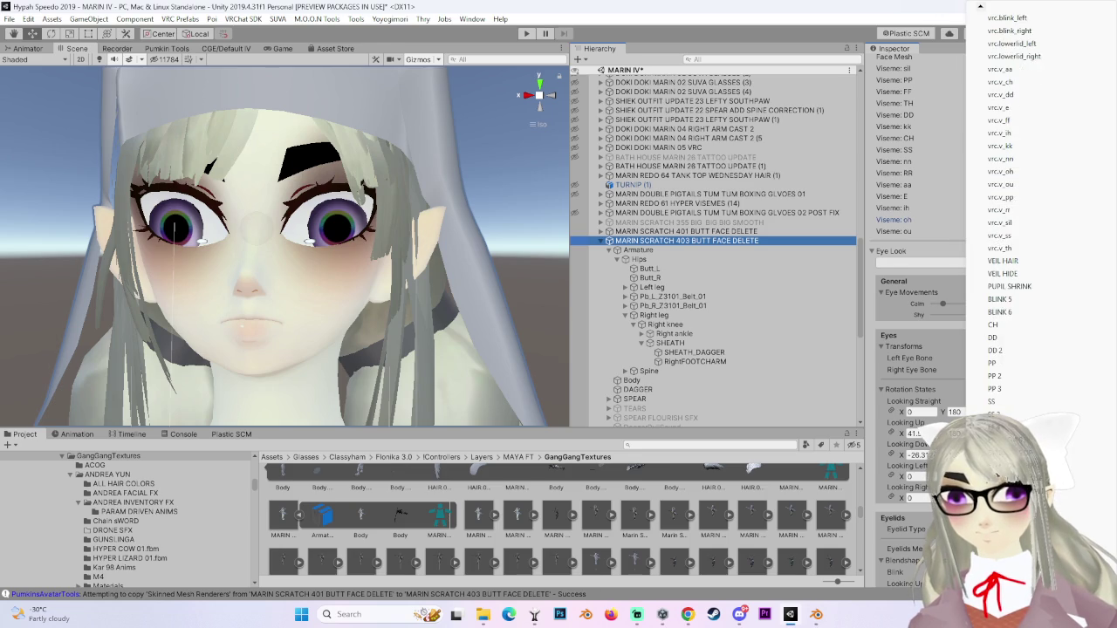
pyautogui.scroll(-6, 1017, 200)
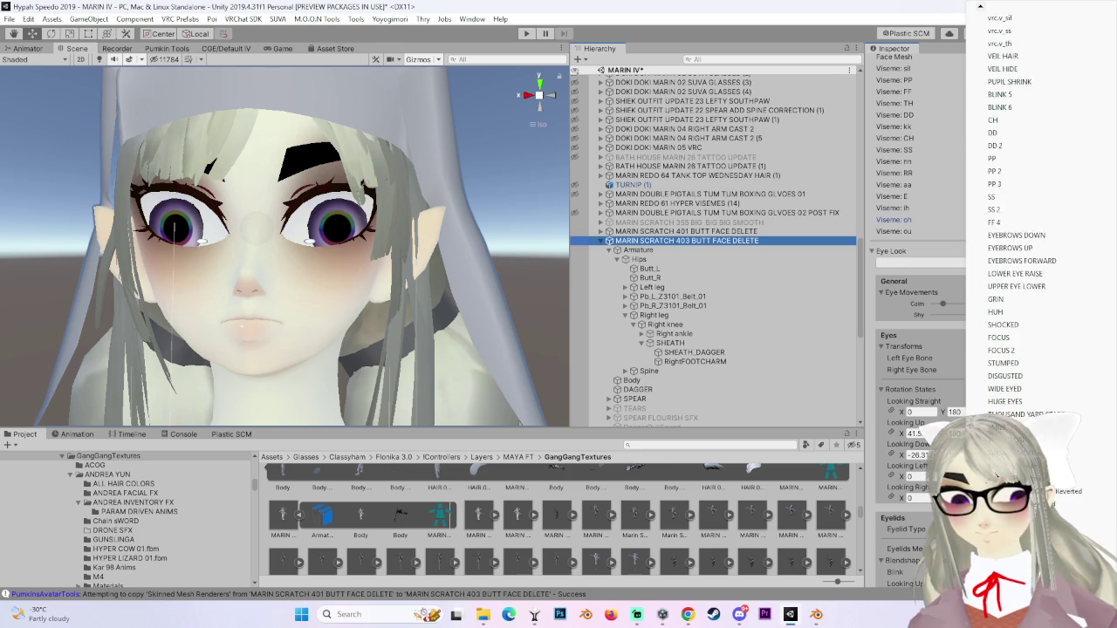
pyautogui.scroll(-3, 1023, 202)
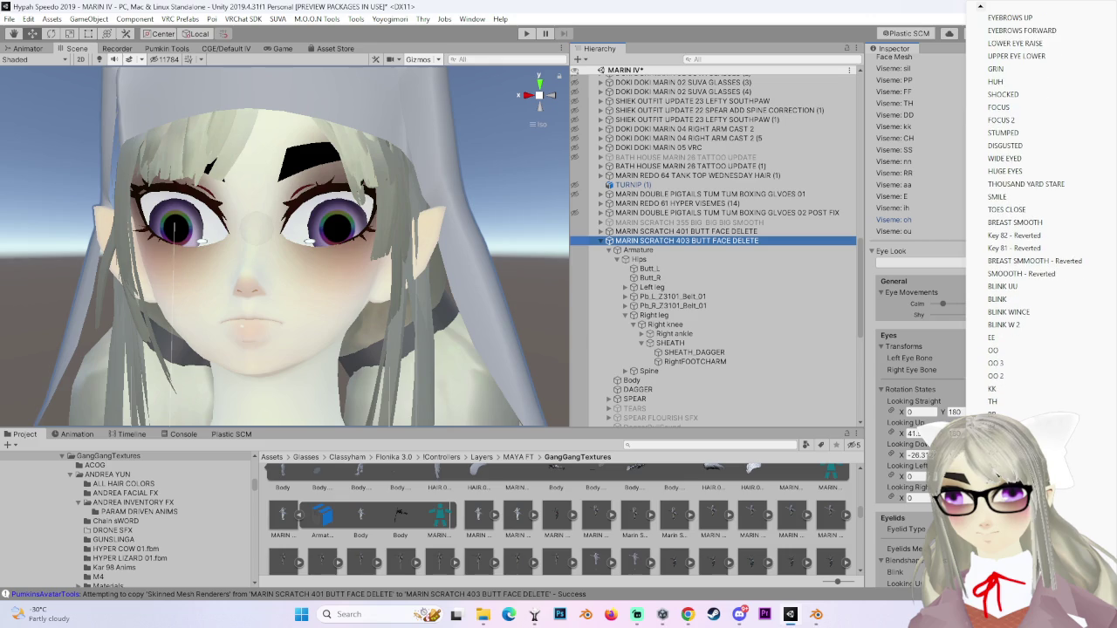
pyautogui.click(1012, 202)
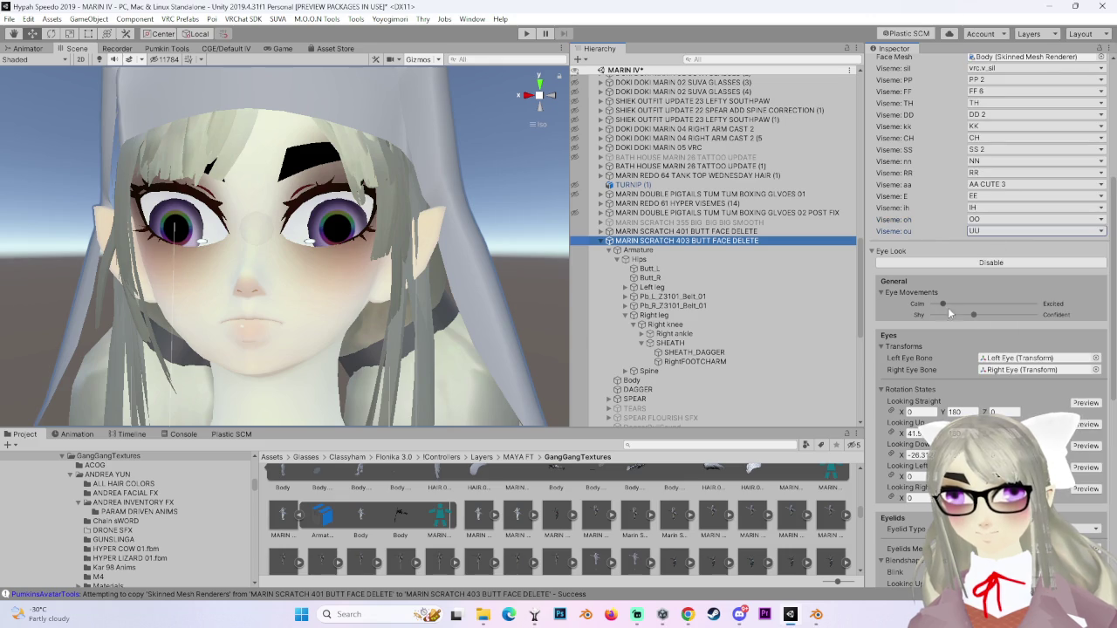
pyautogui.scroll(-8, 940, 395)
pyautogui.scroll(-3, 960, 262)
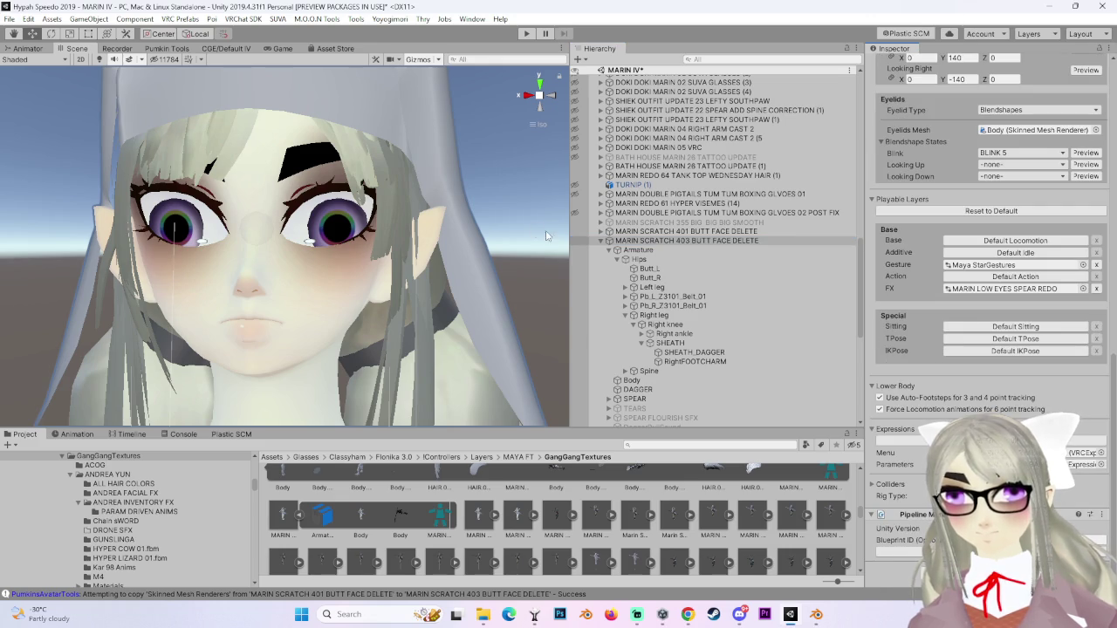
# Inspect the POST FIX avatar's Body materials, including 27_hair1 and the veil material.
pyautogui.scroll(-3, 425, 327)
pyautogui.scroll(-3, 425, 327)
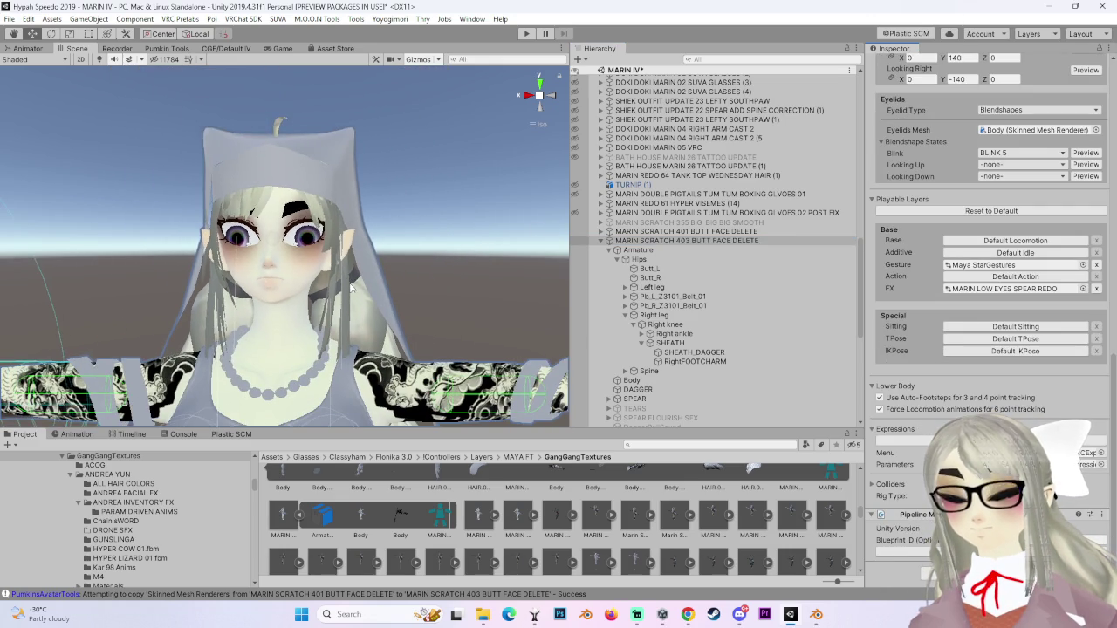
pyautogui.click(601, 213)
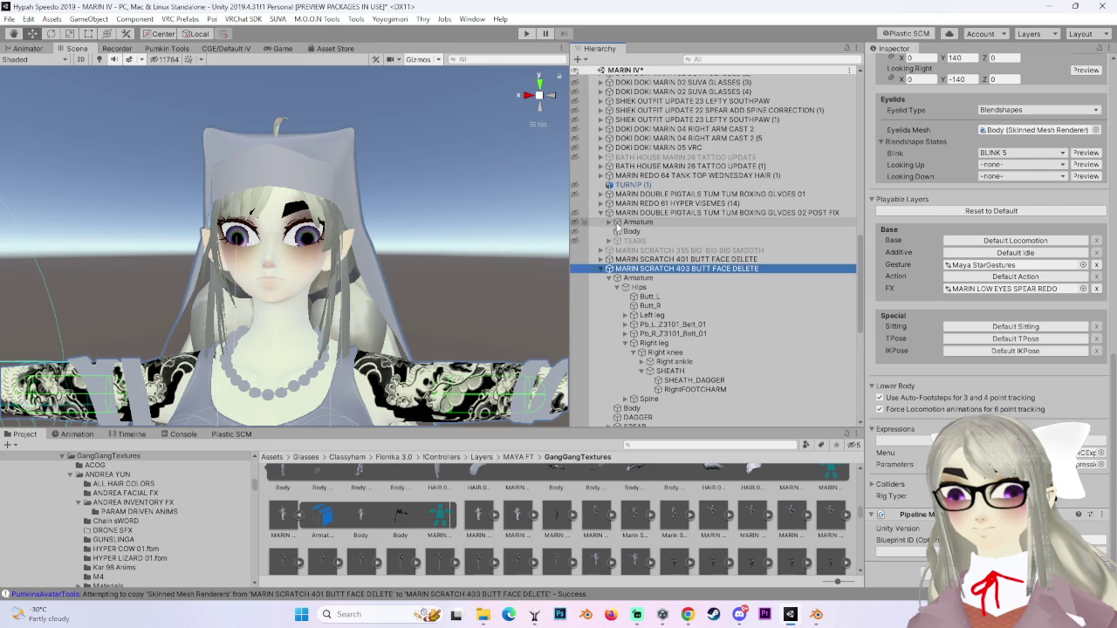
pyautogui.click(625, 232)
pyautogui.scroll(-15, 872, 424)
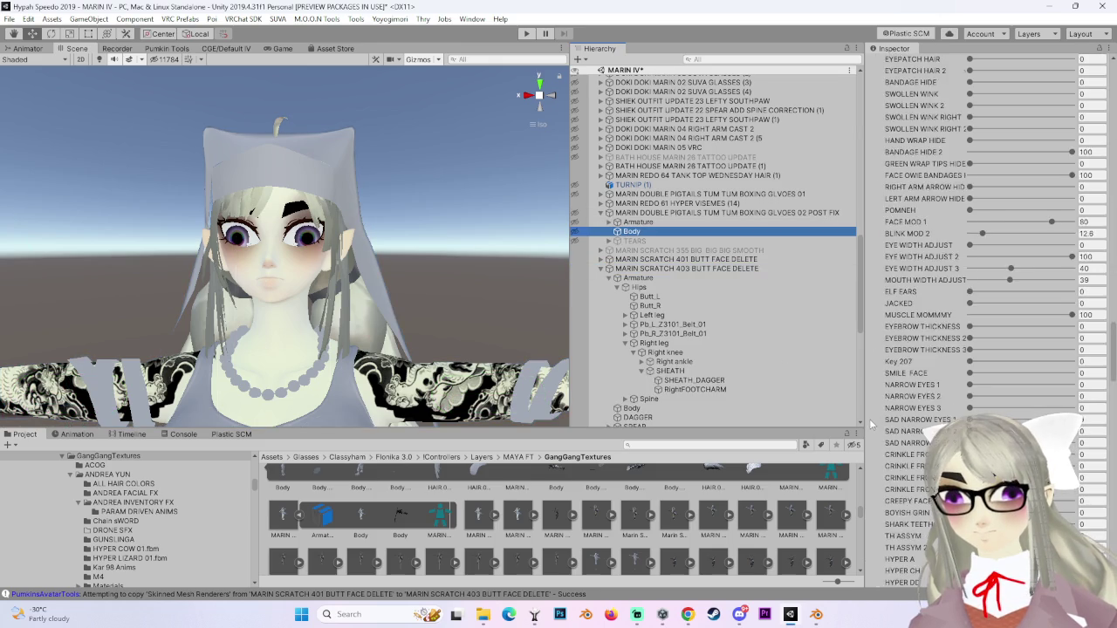
pyautogui.scroll(10, 995, 218)
pyautogui.click(1104, 226)
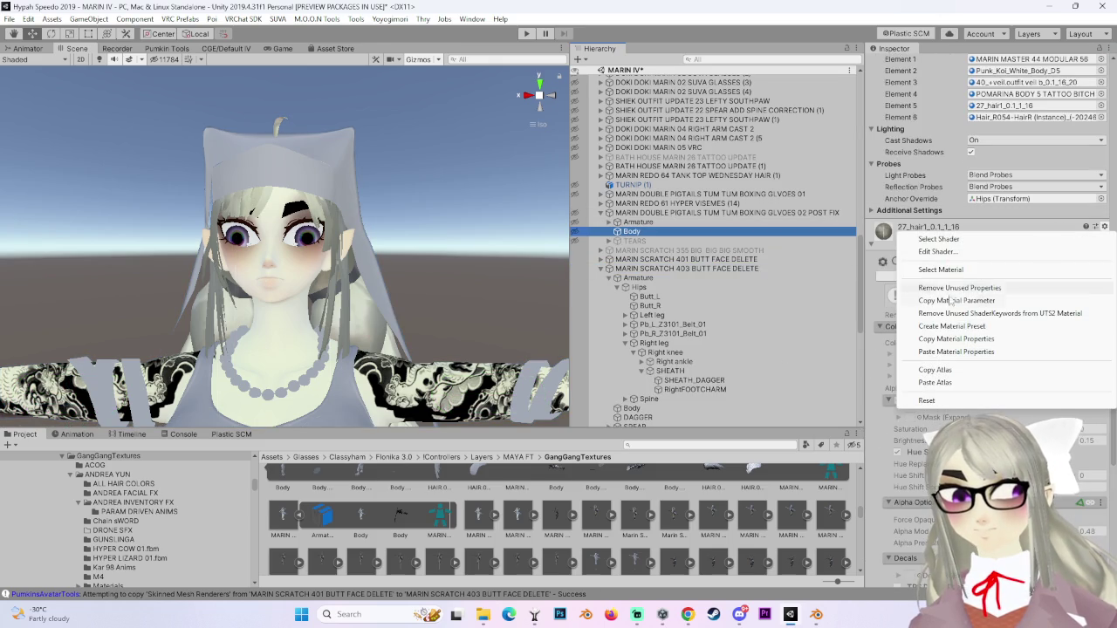
pyautogui.click(480, 241)
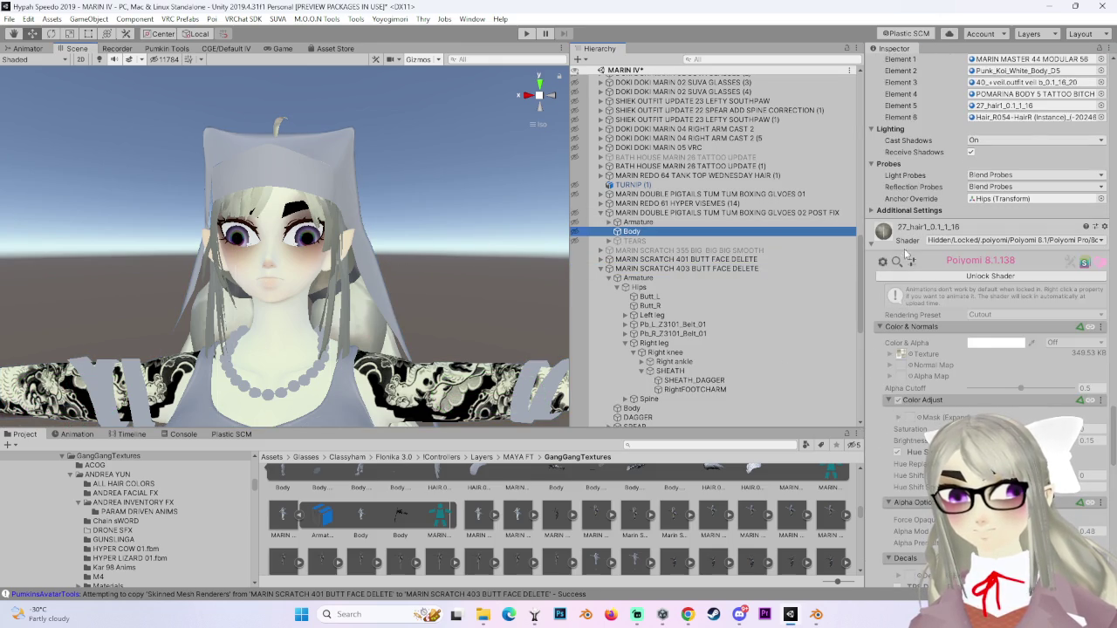
pyautogui.click(871, 248)
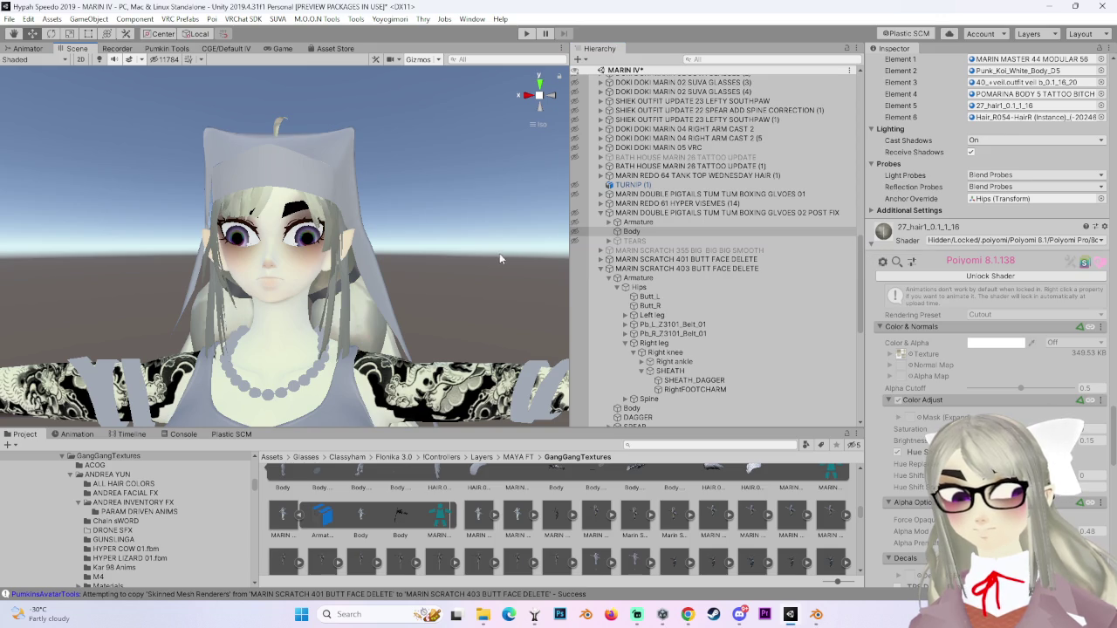
pyautogui.click(876, 250)
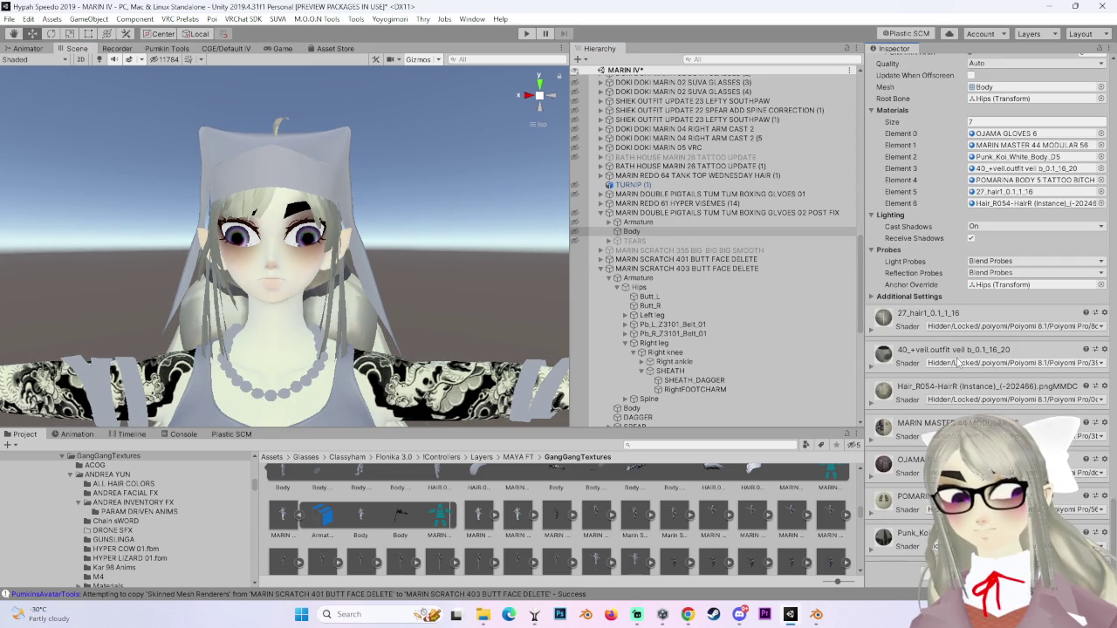
pyautogui.moveTo(883, 354)
pyautogui.mouseDown()
pyautogui.moveTo(463, 314)
pyautogui.moveTo(339, 150)
pyautogui.mouseUp()
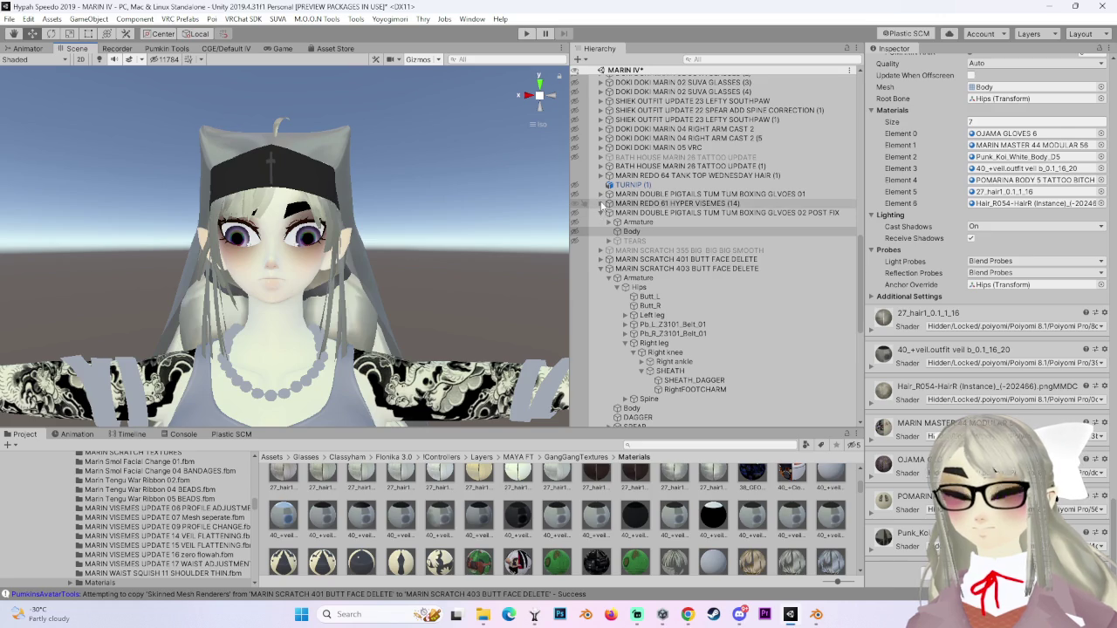
# Check MARIN SCRATCH 355's children and the POST FIX Body mesh, then collapse 355 and 403.
pyautogui.moveTo(262, 303)
pyautogui.mouseDown()
pyautogui.moveTo(351, 288)
pyautogui.moveTo(263, 307)
pyautogui.mouseUp()
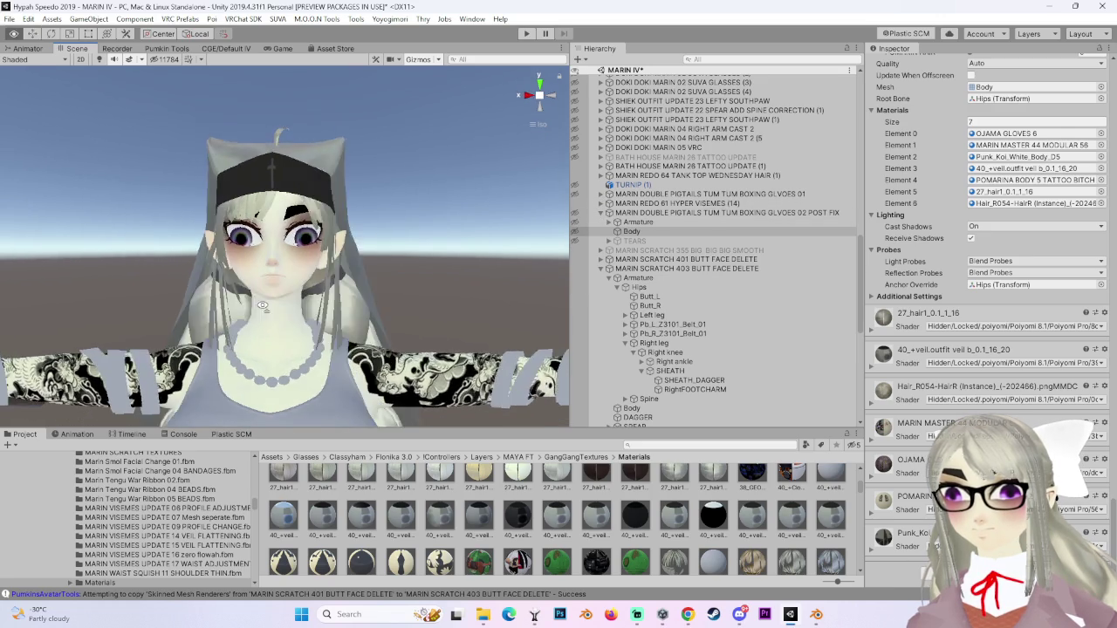
pyautogui.scroll(3, 261, 307)
pyautogui.scroll(-1, 262, 306)
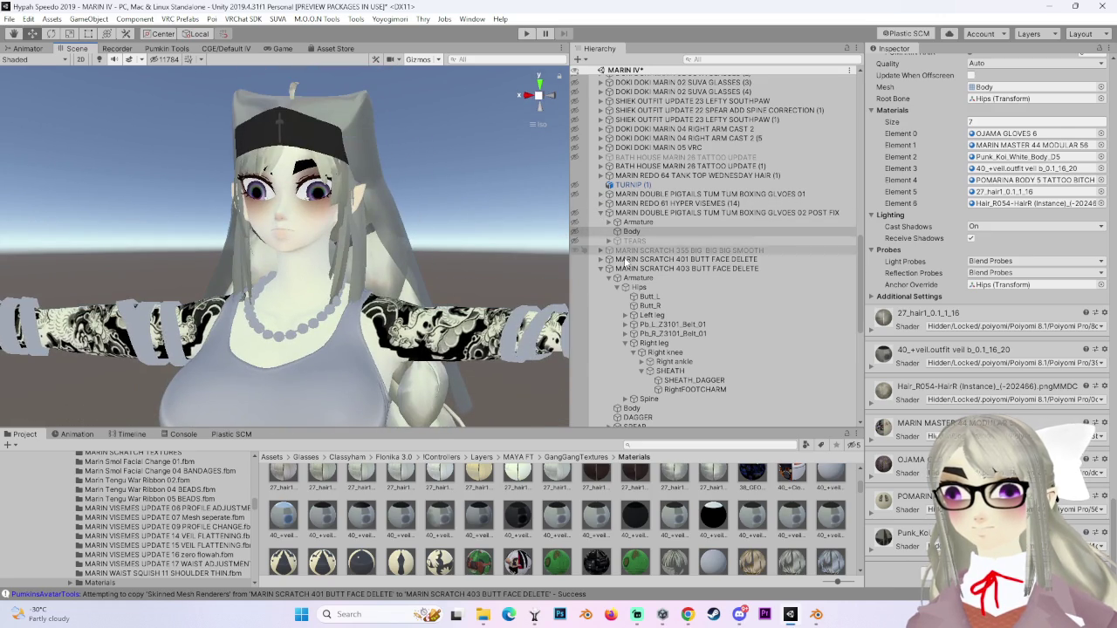
pyautogui.click(637, 251)
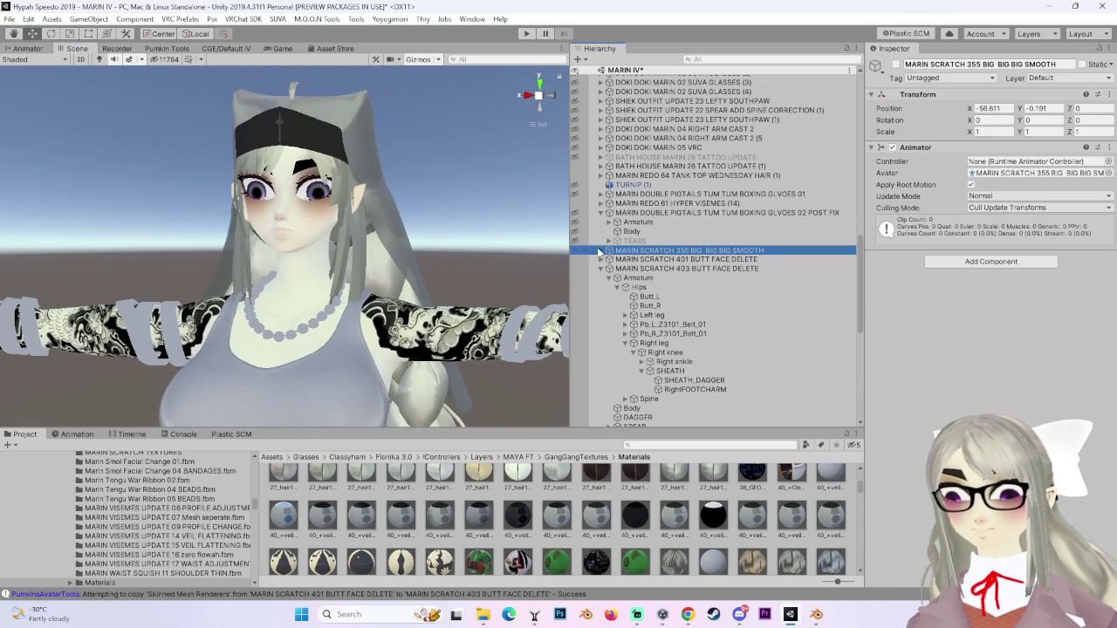
pyautogui.click(600, 250)
pyautogui.click(621, 231)
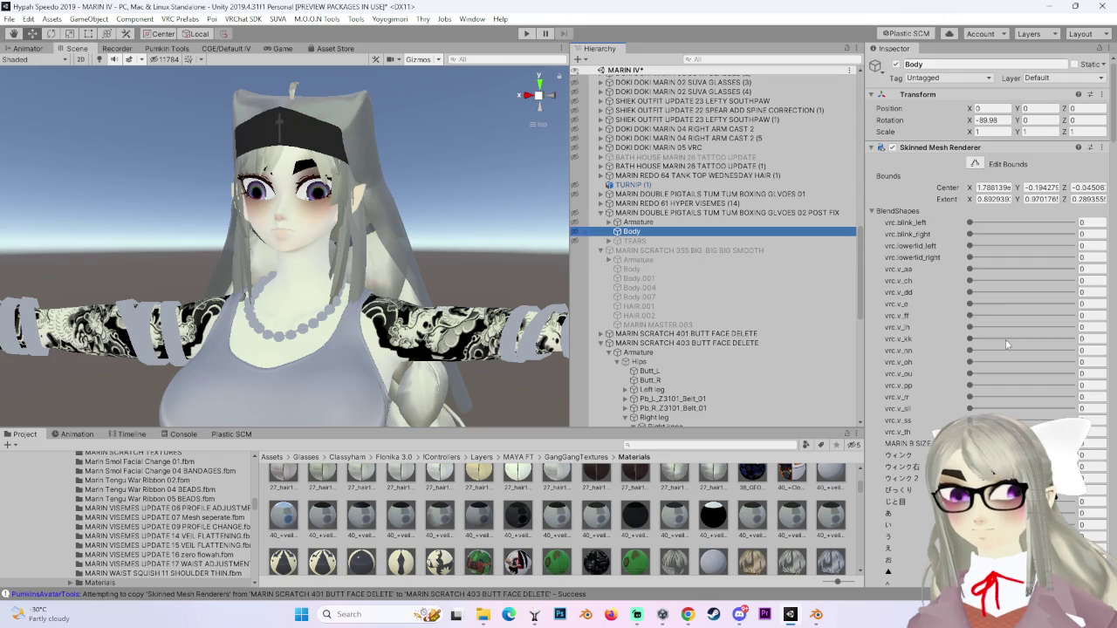
pyautogui.scroll(-2, 602, 218)
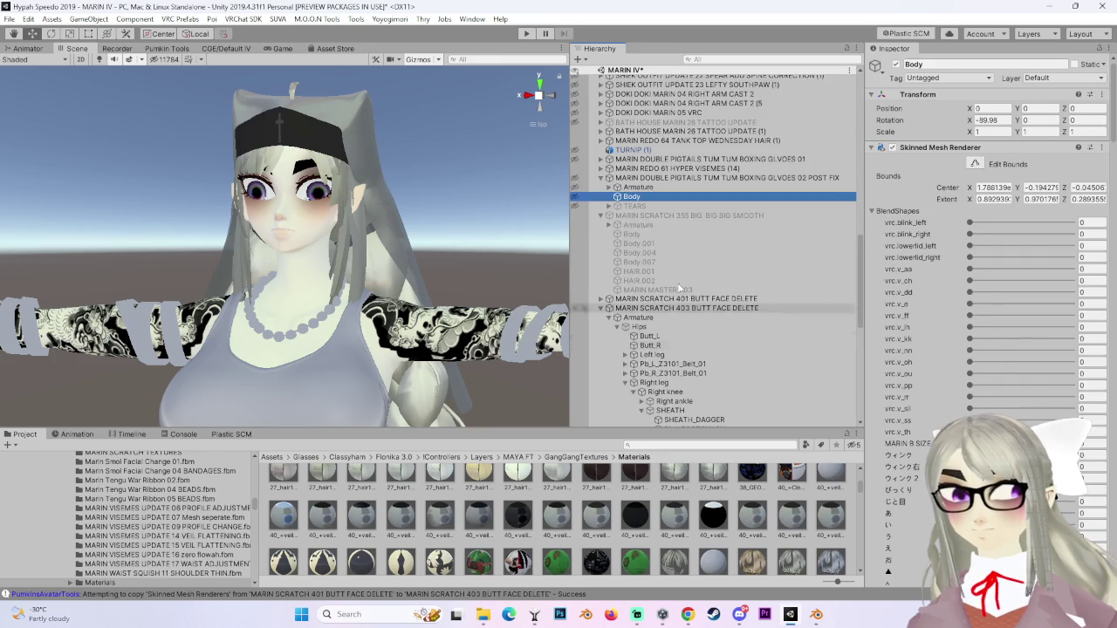
pyautogui.click(600, 216)
pyautogui.click(600, 238)
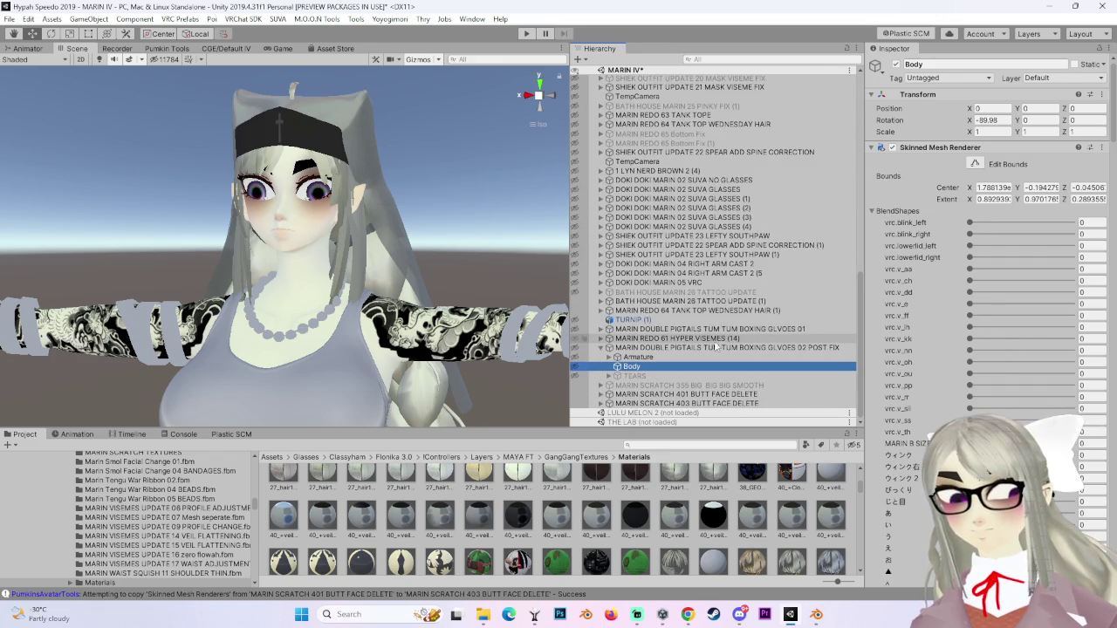
# Inspect the DOUBLE PIGTAILS 01 avatar and the MARIN SCRATCH 401 version's Body mesh materials.
pyautogui.click(716, 329)
pyautogui.click(602, 394)
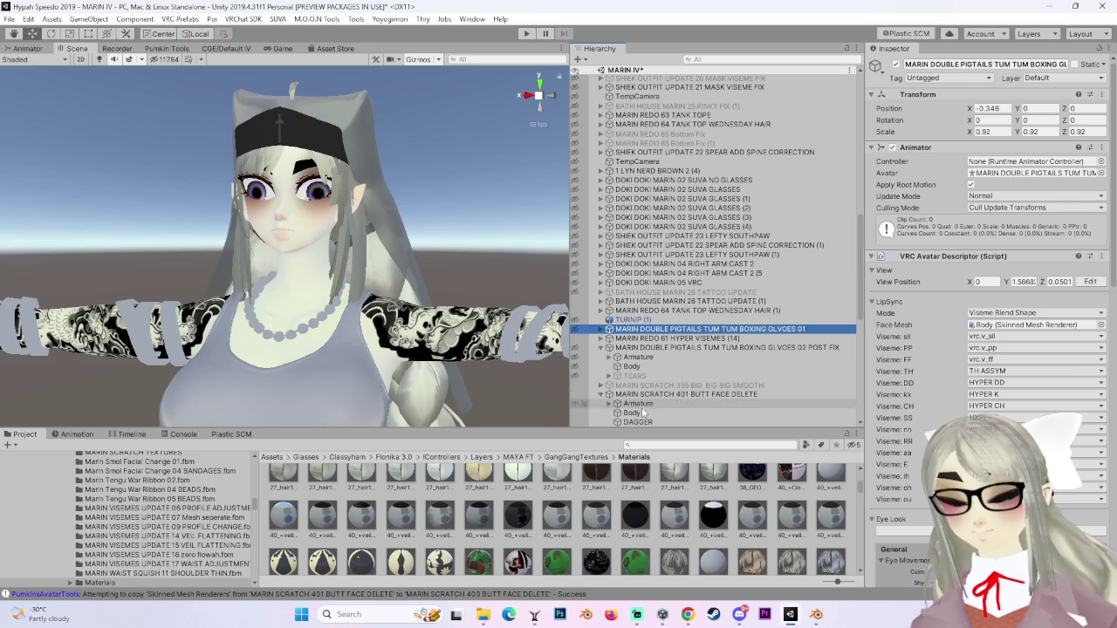
pyautogui.click(635, 413)
pyautogui.scroll(-10, 929, 434)
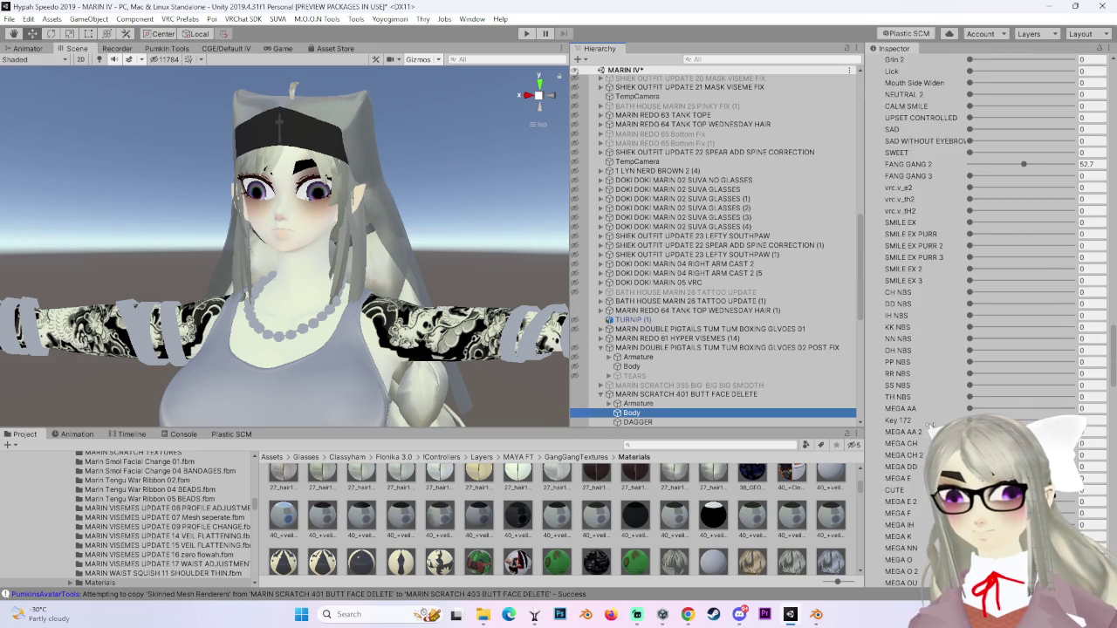
pyautogui.scroll(-10, 929, 432)
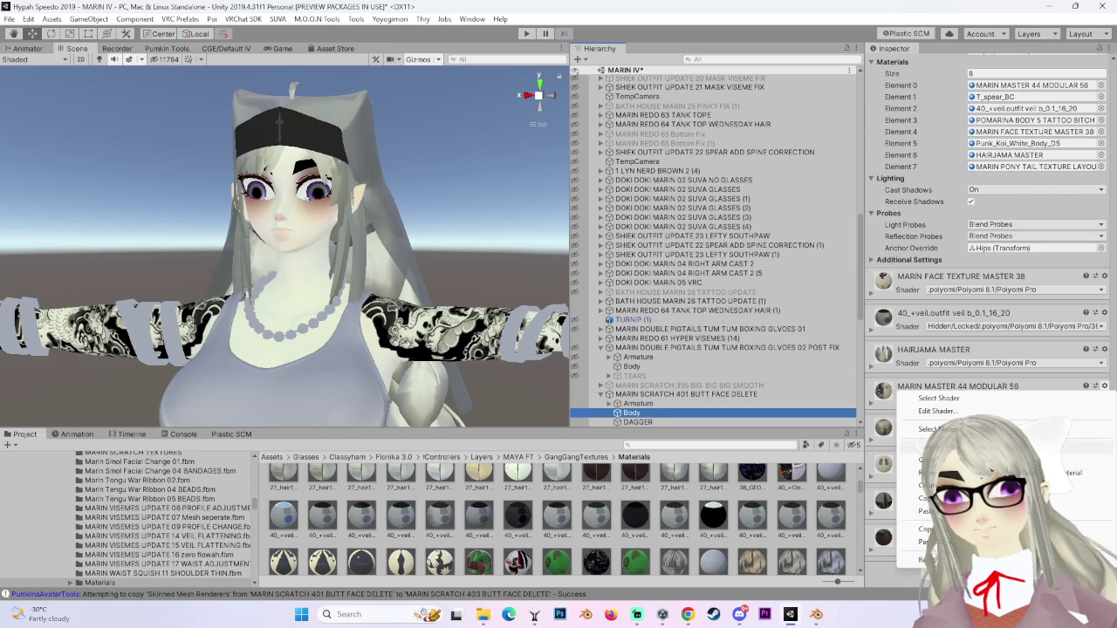
pyautogui.scroll(-3, 559, 515)
pyautogui.moveTo(400, 515)
pyautogui.mouseDown()
pyautogui.moveTo(415, 521)
pyautogui.moveTo(519, 358)
pyautogui.mouseUp()
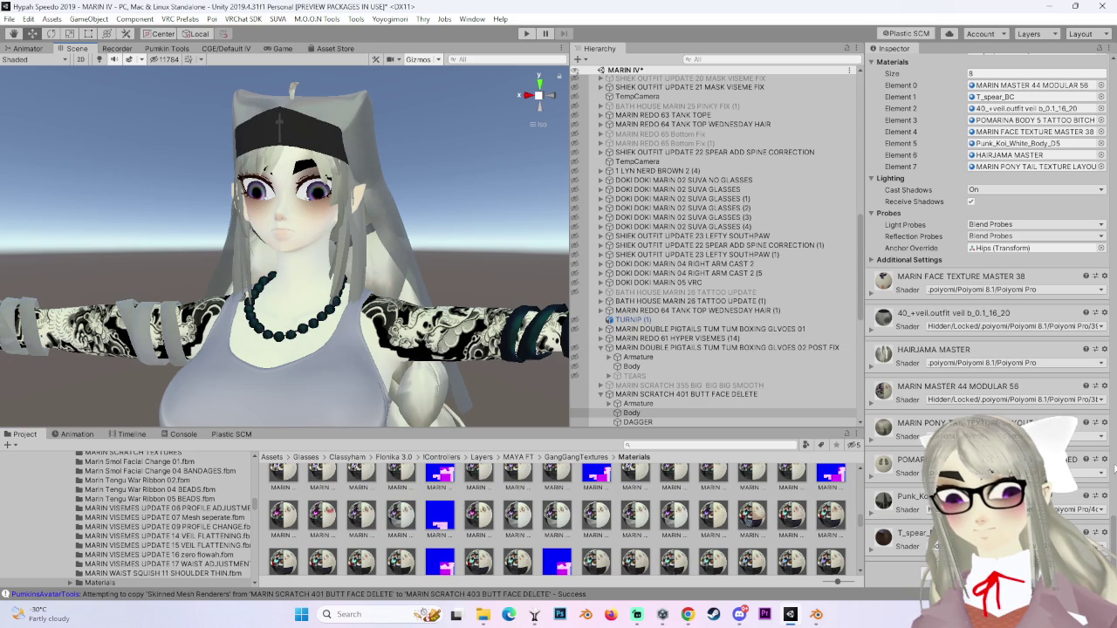
# Expand the POMARINA BODY 5 TATTOO material, review its Poiyomi shading, and locate Punk_Ko.
pyautogui.click(873, 479)
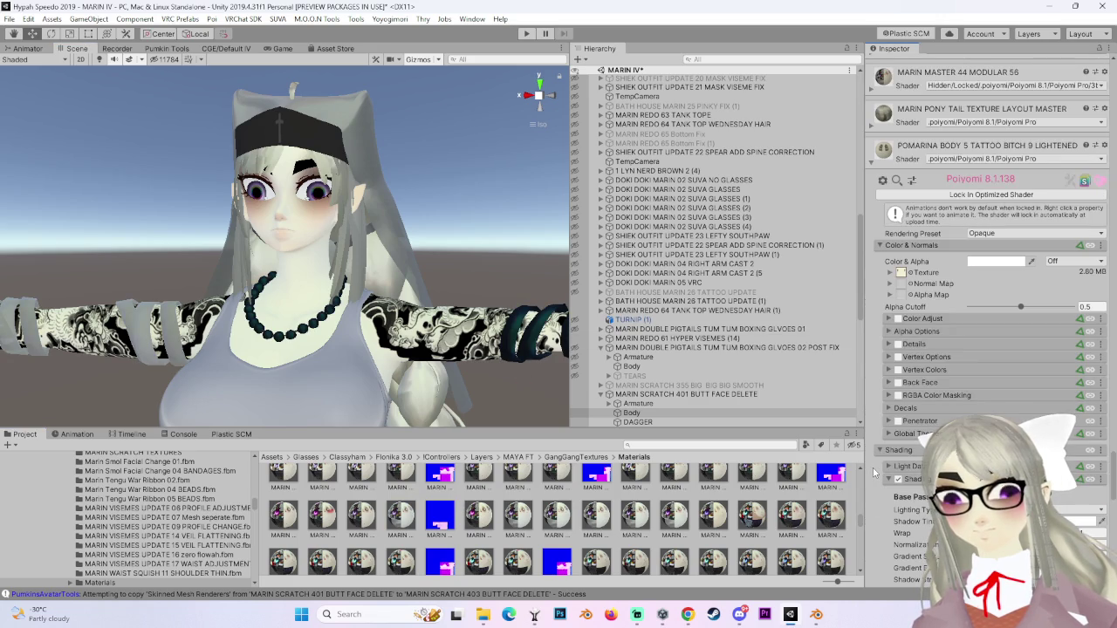
pyautogui.scroll(-15, 874, 473)
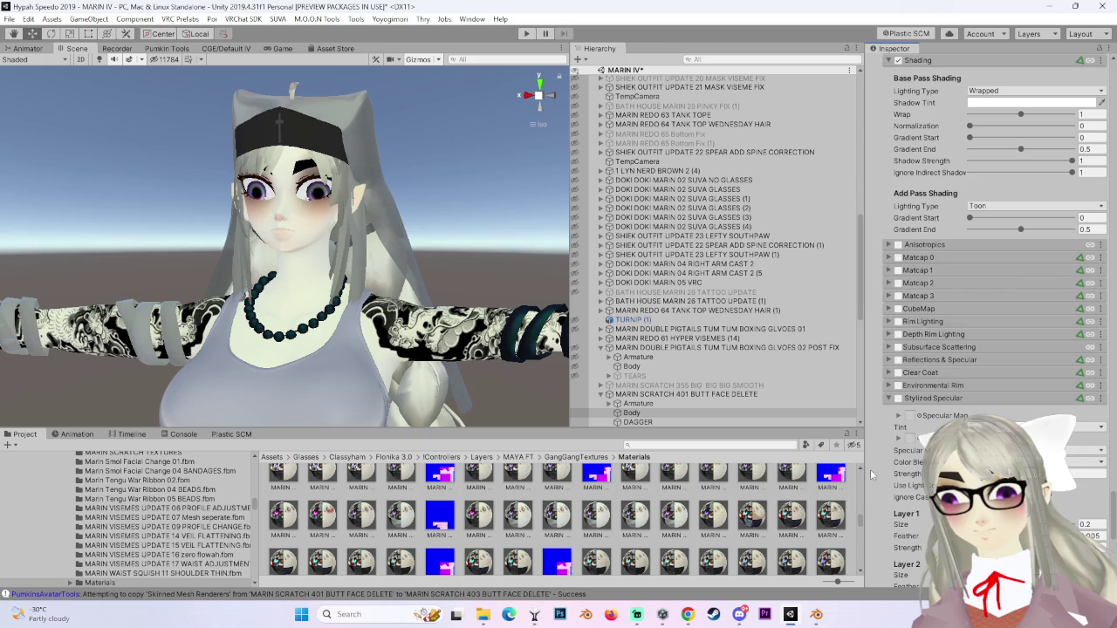
pyautogui.scroll(-5, 867, 469)
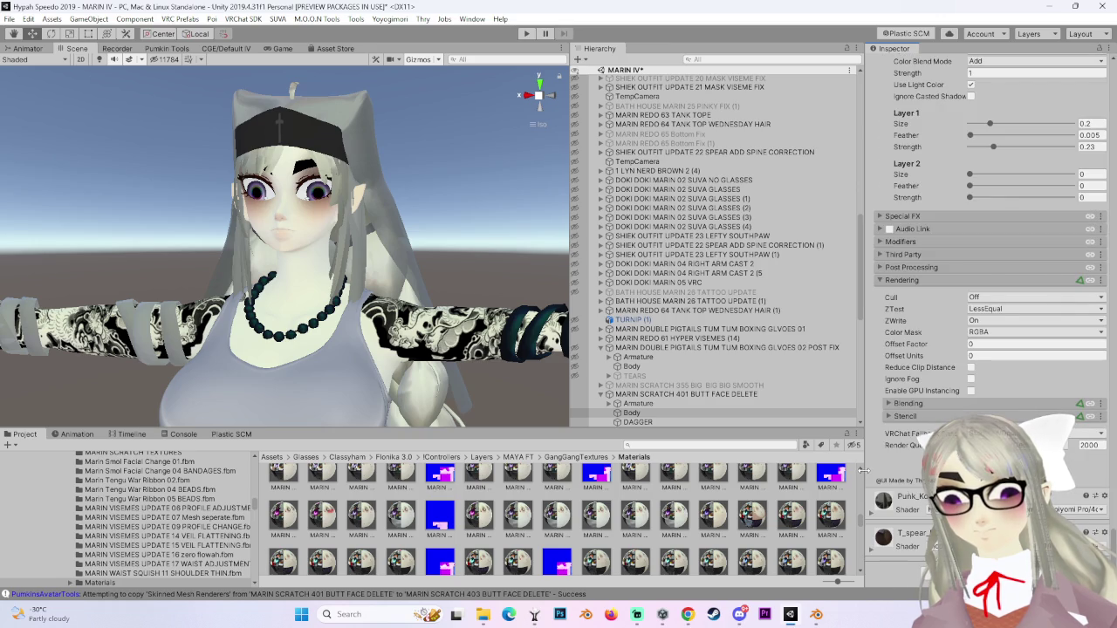
pyautogui.moveTo(295, 251); pyautogui.dragTo(330, 244)
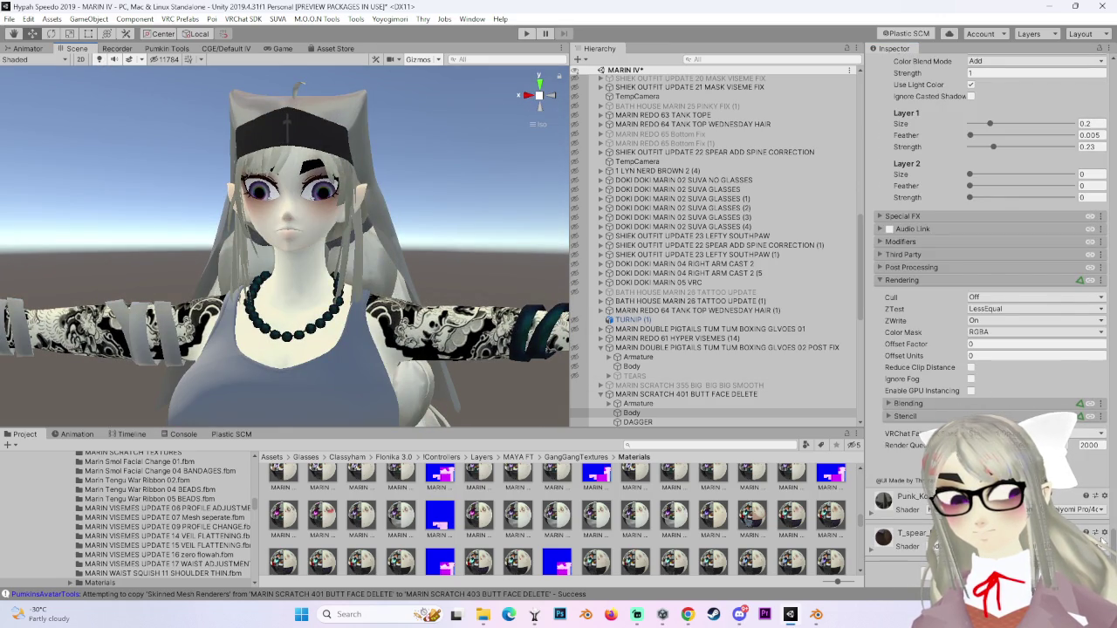
pyautogui.moveTo(248, 335)
pyautogui.mouseDown()
pyautogui.moveTo(243, 370)
pyautogui.moveTo(334, 354)
pyautogui.moveTo(302, 367)
pyautogui.moveTo(368, 300)
pyautogui.moveTo(415, 330)
pyautogui.moveTo(559, 375)
pyautogui.mouseUp()
pyautogui.click(1105, 496)
pyautogui.click(977, 363)
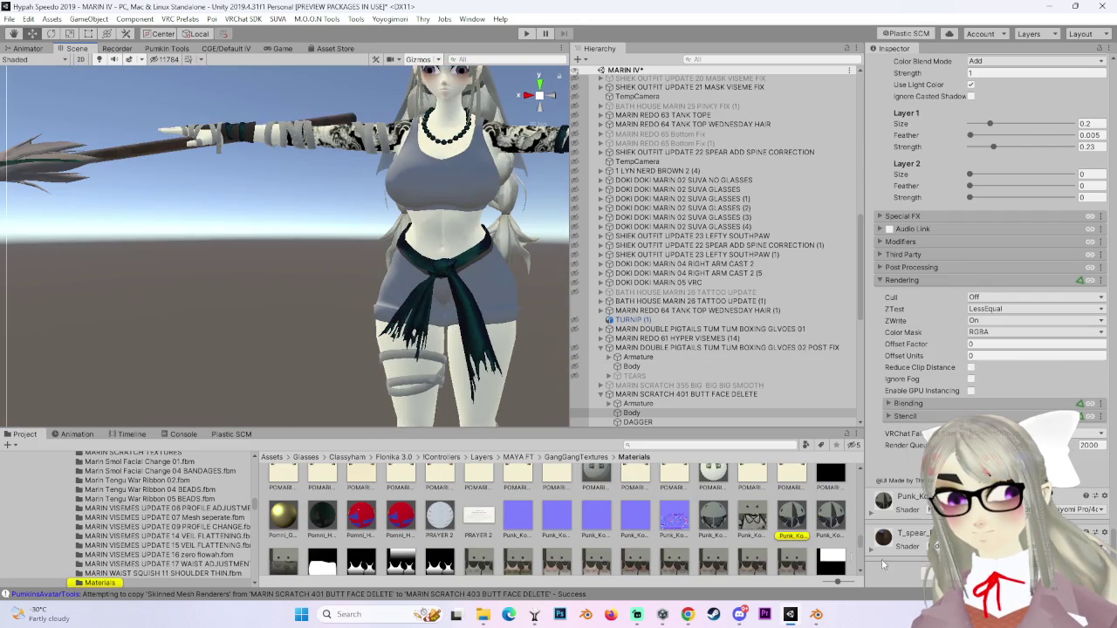
pyautogui.moveTo(462, 171)
pyautogui.mouseDown()
pyautogui.moveTo(446, 186)
pyautogui.moveTo(392, 188)
pyautogui.mouseUp()
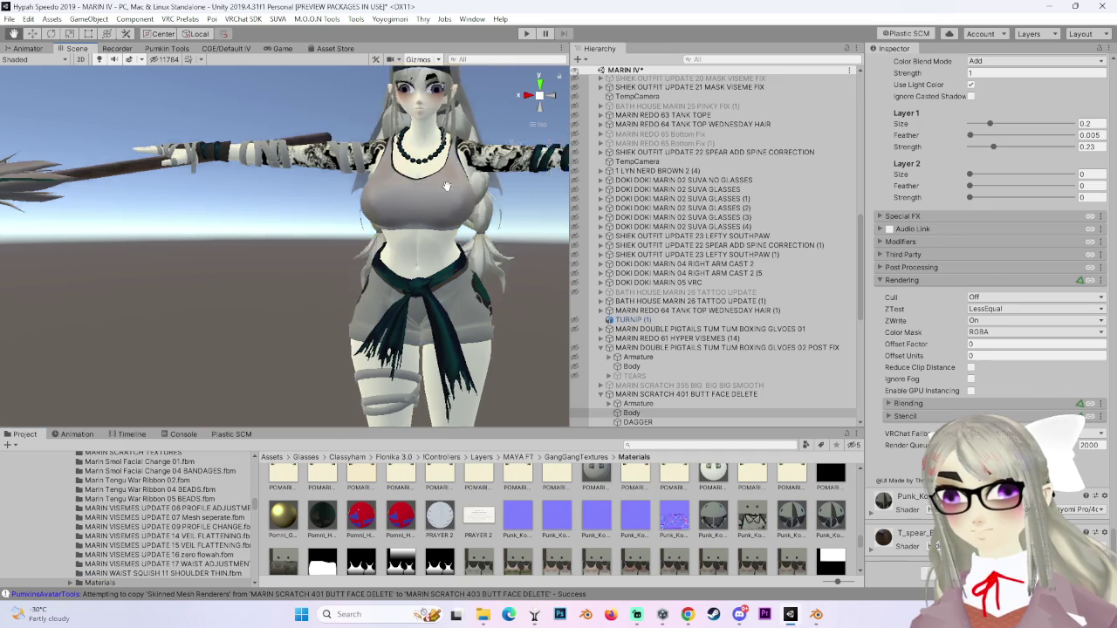
pyautogui.scroll(10, 950, 400)
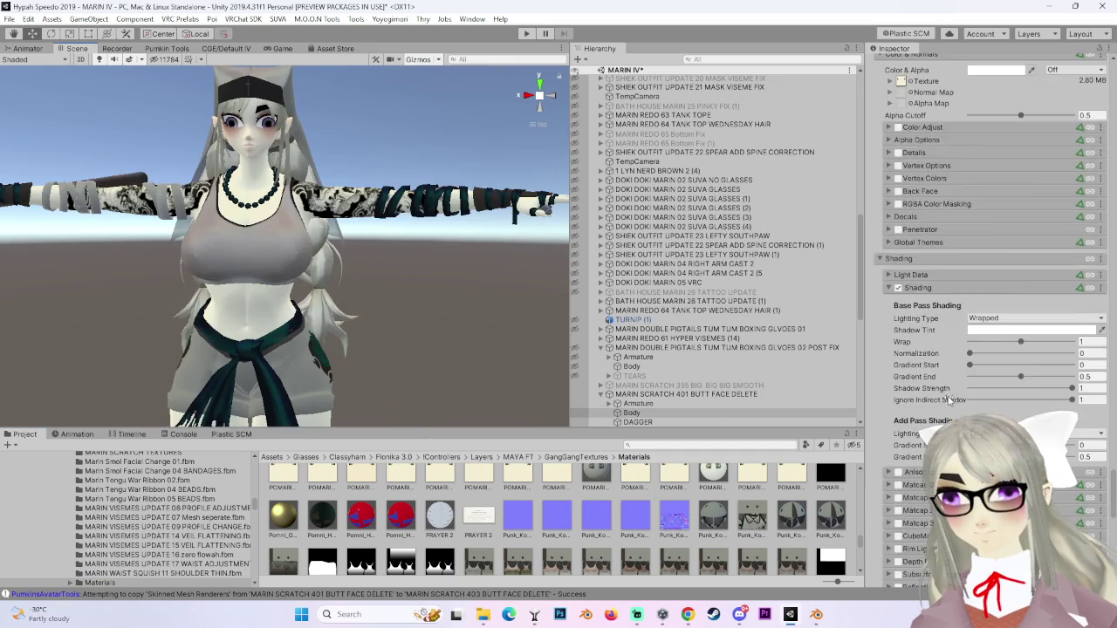
pyautogui.scroll(3, 950, 400)
pyautogui.scroll(5, 869, 181)
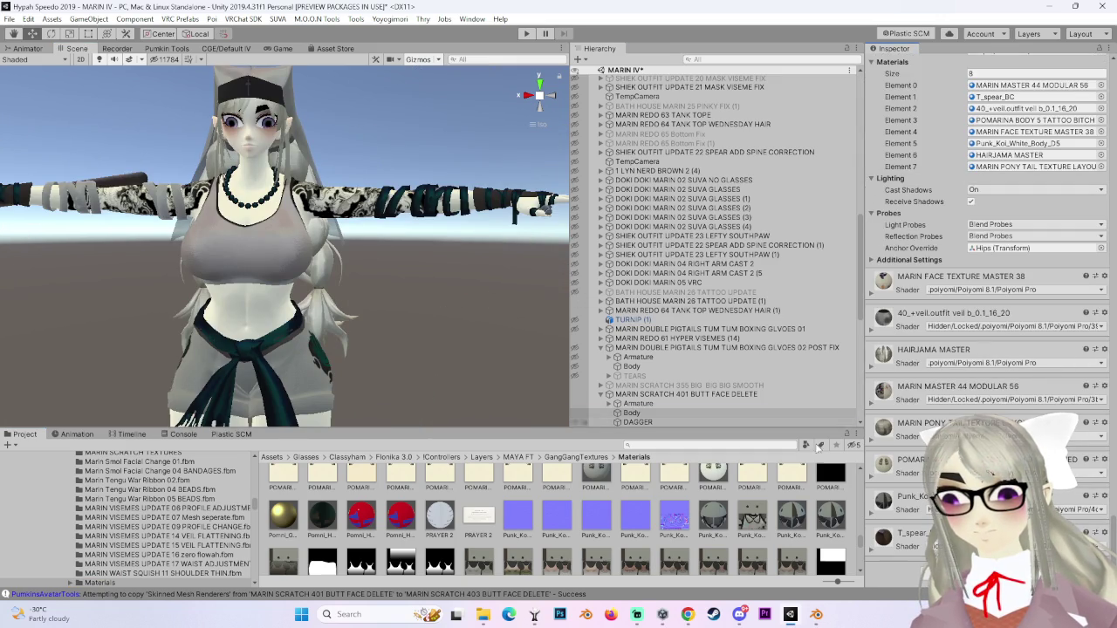
pyautogui.moveTo(375, 281)
pyautogui.mouseDown()
pyautogui.moveTo(324, 284)
pyautogui.moveTo(408, 279)
pyautogui.moveTo(384, 168)
pyautogui.moveTo(392, 389)
pyautogui.moveTo(312, 288)
pyautogui.moveTo(419, 304)
pyautogui.moveTo(381, 271)
pyautogui.mouseUp()
# Select the Body mesh and push the UU EYES blendshape to full so the eyes close.
pyautogui.click(382, 271)
pyautogui.scroll(8, 982, 371)
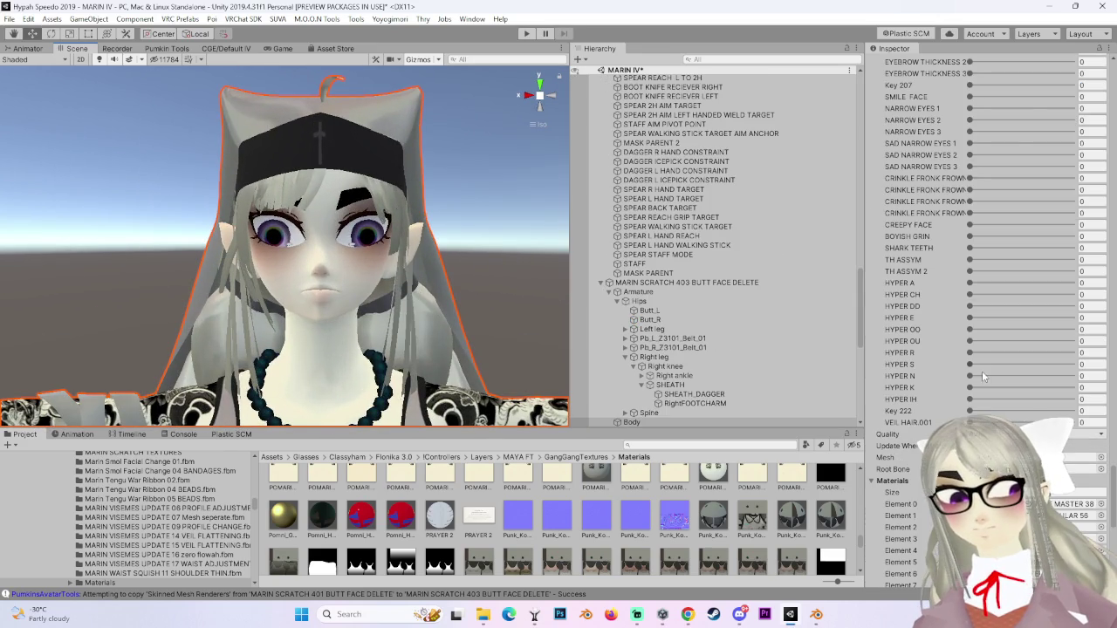
pyautogui.click(970, 411)
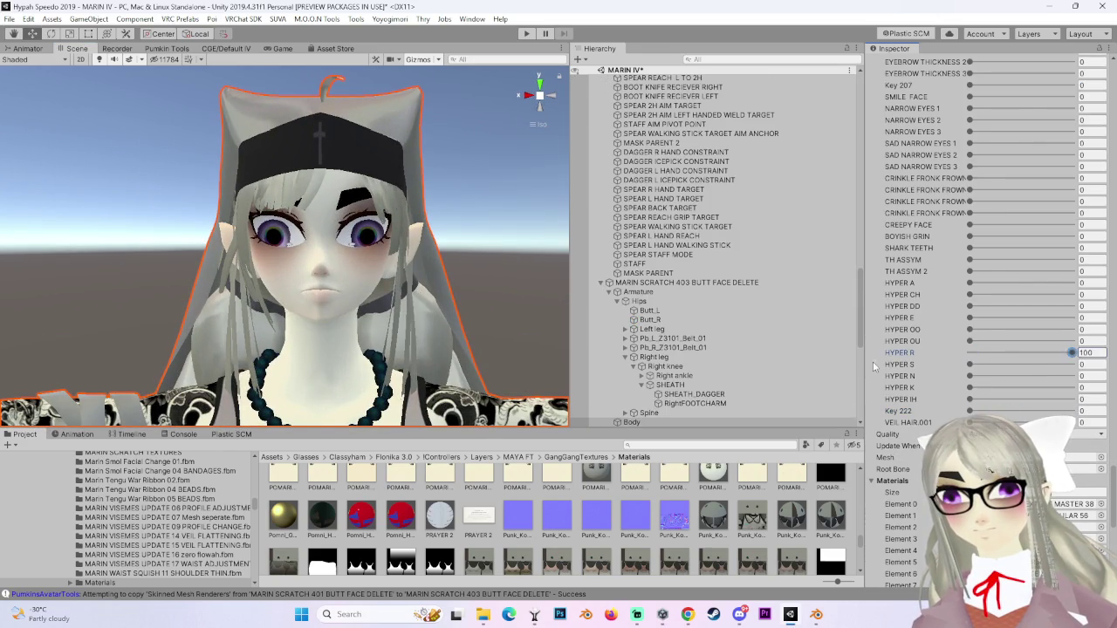
pyautogui.scroll(6, 995, 387)
pyautogui.scroll(10, 926, 393)
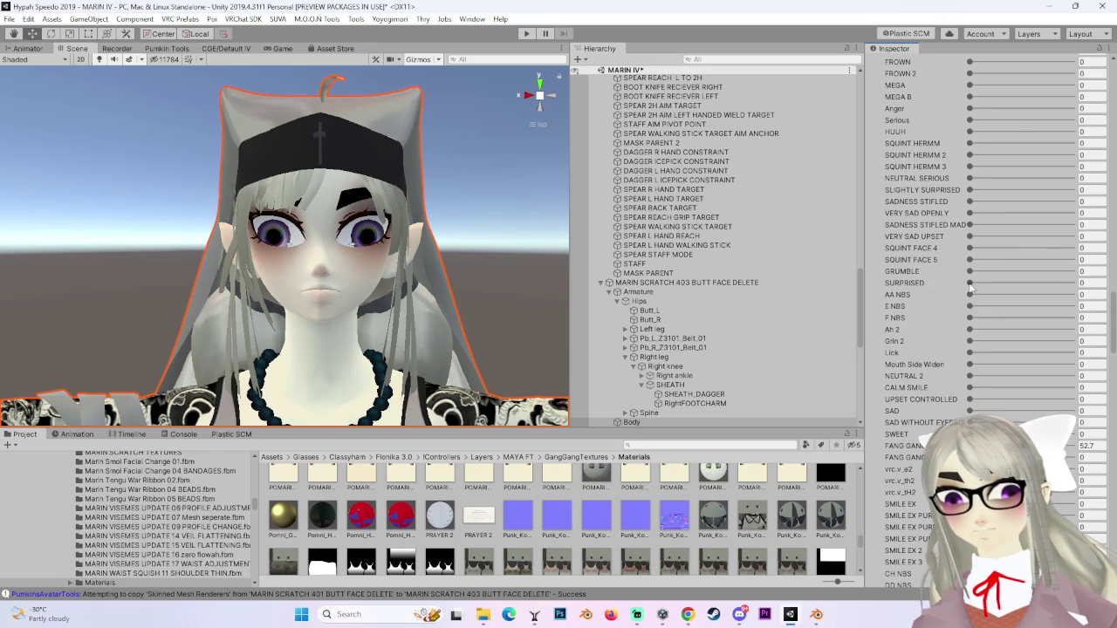
pyautogui.scroll(5, 935, 406)
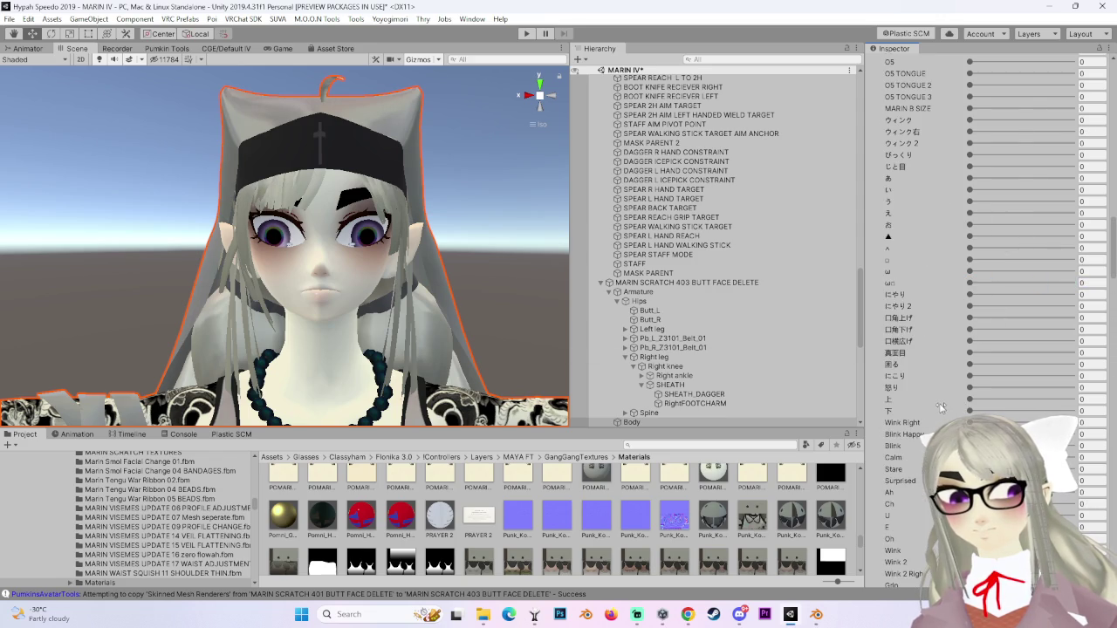
pyautogui.moveTo(970, 331)
pyautogui.mouseDown()
pyautogui.moveTo(1073, 330)
pyautogui.moveTo(915, 343)
pyautogui.moveTo(1073, 340)
pyautogui.moveTo(965, 340)
pyautogui.mouseUp()
# Raise the SCARED blendshape, zoom out to the upper body, and select the avatar root.
pyautogui.scroll(-5, 942, 371)
pyautogui.scroll(5, 943, 371)
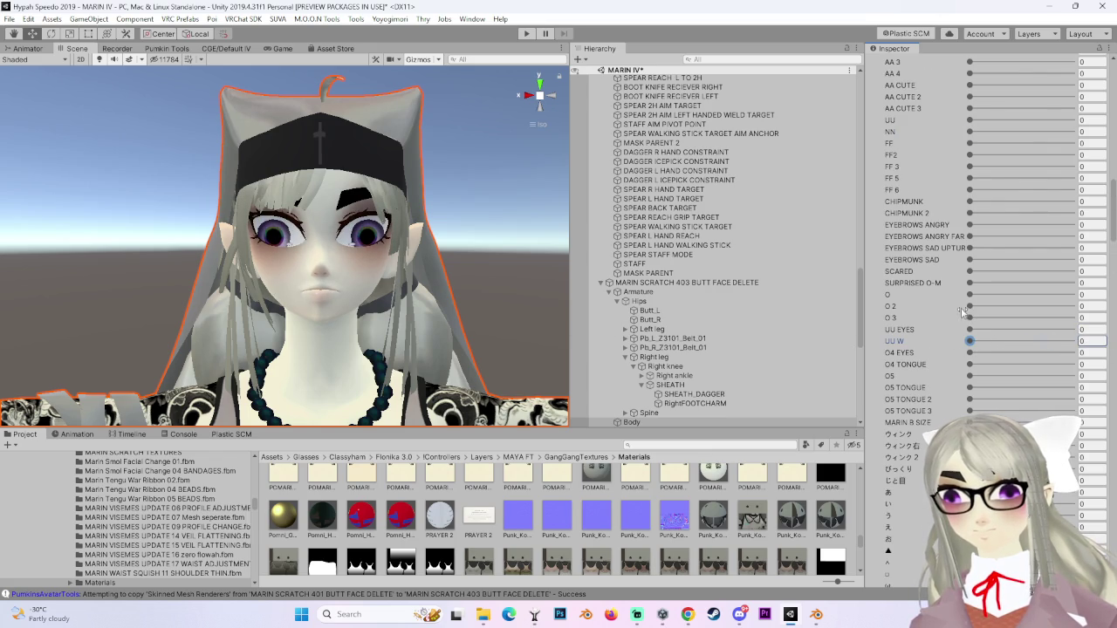
pyautogui.scroll(5, 943, 336)
pyautogui.moveTo(969, 481)
pyautogui.mouseDown()
pyautogui.moveTo(1047, 481)
pyautogui.moveTo(1007, 480)
pyautogui.mouseUp()
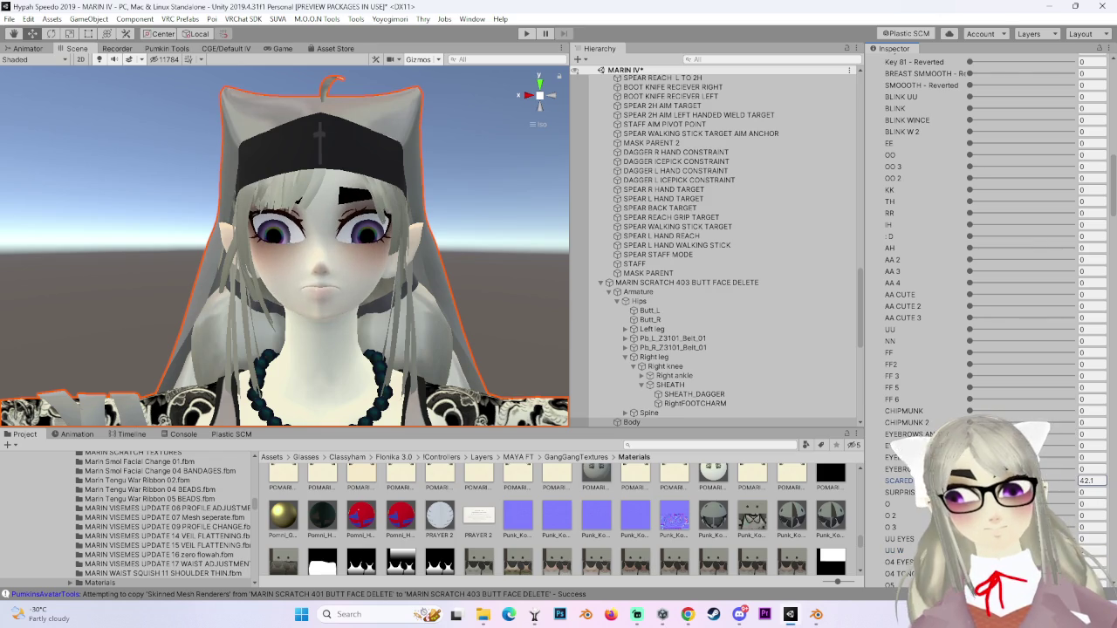
pyautogui.scroll(-3, 284, 262)
pyautogui.moveTo(284, 262)
pyautogui.mouseDown()
pyautogui.moveTo(271, 283)
pyautogui.moveTo(383, 257)
pyautogui.mouseUp()
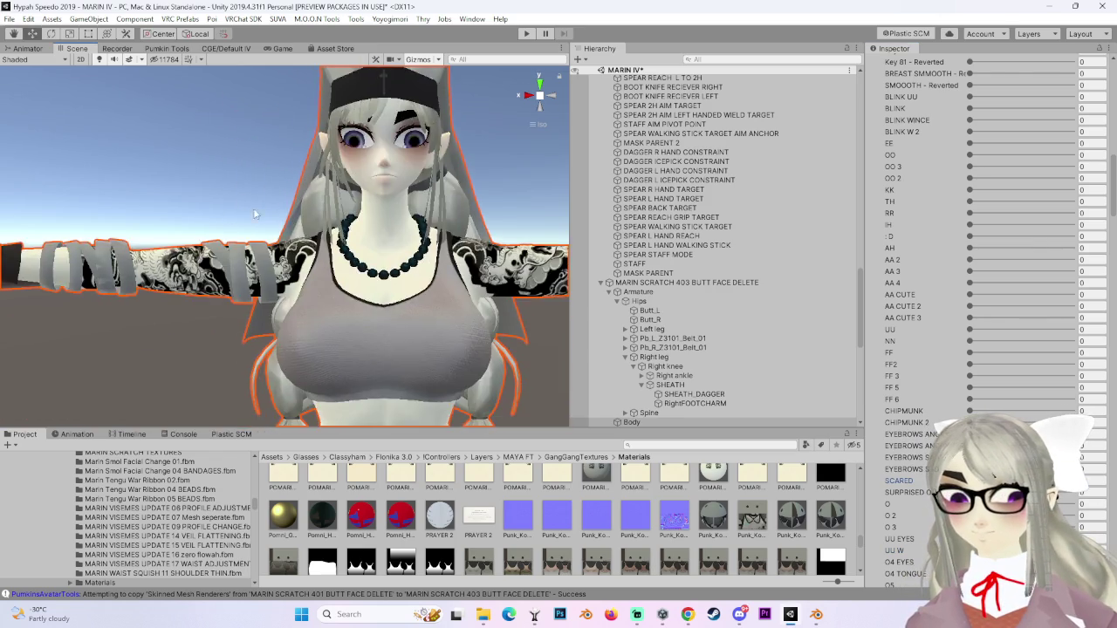
pyautogui.click(707, 283)
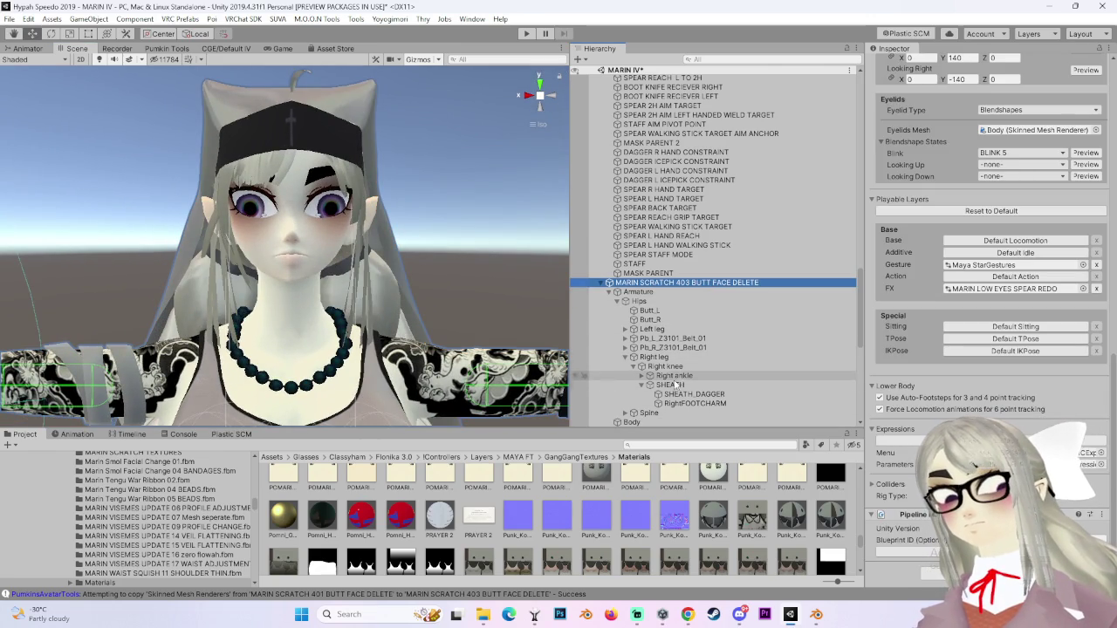
# Expand the Spine bones, select the Head bone and frame it from the front.
pyautogui.scroll(-3, 647, 385)
pyautogui.click(625, 342)
pyautogui.scroll(-4, 633, 356)
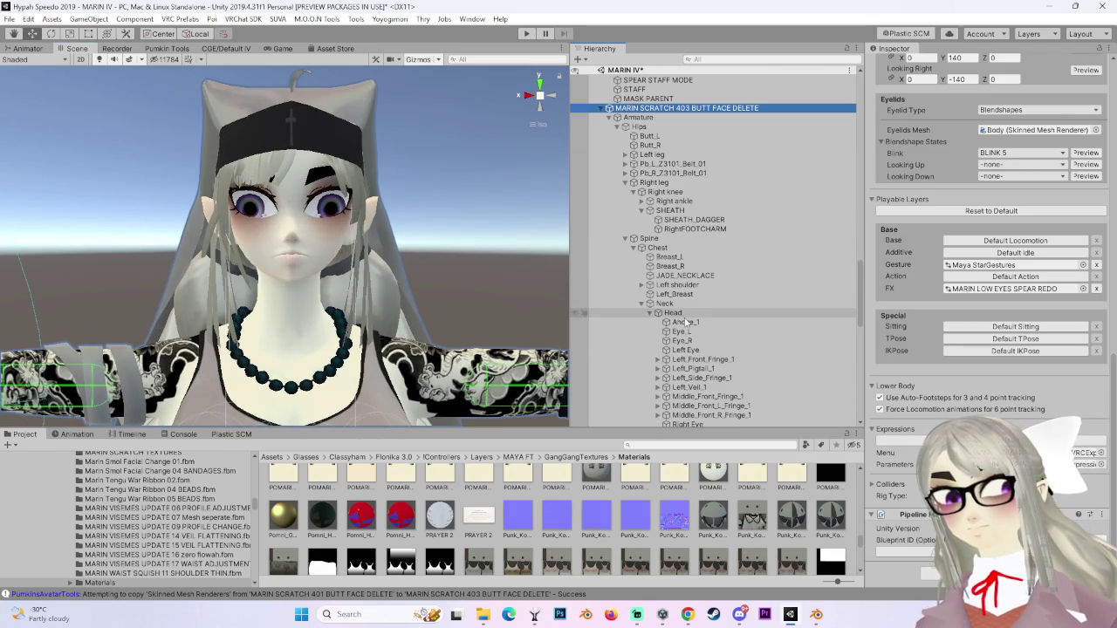
pyautogui.click(667, 314)
pyautogui.press('f')
pyautogui.moveTo(425, 275); pyautogui.dragTo(474, 317)
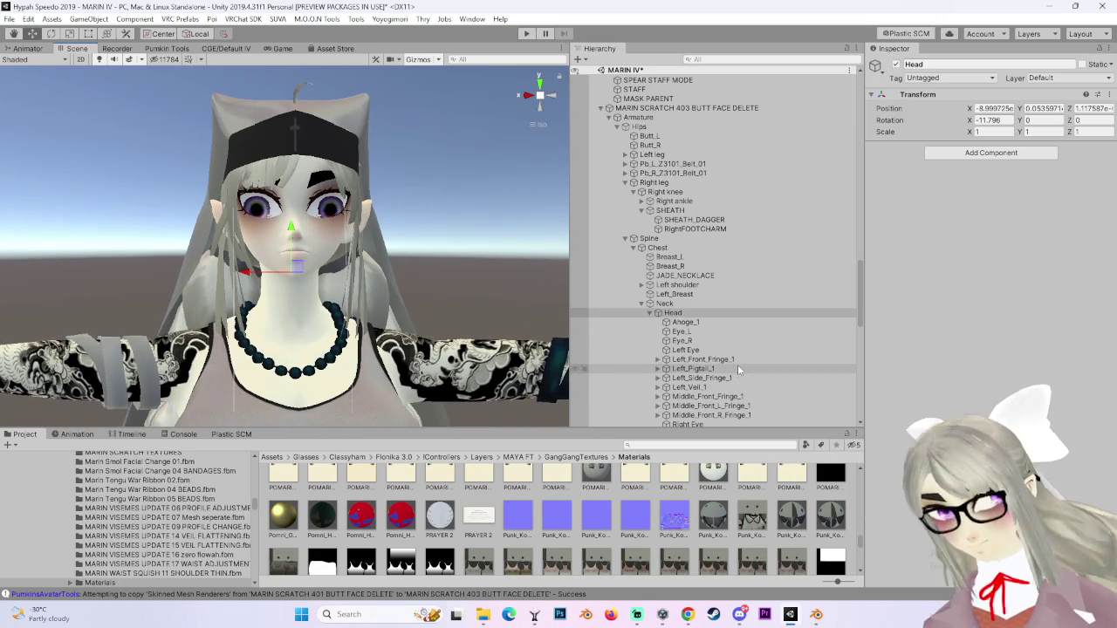
# Test-rotate the Left_Front_Fringe_1 bone, undo it, and browse the Hair_Front side bones.
pyautogui.click(737, 360)
pyautogui.press('f')
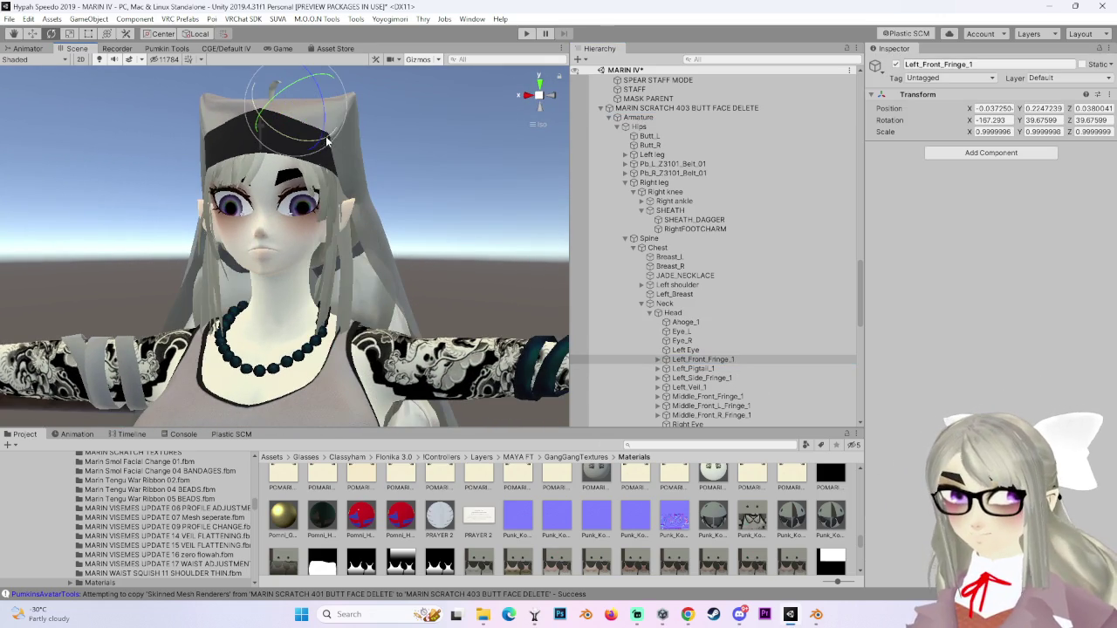
pyautogui.moveTo(327, 140); pyautogui.dragTo(334, 110)
pyautogui.hotkey('ctrl', 'z')
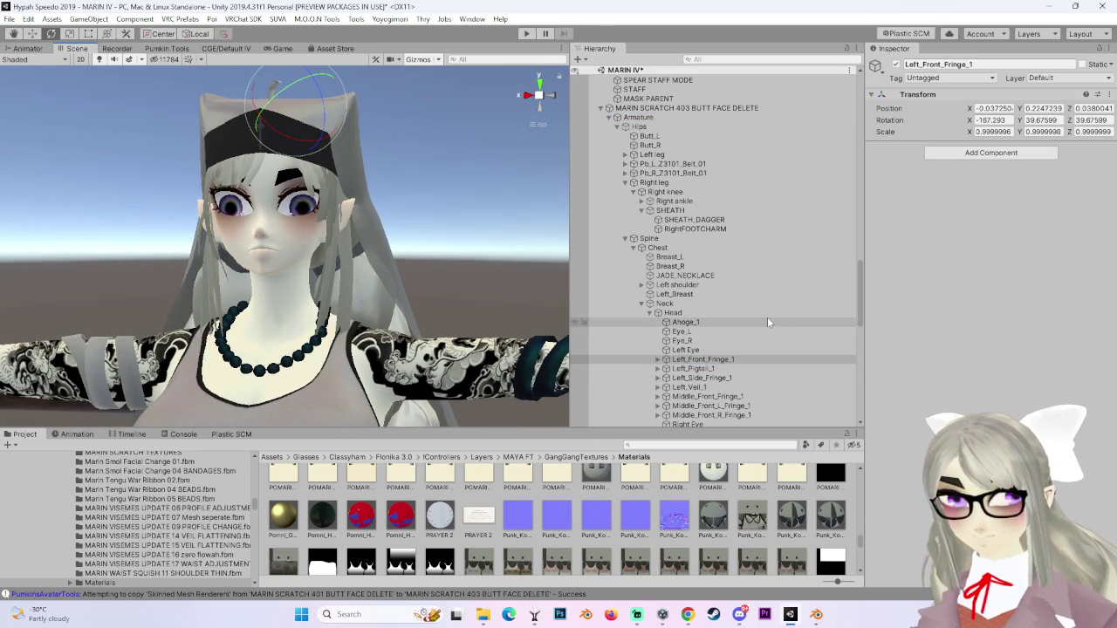
pyautogui.scroll(-3, 766, 320)
pyautogui.click(737, 385)
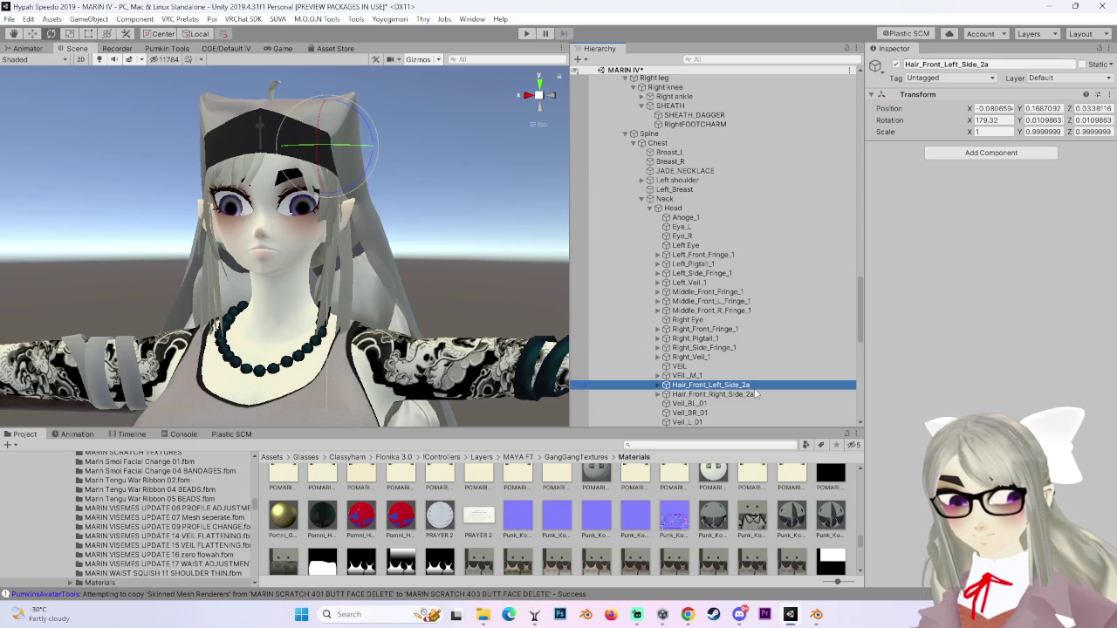
pyautogui.click(743, 394)
pyautogui.scroll(-4, 744, 398)
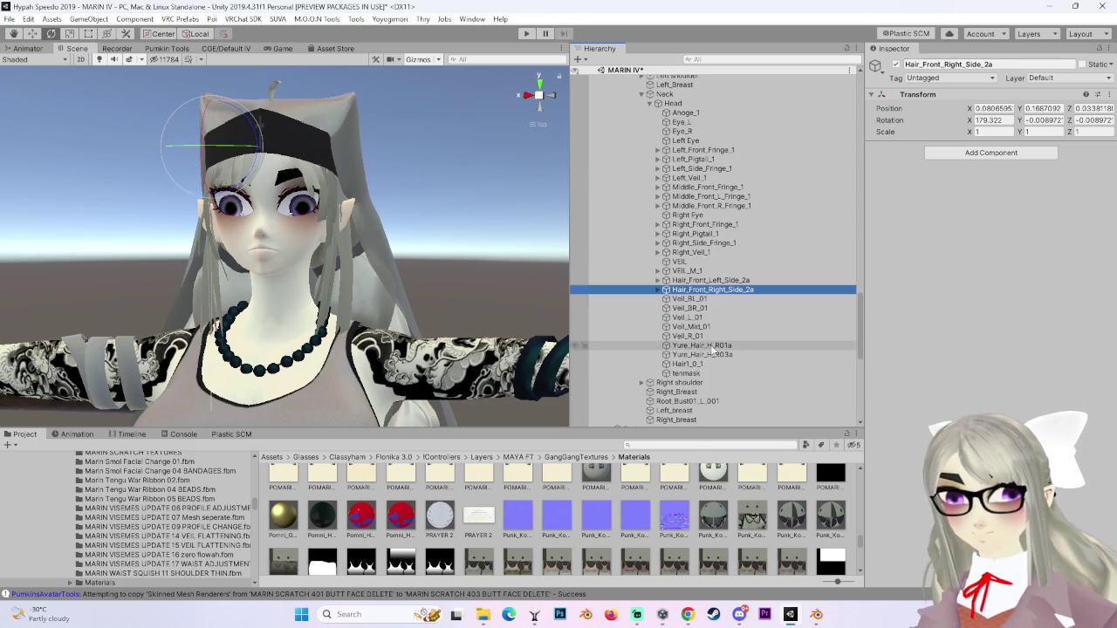
# Copy the Phys Bone component from Yure_Hair_H_R01a and enter Play mode.
pyautogui.click(709, 347)
pyautogui.moveTo(426, 277)
pyautogui.mouseDown()
pyautogui.moveTo(411, 275)
pyautogui.moveTo(471, 280)
pyautogui.moveTo(377, 284)
pyautogui.moveTo(384, 301)
pyautogui.mouseUp()
pyautogui.click(1099, 148)
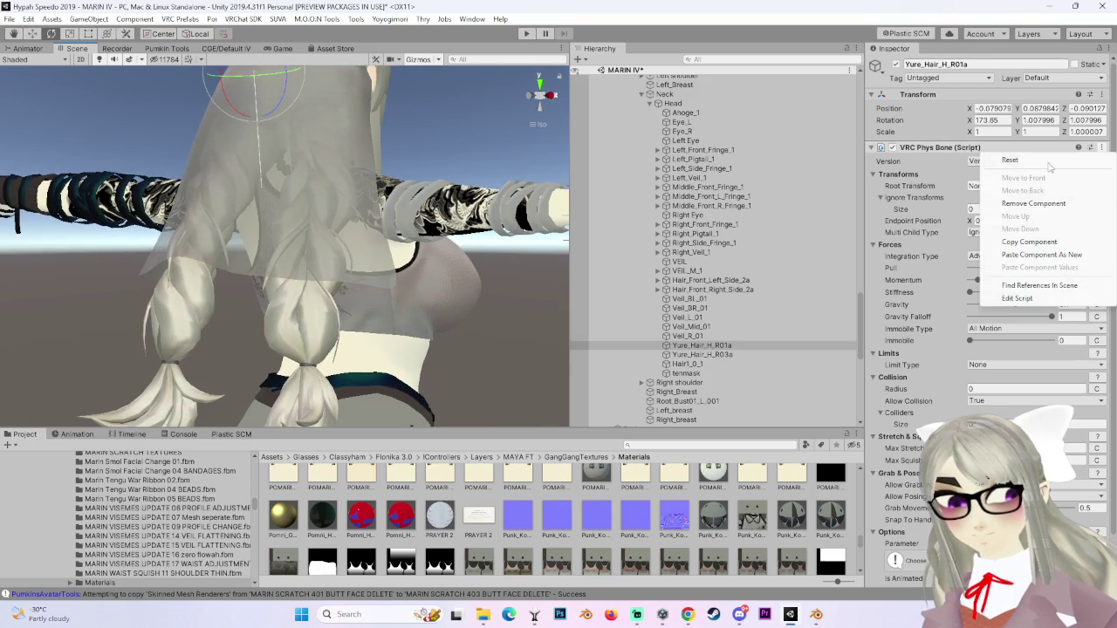
pyautogui.click(1028, 241)
pyautogui.click(526, 33)
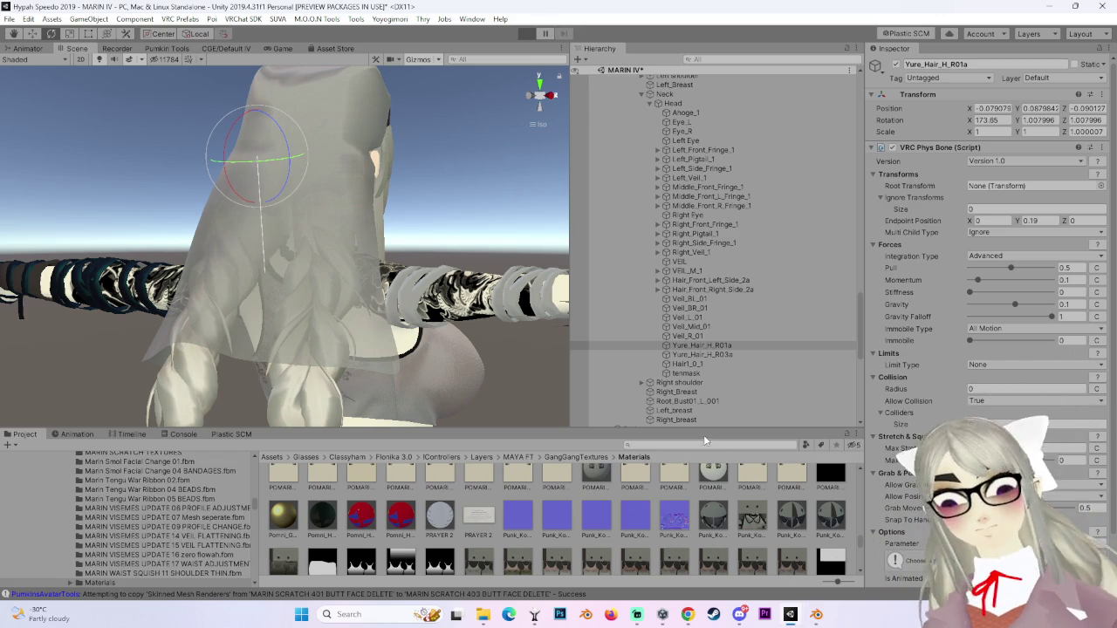
pyautogui.hotkey('ctrl', 'p')
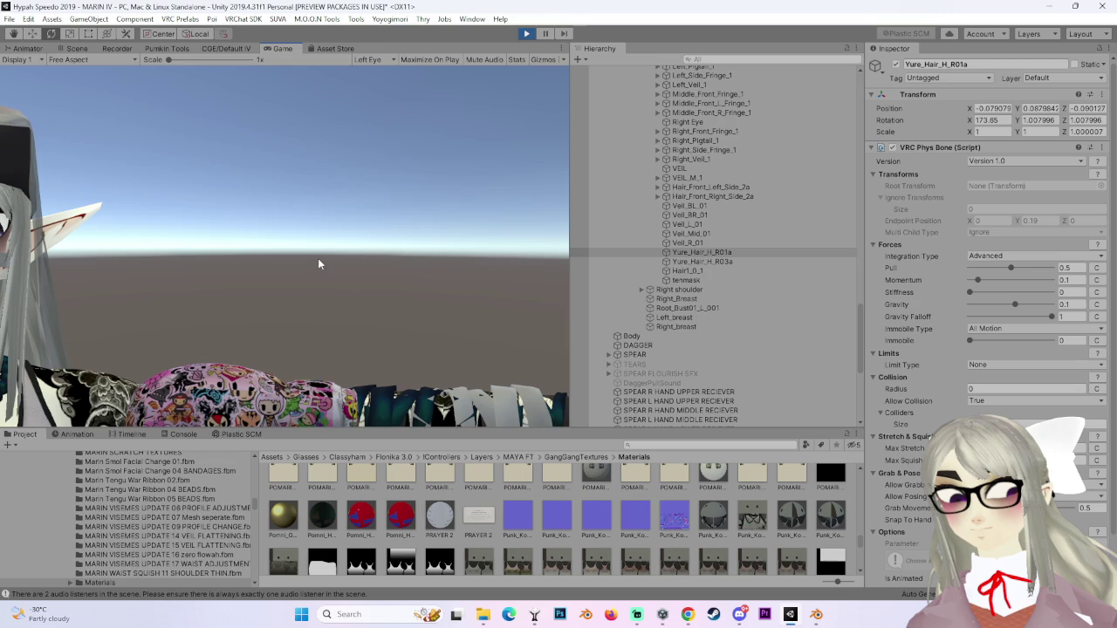
# Reselect the avatar root in the Scene view and orbit the camera around it.
pyautogui.scroll(9, 751, 277)
pyautogui.click(716, 118)
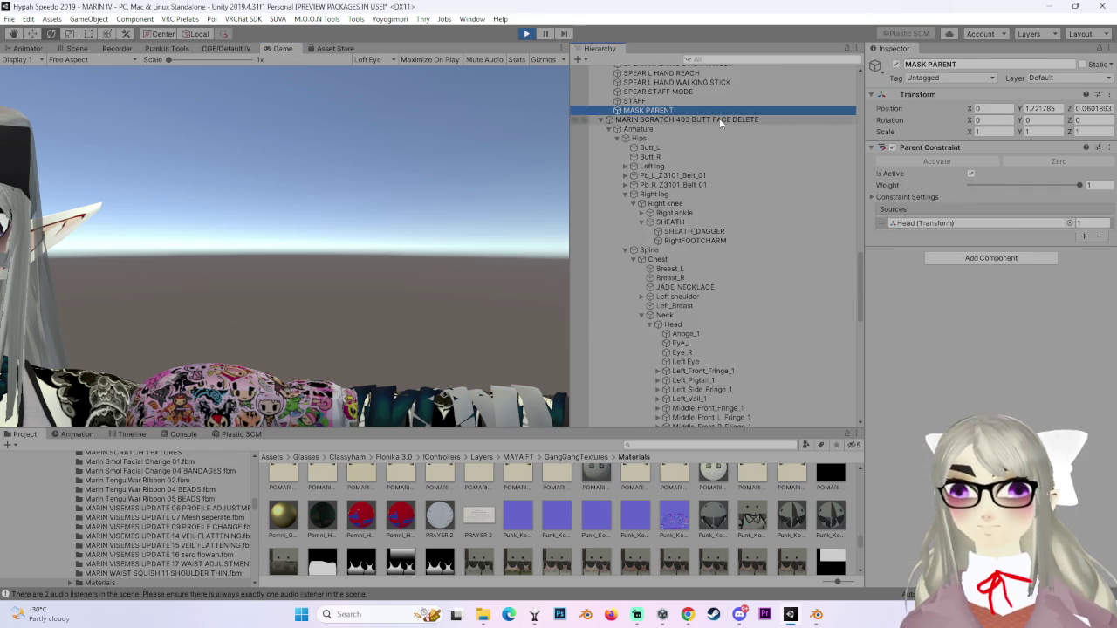
pyautogui.click(678, 111)
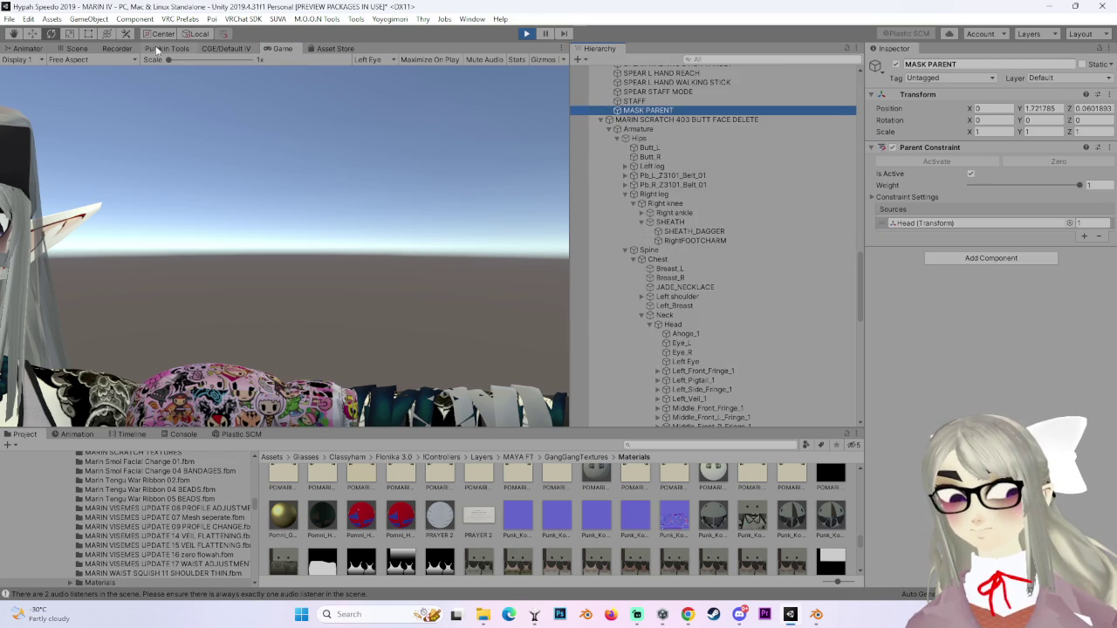
pyautogui.click(77, 49)
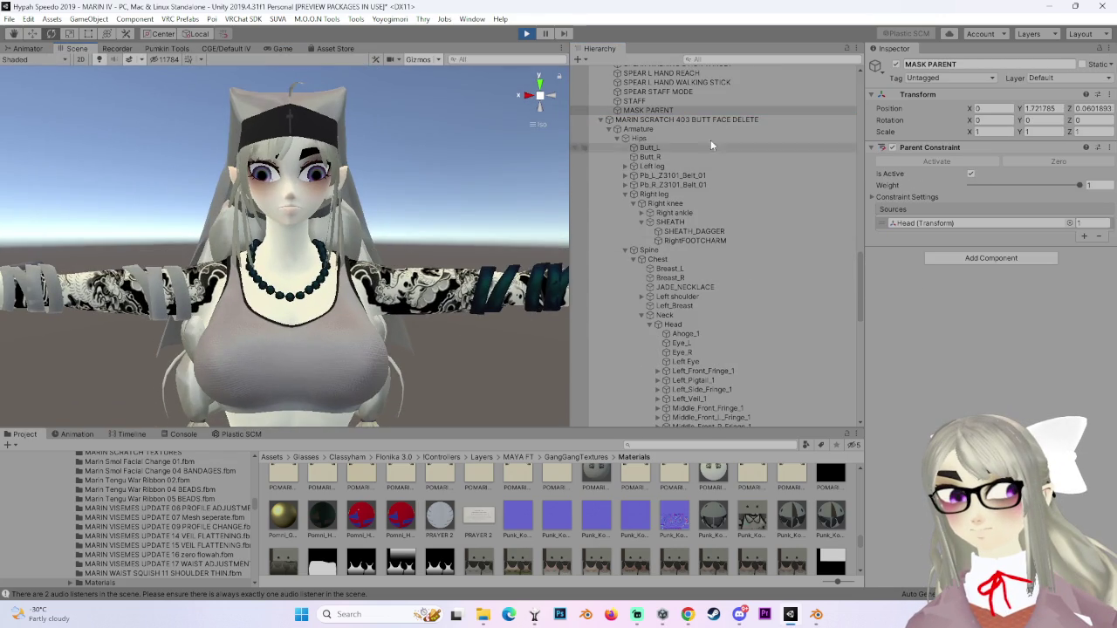
pyautogui.click(701, 120)
pyautogui.moveTo(288, 262); pyautogui.dragTo(396, 340)
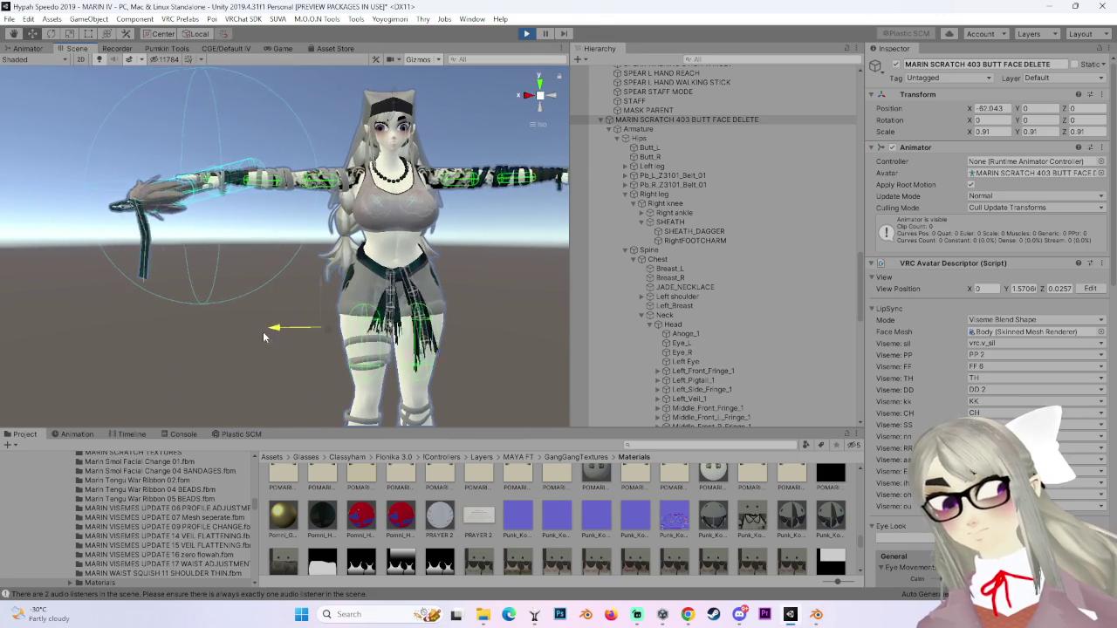
pyautogui.moveTo(261, 292); pyautogui.dragTo(227, 296)
pyautogui.scroll(5, 227, 297)
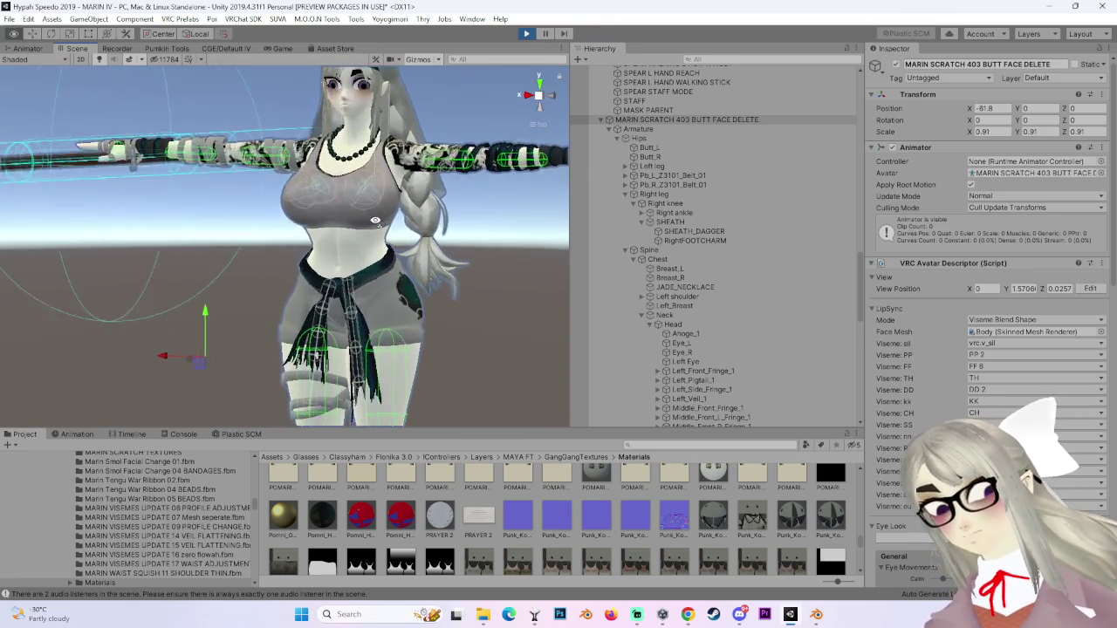
pyautogui.scroll(-3, 698, 356)
pyautogui.scroll(3, 698, 356)
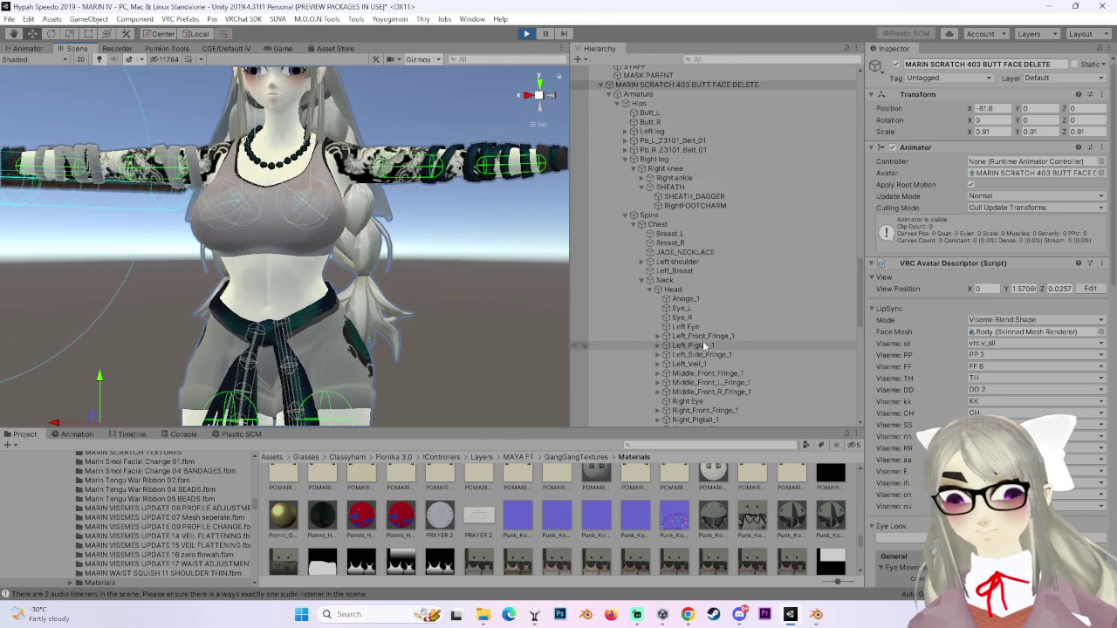
# Inspect the Breast_L, Left_Breast, Breast_R and Right_Breast bones on the chest.
pyautogui.click(677, 235)
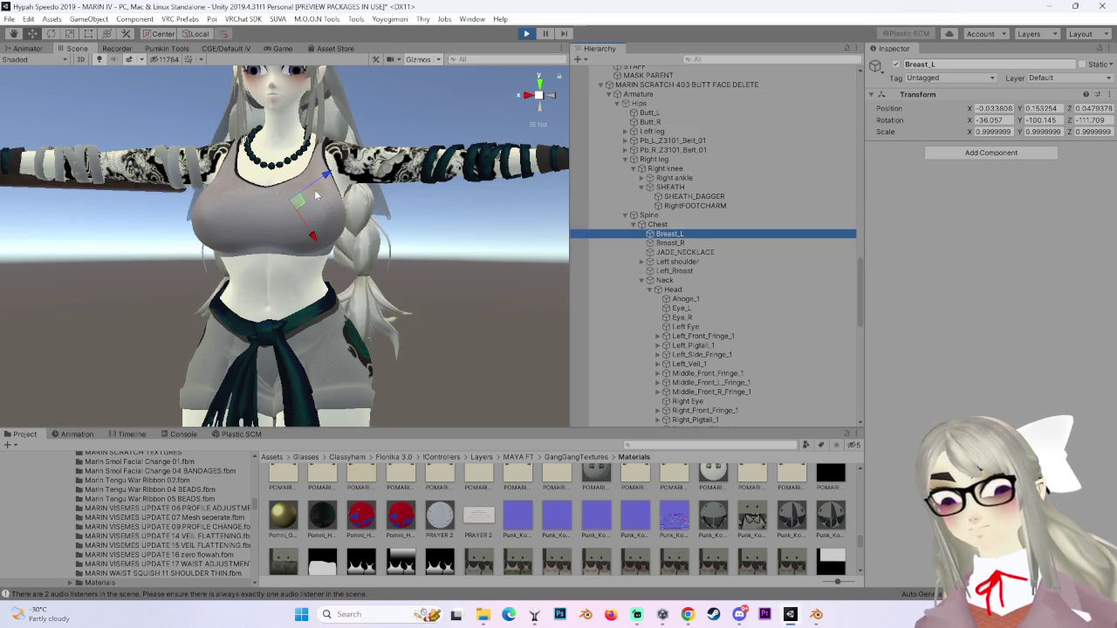
pyautogui.click(332, 177)
pyautogui.click(697, 270)
pyautogui.moveTo(489, 288); pyautogui.dragTo(457, 286)
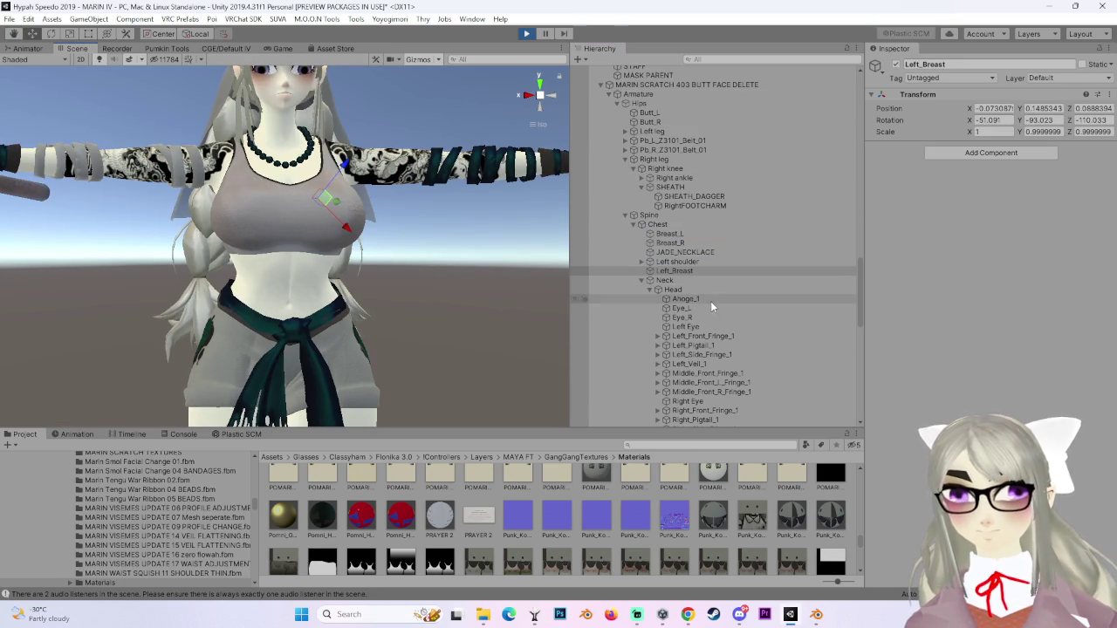
pyautogui.click(670, 243)
pyautogui.scroll(-3, 738, 349)
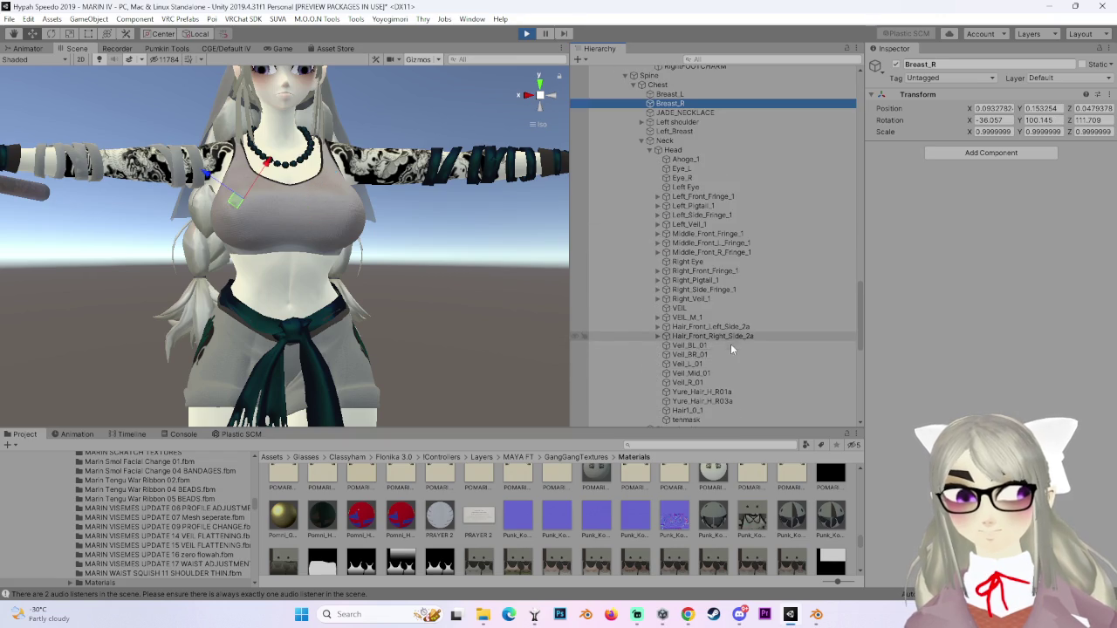
pyautogui.scroll(-3, 731, 344)
pyautogui.click(708, 300)
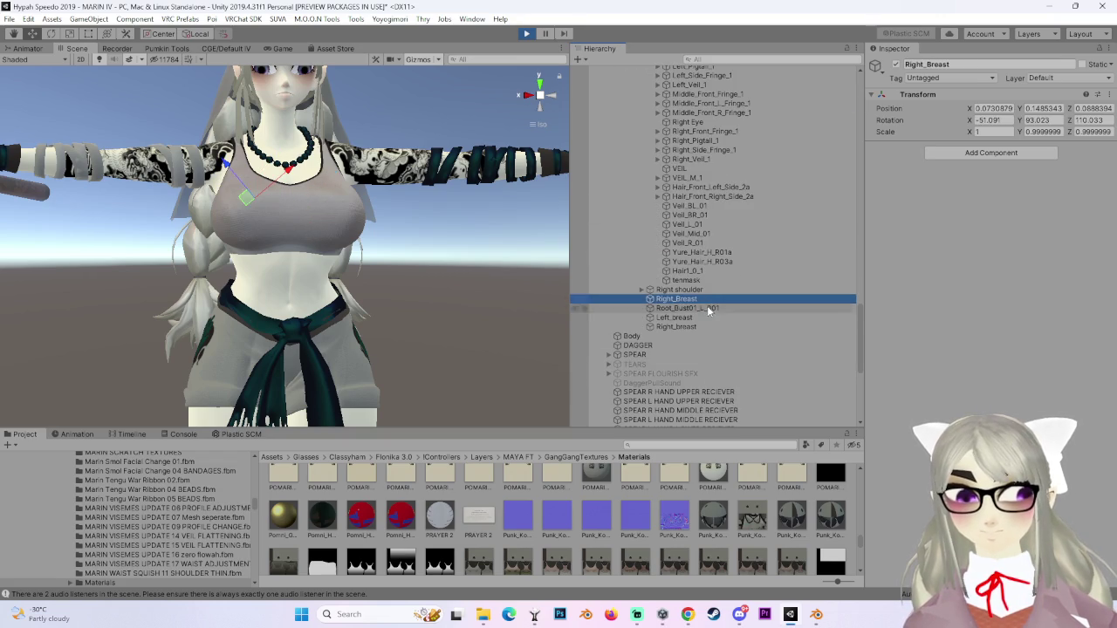
# Copy the Left_breast PhysBone and paste it as a new component onto Left_Breast.
pyautogui.click(705, 318)
pyautogui.rightClick(1082, 153)
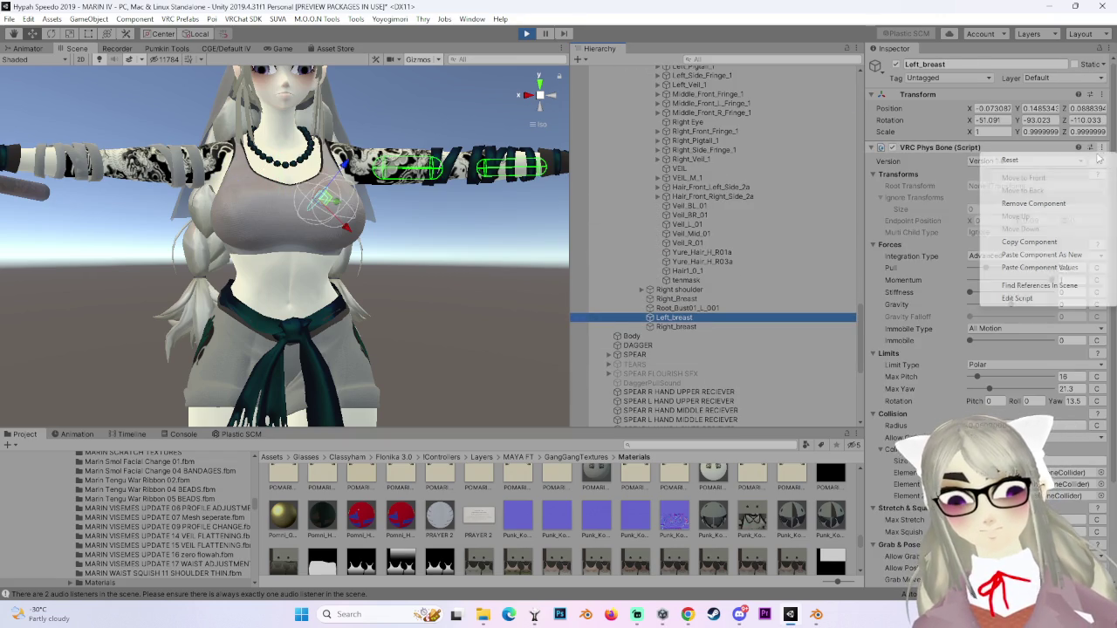
pyautogui.click(1025, 245)
pyautogui.scroll(8, 734, 287)
pyautogui.click(675, 235)
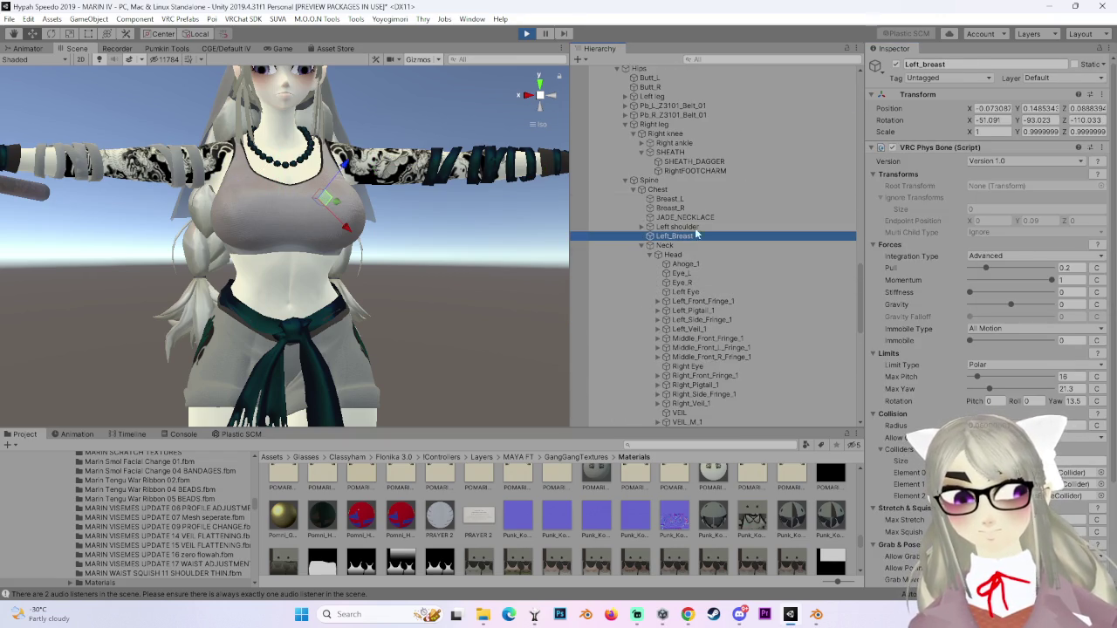
pyautogui.rightClick(1082, 94)
pyautogui.click(1047, 164)
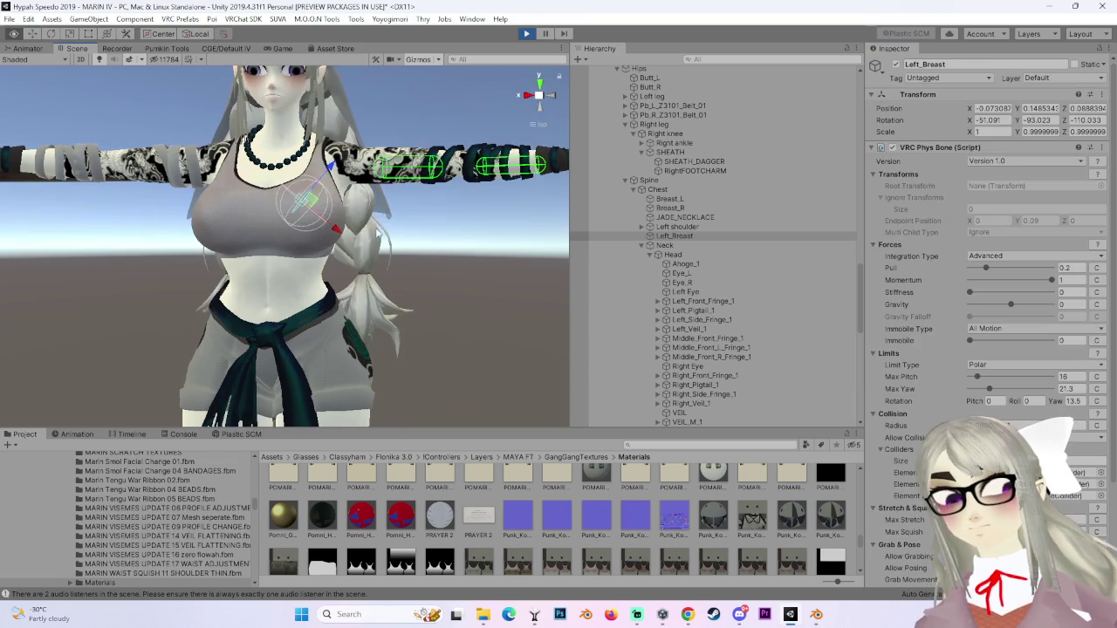
# Drag the avatar root around to test the breast jiggle.
pyautogui.scroll(7, 666, 231)
pyautogui.click(681, 259)
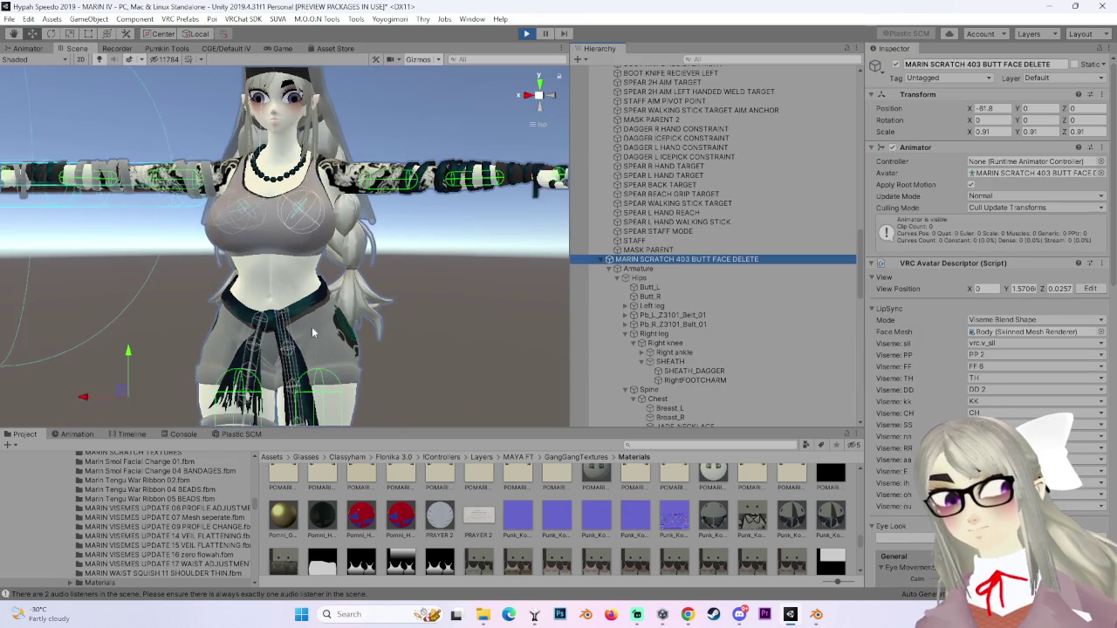
pyautogui.moveTo(170, 373)
pyautogui.mouseDown()
pyautogui.moveTo(201, 374)
pyautogui.moveTo(148, 374)
pyautogui.moveTo(197, 373)
pyautogui.moveTo(117, 356)
pyautogui.moveTo(79, 296)
pyautogui.moveTo(160, 276)
pyautogui.moveTo(356, 278)
pyautogui.mouseUp()
pyautogui.scroll(-2, 429, 304)
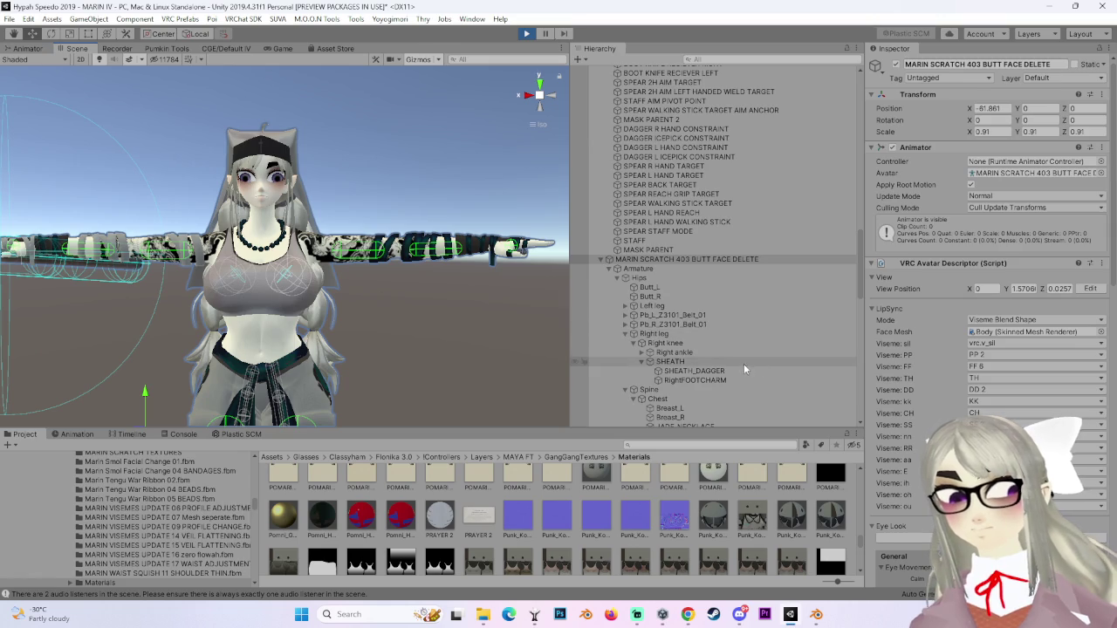
pyautogui.scroll(-10, 742, 364)
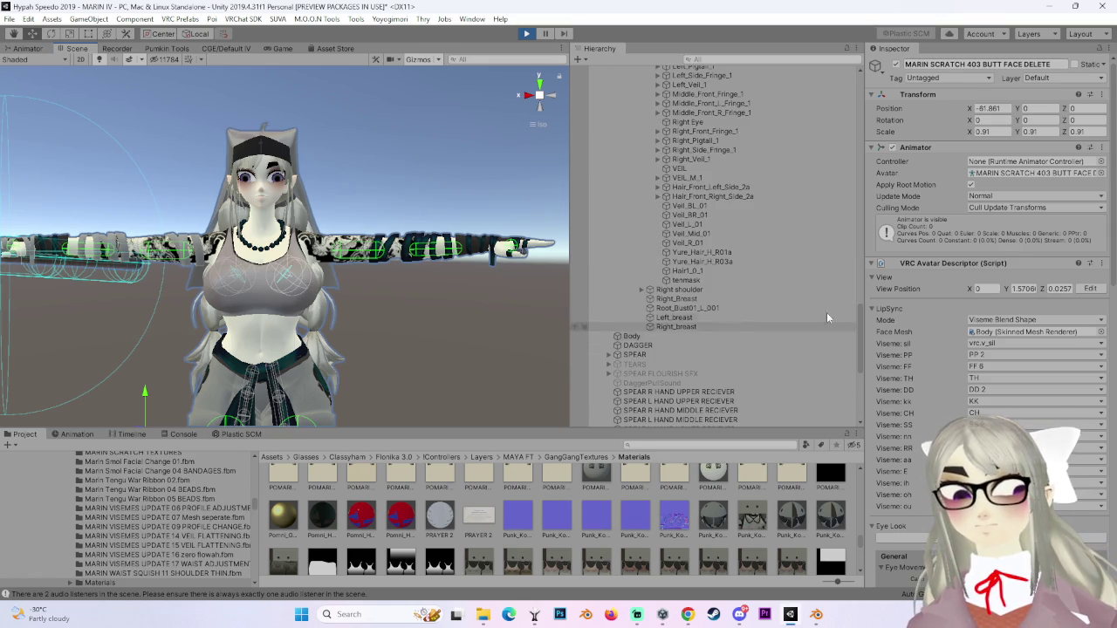
# Copy the Yure_Hair_H_R01a PhysBone and paste it as new onto Left_Pigtail_1.
pyautogui.click(729, 263)
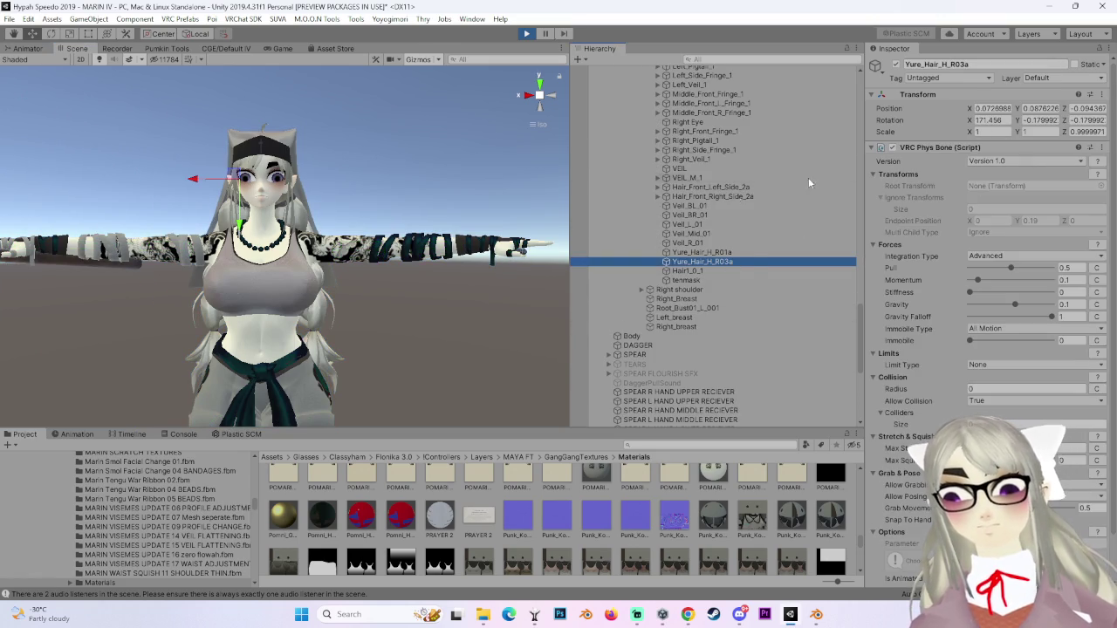
pyautogui.click(748, 252)
pyautogui.click(1101, 148)
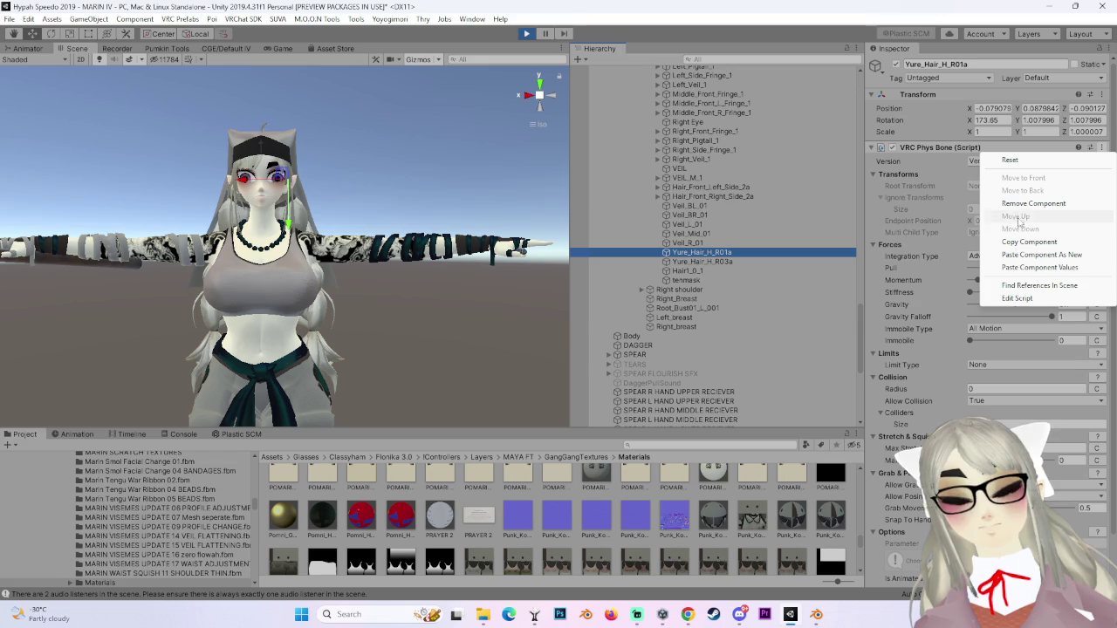
pyautogui.click(1030, 242)
pyautogui.scroll(3, 689, 312)
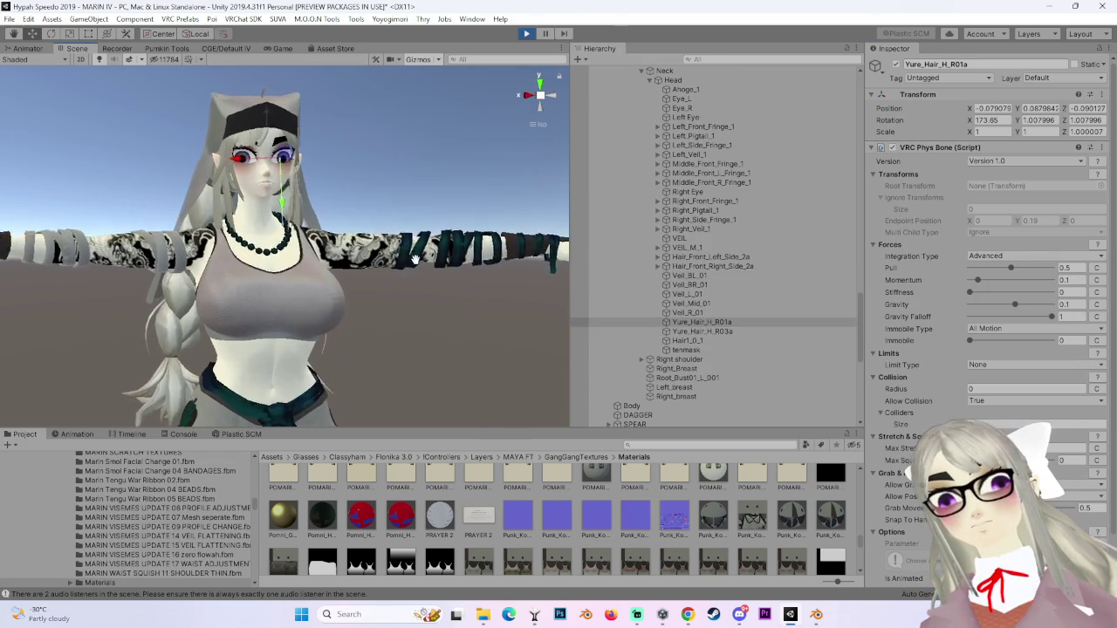
pyautogui.click(694, 137)
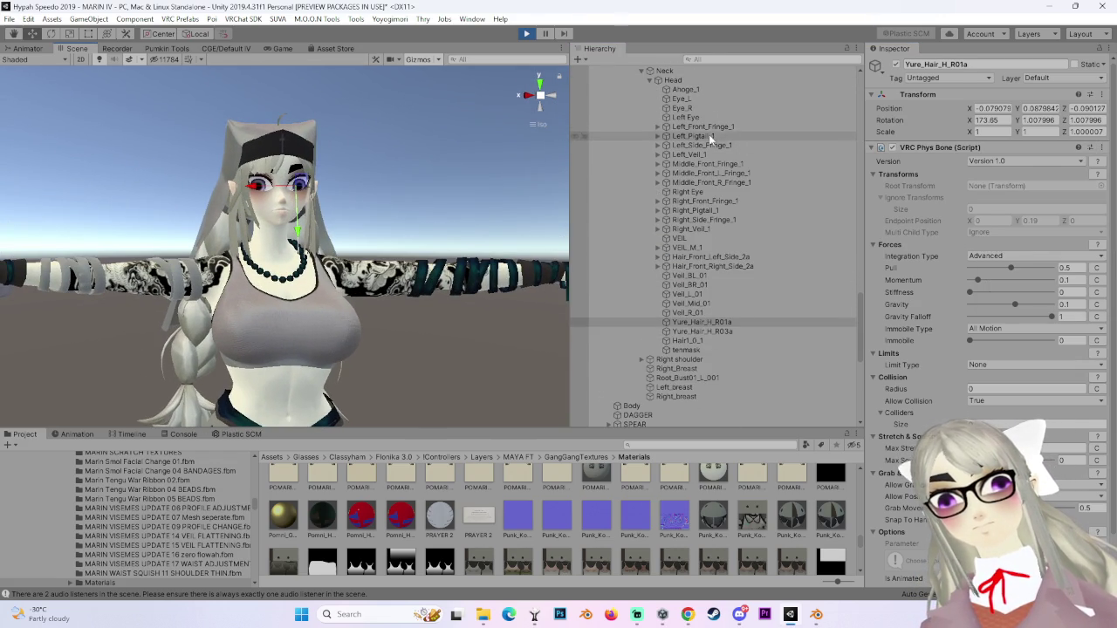
pyautogui.click(658, 137)
pyautogui.click(1111, 87)
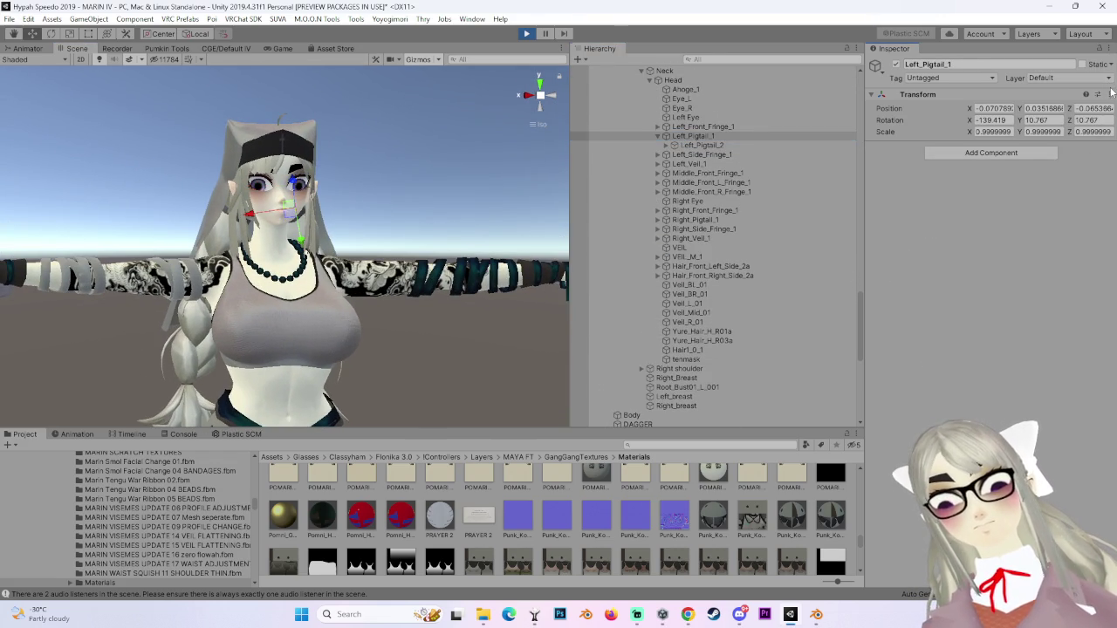
pyautogui.click(1109, 94)
pyautogui.click(1056, 165)
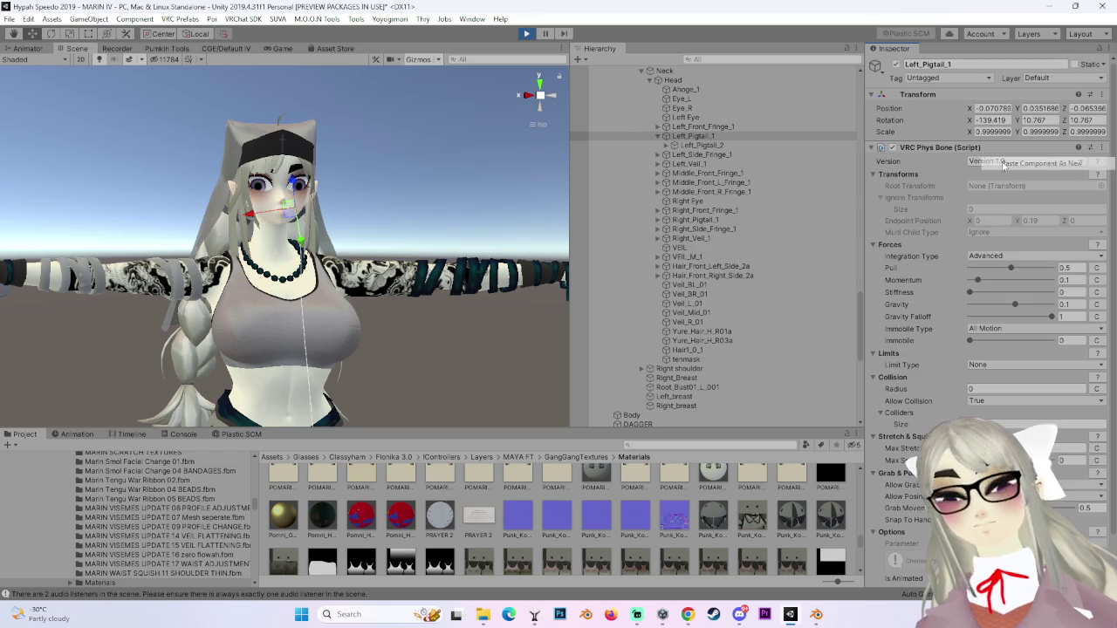
# Move the avatar root to test the hair swing, then stop Play mode.
pyautogui.scroll(3, 766, 314)
pyautogui.scroll(5, 766, 318)
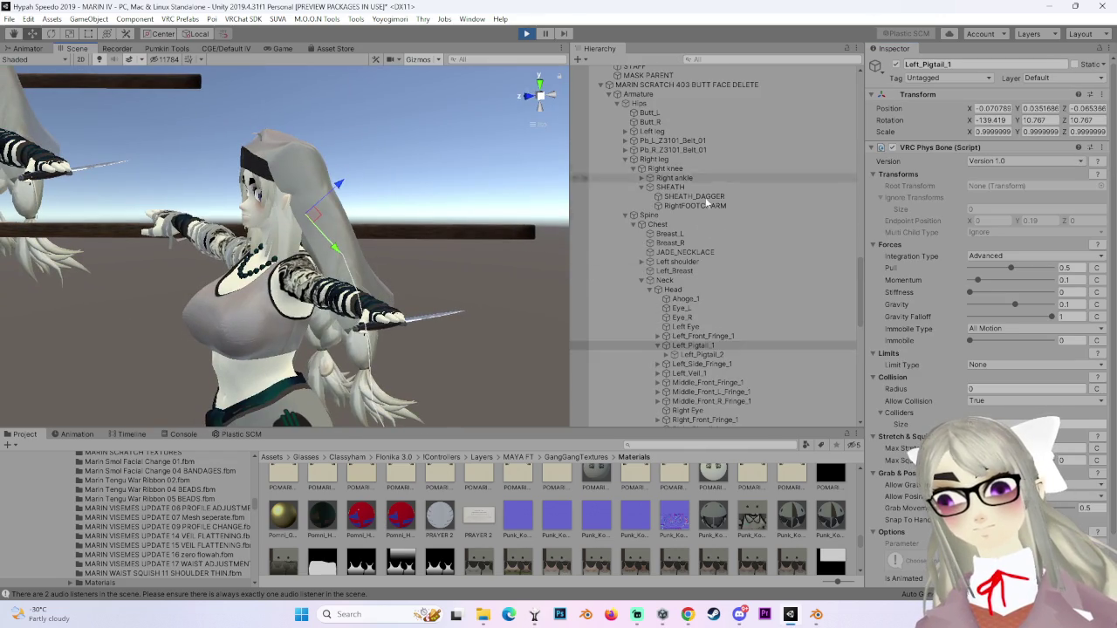
pyautogui.doubleClick(716, 84)
pyautogui.moveTo(199, 321)
pyautogui.mouseDown()
pyautogui.moveTo(192, 311)
pyautogui.moveTo(212, 312)
pyautogui.moveTo(93, 319)
pyautogui.moveTo(257, 310)
pyautogui.moveTo(96, 321)
pyautogui.moveTo(347, 256)
pyautogui.moveTo(114, 293)
pyautogui.moveTo(103, 283)
pyautogui.mouseUp()
pyautogui.click(526, 34)
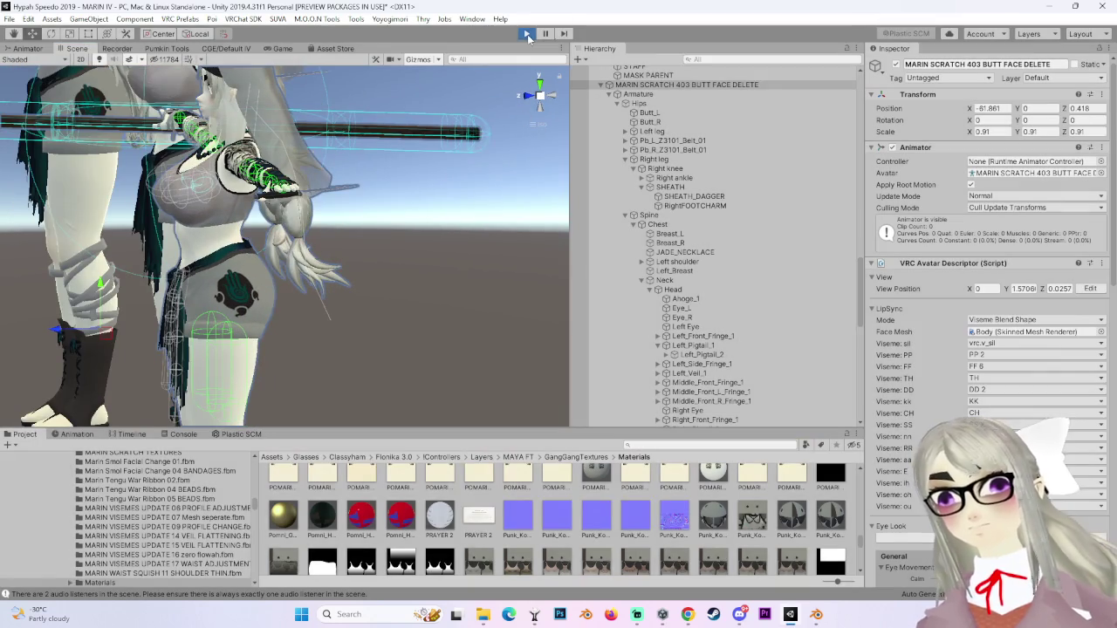
# Paste the hair PhysBone as a new component onto Left_Pigtail_1 and collapse its children.
pyautogui.scroll(3, 749, 282)
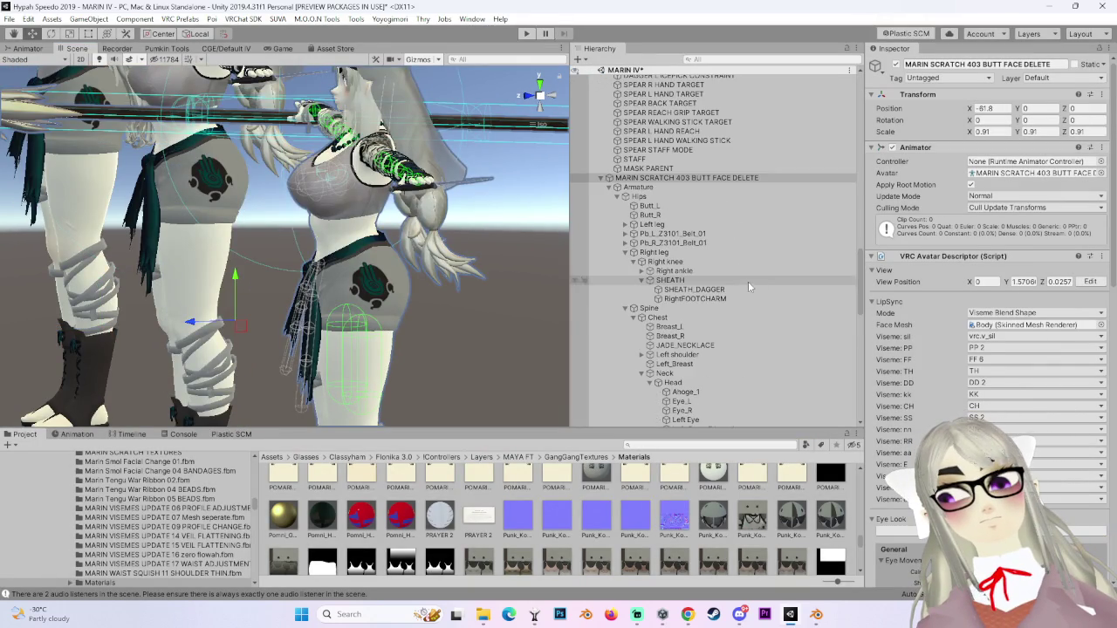
pyautogui.scroll(-8, 749, 313)
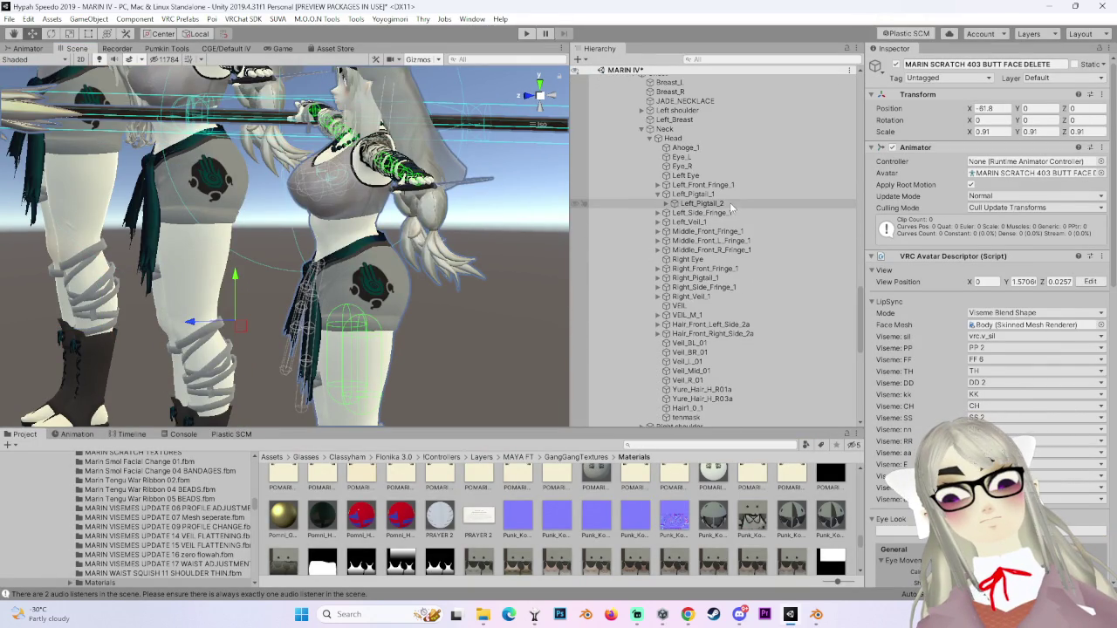
pyautogui.click(698, 194)
pyautogui.click(1108, 93)
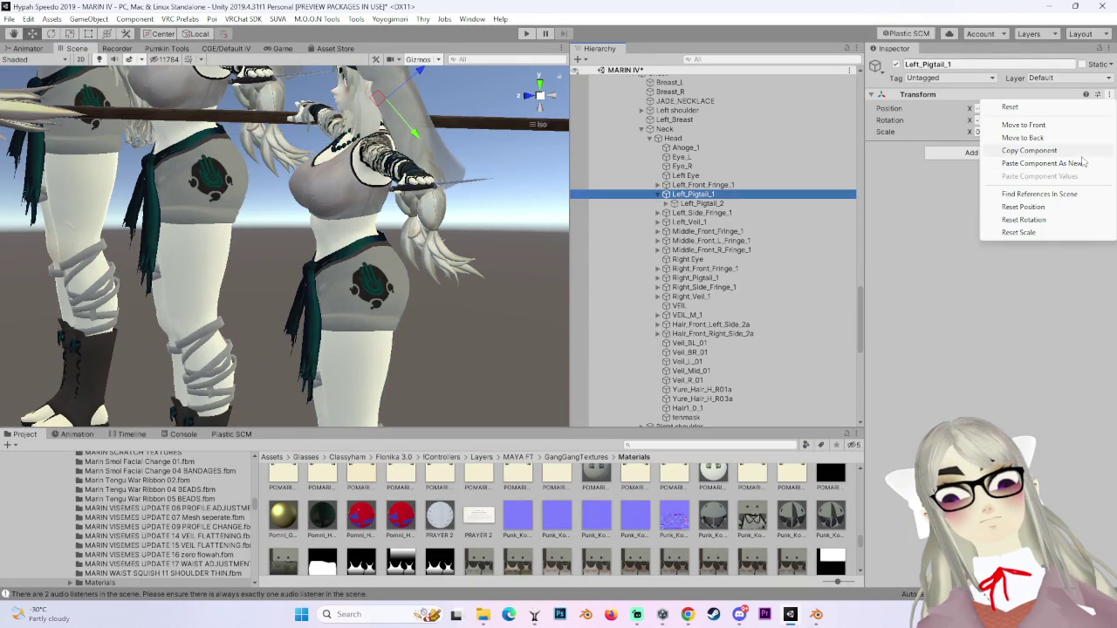
pyautogui.click(1052, 164)
pyautogui.click(657, 194)
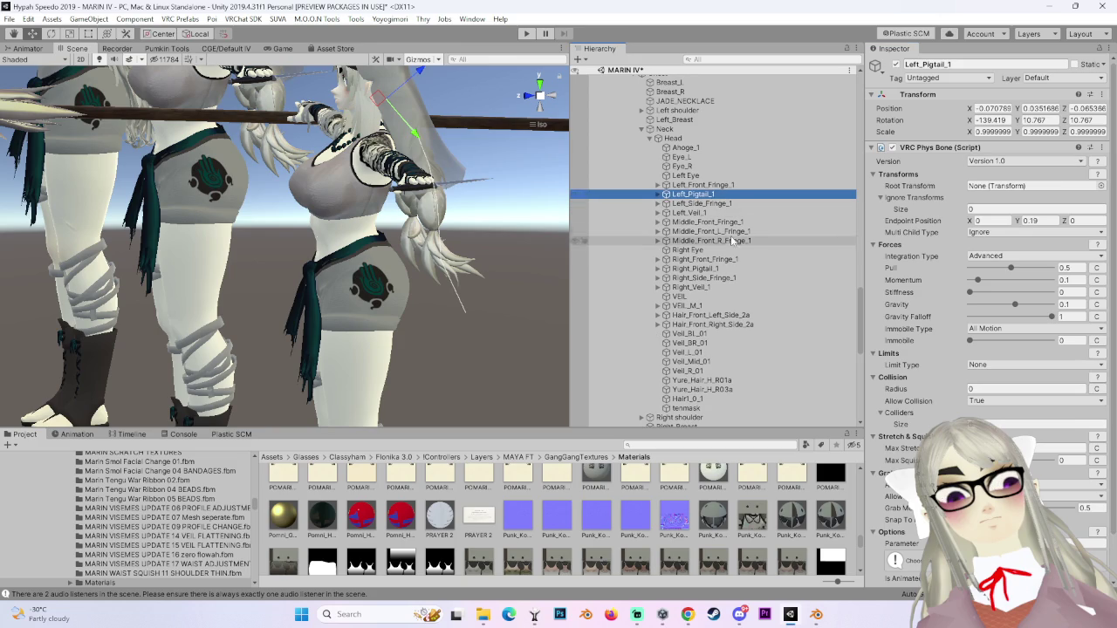
# Paste the hair PhysBone as a new component onto Right_Pigtail_1.
pyautogui.click(714, 271)
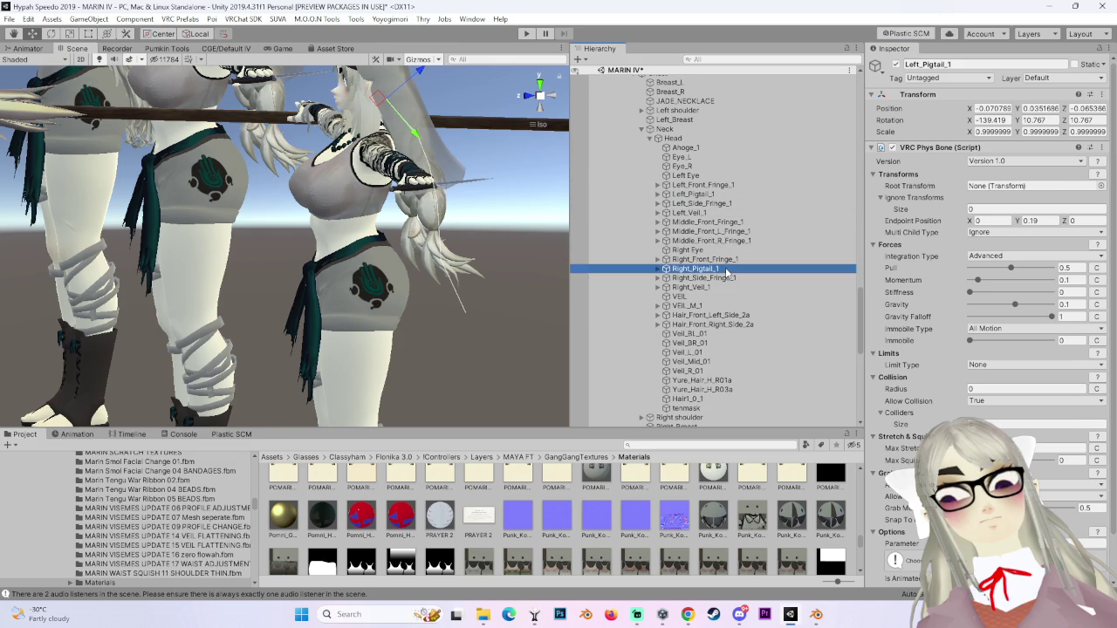
pyautogui.rightClick(721, 269)
pyautogui.click(737, 306)
pyautogui.click(1110, 95)
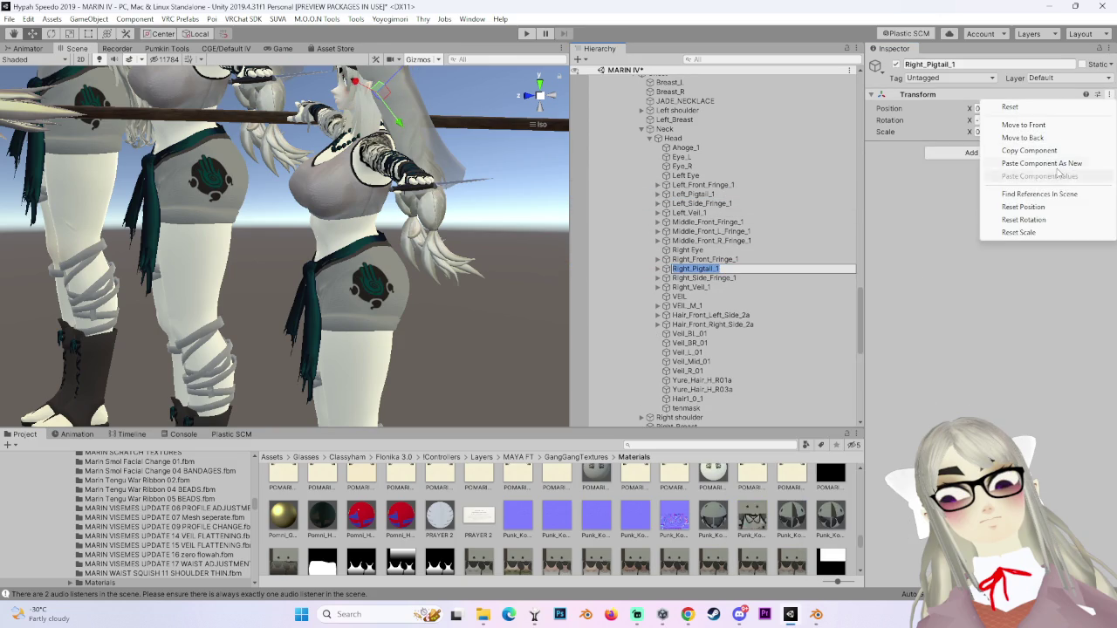
pyautogui.click(977, 162)
# Copy the old Right_breast PhysBone and paste it as new onto the Right_Breast bone.
pyautogui.scroll(-4, 679, 328)
pyautogui.click(697, 350)
pyautogui.click(1103, 148)
pyautogui.click(1048, 242)
pyautogui.scroll(4, 715, 156)
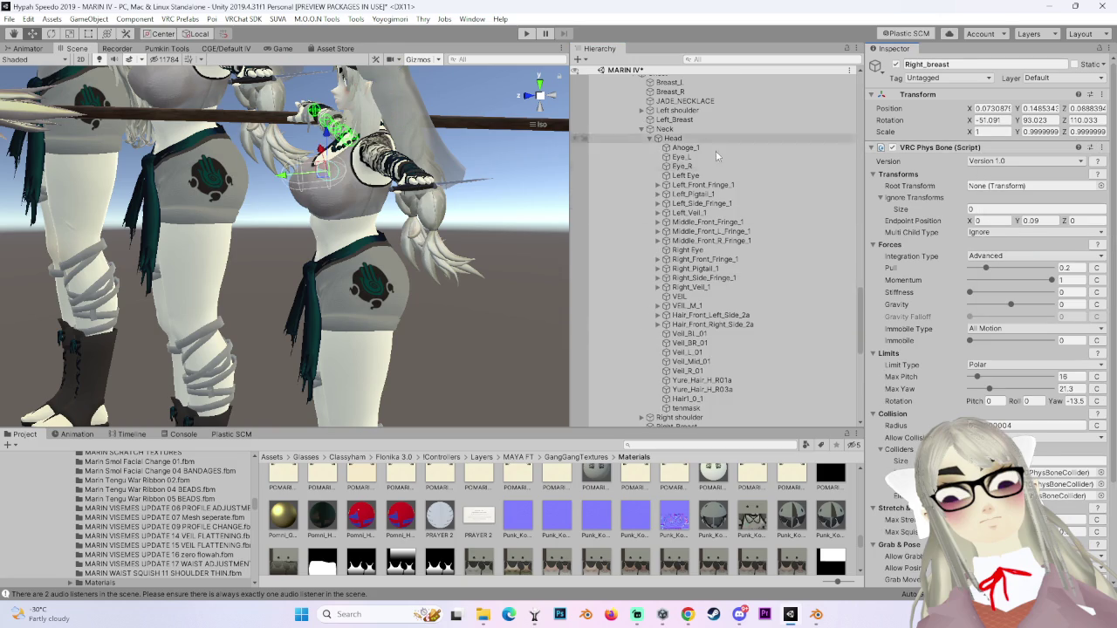
pyautogui.scroll(2, 698, 155)
pyautogui.click(676, 156)
pyautogui.scroll(-5, 689, 262)
pyautogui.click(689, 350)
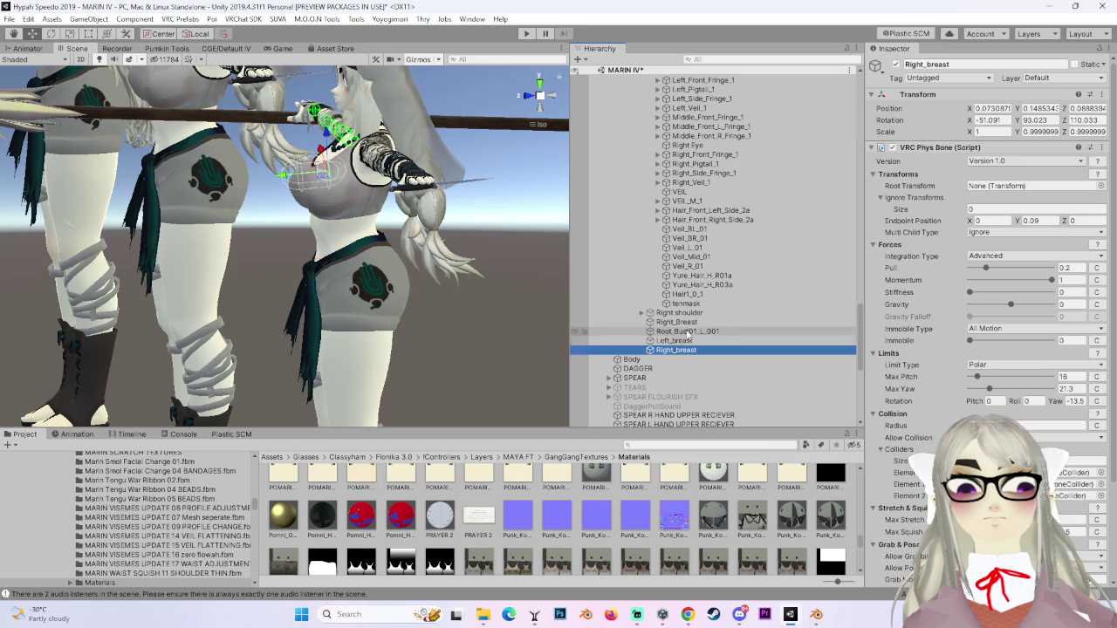
pyautogui.click(676, 322)
pyautogui.click(1108, 95)
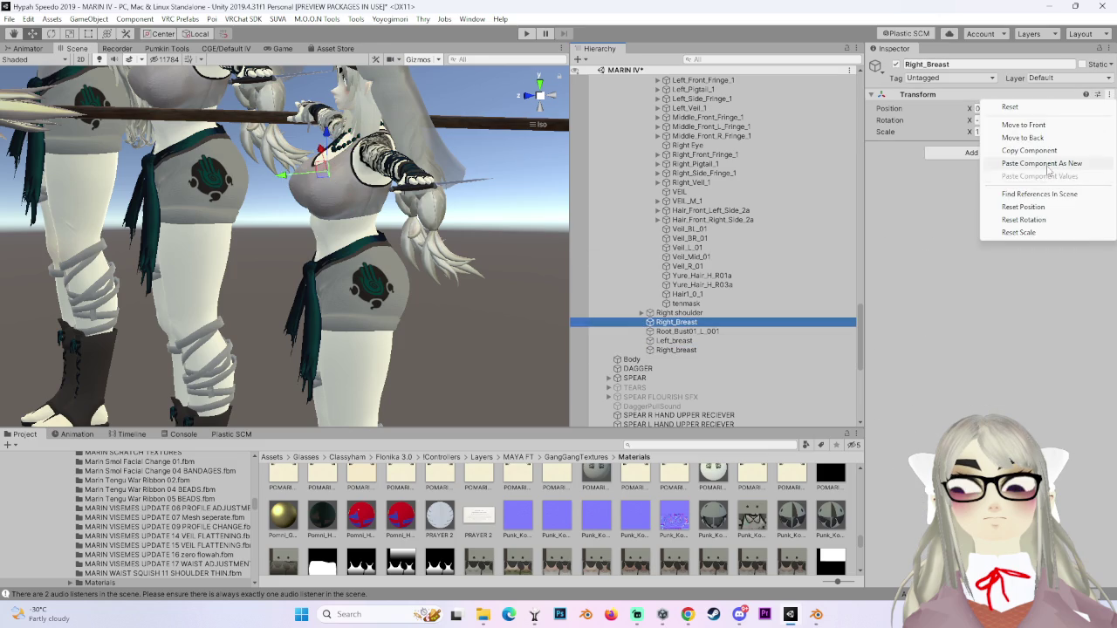
pyautogui.click(1047, 163)
# Delete the old Right_breast object, copy the old Left_breast PhysBone, then delete Left_breast.
pyautogui.click(676, 350)
pyautogui.rightClick(682, 350)
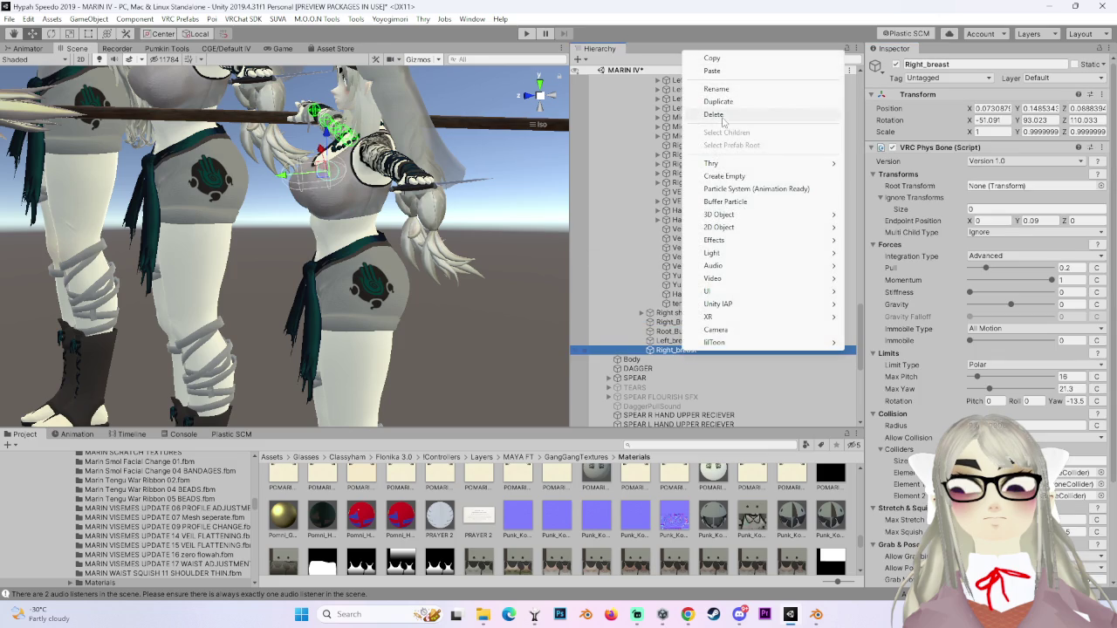
pyautogui.click(714, 115)
pyautogui.click(676, 341)
pyautogui.click(1101, 94)
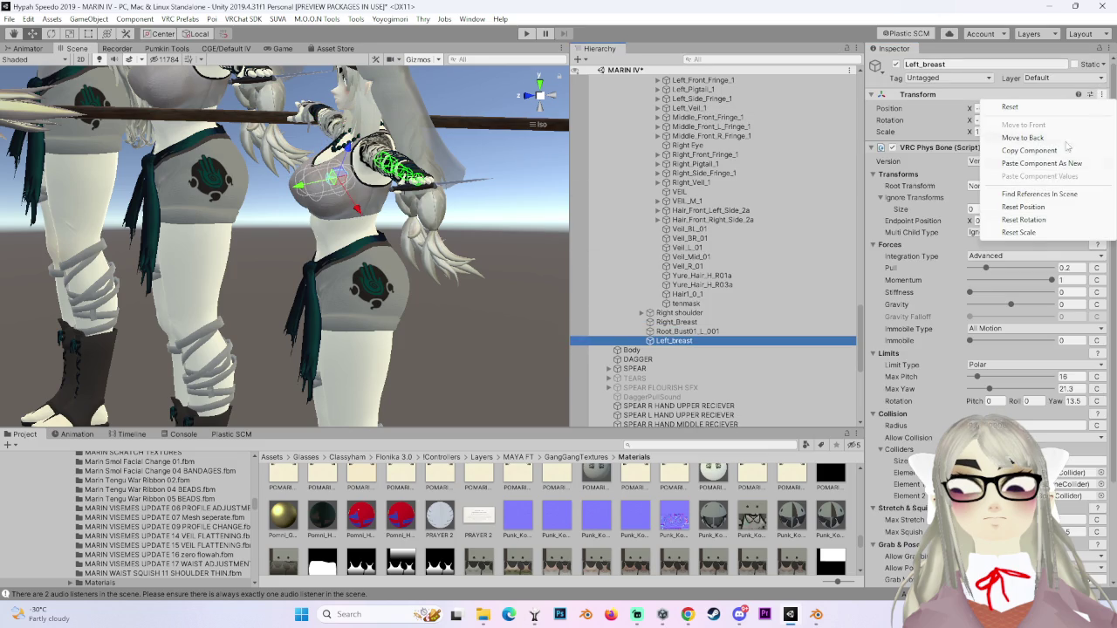
pyautogui.click(924, 161)
pyautogui.click(1101, 147)
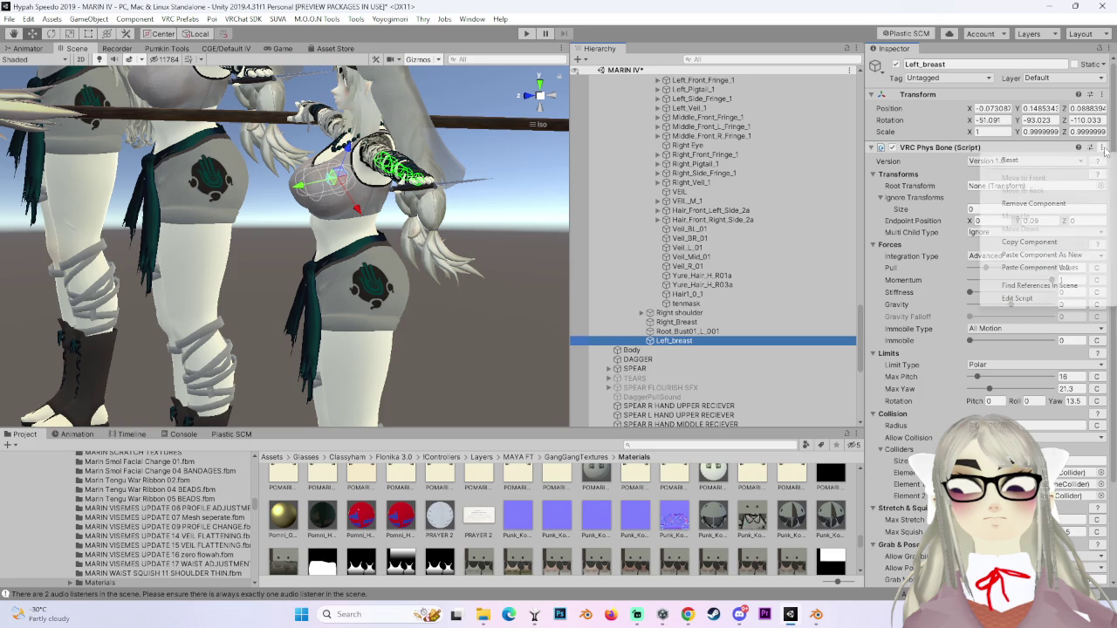
pyautogui.click(1029, 242)
pyautogui.rightClick(683, 342)
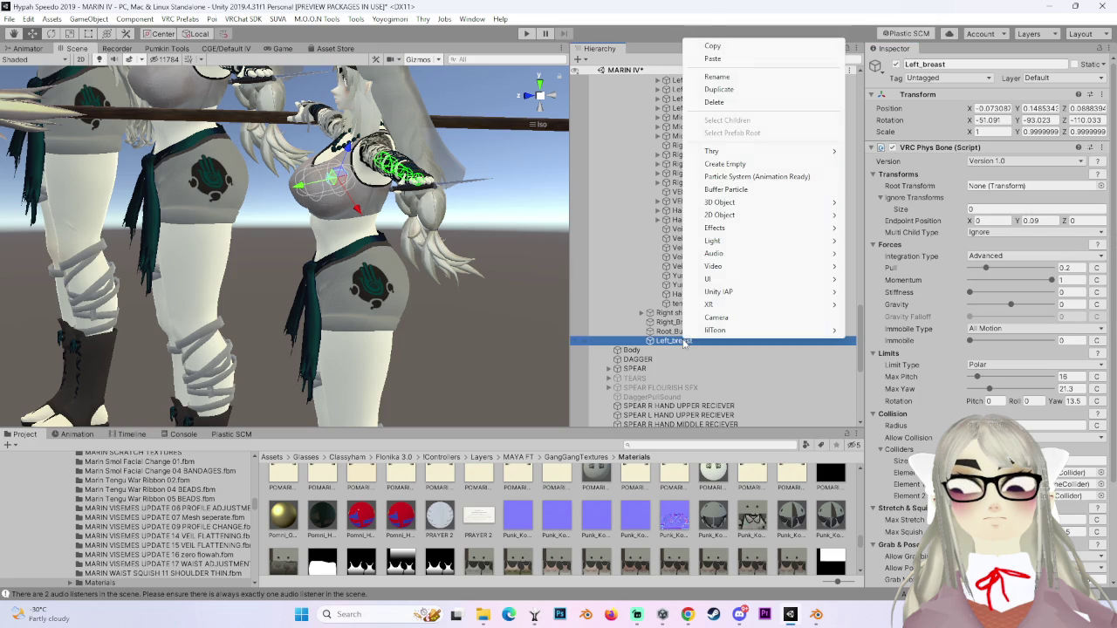
pyautogui.click(714, 102)
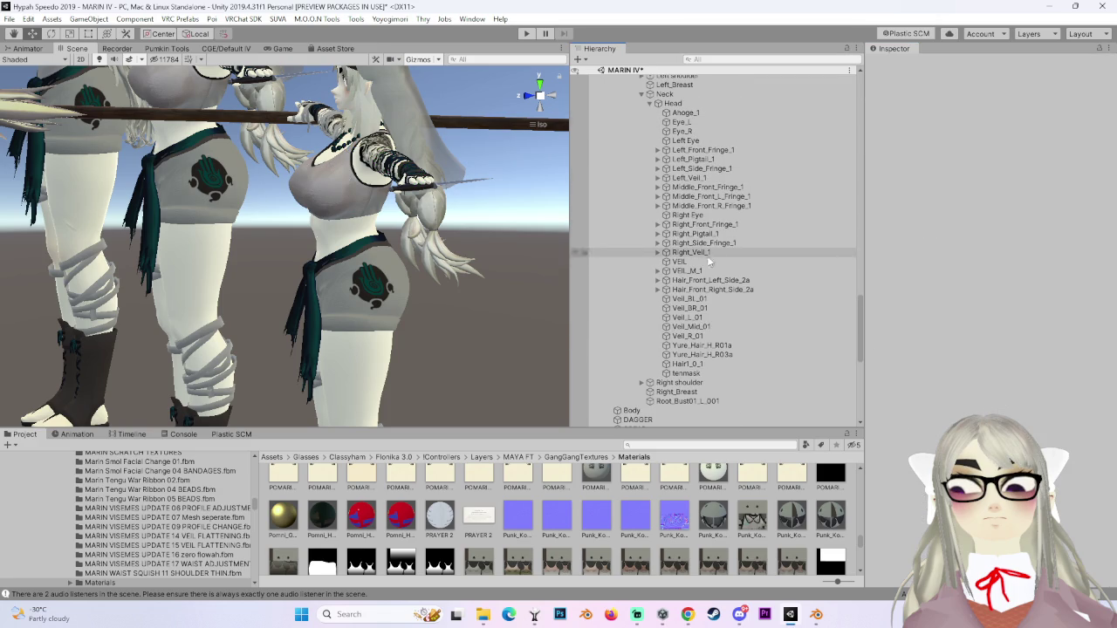
# Paste the copied PhysBone (Pull 0.2, Polar limits) as new onto the Left_Breast bone.
pyautogui.scroll(2, 694, 166)
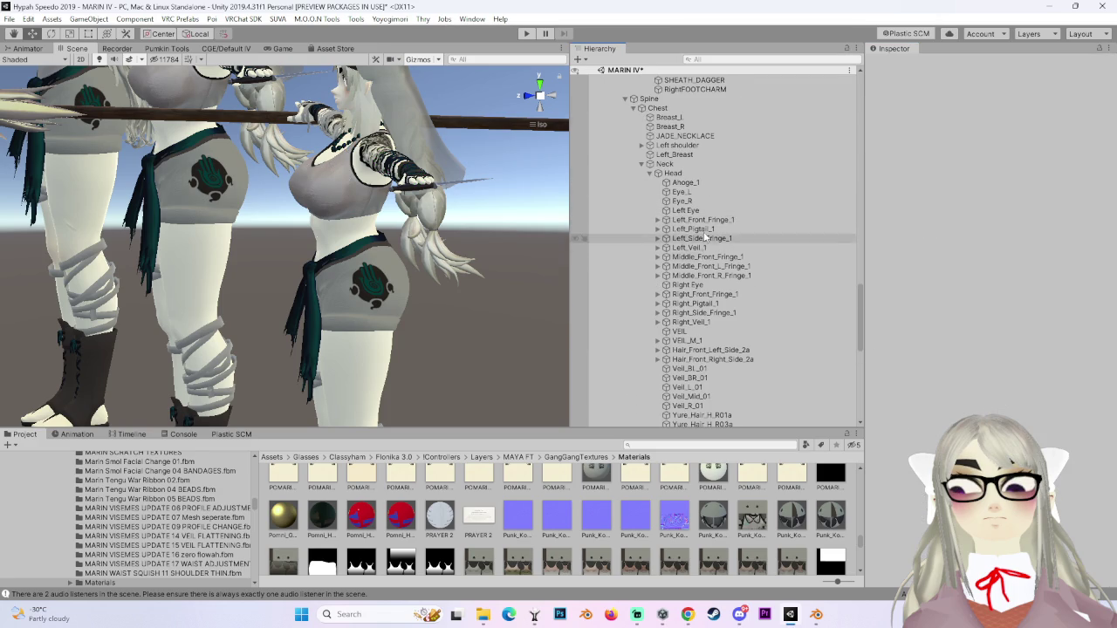
pyautogui.scroll(2, 760, 288)
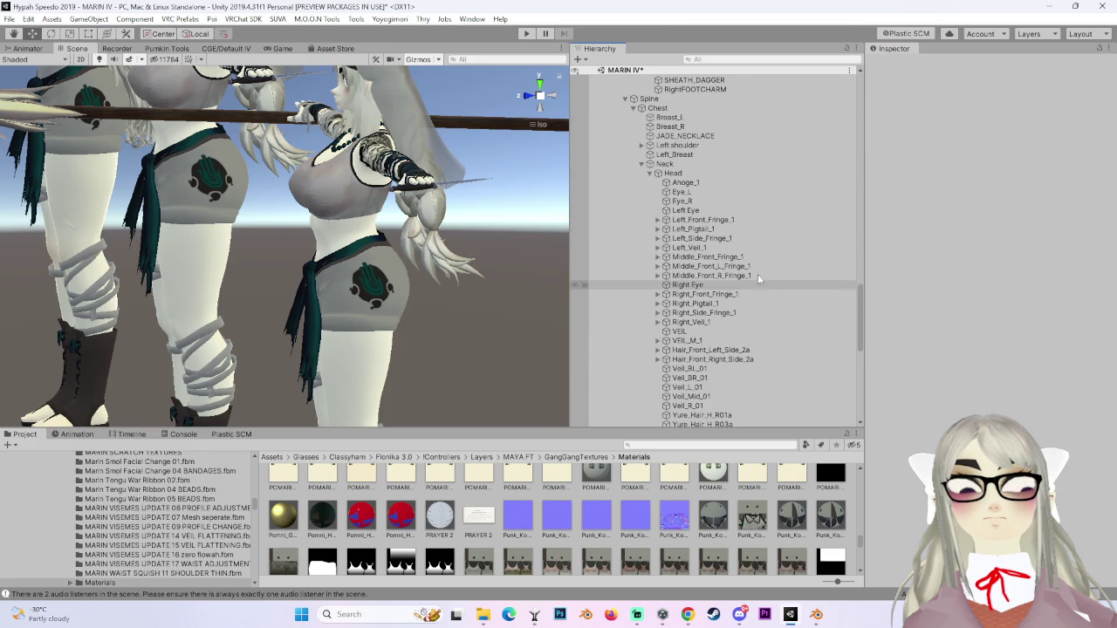
pyautogui.click(691, 155)
pyautogui.click(1109, 94)
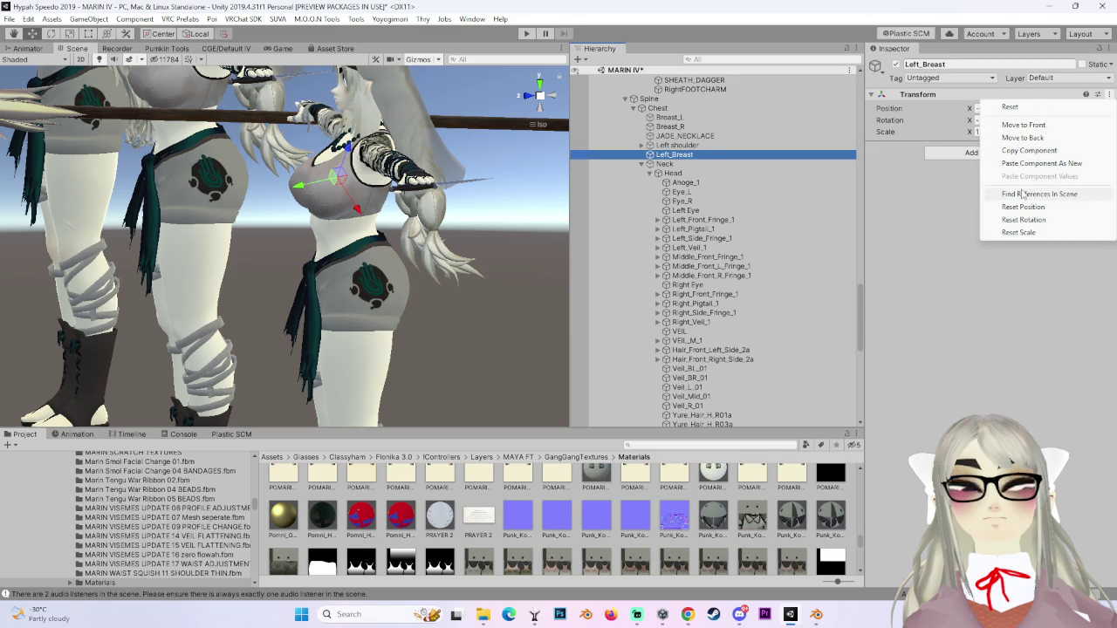
pyautogui.click(1035, 164)
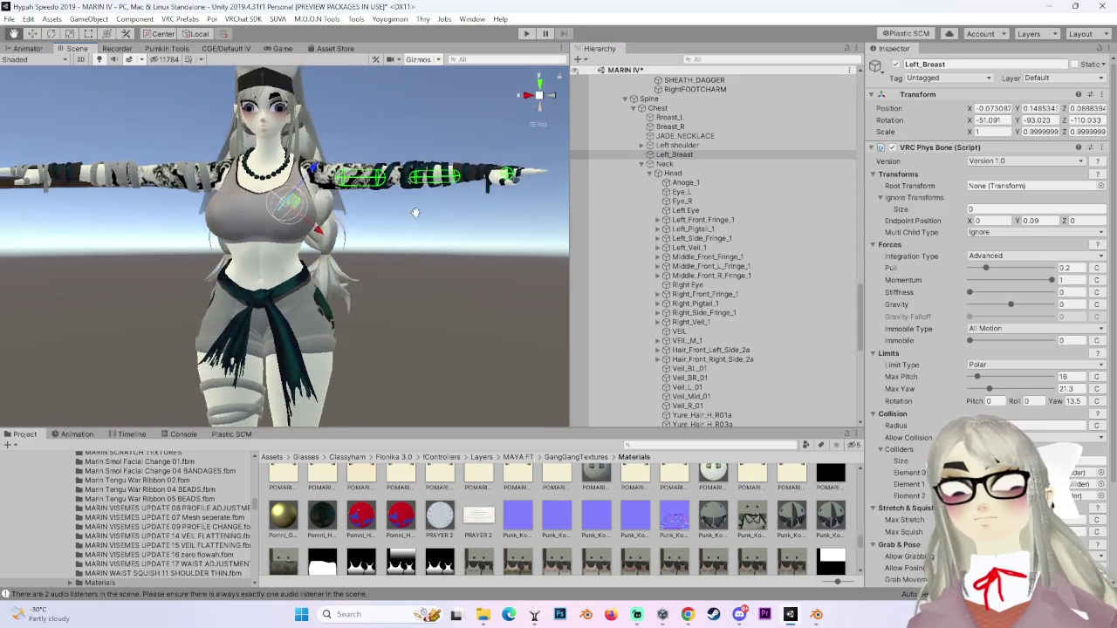
# Reselect the MARIN SCRATCH 403 BUTT FACE DELETE avatar root in the Hierarchy.
pyautogui.scroll(6, 687, 198)
pyautogui.click(687, 107)
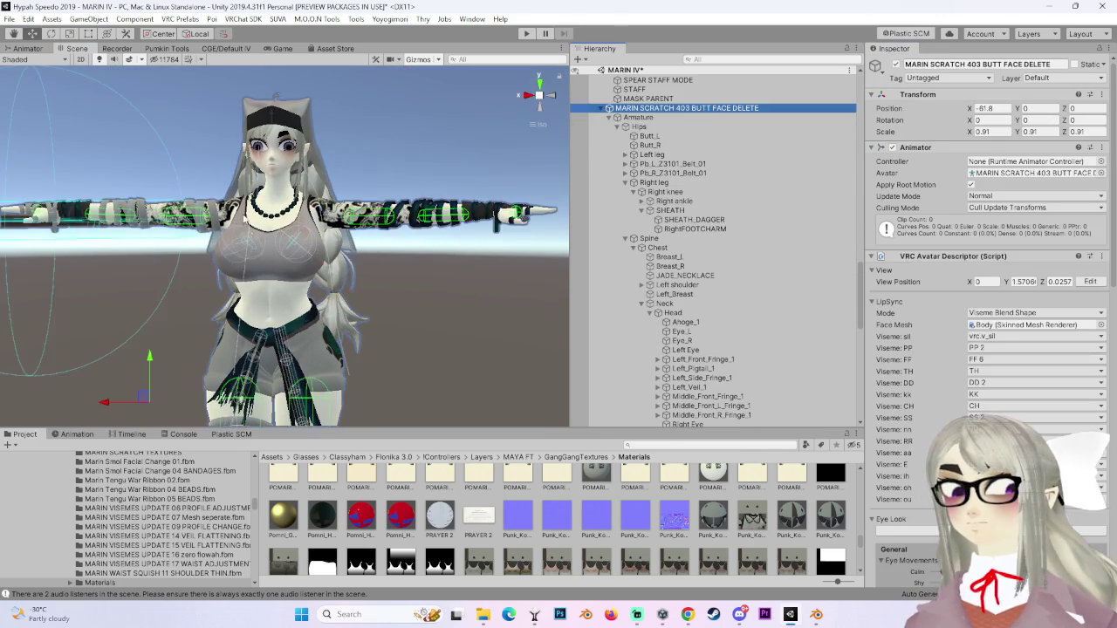
pyautogui.scroll(3, 370, 275)
pyautogui.scroll(2, 370, 275)
pyautogui.scroll(-8, 750, 358)
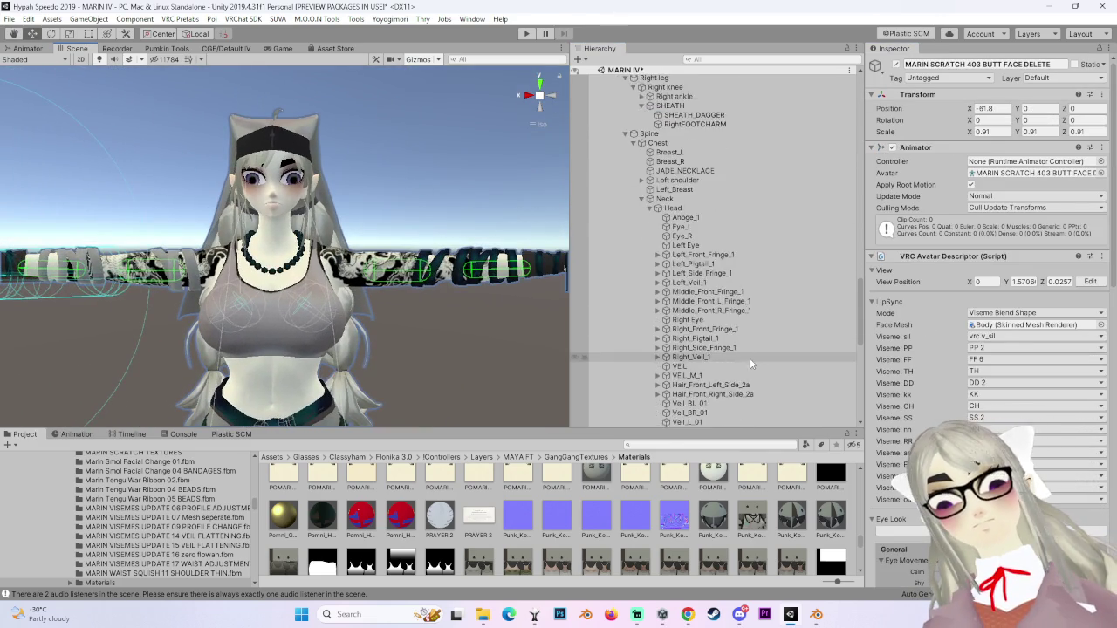
pyautogui.scroll(15, 696, 290)
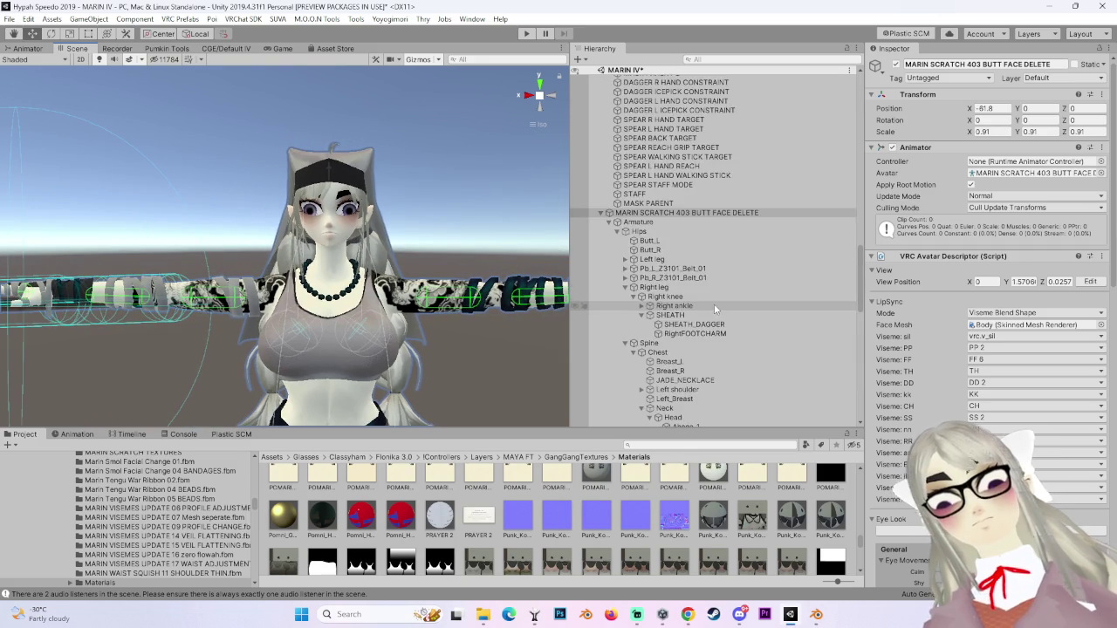
pyautogui.scroll(3, 698, 279)
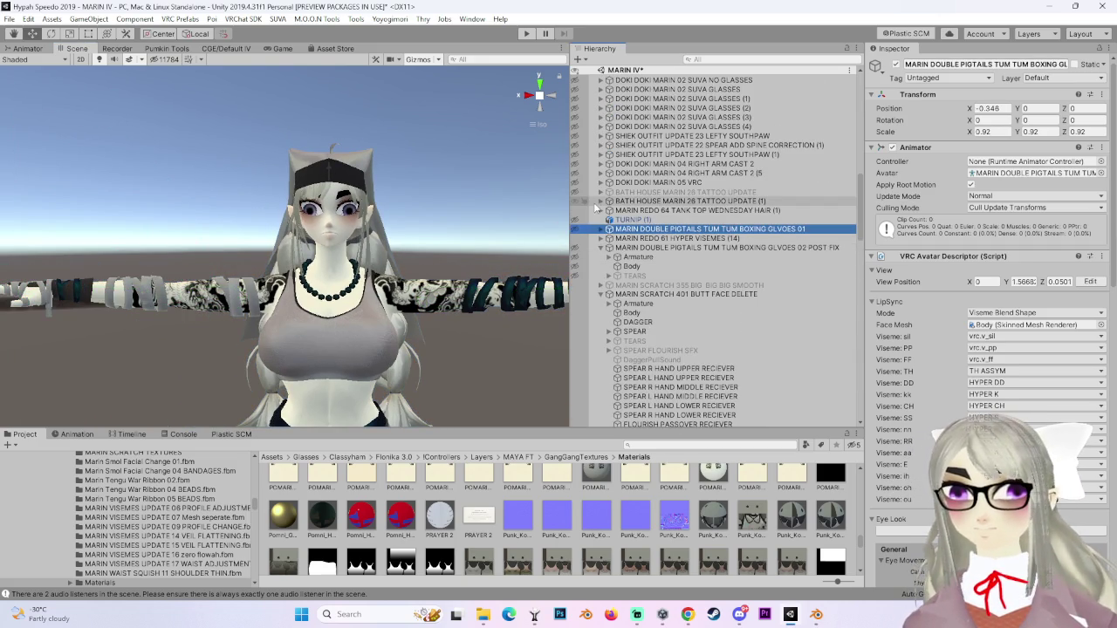
# Place the MARIN REDO 64 TANK TOP WEDNESDAY HAIR (1) avatar at X -50 beside the others.
pyautogui.click(796, 228)
pyautogui.press('Up')
pyautogui.press('Up')
pyautogui.press('f')
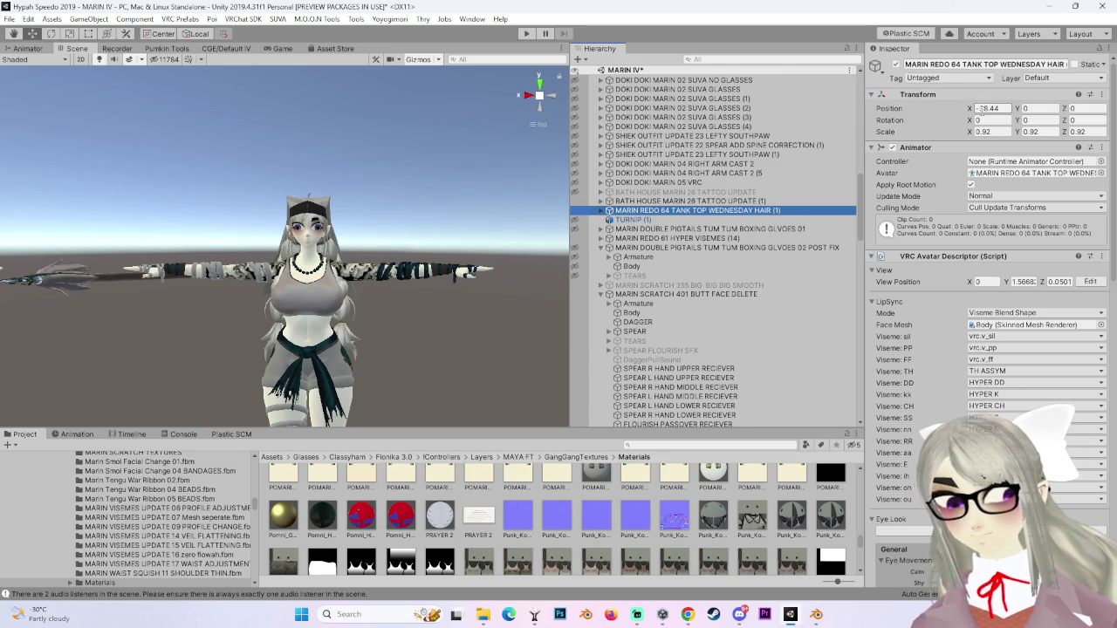
pyautogui.click(980, 108)
pyautogui.press('Return')
pyautogui.scroll(-5, 280, 293)
pyautogui.scroll(-3, 131, 305)
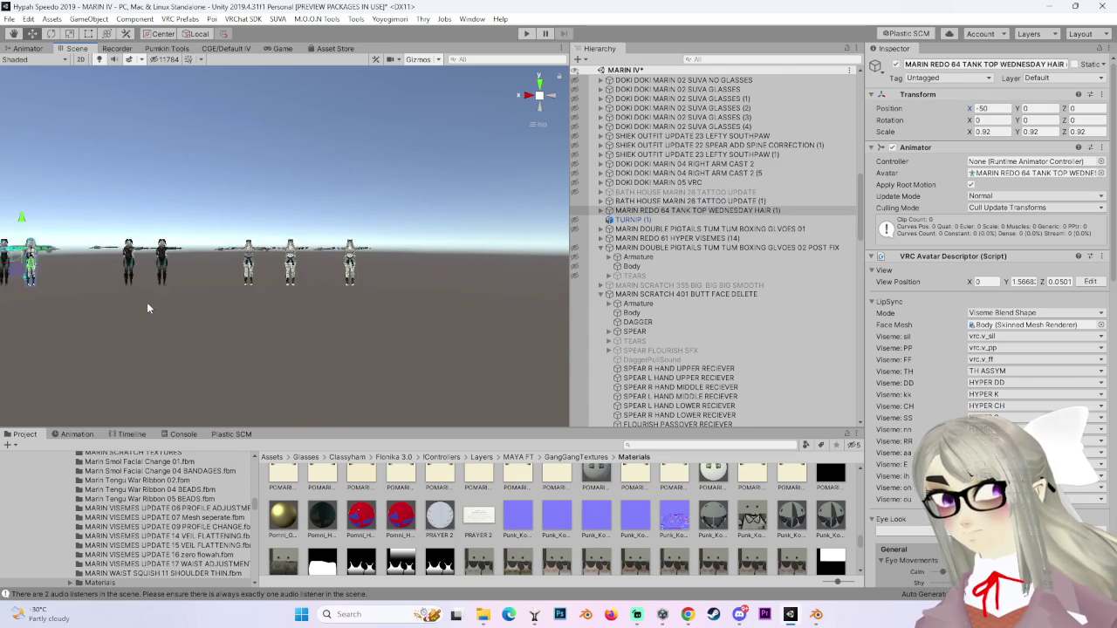
pyautogui.moveTo(52, 260); pyautogui.dragTo(295, 266)
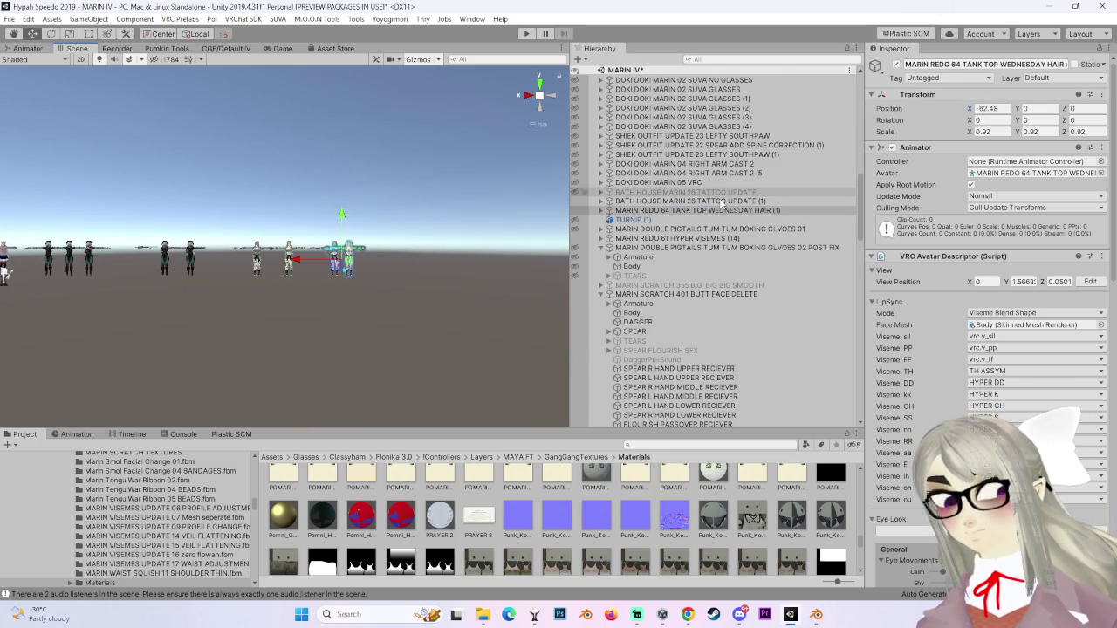
pyautogui.doubleClick(723, 211)
# Expand the tank-top avatar's Armature through Hips, Spine, Chest and Neck to its Head bones.
pyautogui.scroll(5, 247, 322)
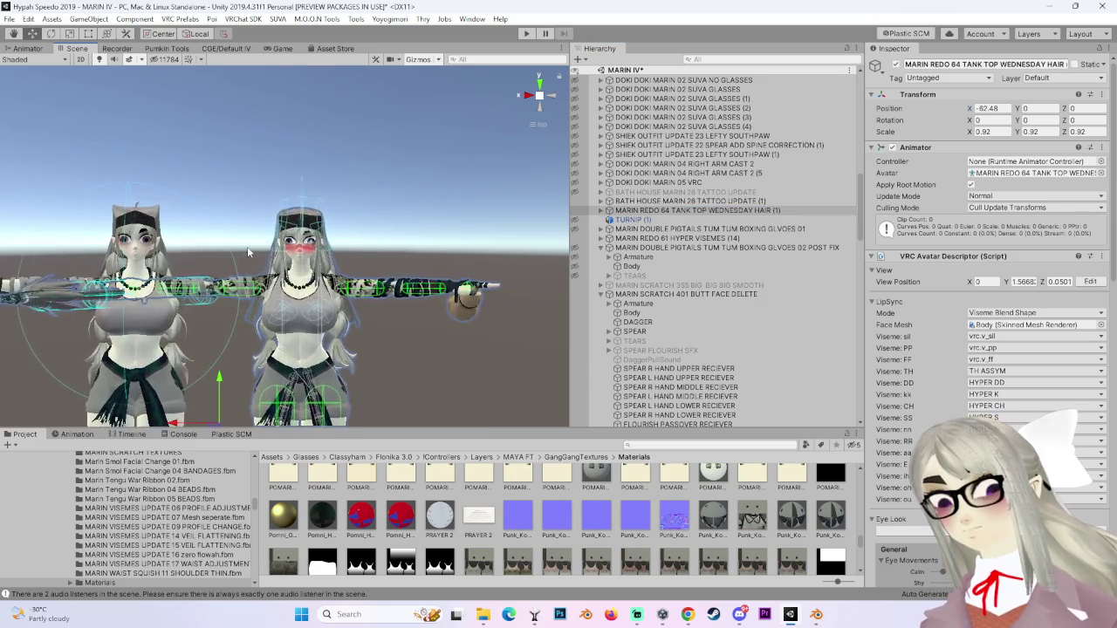
pyautogui.scroll(4, 247, 252)
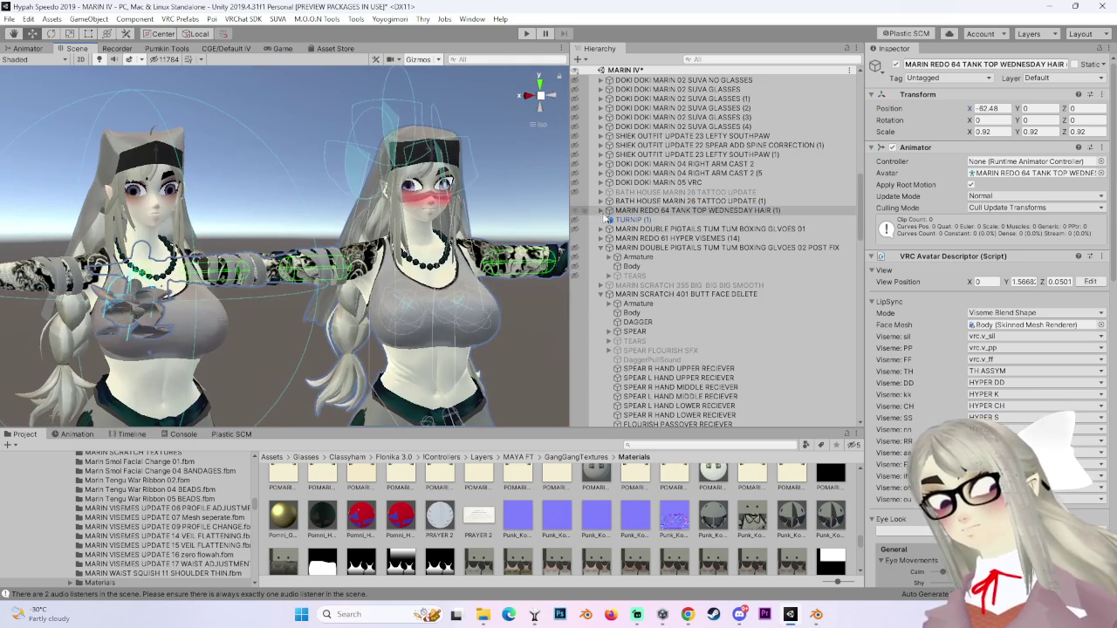
pyautogui.click(608, 211)
pyautogui.click(608, 220)
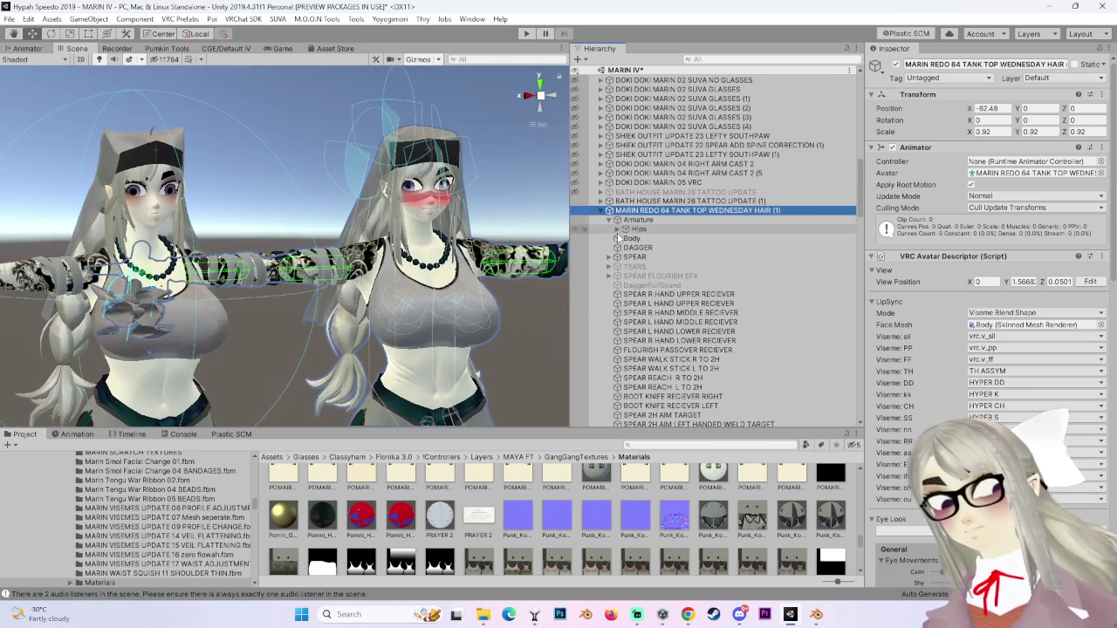
pyautogui.click(617, 230)
pyautogui.click(625, 286)
pyautogui.click(633, 313)
pyautogui.click(641, 322)
pyautogui.click(642, 368)
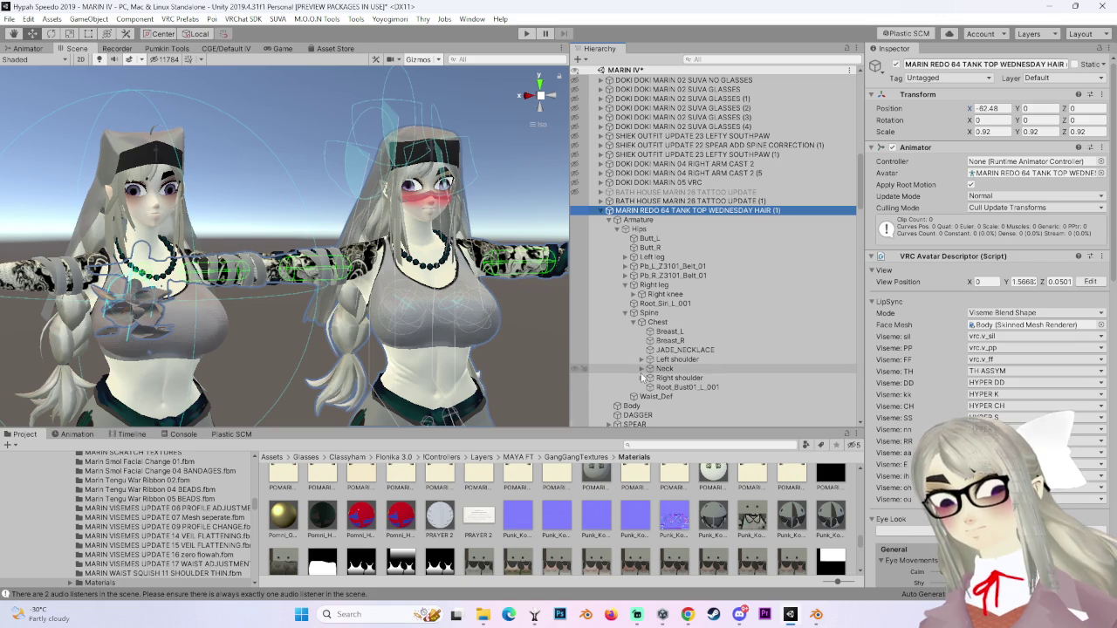
pyautogui.click(650, 378)
pyautogui.scroll(-3, 853, 347)
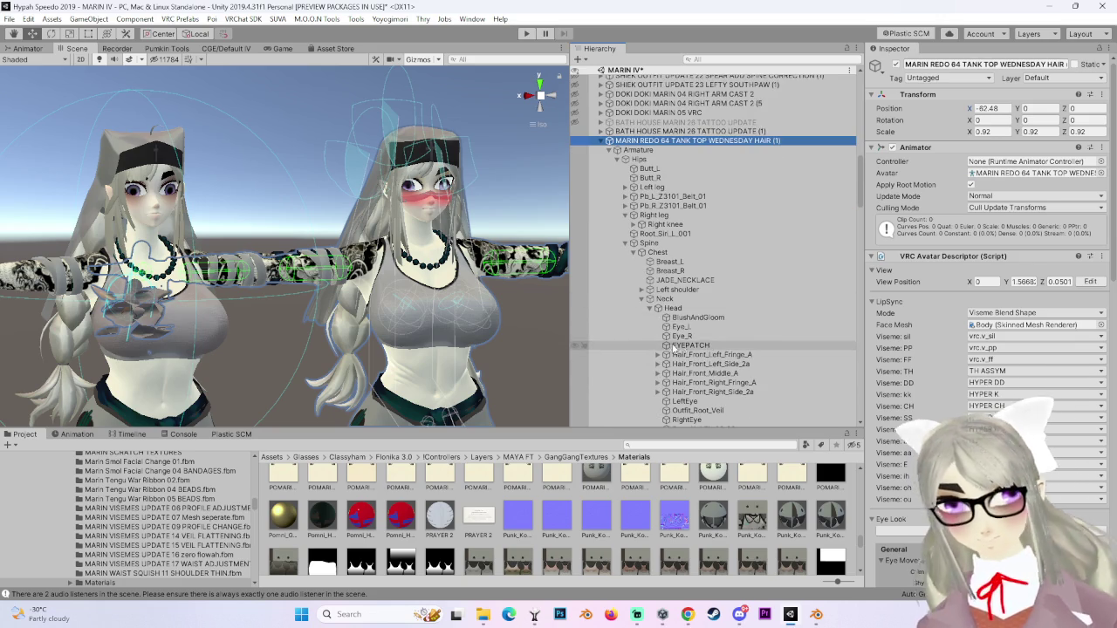
pyautogui.scroll(-2, 714, 345)
# Copy the VRC Phys Bone (Pull 0.2, Momentum 0.05) from Hair_Front_Left_Side_2d.
pyautogui.click(760, 320)
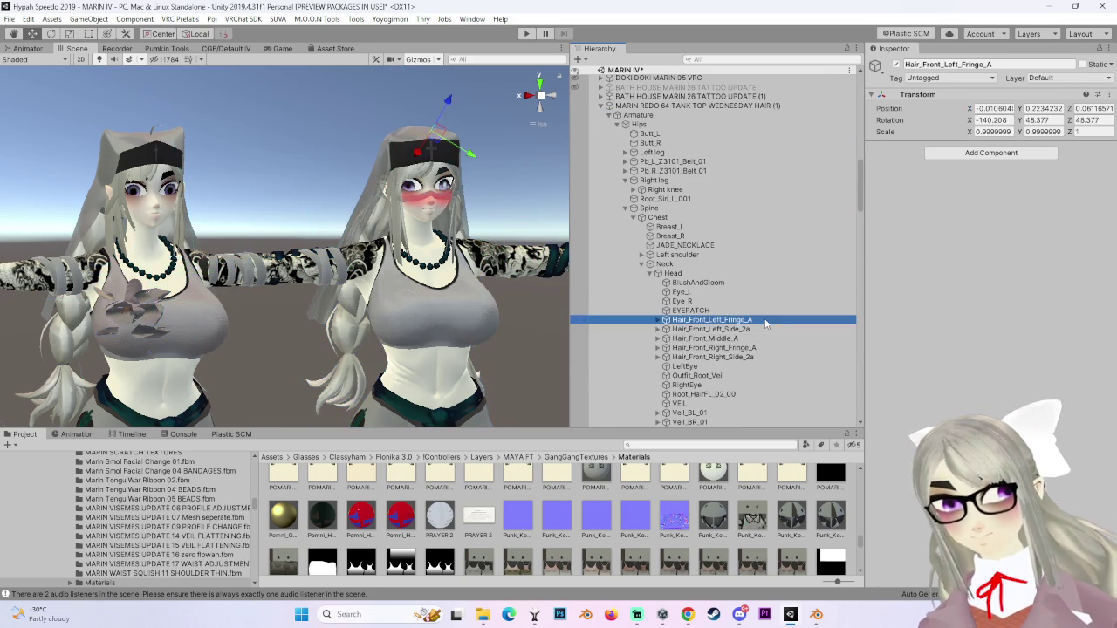
pyautogui.click(762, 330)
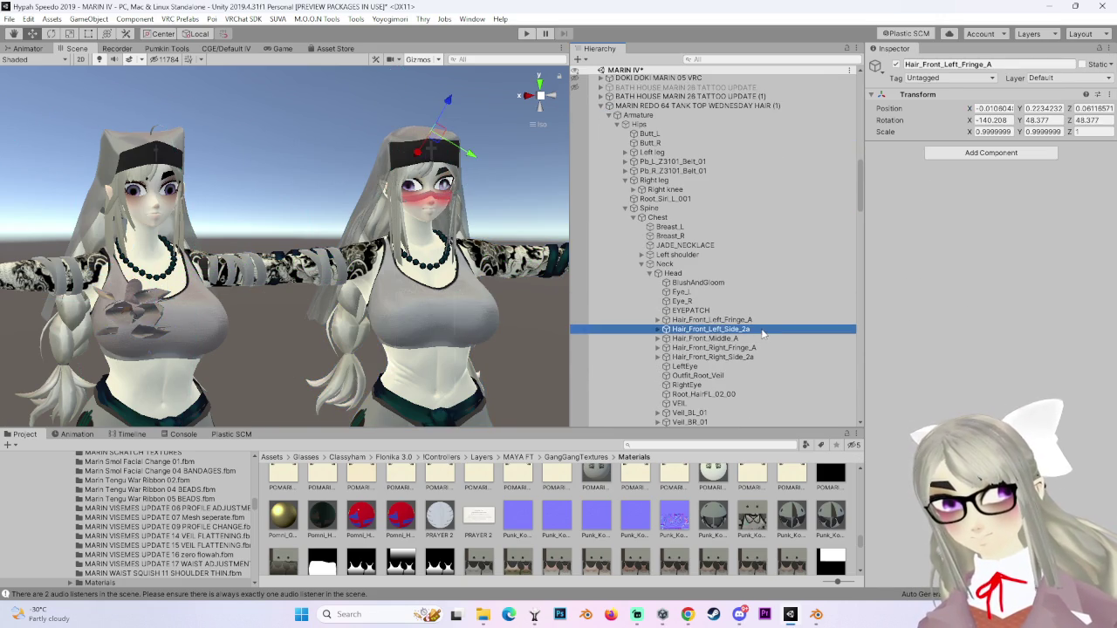
pyautogui.click(658, 329)
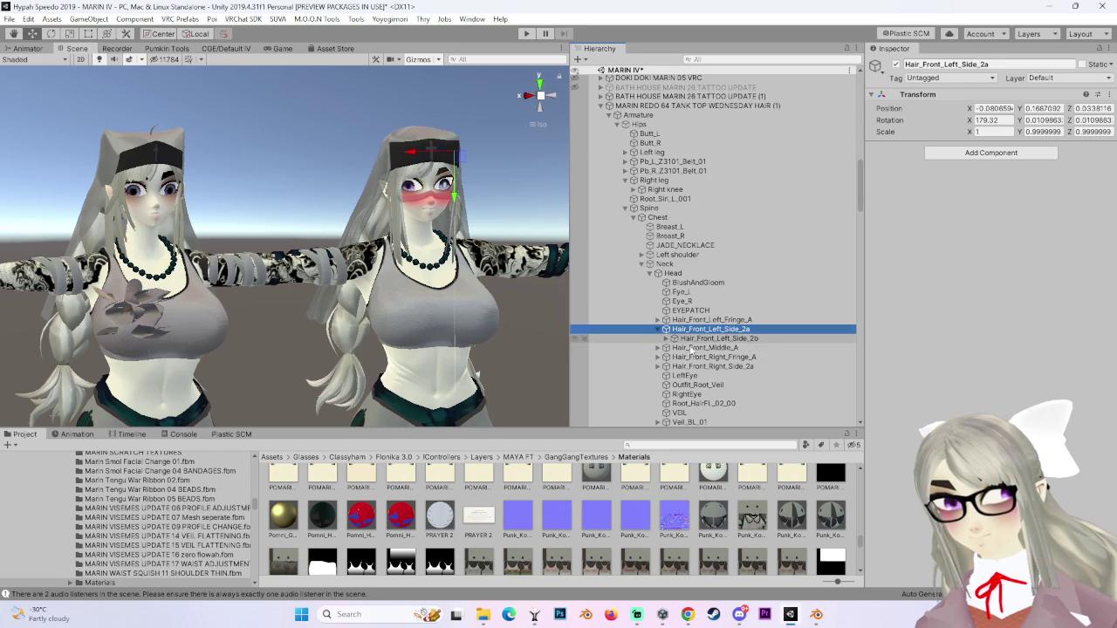
pyautogui.click(666, 338)
pyautogui.click(724, 347)
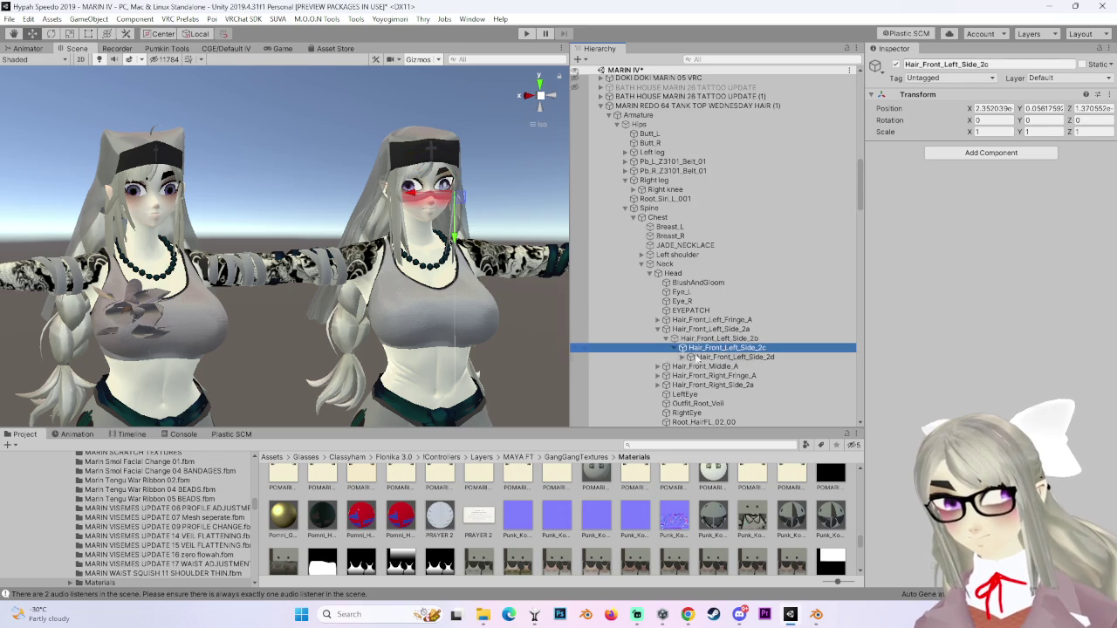
pyautogui.click(716, 358)
pyautogui.moveTo(544, 336); pyautogui.dragTo(531, 332)
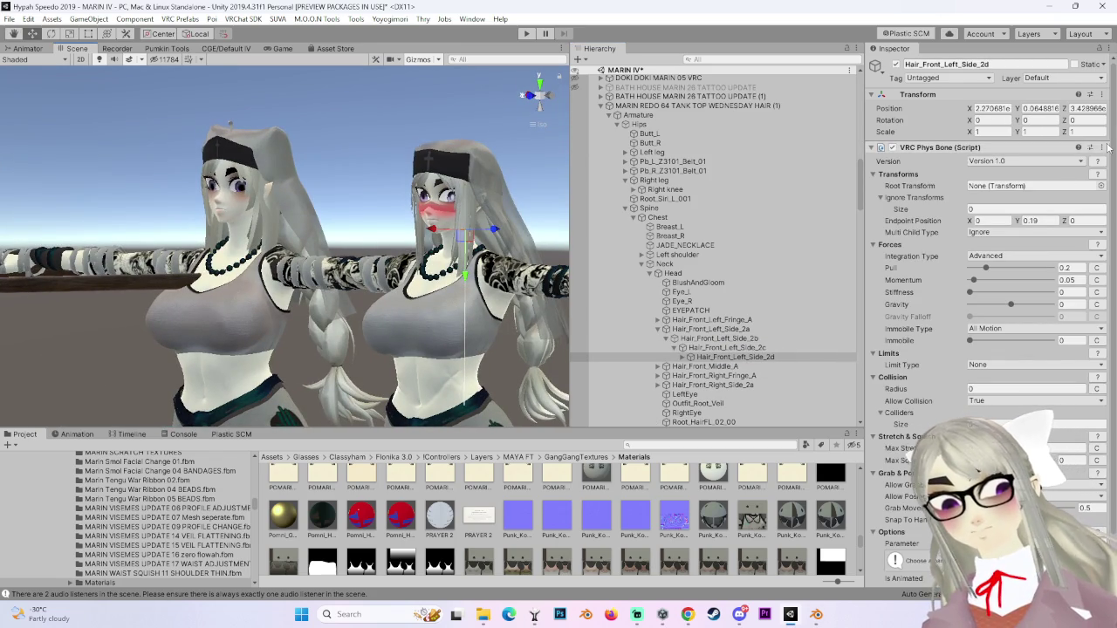
pyautogui.click(682, 357)
pyautogui.moveTo(476, 328)
pyautogui.mouseDown()
pyautogui.moveTo(455, 325)
pyautogui.moveTo(489, 323)
pyautogui.mouseUp()
pyautogui.click(783, 366)
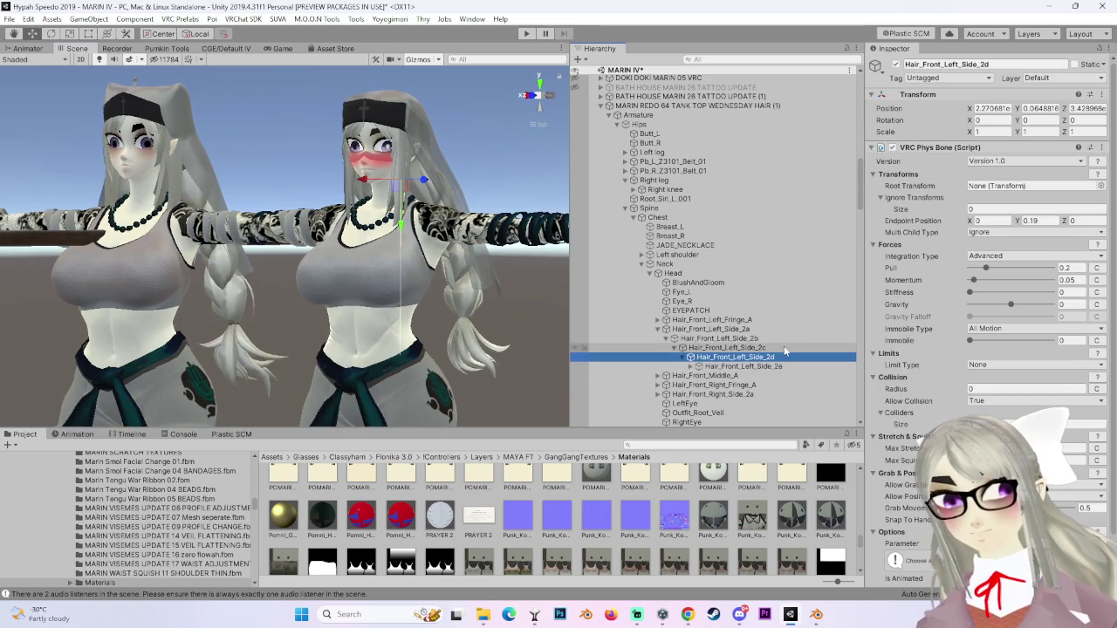
pyautogui.click(1102, 148)
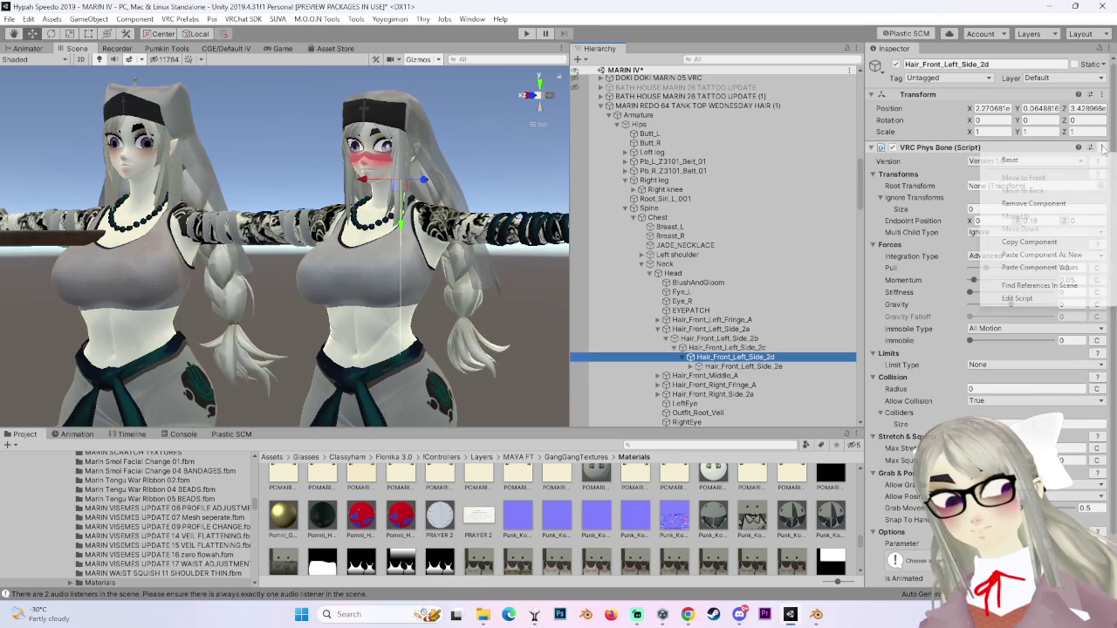
pyautogui.click(1034, 243)
# Frame the left avatar's Body mesh and enter Play mode.
pyautogui.click(255, 234)
pyautogui.press('f')
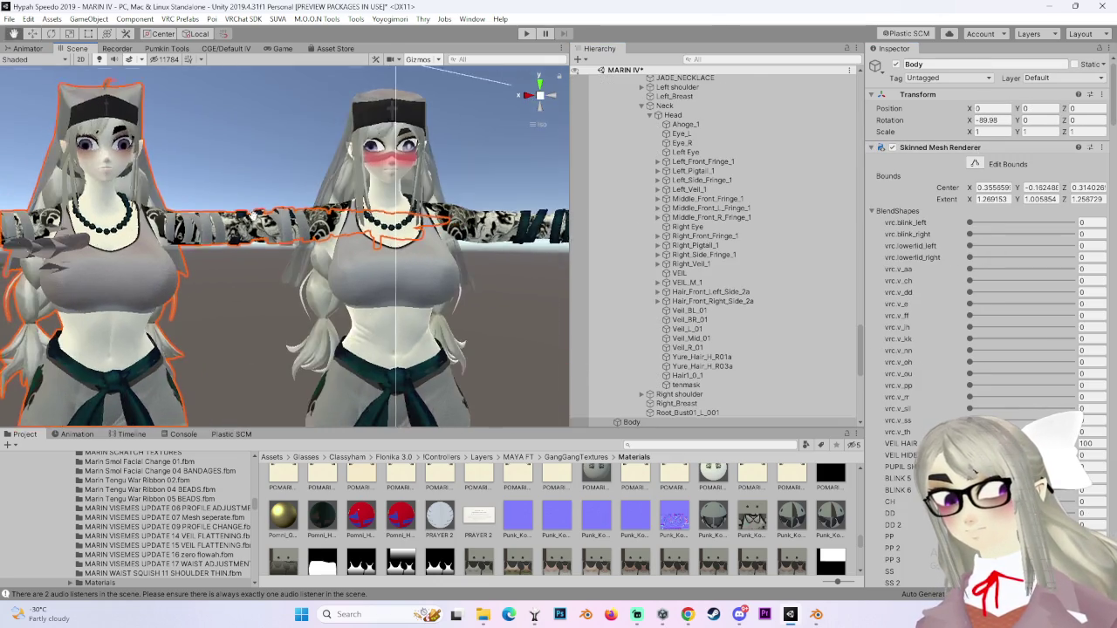
pyautogui.click(527, 34)
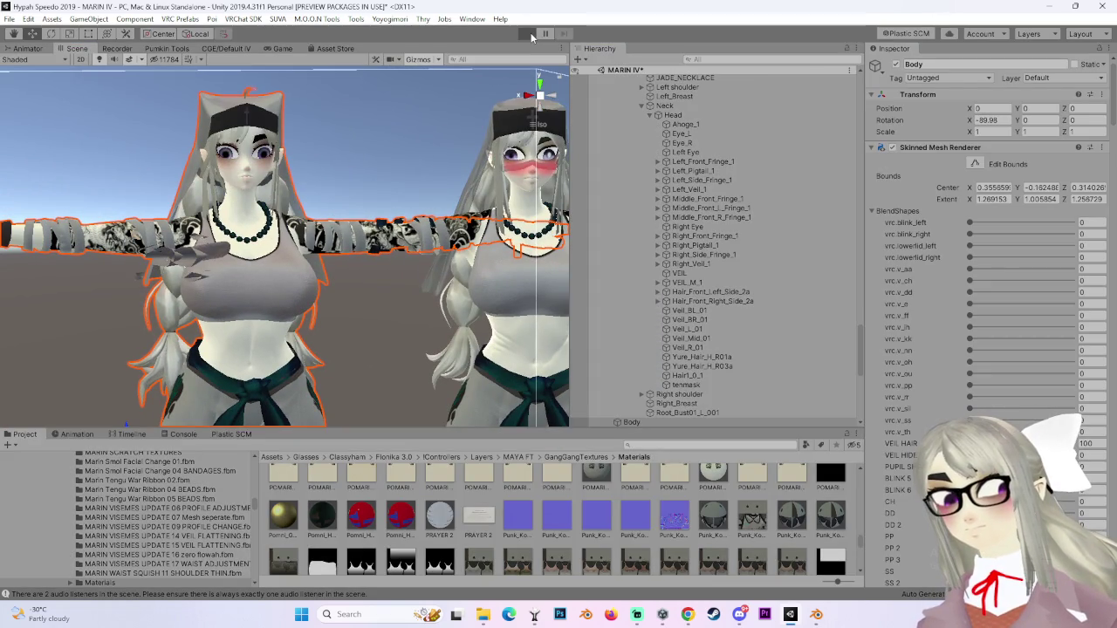
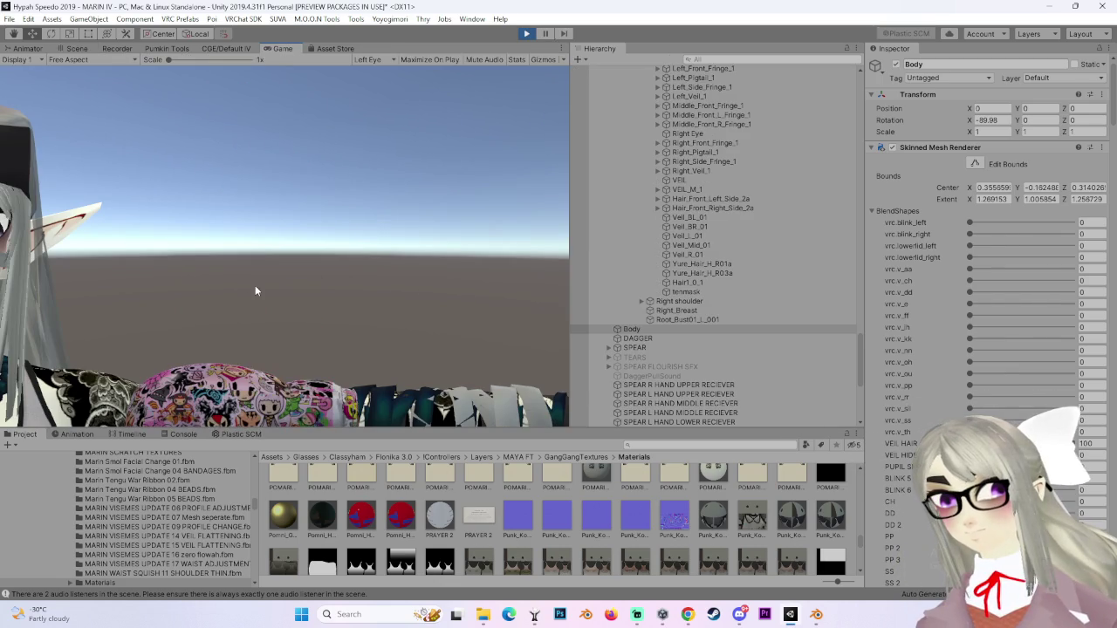
# In the Scene view, expand the Left_Front_Fringe_1 chain and select Left_Front_Fringe_2.
pyautogui.click(73, 49)
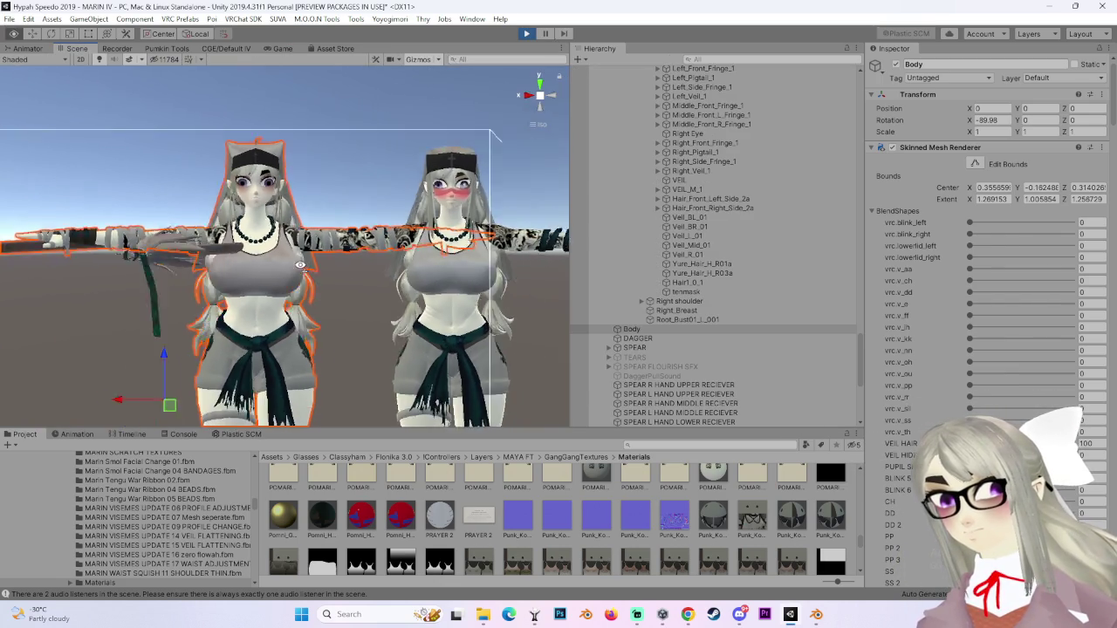
pyautogui.scroll(5, 691, 353)
pyautogui.press('f')
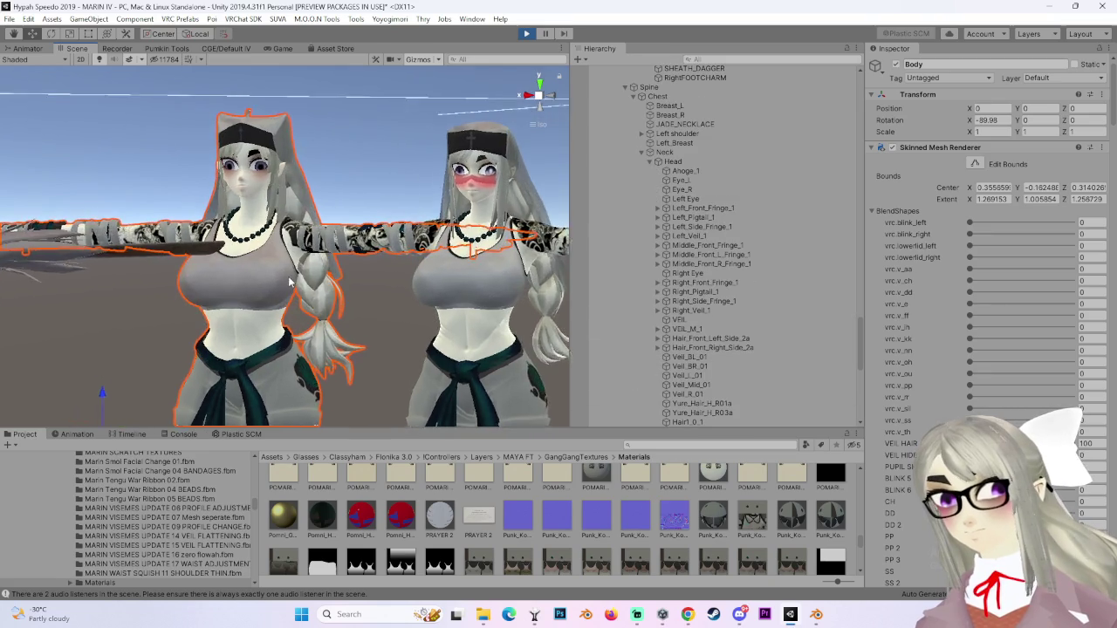
pyautogui.keyDown('alt'); pyautogui.click(659, 209); pyautogui.keyUp('alt')
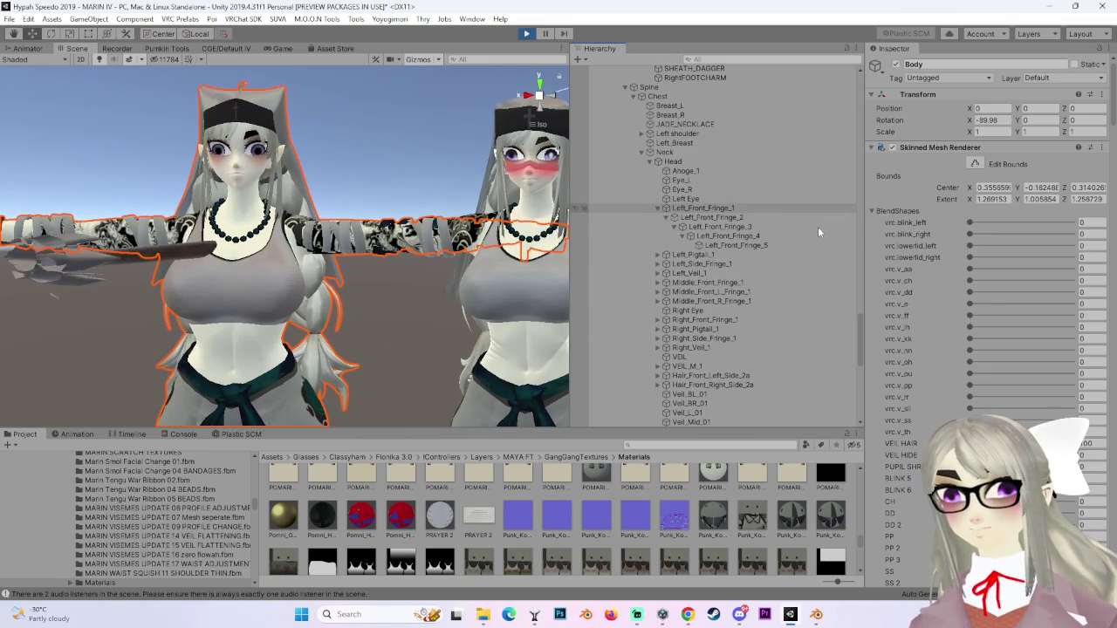
pyautogui.click(756, 235)
pyautogui.press('f')
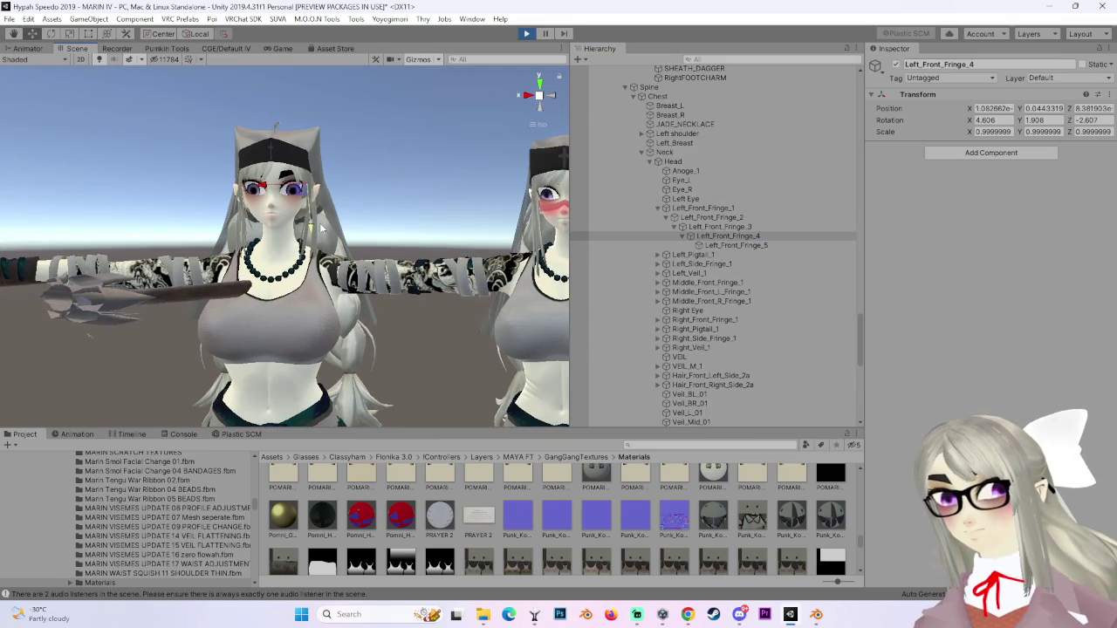
pyautogui.click(744, 208)
pyautogui.press('Down')
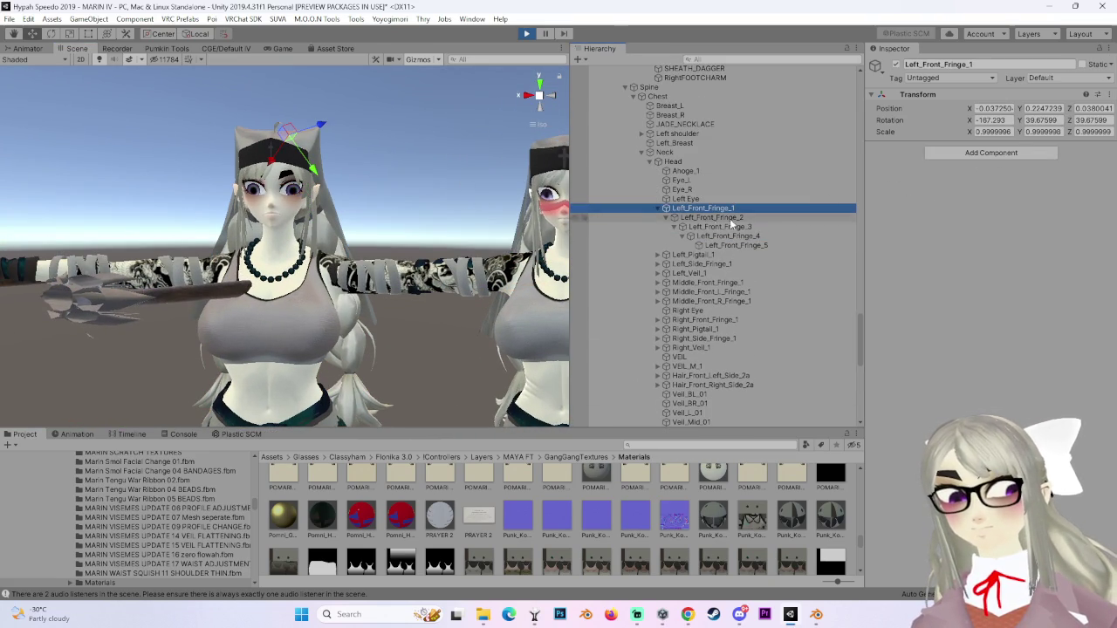
# Paste the copied VRC Phys Bone (Pull 0.2, Momentum 0.05) as a new component on Left_Front_Fringe_2.
pyautogui.click(1014, 153)
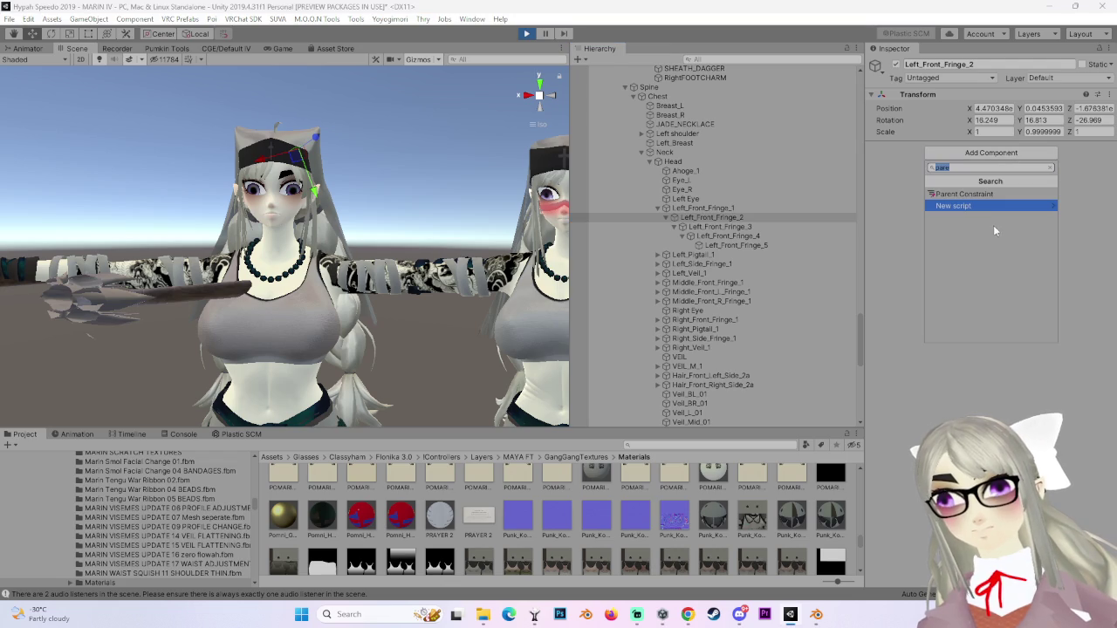
pyautogui.click(1100, 263)
pyautogui.click(1108, 94)
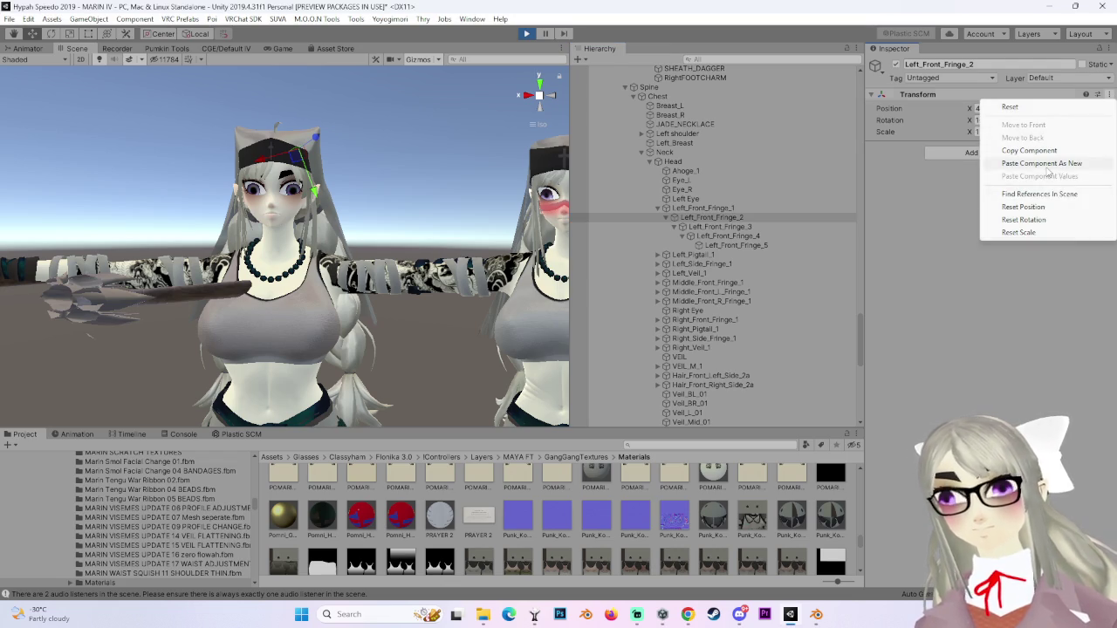
pyautogui.click(1045, 164)
pyautogui.scroll(3, 682, 218)
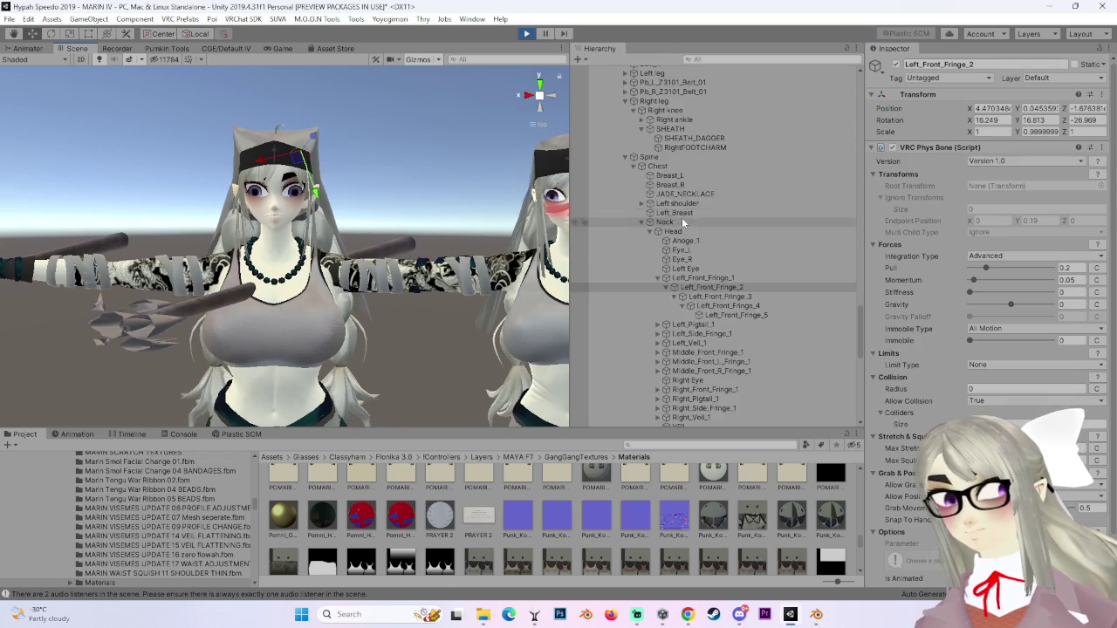
pyautogui.scroll(3, 682, 218)
pyautogui.click(676, 131)
# Remove the VRC Phys Bone component from Left_Front_Fringe_2.
pyautogui.press('f')
pyautogui.moveTo(199, 334)
pyautogui.mouseDown()
pyautogui.moveTo(301, 208)
pyautogui.moveTo(316, 312)
pyautogui.mouseUp()
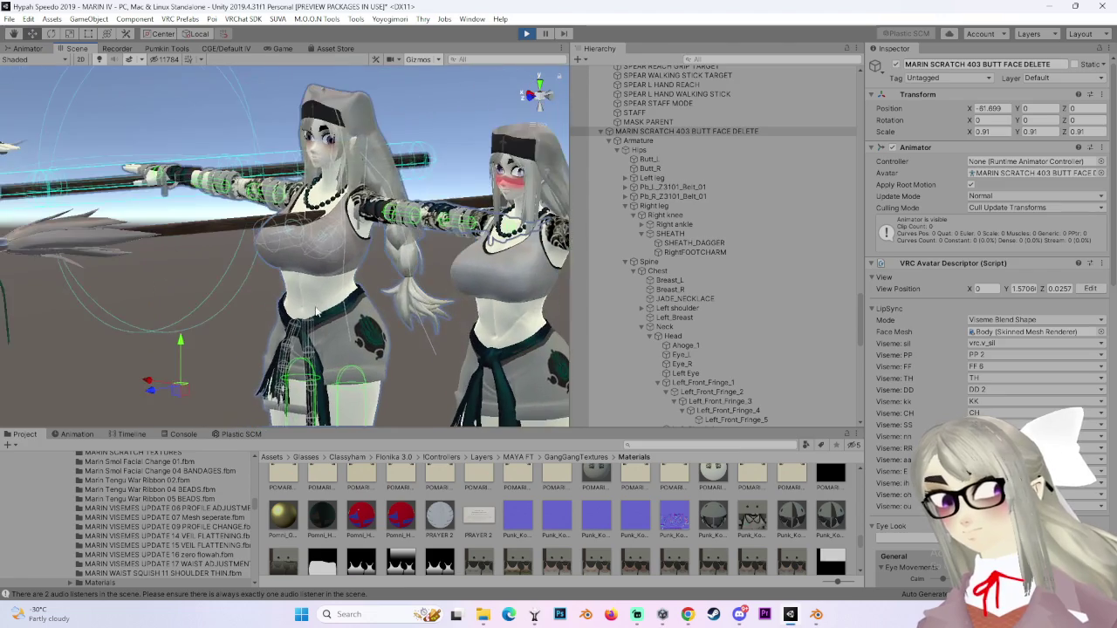
pyautogui.moveTo(131, 375)
pyautogui.mouseDown()
pyautogui.moveTo(40, 346)
pyautogui.moveTo(193, 352)
pyautogui.moveTo(125, 336)
pyautogui.moveTo(175, 340)
pyautogui.mouseUp()
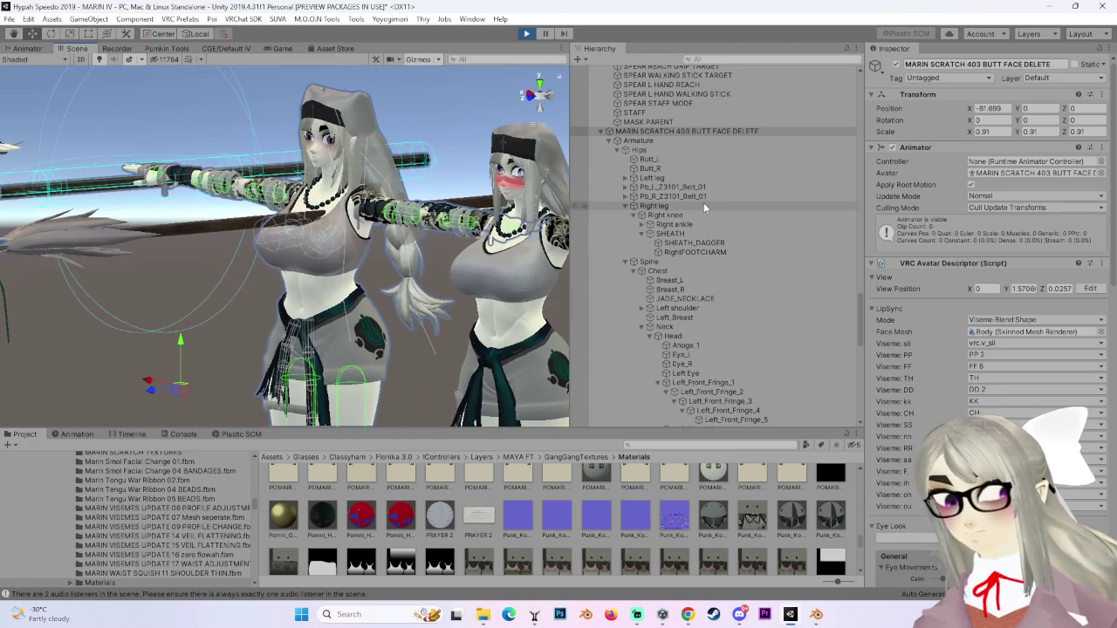
pyautogui.scroll(-4, 723, 321)
pyautogui.click(752, 332)
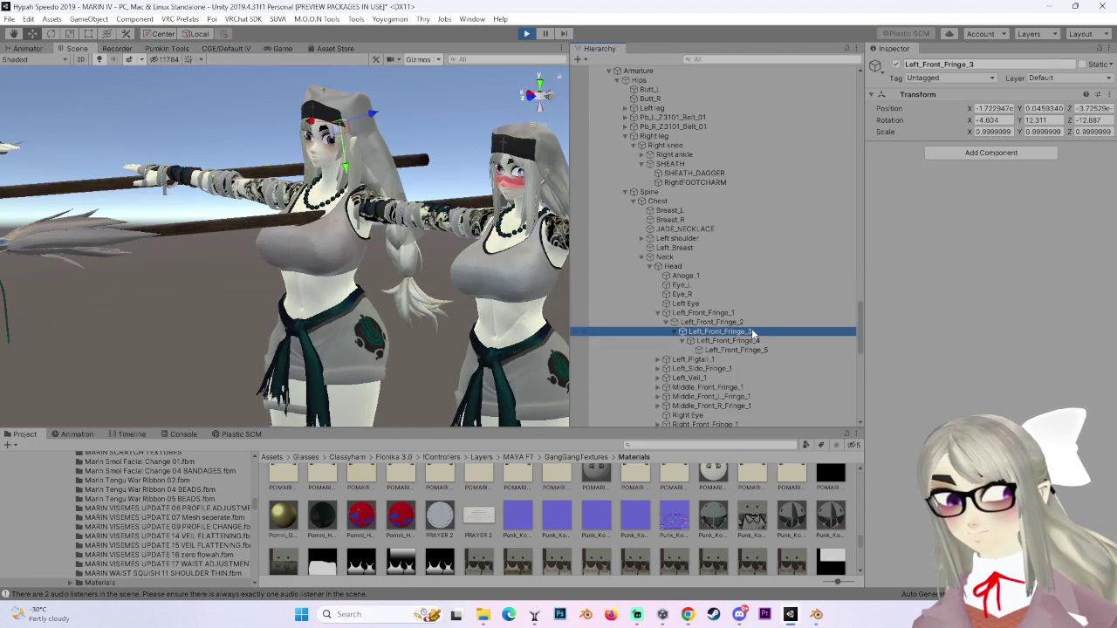
pyautogui.click(751, 323)
pyautogui.rightClick(981, 147)
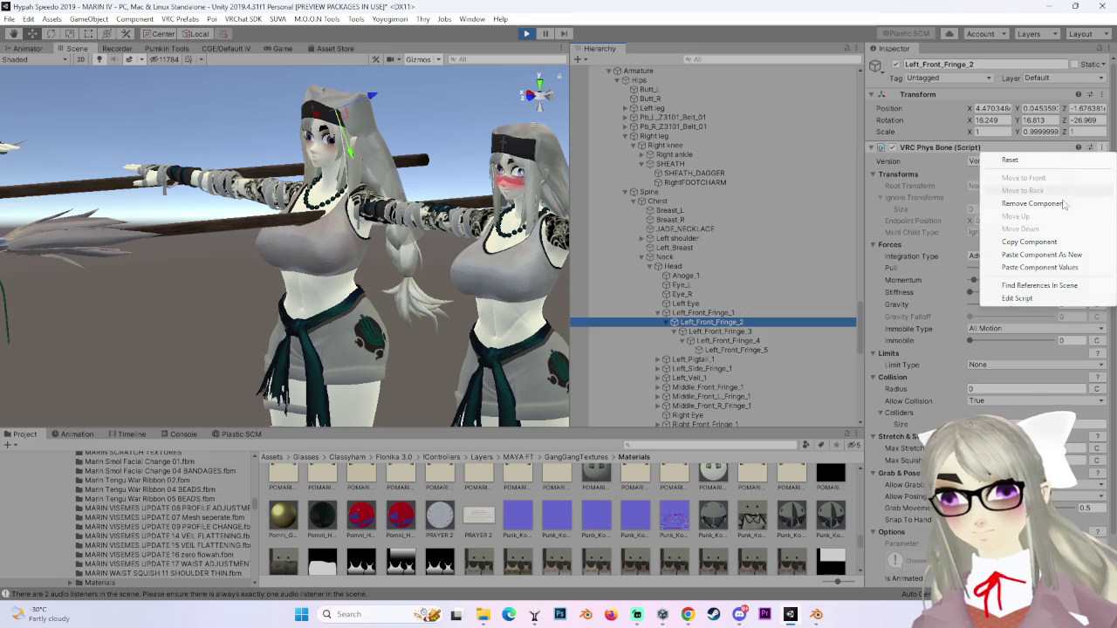
pyautogui.click(1003, 204)
# Paste the copied VRC Phys Bone as a new component on Left_Front_Fringe_3.
pyautogui.click(778, 332)
pyautogui.click(1110, 94)
pyautogui.click(990, 164)
pyautogui.scroll(4, 702, 192)
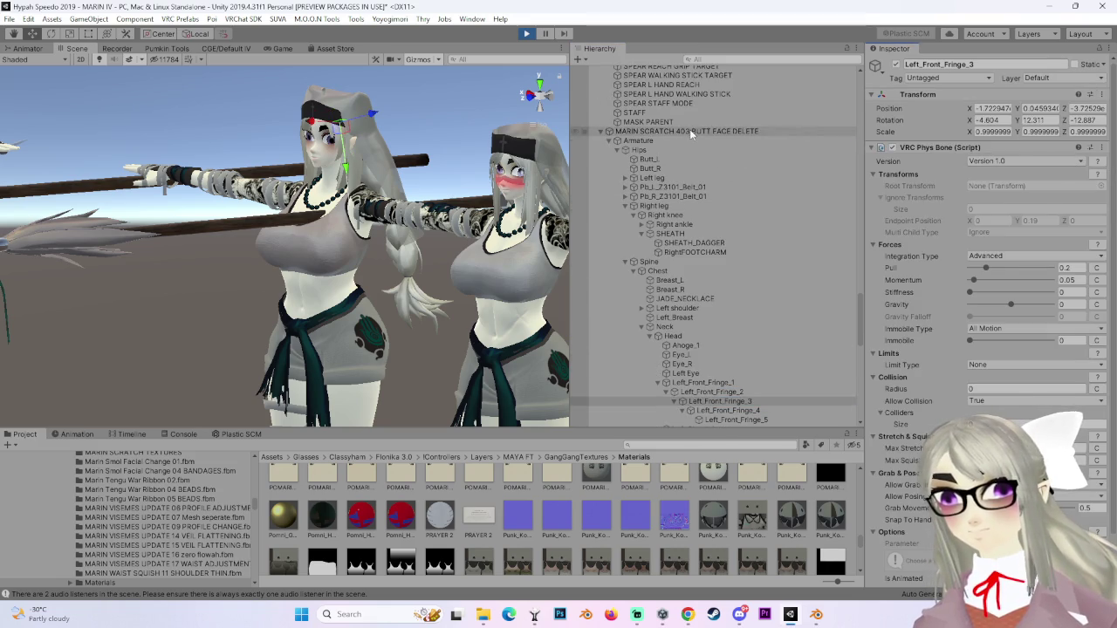
# Remove the Phys Bone from Left_Front_Fringe_4, undoing an accidental avatar rotation.
pyautogui.doubleClick(691, 132)
pyautogui.moveTo(188, 360)
pyautogui.mouseDown()
pyautogui.moveTo(257, 343)
pyautogui.moveTo(182, 341)
pyautogui.mouseUp()
pyautogui.moveTo(392, 244)
pyautogui.mouseDown()
pyautogui.moveTo(766, 300)
pyautogui.moveTo(194, 390)
pyautogui.moveTo(151, 380)
pyautogui.moveTo(187, 371)
pyautogui.moveTo(162, 375)
pyautogui.mouseUp()
pyautogui.press('e')
pyautogui.hotkey('ctrl', 'z')
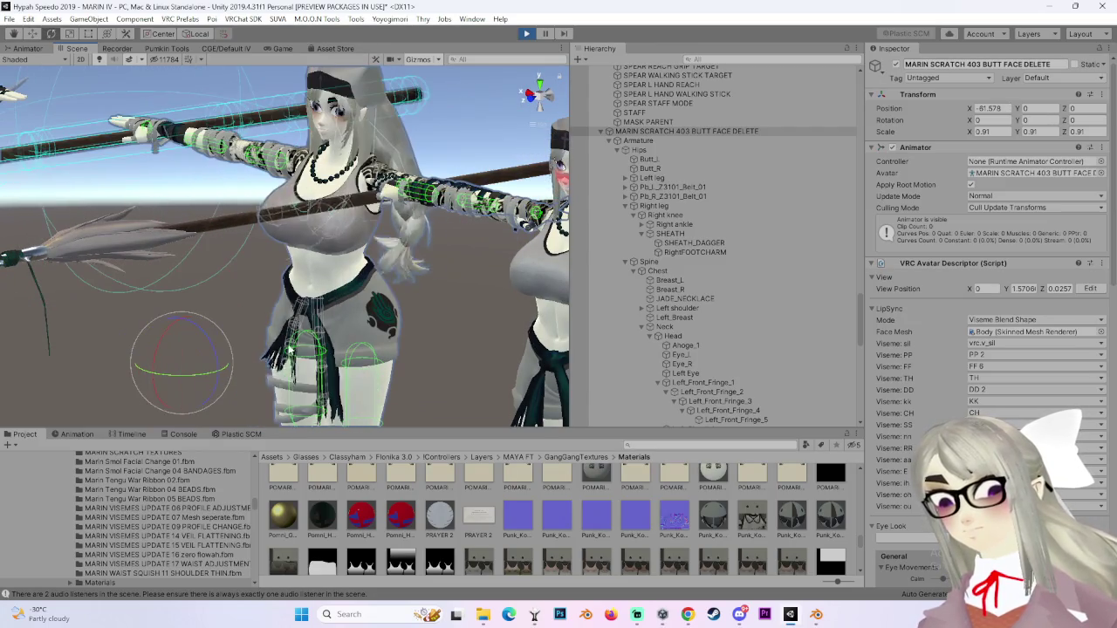
pyautogui.scroll(-2, 768, 397)
pyautogui.click(767, 375)
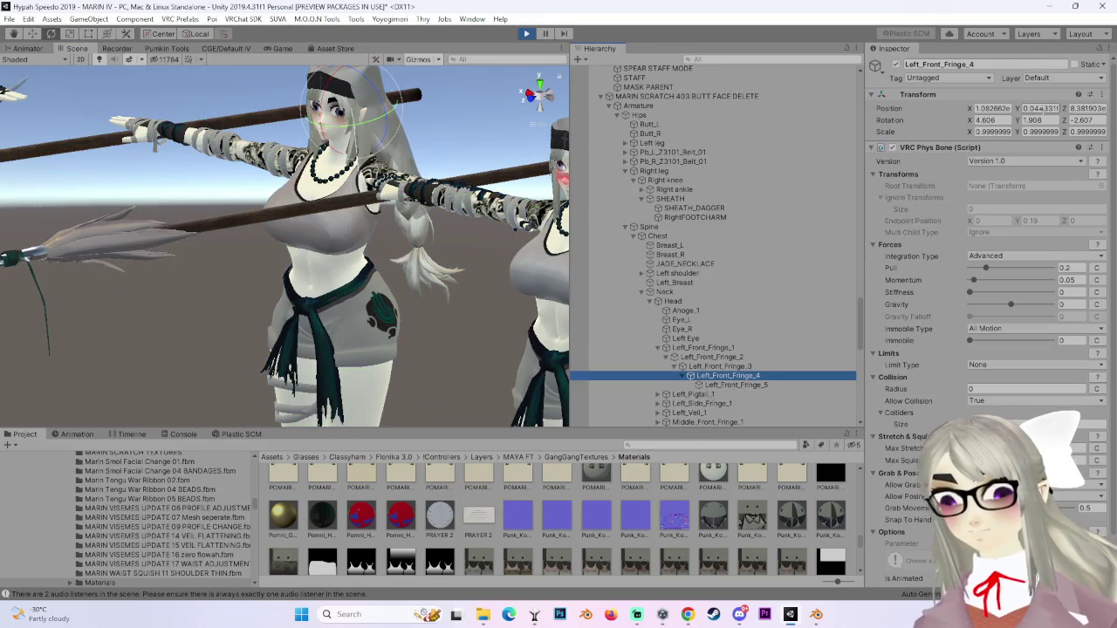
pyautogui.click(1101, 148)
pyautogui.click(1047, 203)
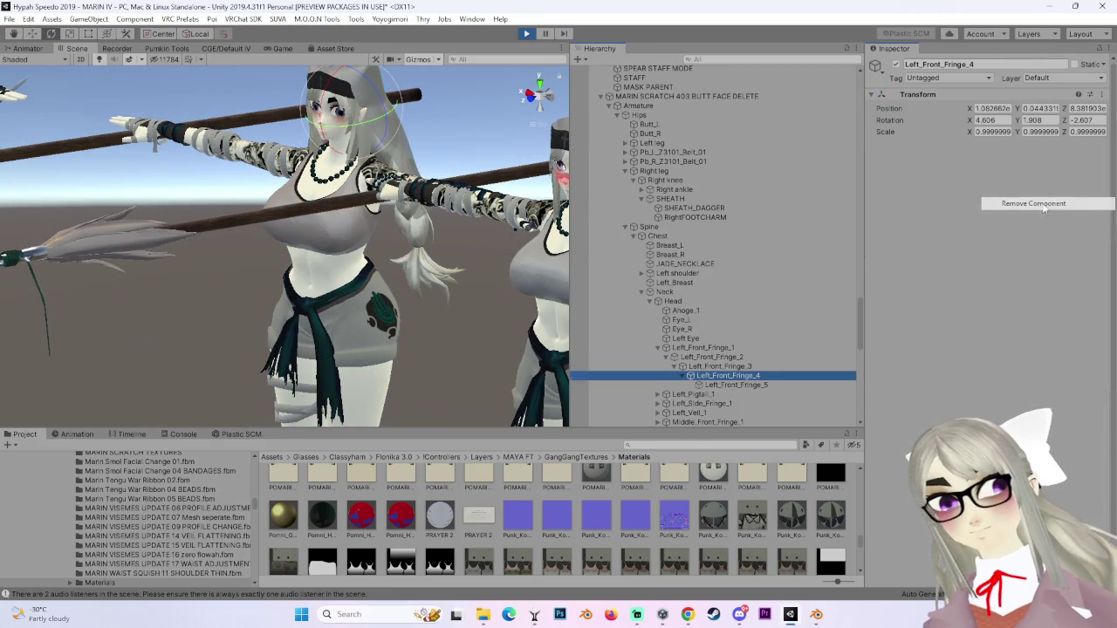
# Re-paste the Phys Bone onto Left_Front_Fringe_3, keeping Pull 0.2 and Momentum 0.05.
pyautogui.click(731, 367)
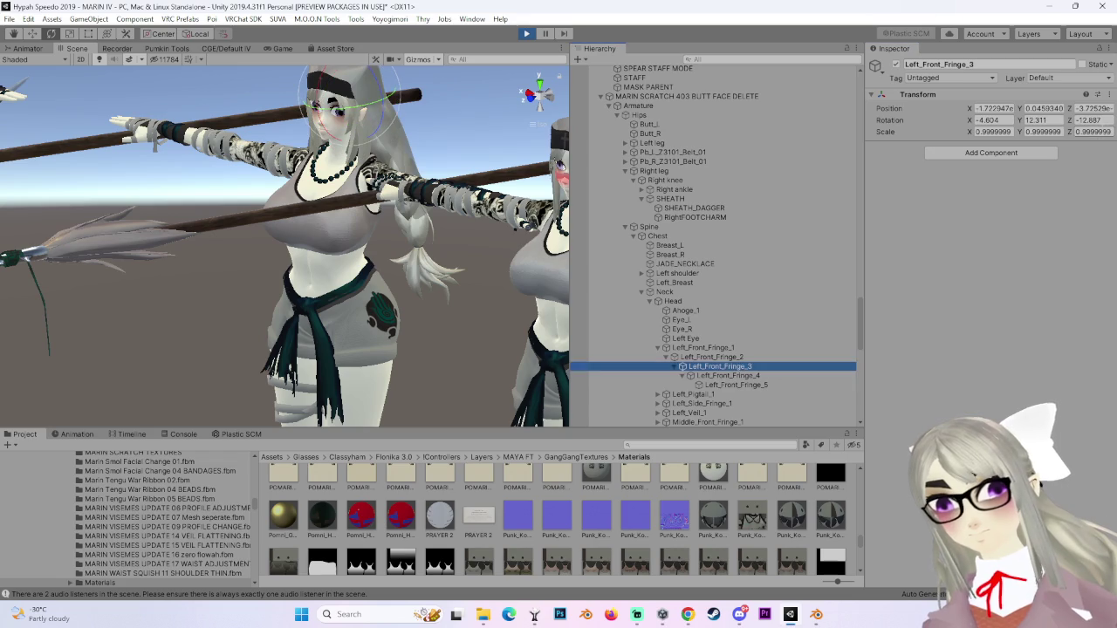
pyautogui.click(1109, 94)
pyautogui.click(1060, 165)
pyautogui.scroll(4, 705, 135)
pyautogui.click(677, 166)
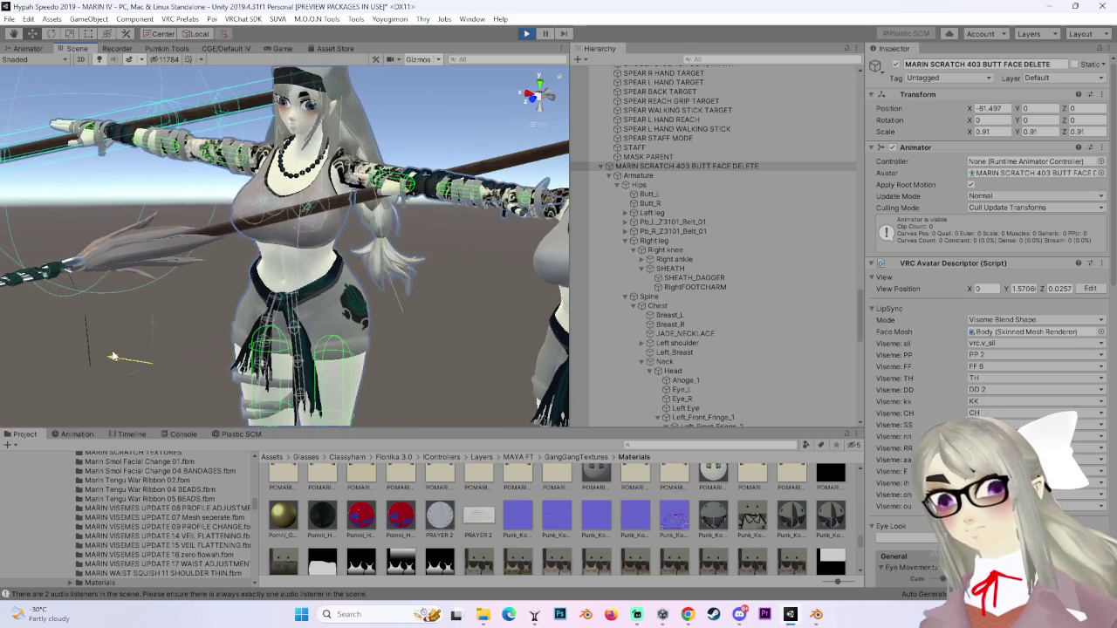
# Paste the copied VRC Phys Bone as a new component on Left_Front_Fringe_4.
pyautogui.scroll(-5, 648, 262)
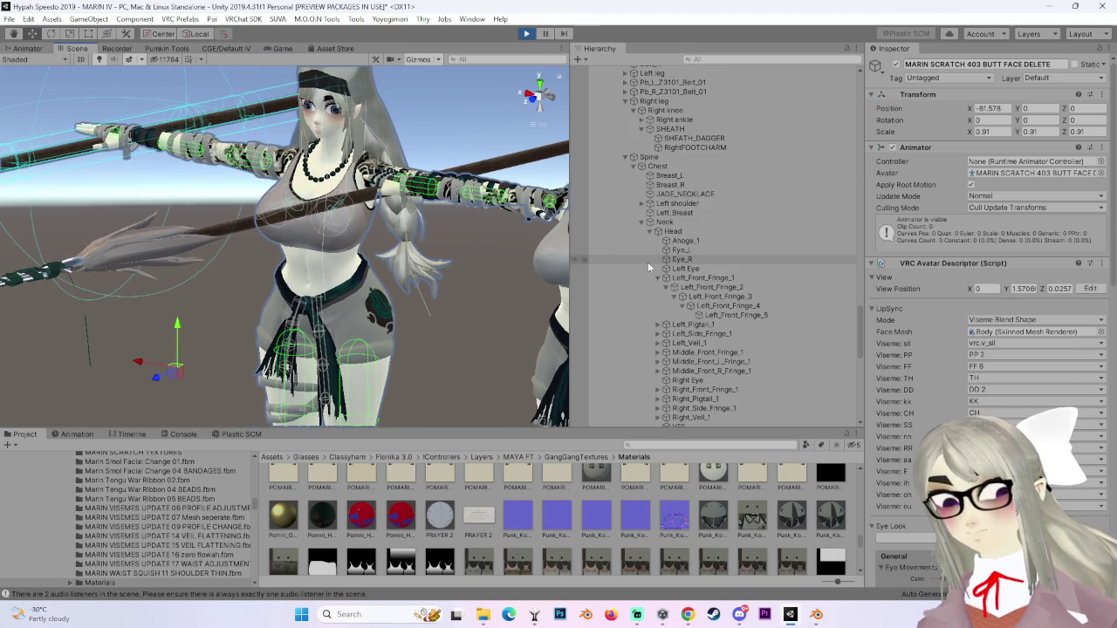
pyautogui.click(675, 217)
pyautogui.click(756, 228)
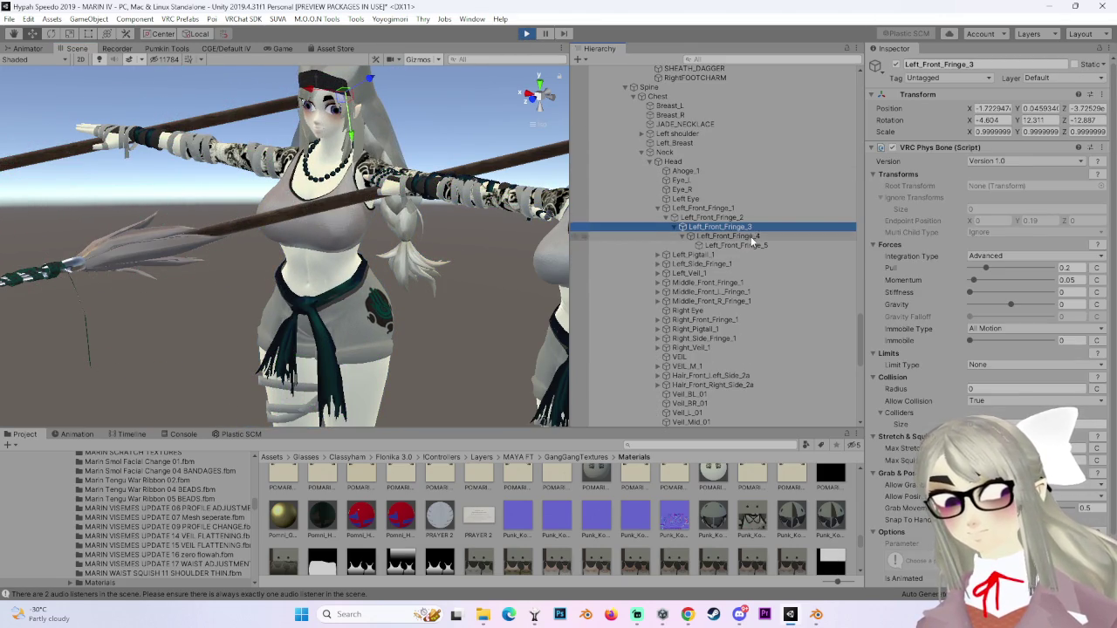
pyautogui.click(725, 237)
pyautogui.click(1108, 94)
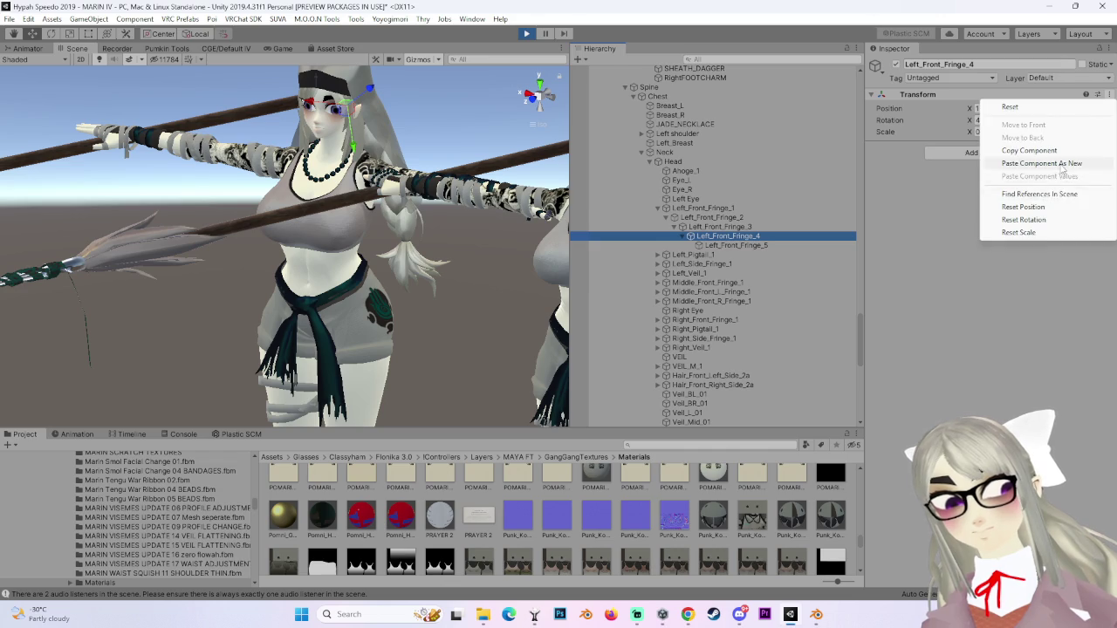
pyautogui.click(1063, 165)
# Remove the Phys Bone from Left_Front_Fringe_3, leaving only its Transform.
pyautogui.click(724, 227)
pyautogui.click(1102, 94)
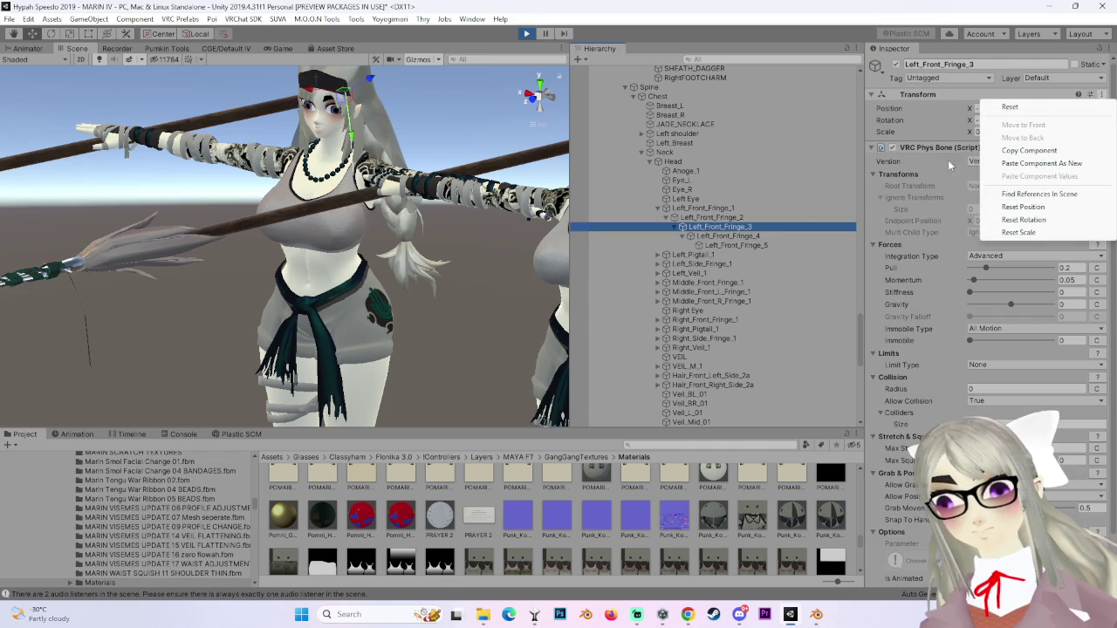
pyautogui.click(1093, 153)
pyautogui.click(1103, 148)
pyautogui.click(960, 207)
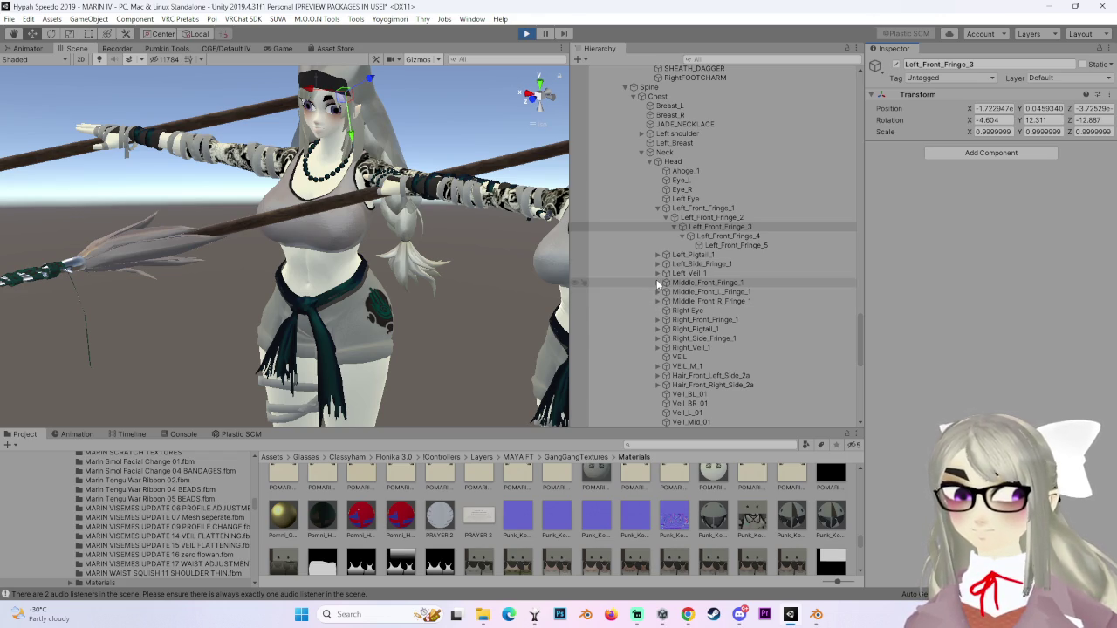
# Expand the Right_Side_Fringe_1–3 chain and paste the Phys Bone onto Right_Side_Fringe_4.
pyautogui.click(658, 338)
pyautogui.click(675, 347)
pyautogui.click(673, 357)
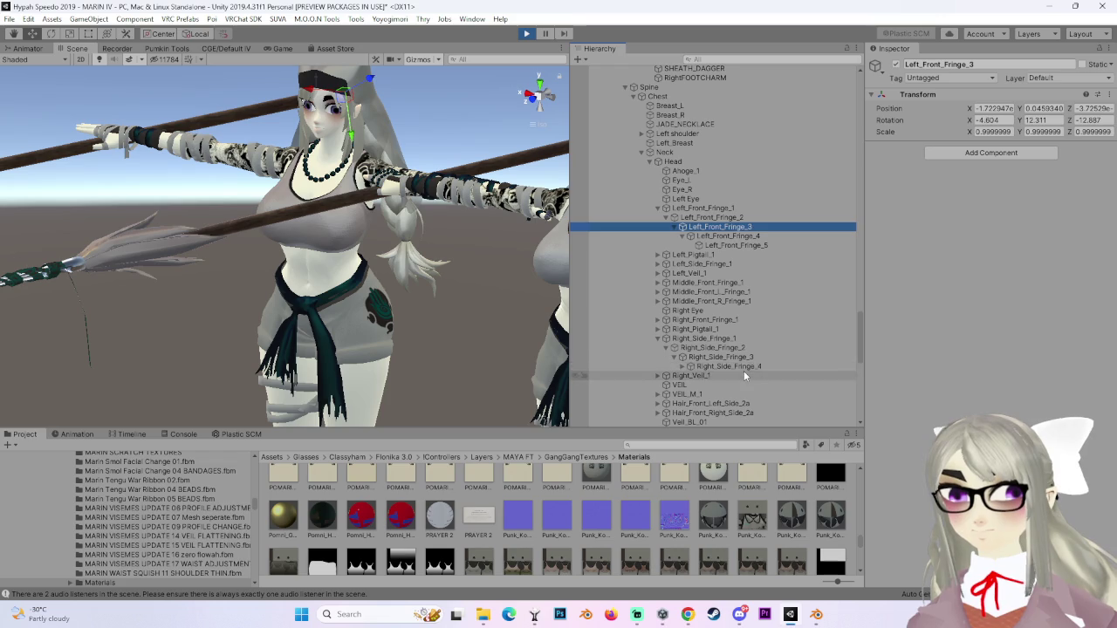
pyautogui.click(744, 366)
pyautogui.click(1108, 94)
pyautogui.click(1041, 163)
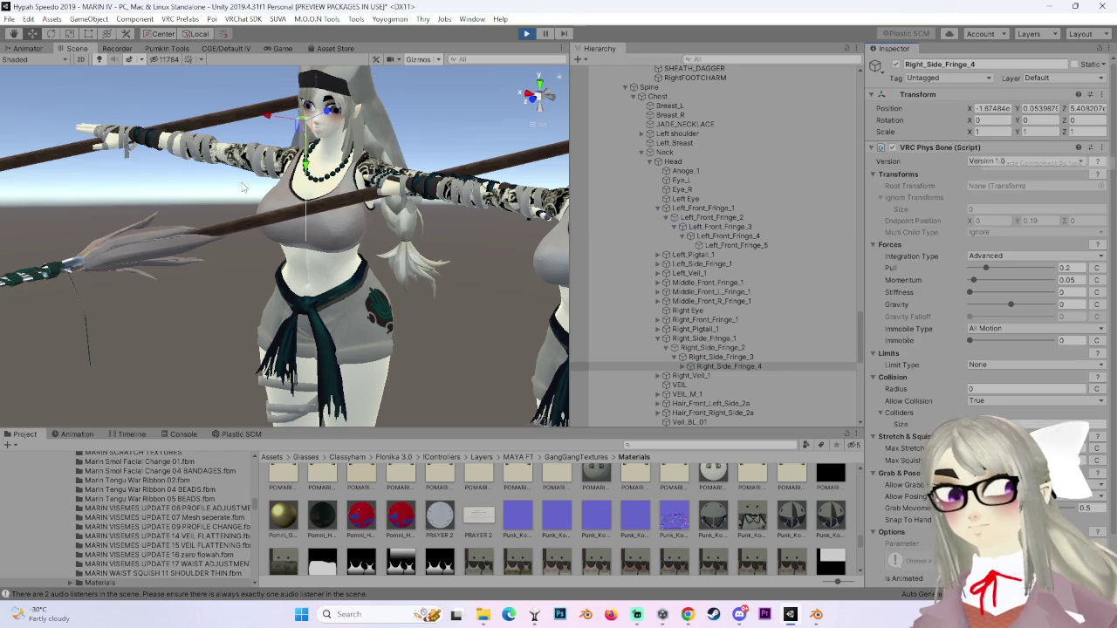
pyautogui.scroll(6, 722, 237)
pyautogui.click(692, 130)
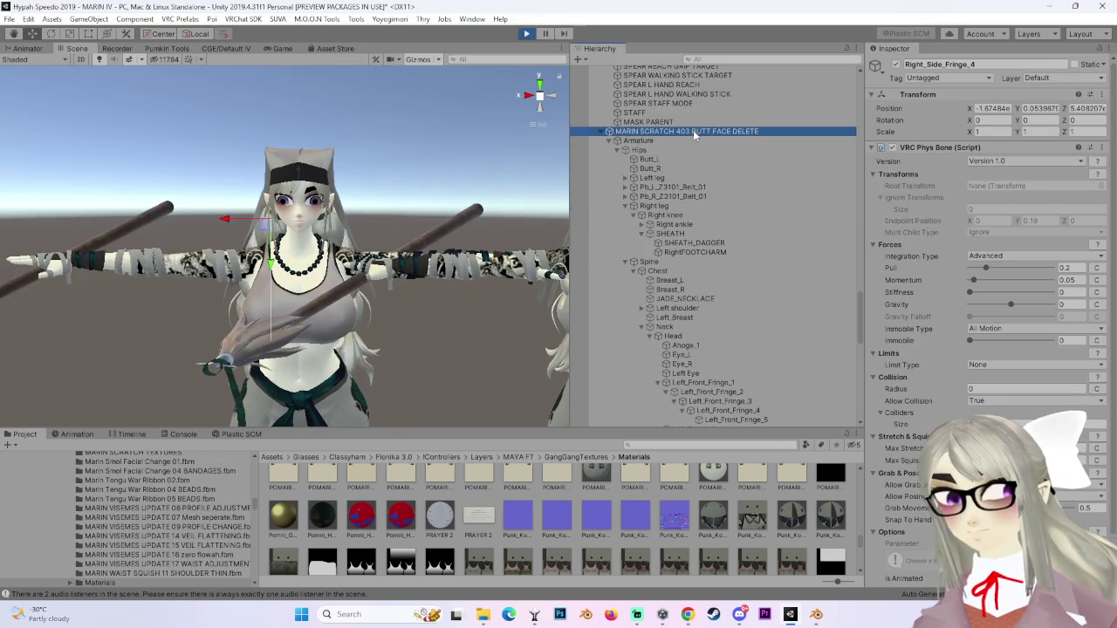
# Drag the avatar along X and Z to watch the hair swing, then undo the move.
pyautogui.moveTo(385, 394)
pyautogui.mouseDown()
pyautogui.moveTo(365, 373)
pyautogui.moveTo(332, 370)
pyautogui.mouseUp()
pyautogui.moveTo(215, 358)
pyautogui.mouseDown()
pyautogui.moveTo(160, 345)
pyautogui.moveTo(182, 402)
pyautogui.moveTo(377, 343)
pyautogui.moveTo(236, 347)
pyautogui.mouseUp()
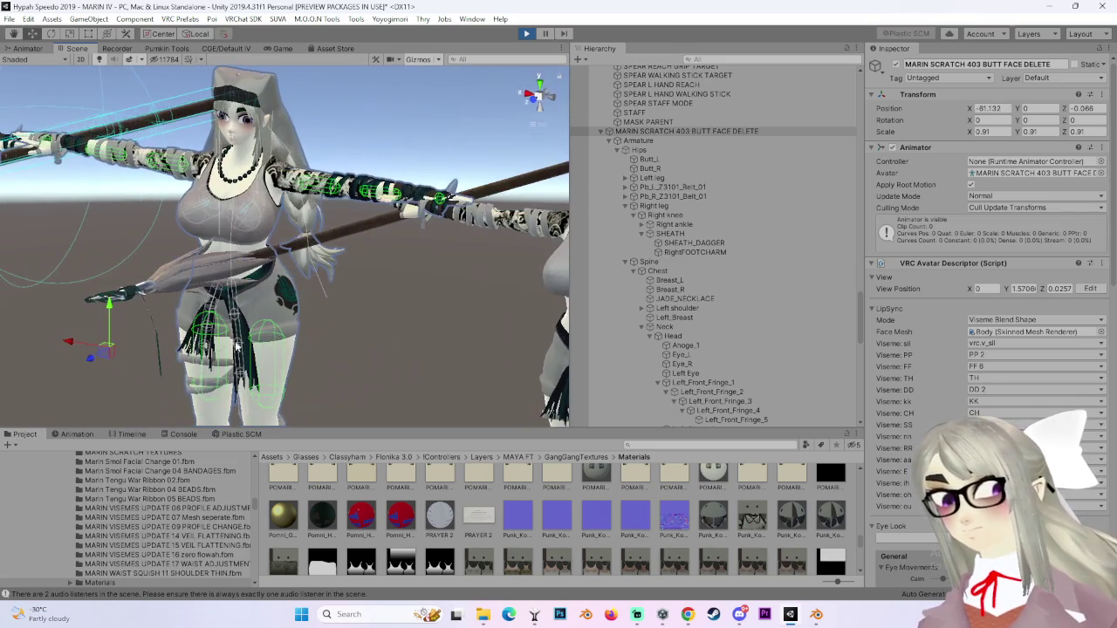
pyautogui.moveTo(71, 341)
pyautogui.mouseDown()
pyautogui.moveTo(209, 340)
pyautogui.moveTo(166, 266)
pyautogui.moveTo(213, 330)
pyautogui.mouseUp()
pyautogui.moveTo(120, 336)
pyautogui.mouseDown()
pyautogui.moveTo(100, 349)
pyautogui.moveTo(157, 333)
pyautogui.moveTo(265, 253)
pyautogui.moveTo(602, 251)
pyautogui.mouseUp()
pyautogui.hotkey('ctrl', 'z')
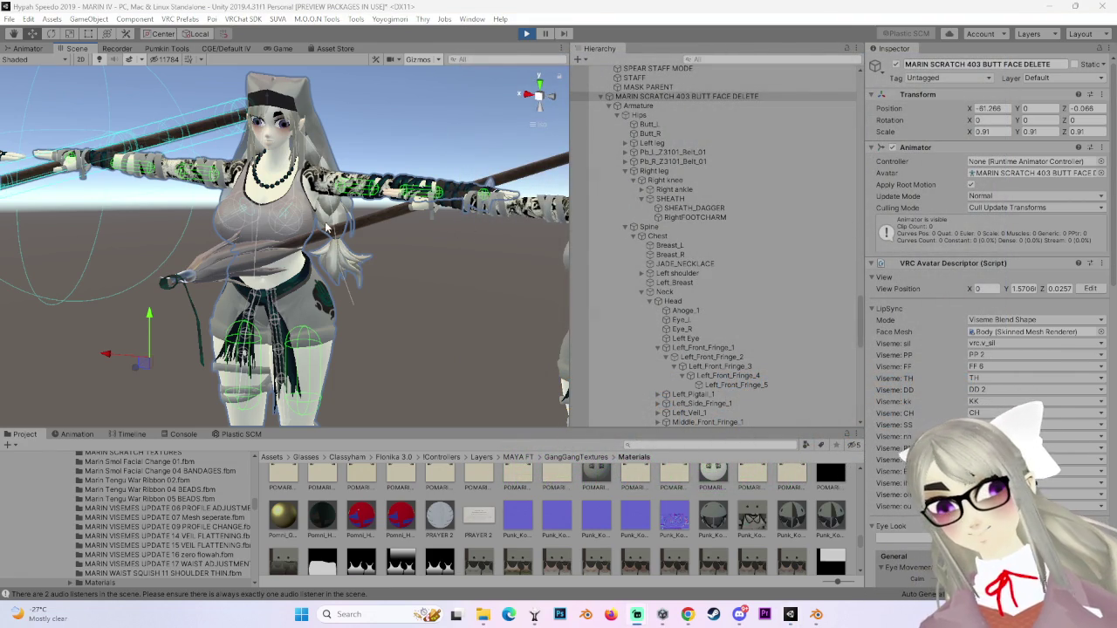
# Expand the Left_Pigtail_1 and Left_Side_Fringe_1 bones, then exit Play mode.
pyautogui.moveTo(477, 247); pyautogui.dragTo(501, 274)
pyautogui.scroll(-3, 788, 360)
pyautogui.click(656, 290)
pyautogui.moveTo(405, 347)
pyautogui.mouseDown()
pyautogui.moveTo(431, 319)
pyautogui.moveTo(641, 298)
pyautogui.mouseUp()
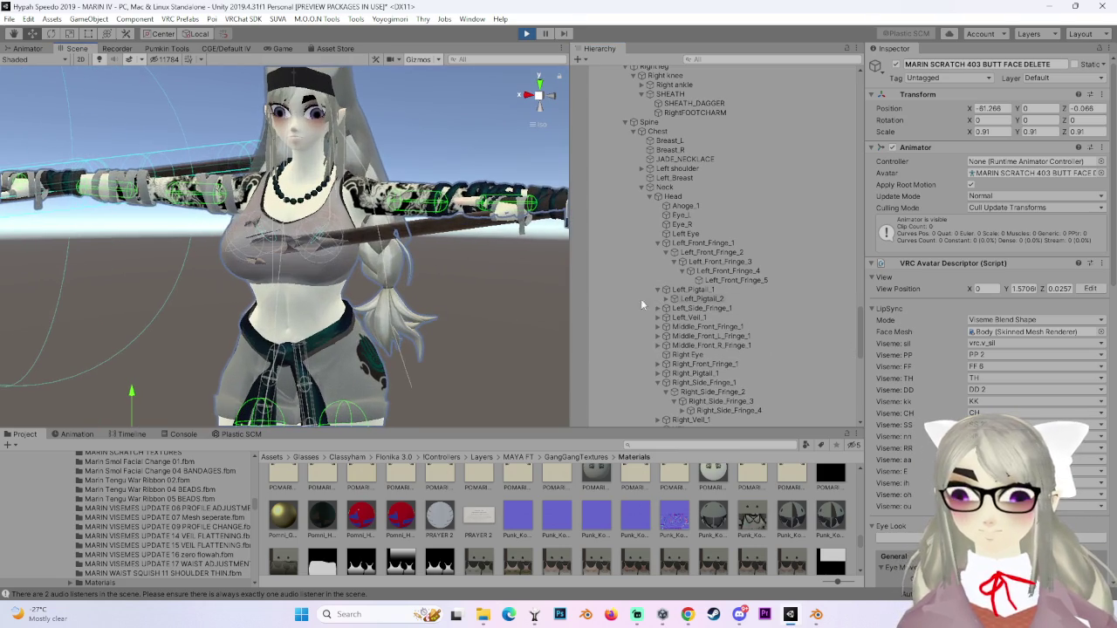
pyautogui.click(656, 307)
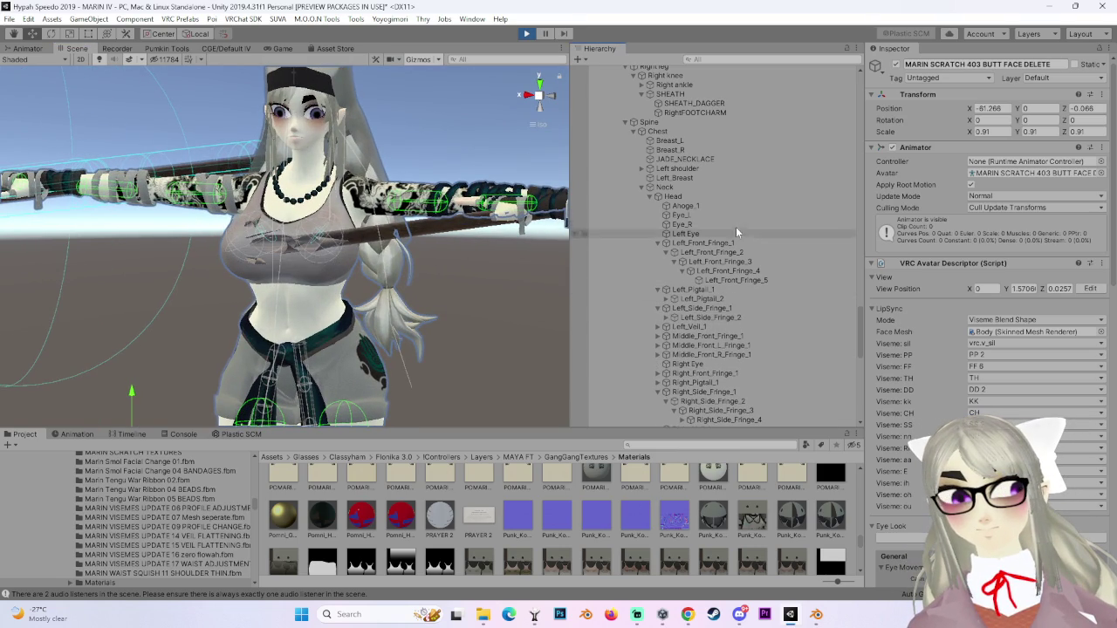
pyautogui.scroll(-10, 765, 367)
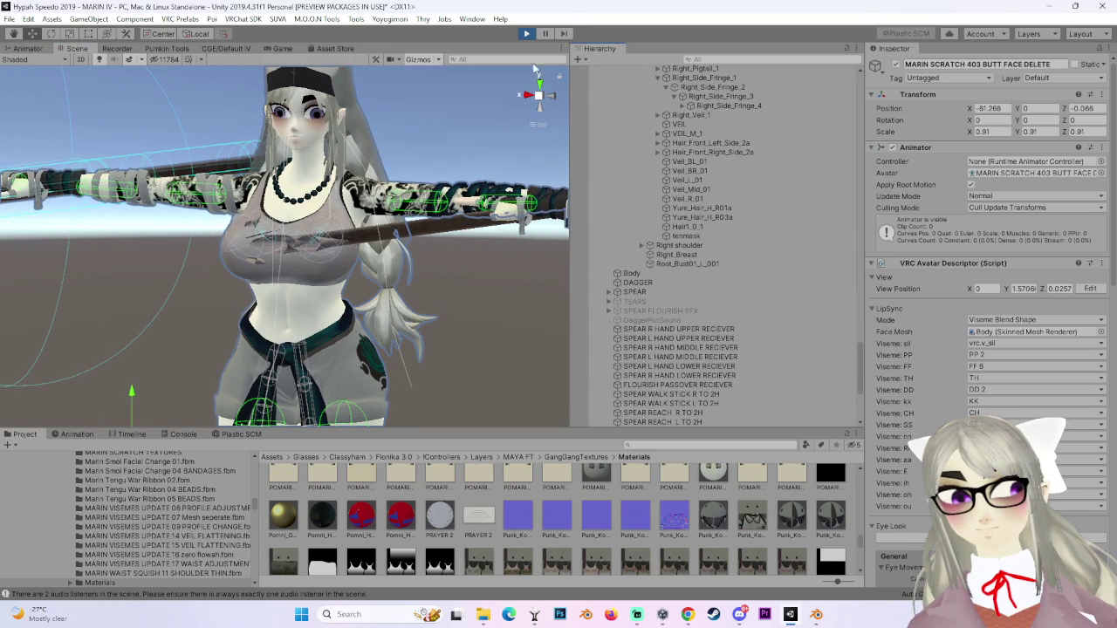
pyautogui.click(527, 35)
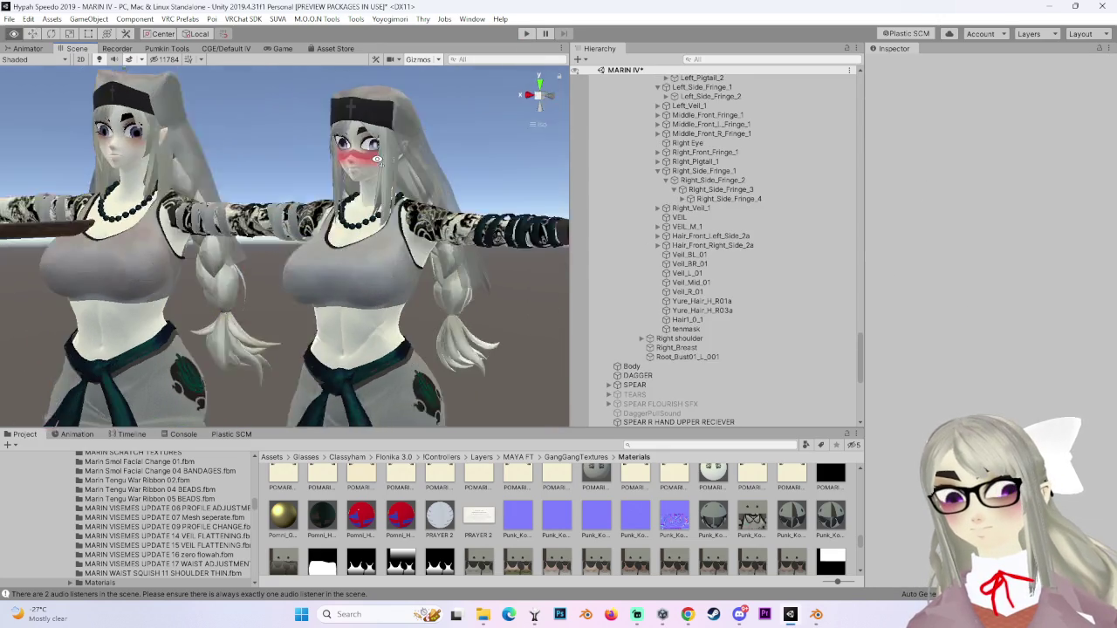
# Copy the VRC Phys Bone component from the Hair_Front_Left_Side_2d bone.
pyautogui.click(377, 158)
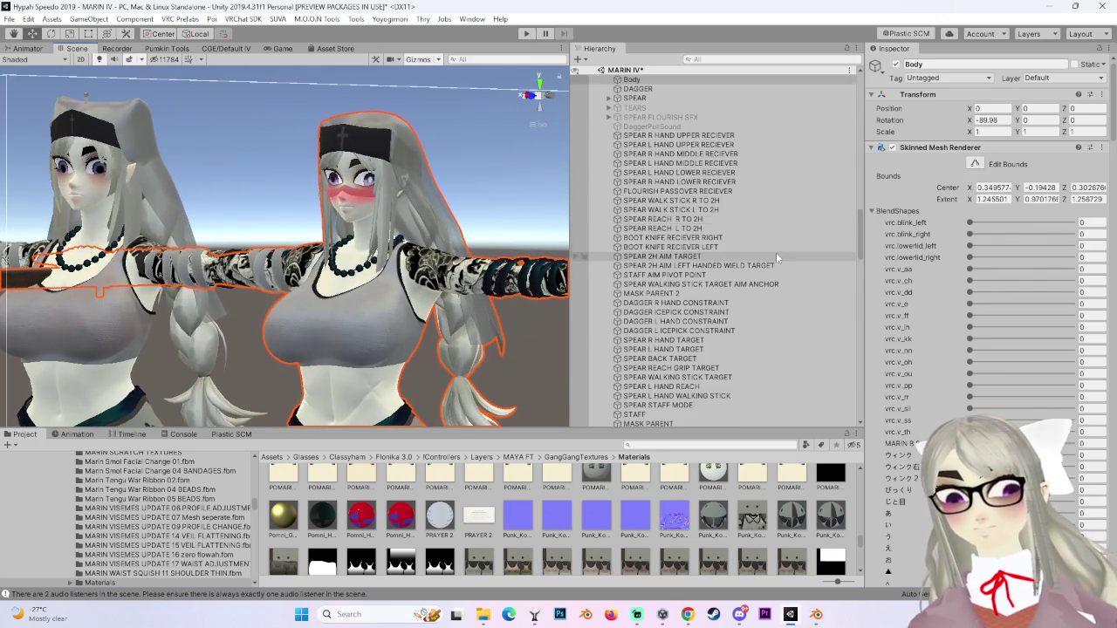
pyautogui.scroll(10, 776, 253)
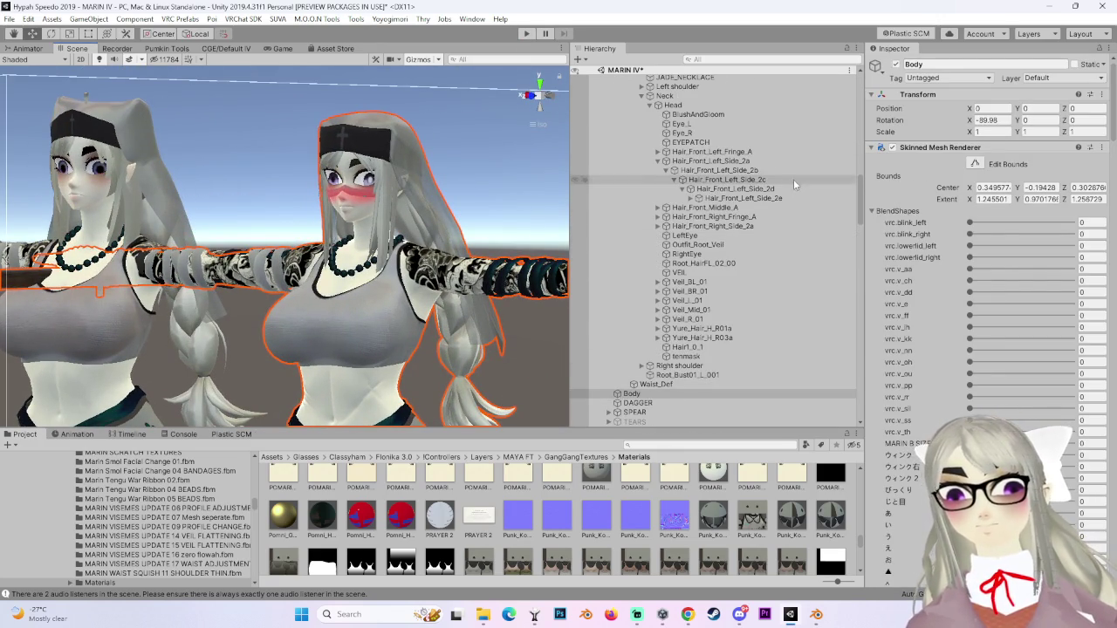
pyautogui.click(768, 162)
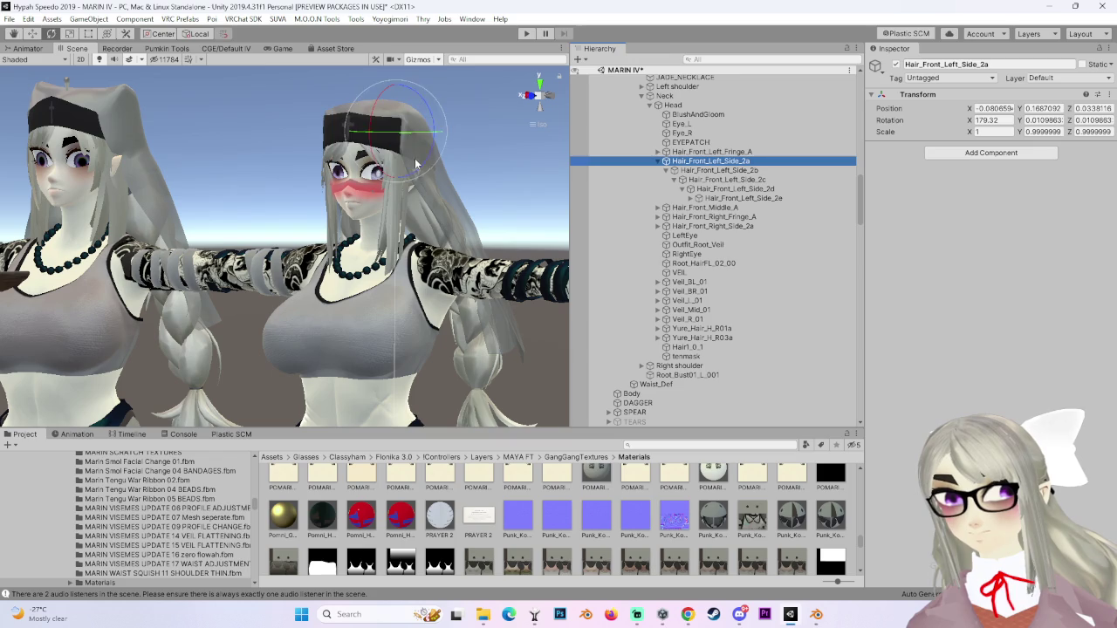
pyautogui.click(775, 179)
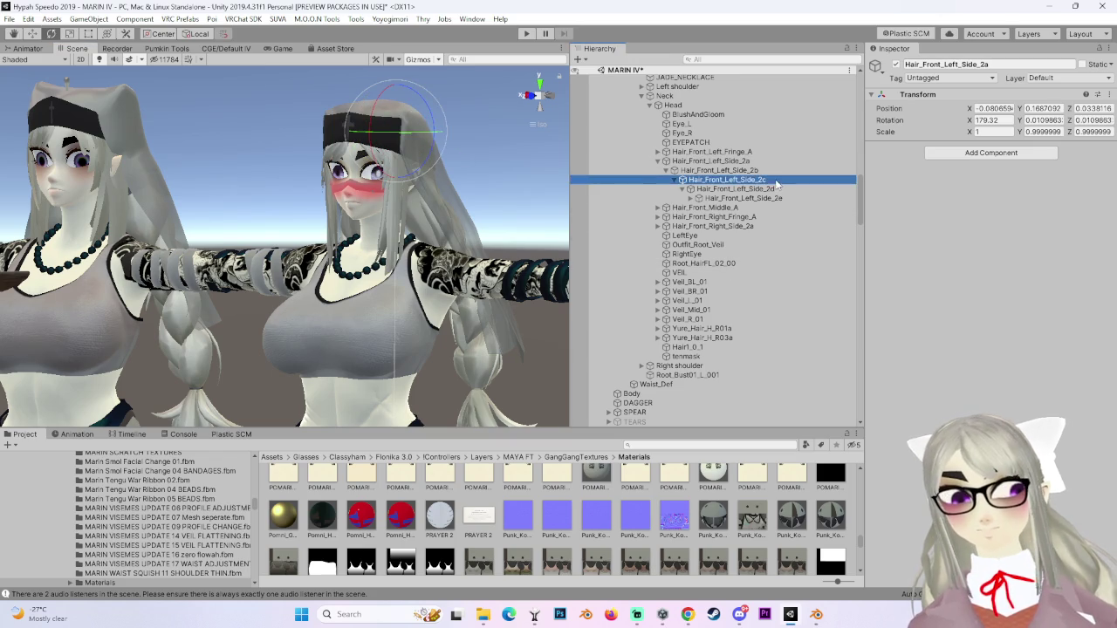
pyautogui.click(778, 188)
pyautogui.click(1101, 148)
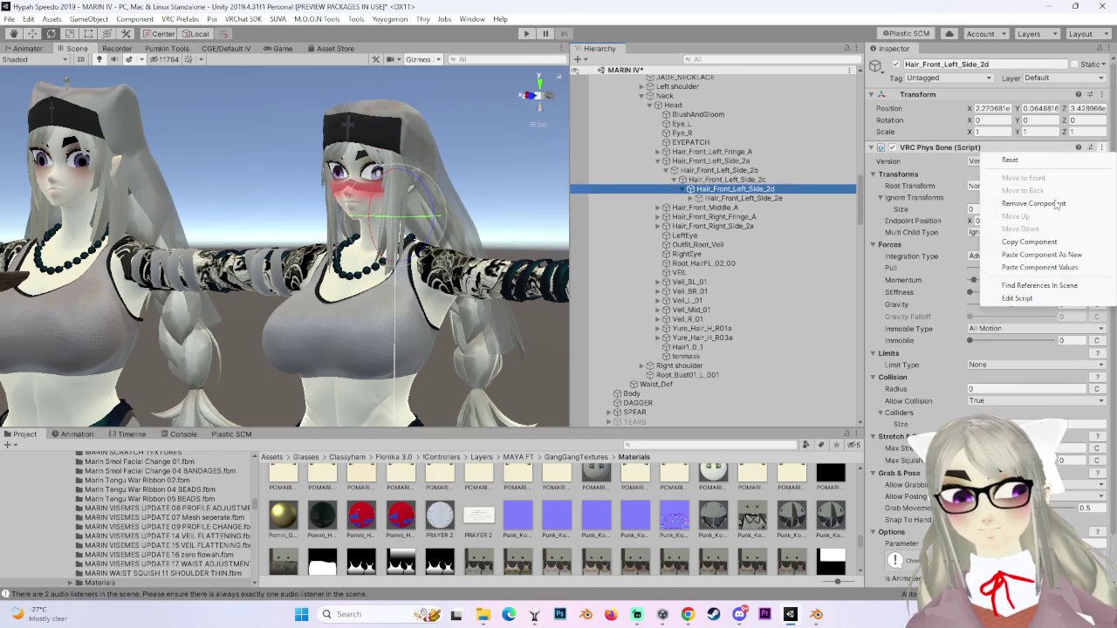
pyautogui.click(1032, 242)
# Frame the Body mesh and select the Right_Side_Fringe_3 bone.
pyautogui.scroll(-5, 372, 222)
pyautogui.click(372, 221)
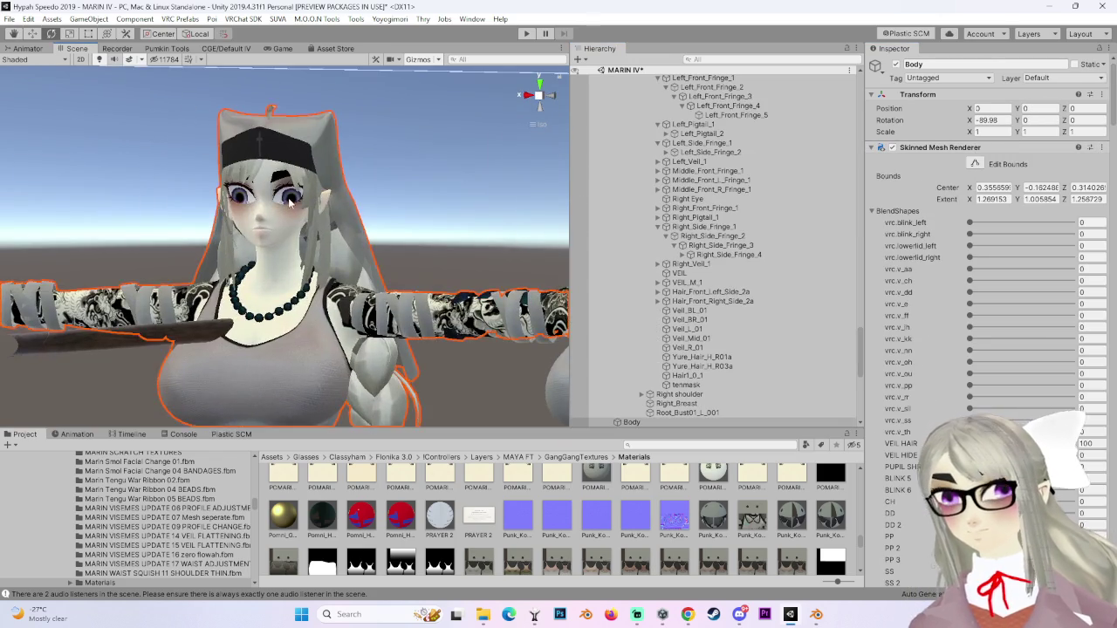
pyautogui.press('f')
pyautogui.scroll(-2, 776, 316)
pyautogui.scroll(4, 781, 340)
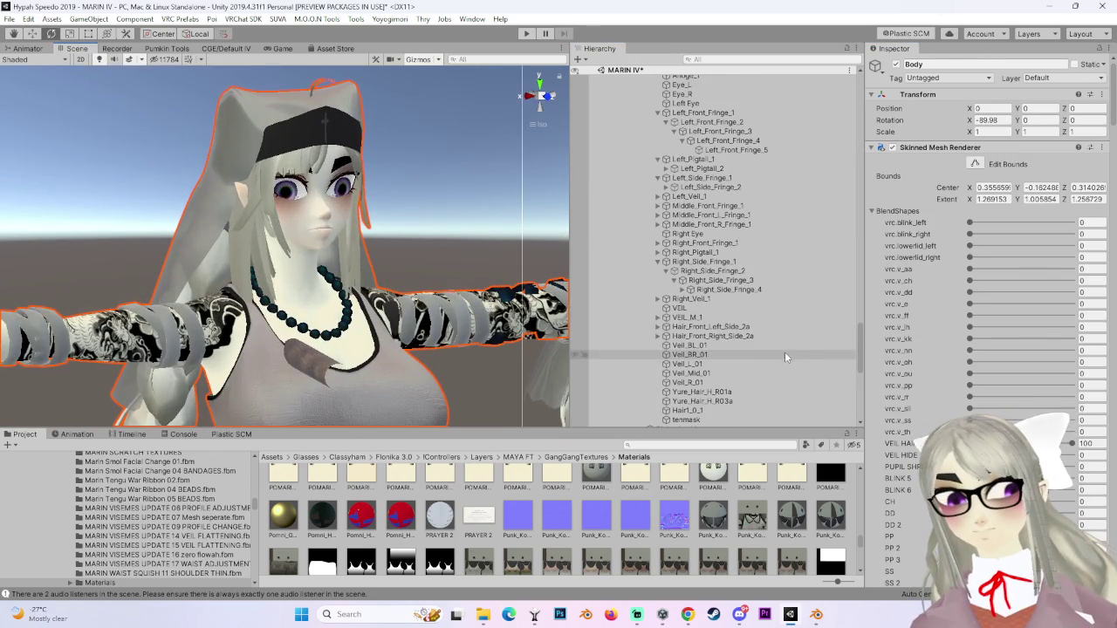
pyautogui.click(738, 290)
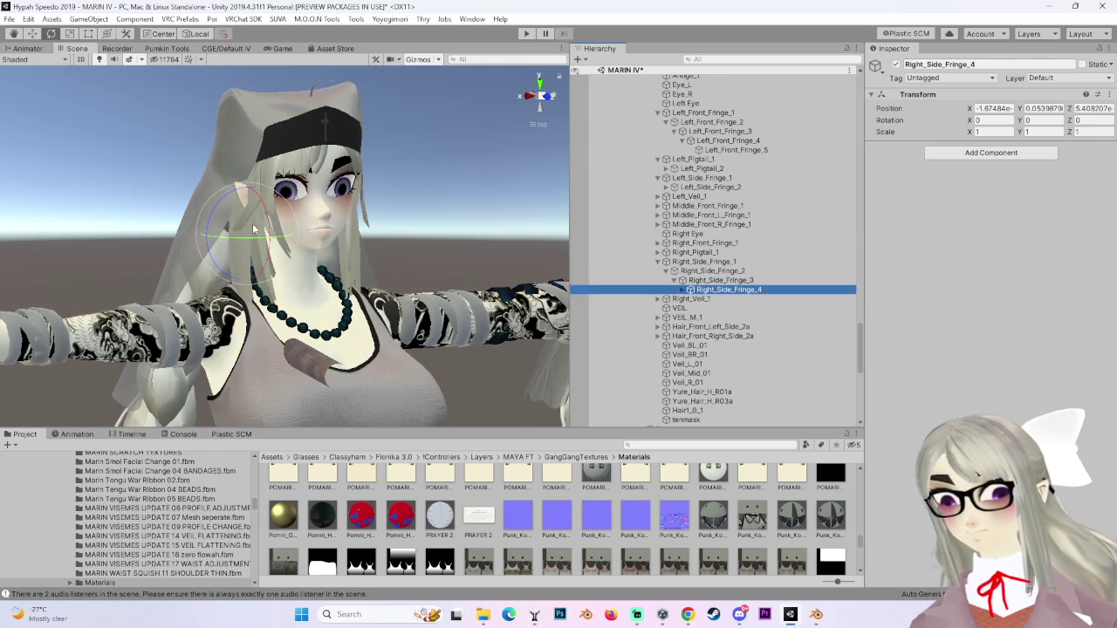
pyautogui.press('Up')
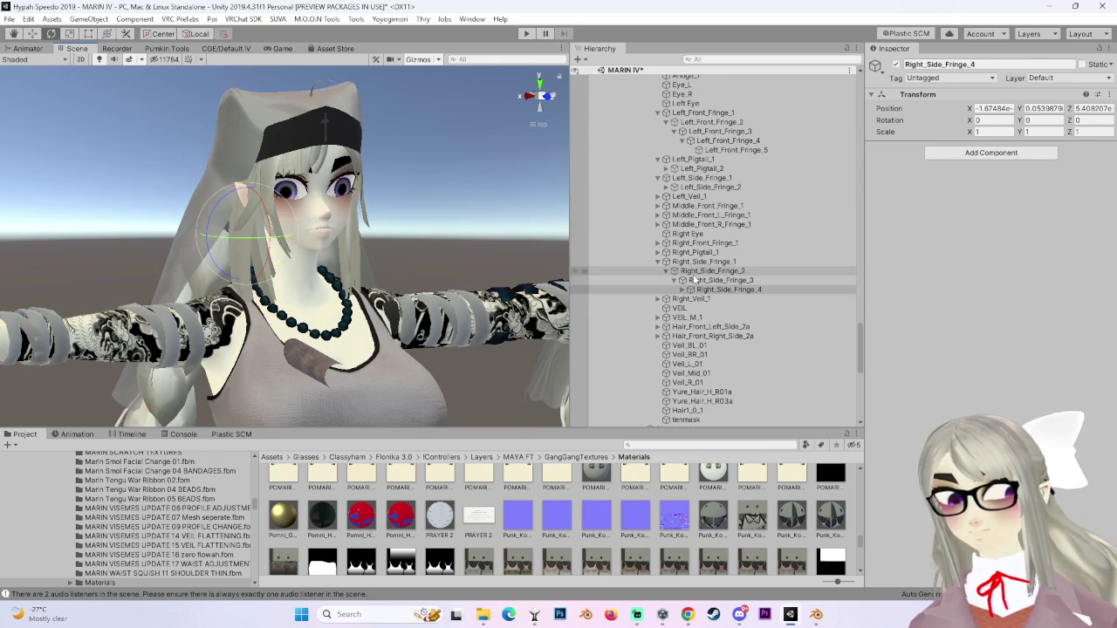
pyautogui.moveTo(227, 131); pyautogui.dragTo(392, 235)
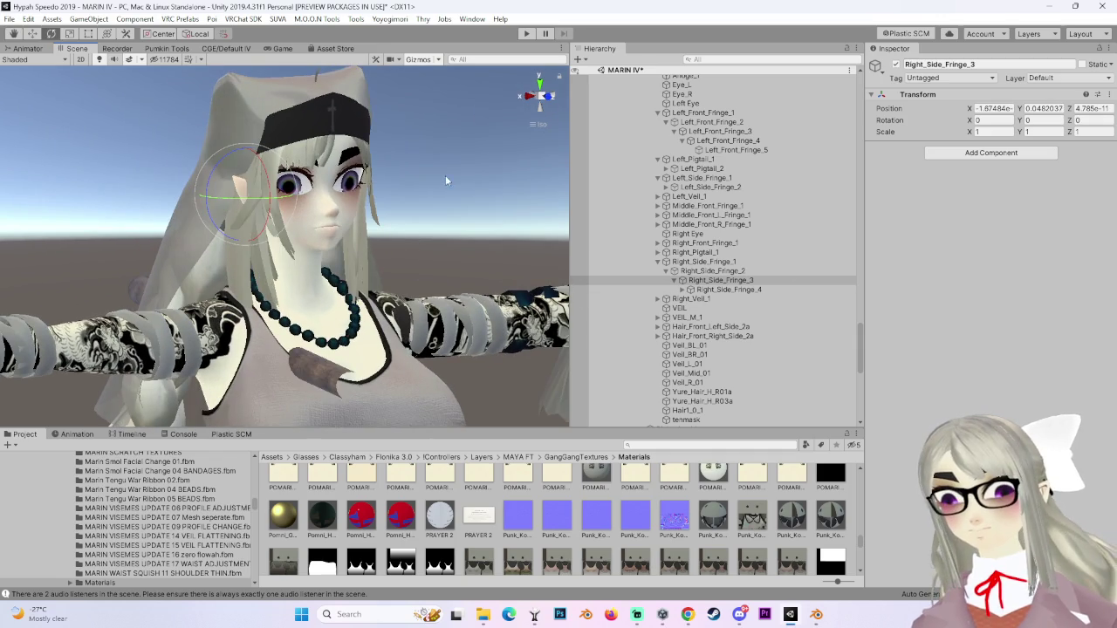
# Enter Play mode and paste the copied Phys Bone onto Right_Side_Fringe_3.
pyautogui.click(524, 35)
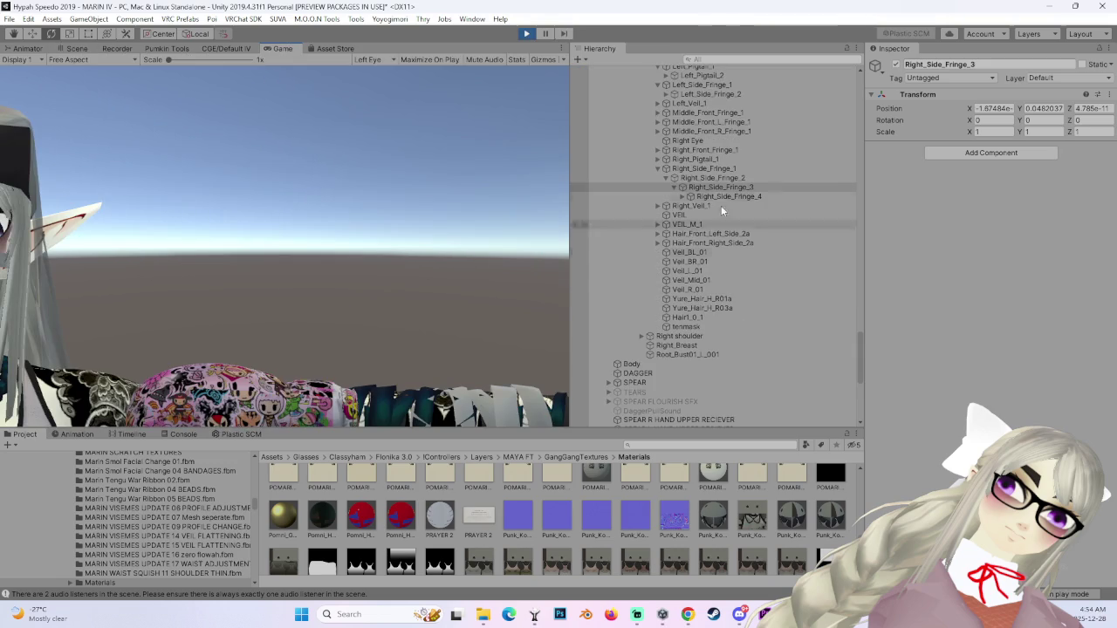
pyautogui.click(1107, 93)
pyautogui.click(1069, 192)
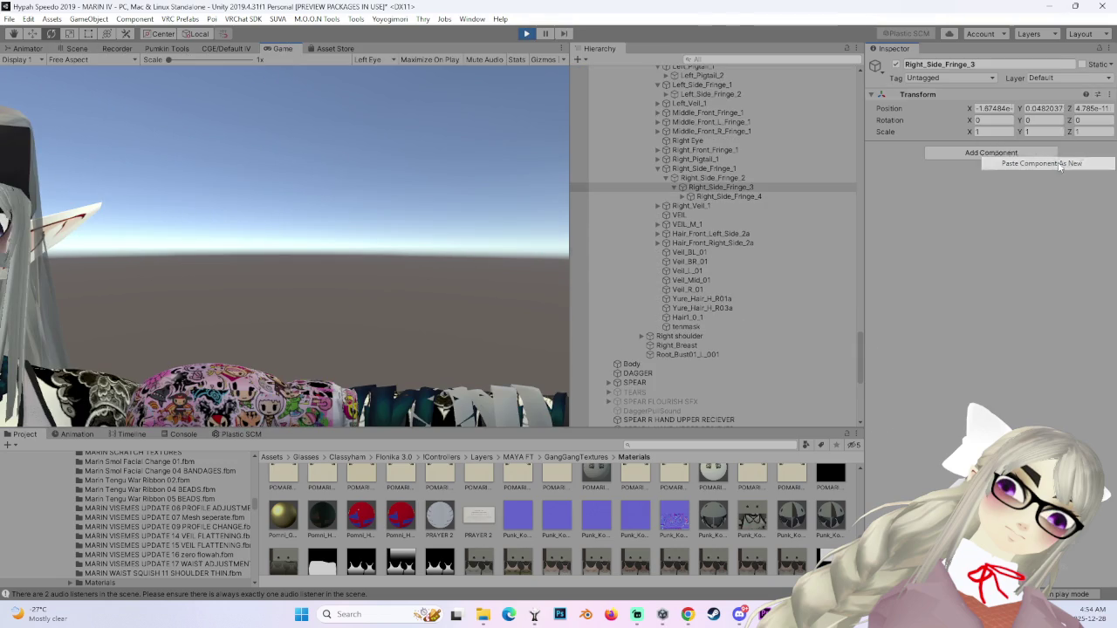
# Paste the copied Phys Bone as a new component on Left_Side_Fringe_3.
pyautogui.click(75, 49)
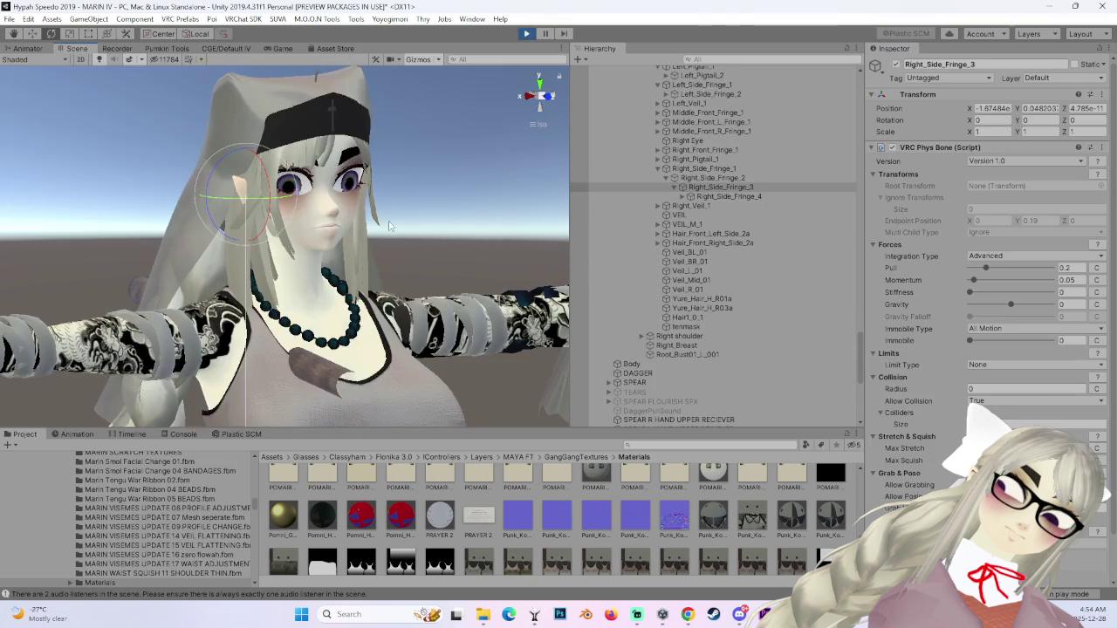
pyautogui.scroll(10, 700, 149)
pyautogui.click(687, 82)
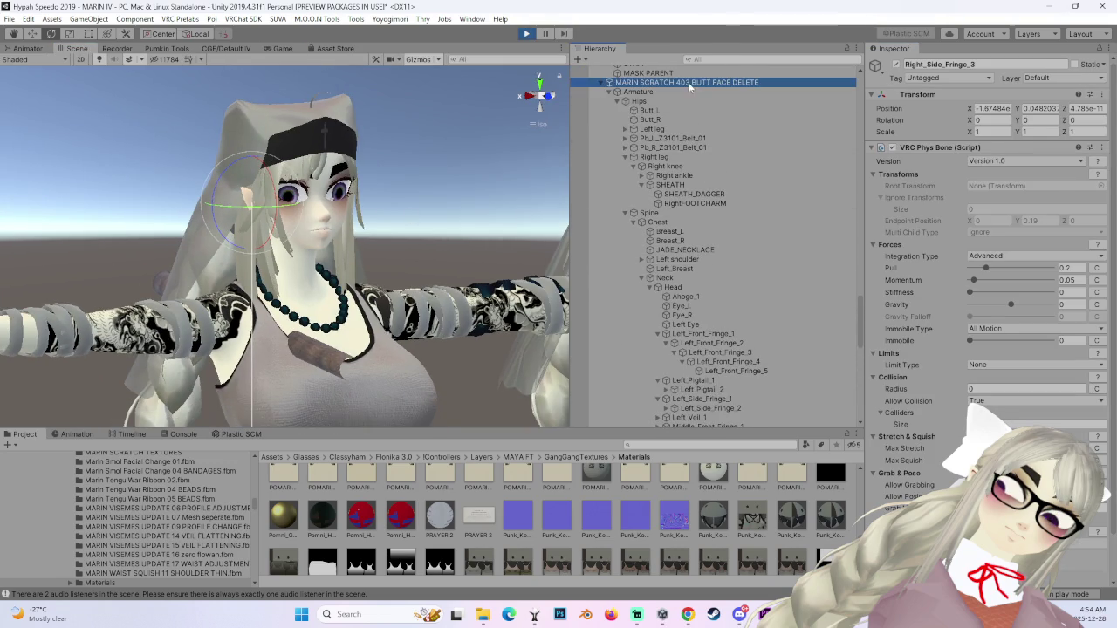
pyautogui.press('f')
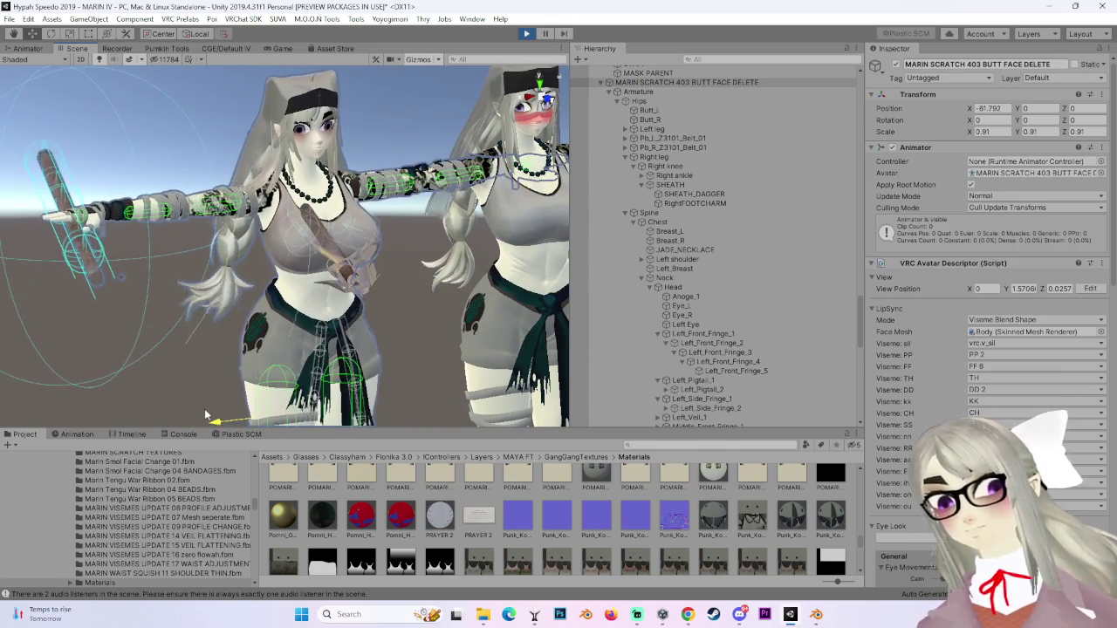
pyautogui.scroll(-5, 706, 339)
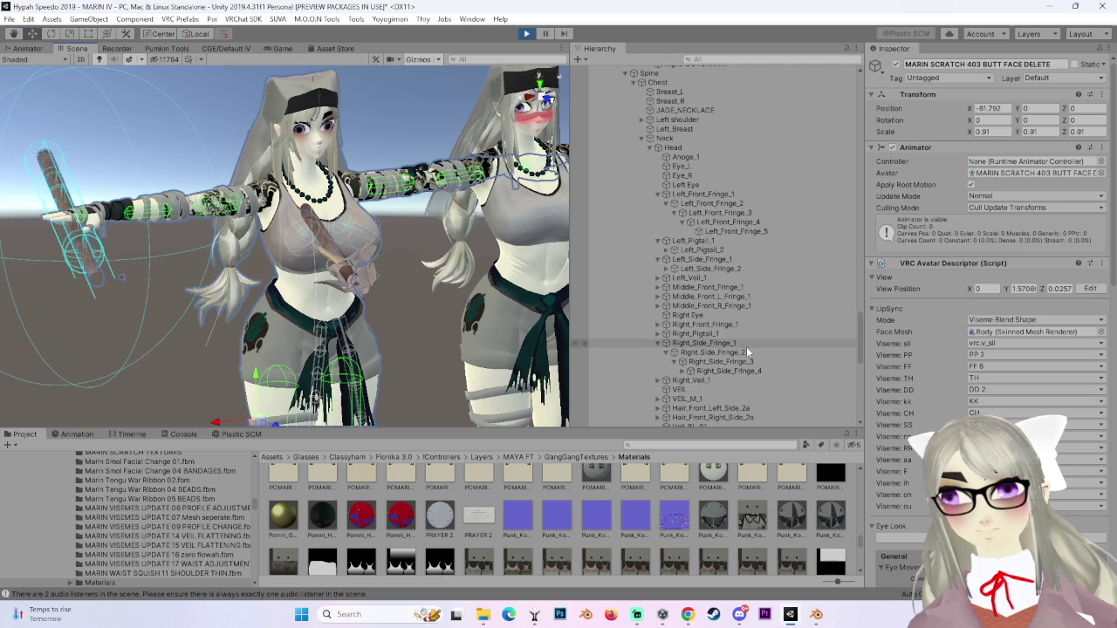
pyautogui.click(667, 268)
pyautogui.click(715, 277)
pyautogui.rightClick(1075, 95)
pyautogui.click(1042, 163)
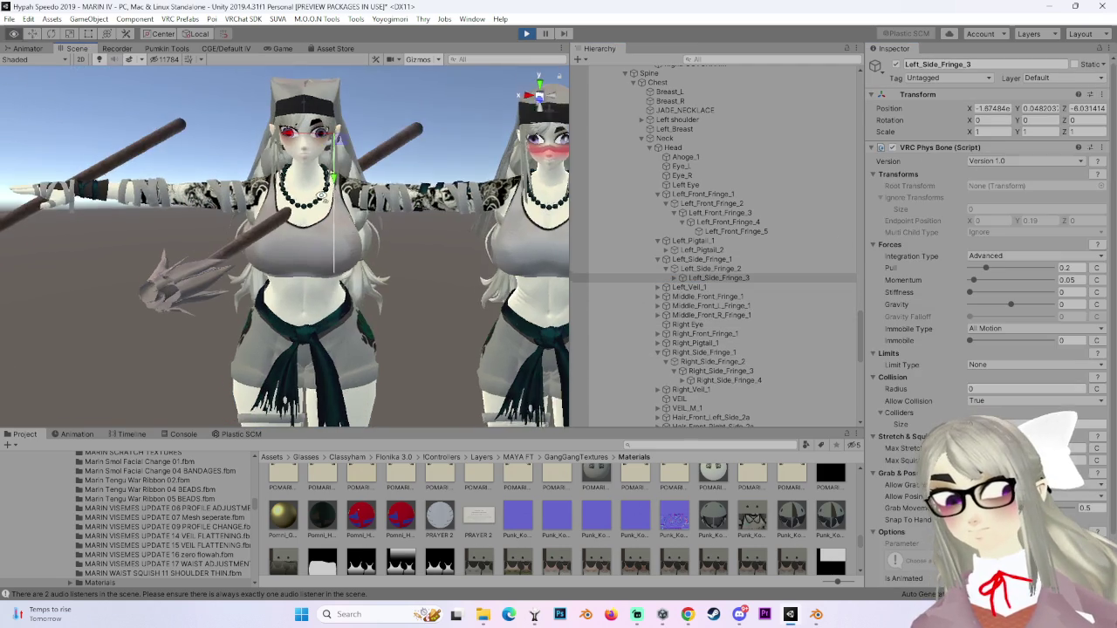
# Nudge the avatar root sideways along X to test the hair sway.
pyautogui.scroll(6, 666, 245)
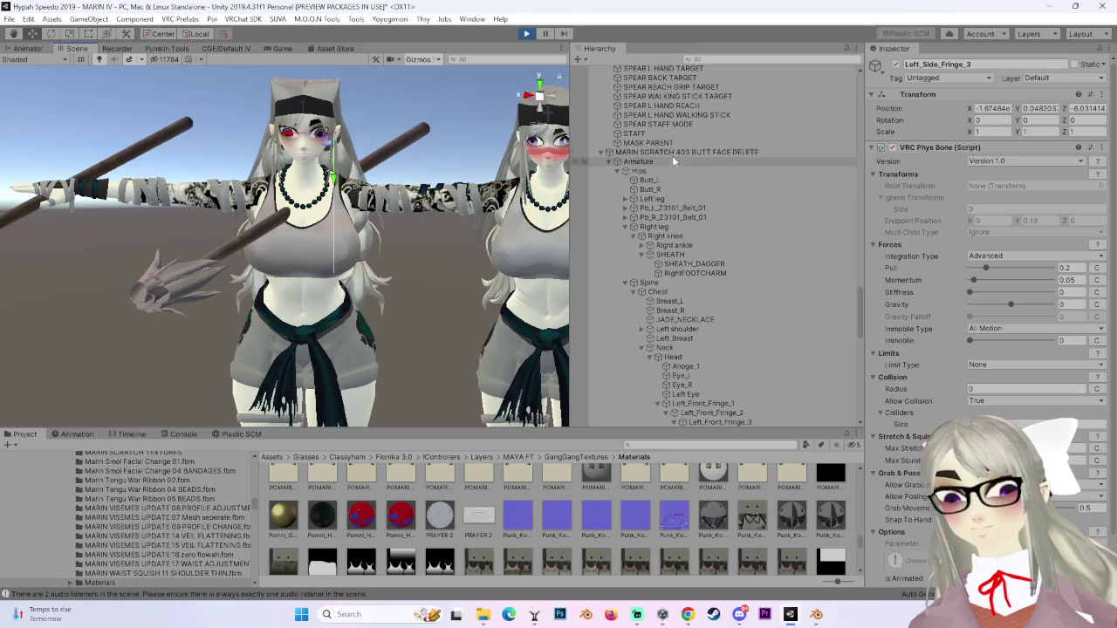
pyautogui.click(671, 152)
pyautogui.scroll(2, 152, 402)
pyautogui.moveTo(152, 402); pyautogui.dragTo(129, 395)
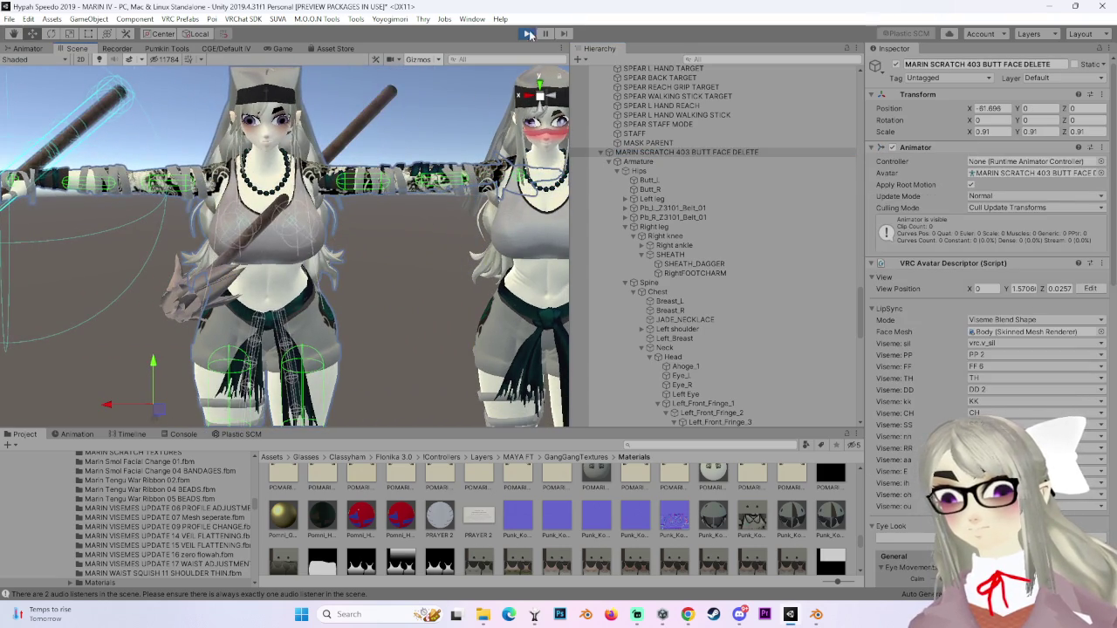
# Exit Play mode and paste the copied Phys Bone onto Left_Side_Fringe_3.
pyautogui.click(529, 34)
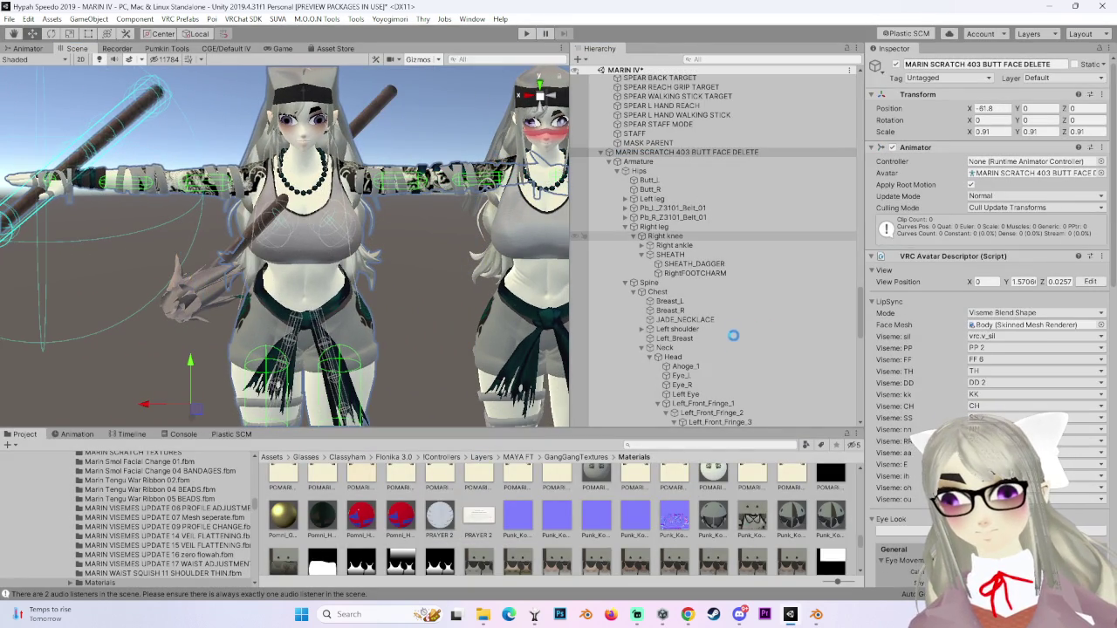
pyautogui.scroll(-3, 733, 279)
pyautogui.moveTo(751, 331)
pyautogui.mouseDown()
pyautogui.moveTo(758, 324)
pyautogui.moveTo(744, 375)
pyautogui.mouseUp()
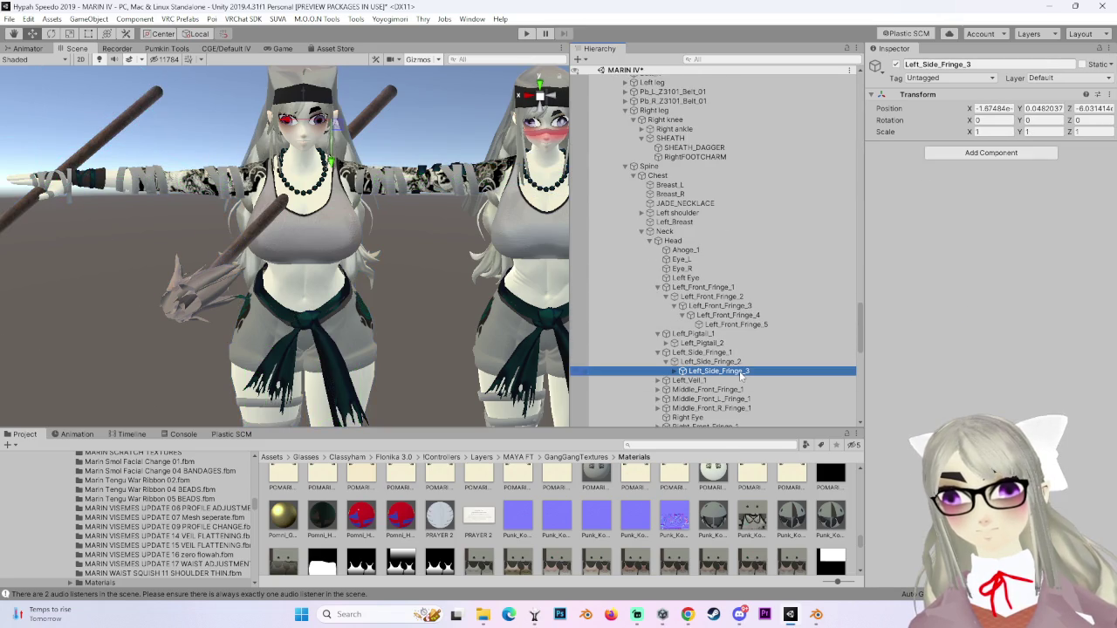
pyautogui.click(1003, 94)
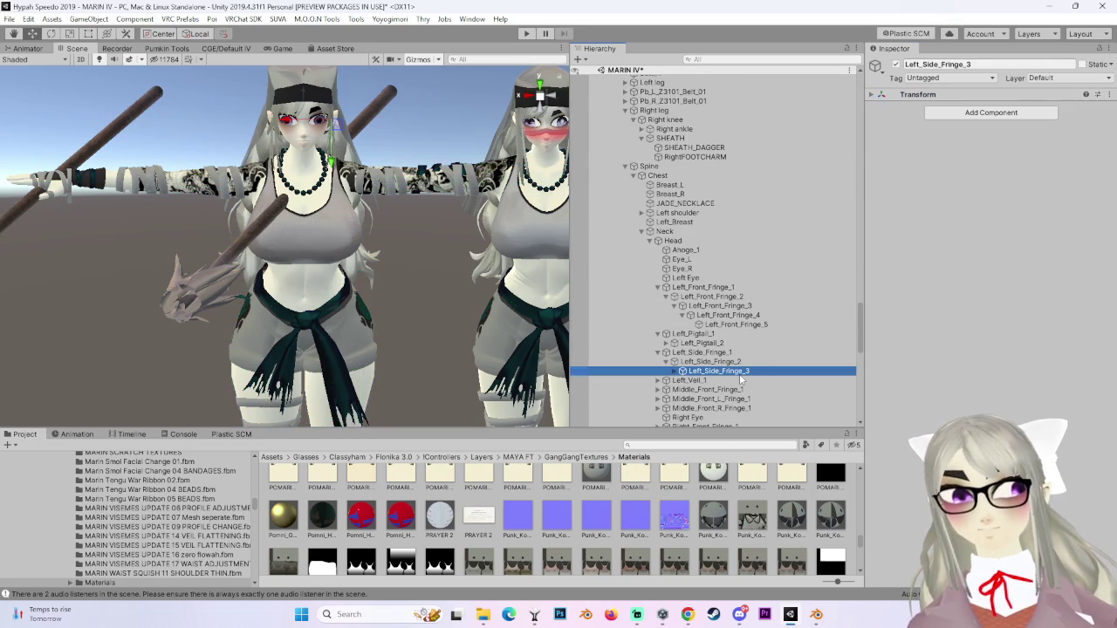
pyautogui.rightClick(980, 94)
pyautogui.click(1017, 166)
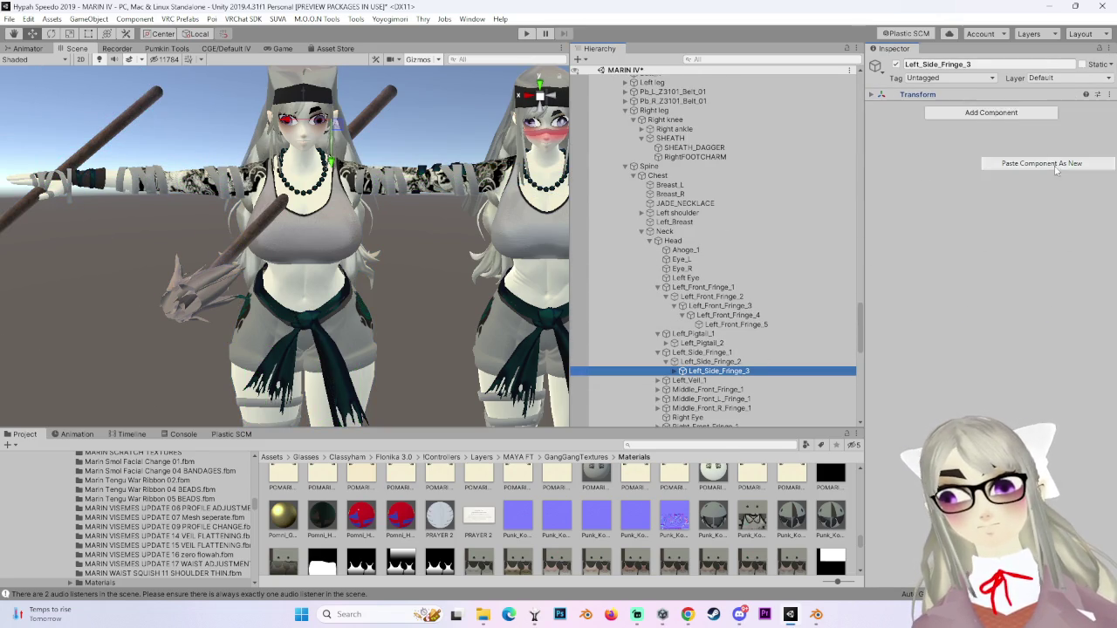
# Paste the same Phys Bone onto Right_Side_Fringe_3 and inspect the head up close.
pyautogui.scroll(-3, 717, 347)
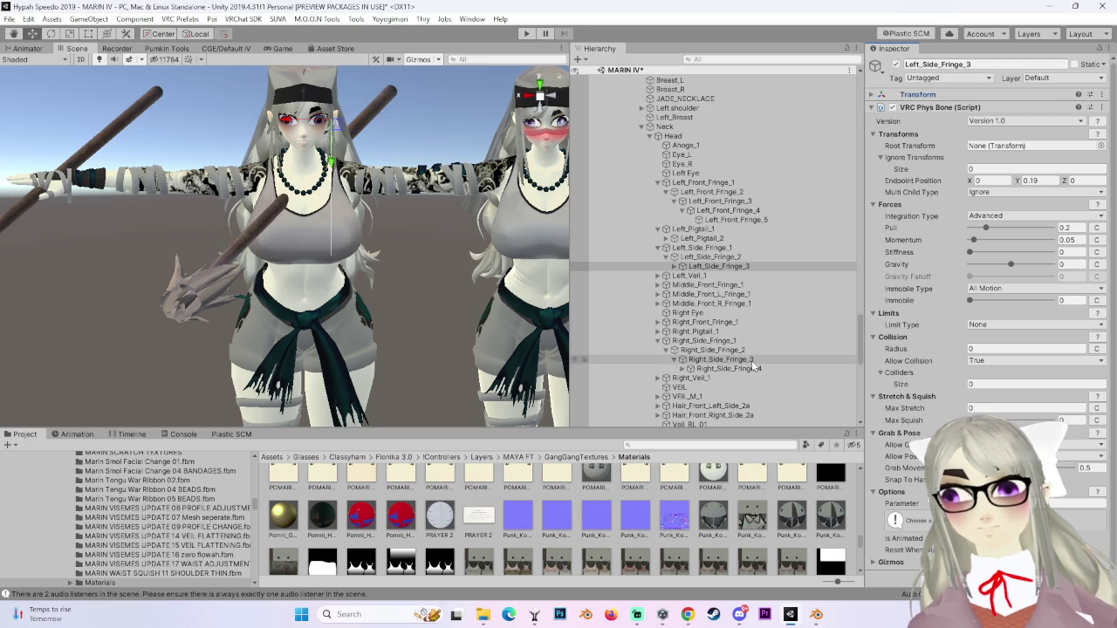
pyautogui.click(752, 360)
pyautogui.rightClick(981, 94)
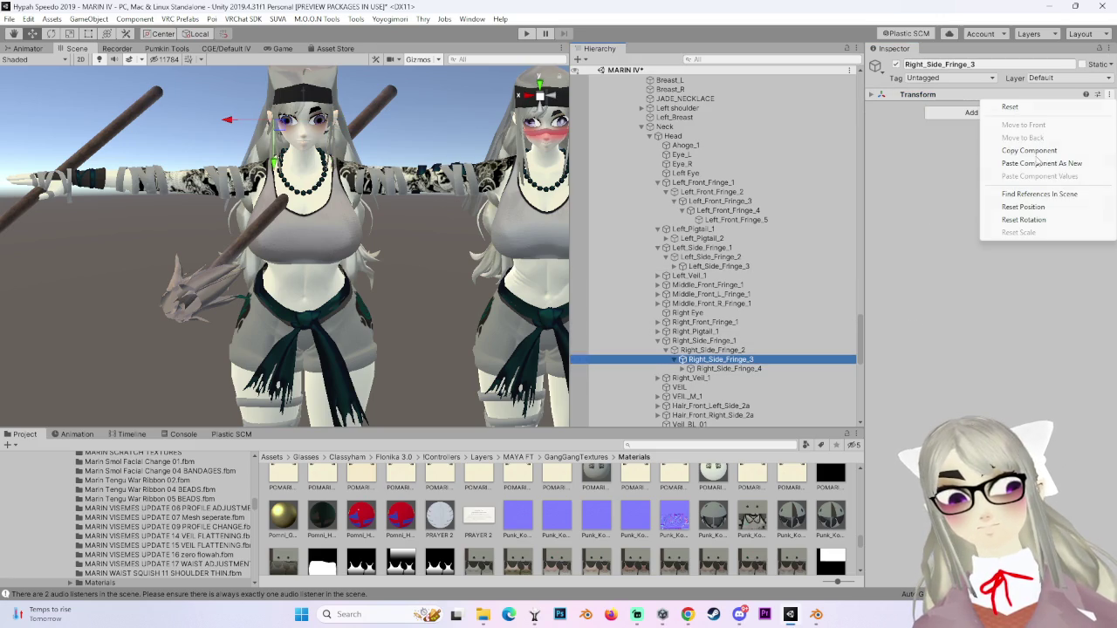
pyautogui.click(1050, 166)
pyautogui.scroll(5, 358, 237)
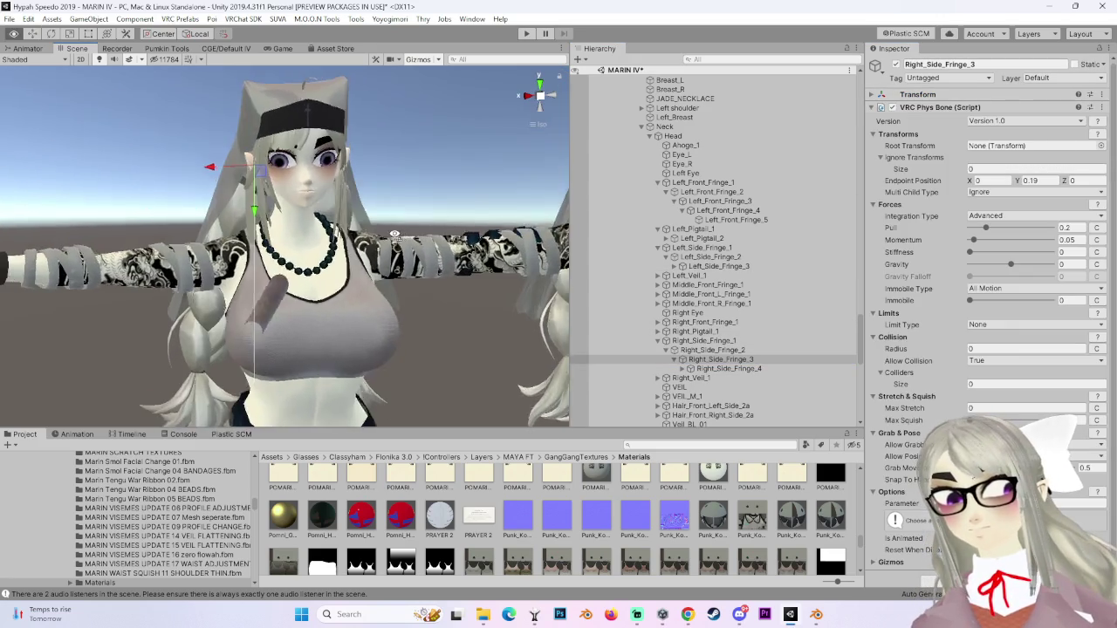
pyautogui.moveTo(356, 262)
pyautogui.mouseDown()
pyautogui.moveTo(254, 294)
pyautogui.moveTo(348, 247)
pyautogui.moveTo(572, 72)
pyautogui.mouseUp()
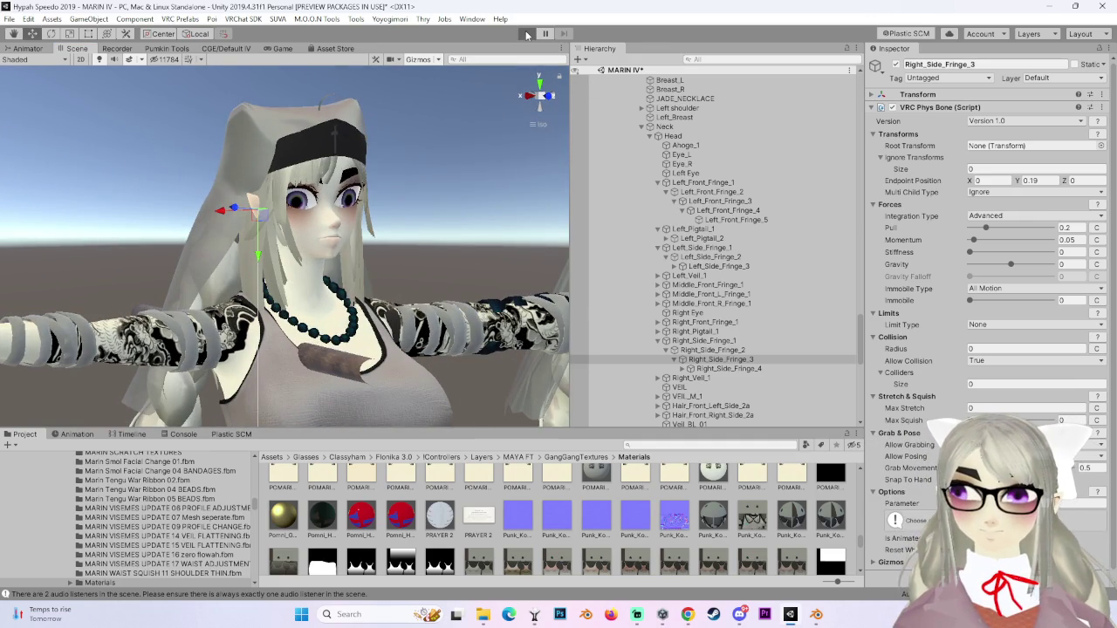
# In Play mode, paste the copied Phys Bone onto Left_Front_Fringe_4.
pyautogui.click(527, 34)
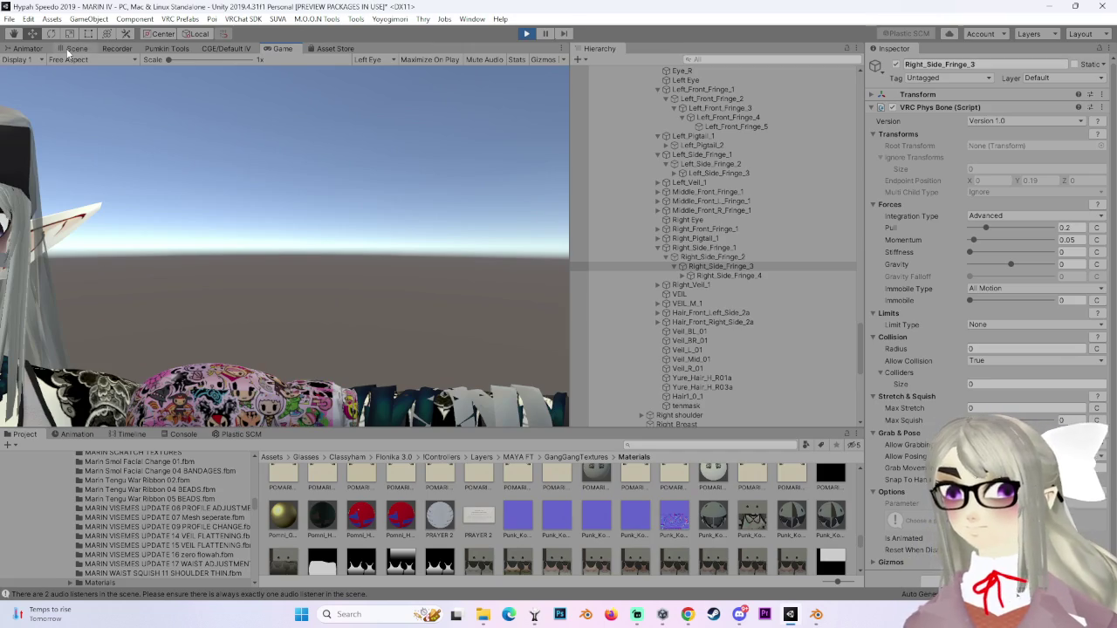
pyautogui.click(68, 49)
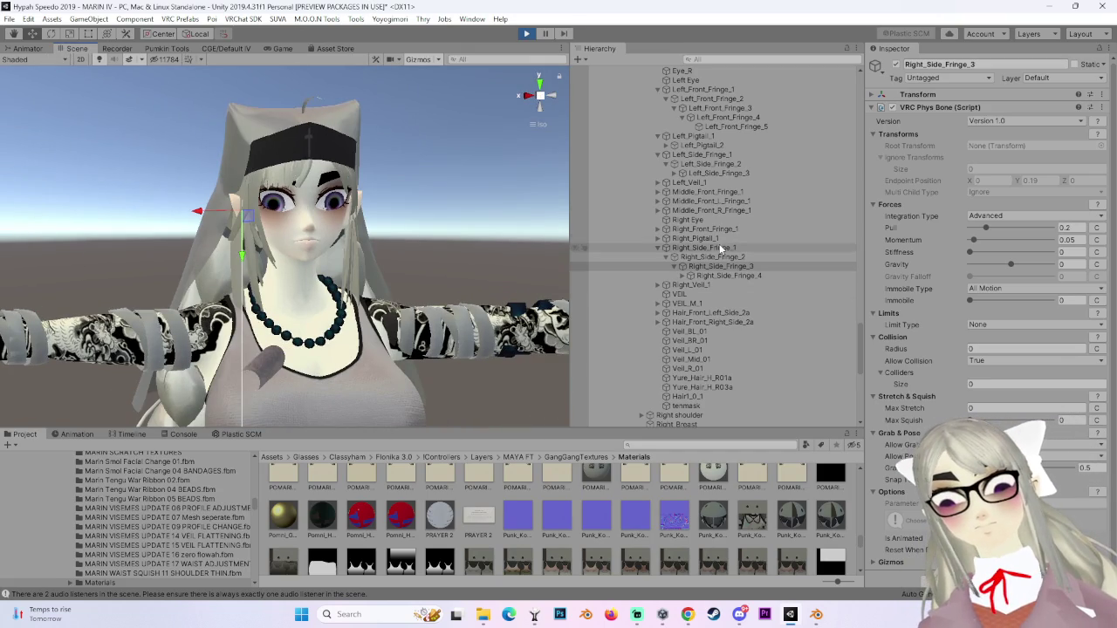
pyautogui.click(661, 227)
pyautogui.click(657, 229)
pyautogui.click(666, 239)
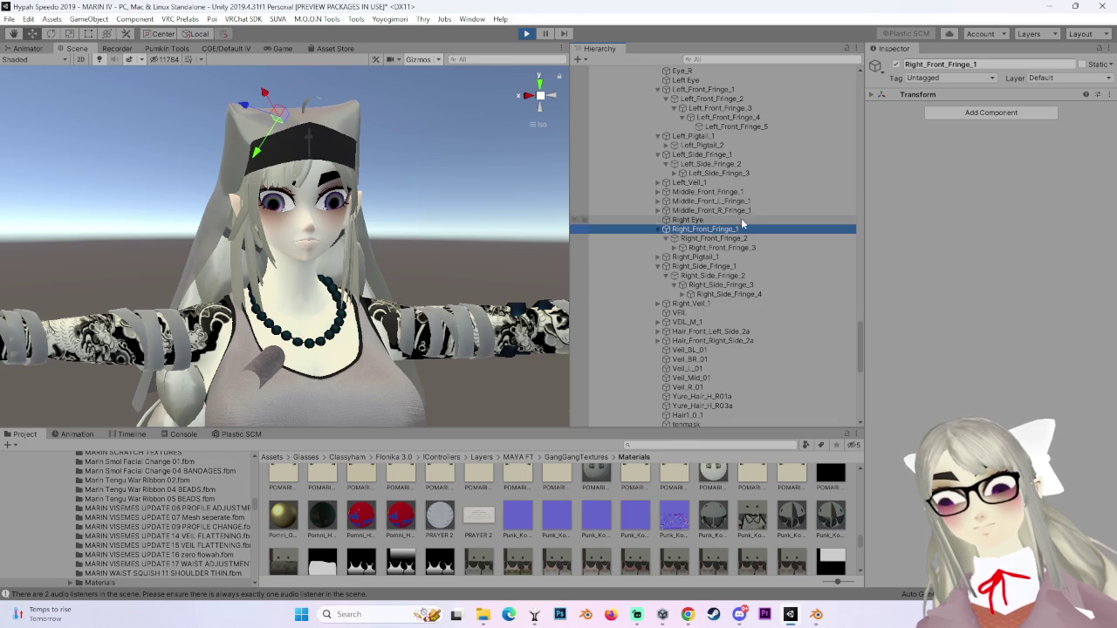
pyautogui.scroll(2, 741, 218)
pyautogui.scroll(2, 768, 183)
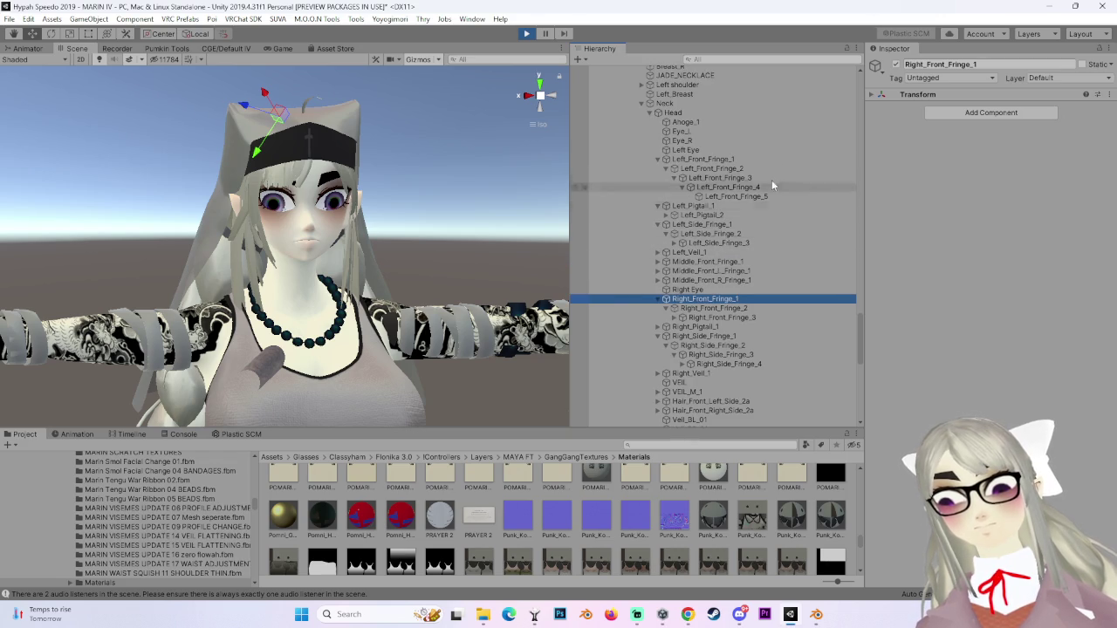
pyautogui.click(757, 188)
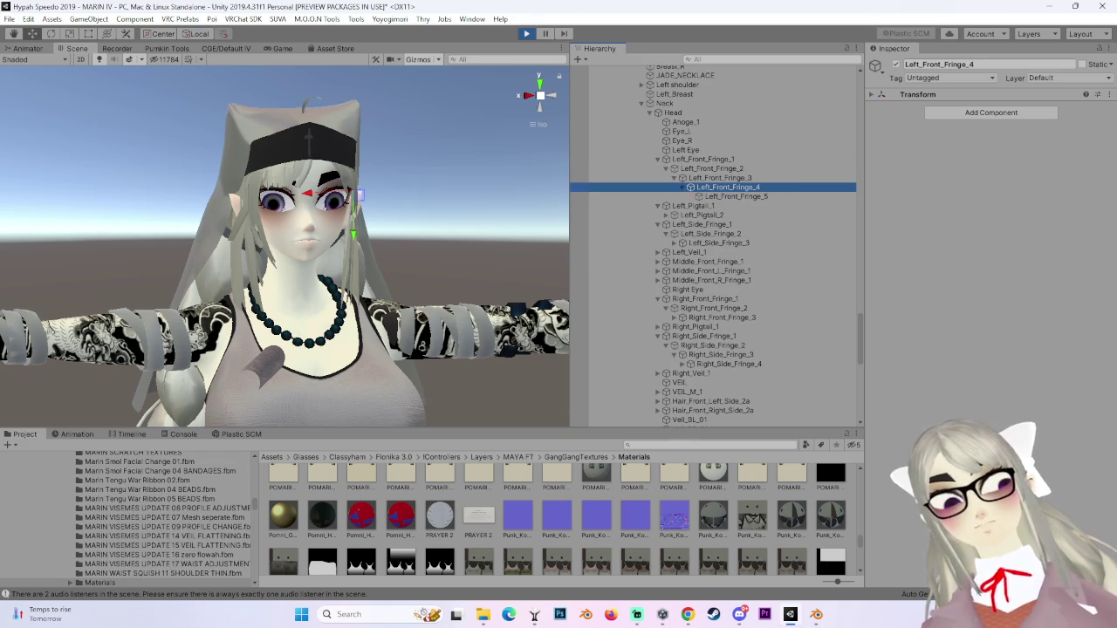
pyautogui.click(1110, 95)
pyautogui.click(1041, 164)
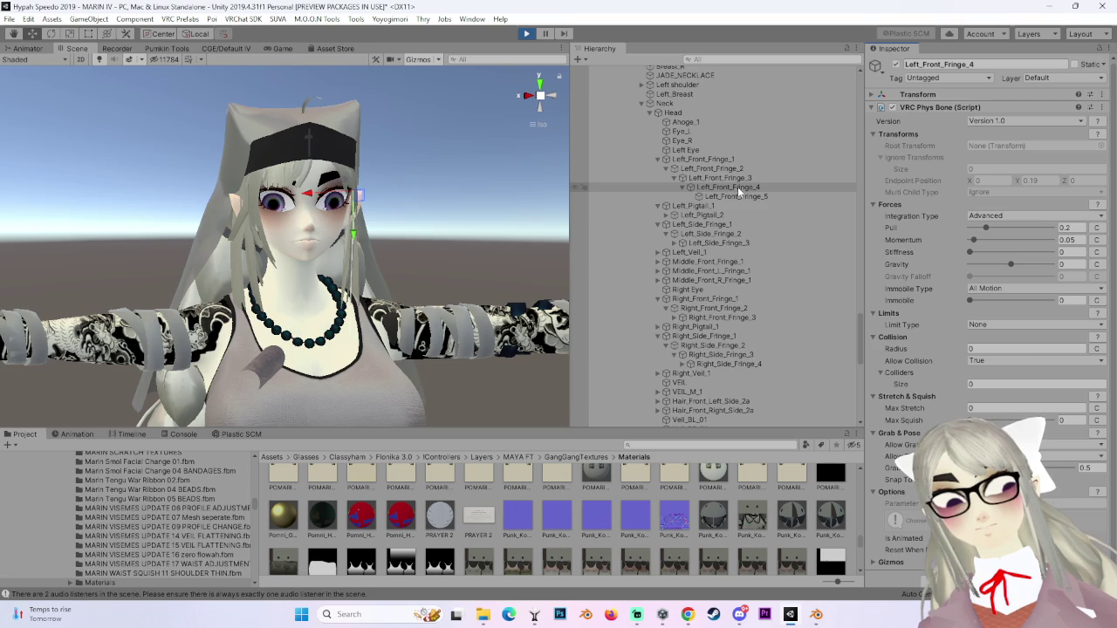
# Paste the copied Phys Bone as a new component on Right_Front_Fringe_4.
pyautogui.click(679, 317)
pyautogui.click(730, 328)
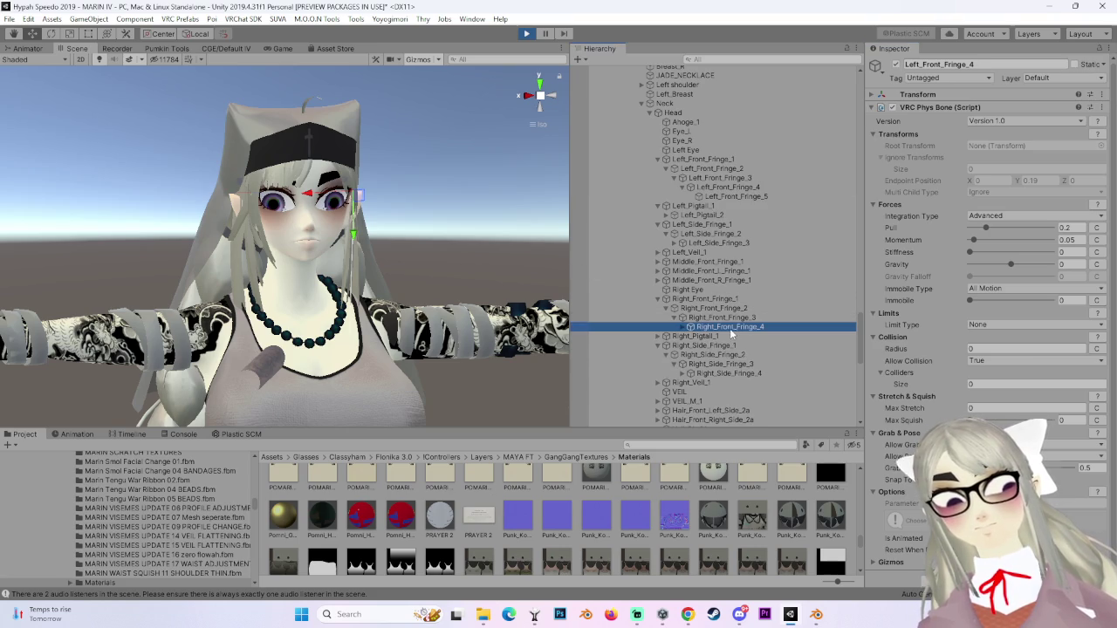
pyautogui.click(1110, 96)
pyautogui.click(1056, 164)
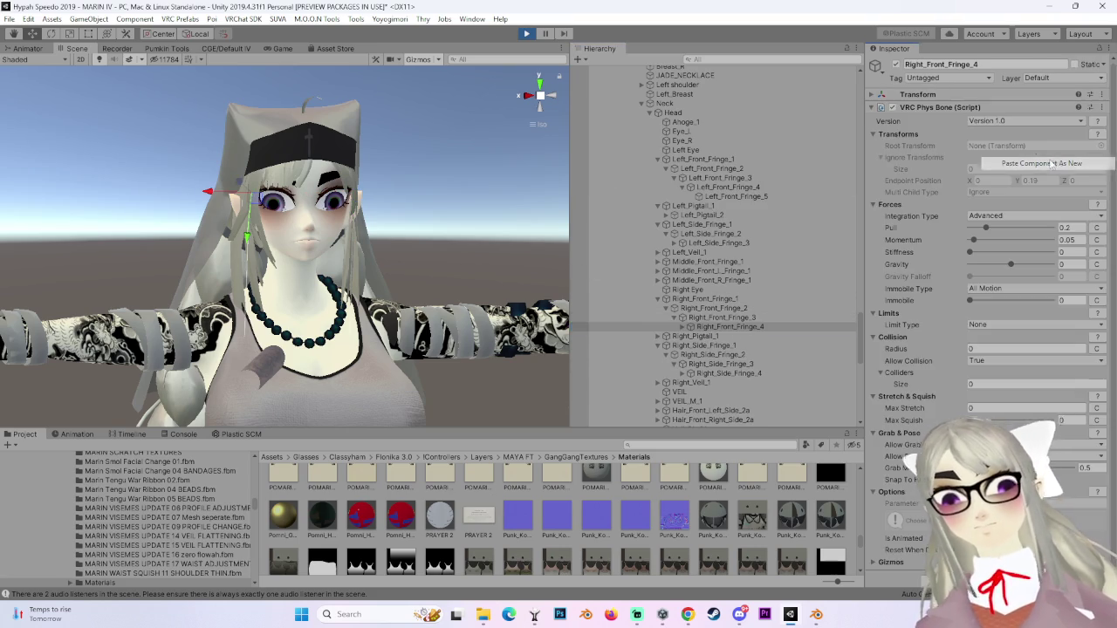
# Frame the avatar root, orbit to check the fringe sway, and stop Play mode.
pyautogui.scroll(5, 700, 241)
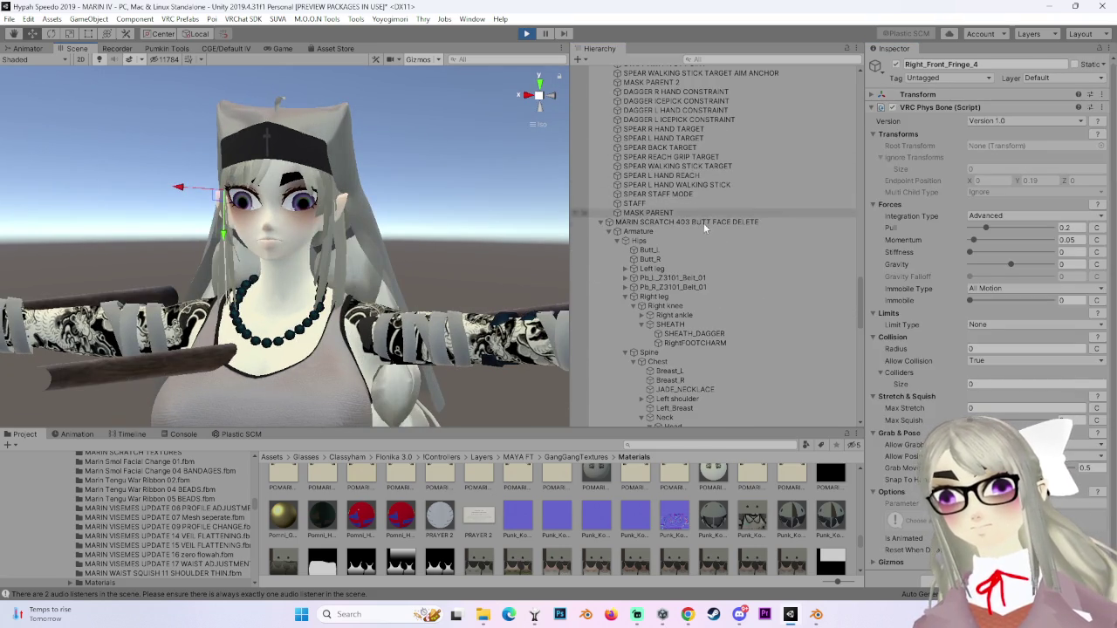
pyautogui.doubleClick(704, 222)
pyautogui.moveTo(383, 206)
pyautogui.mouseDown()
pyautogui.moveTo(227, 305)
pyautogui.moveTo(167, 360)
pyautogui.moveTo(222, 353)
pyautogui.moveTo(39, 354)
pyautogui.moveTo(105, 358)
pyautogui.moveTo(60, 366)
pyautogui.moveTo(408, 107)
pyautogui.mouseUp()
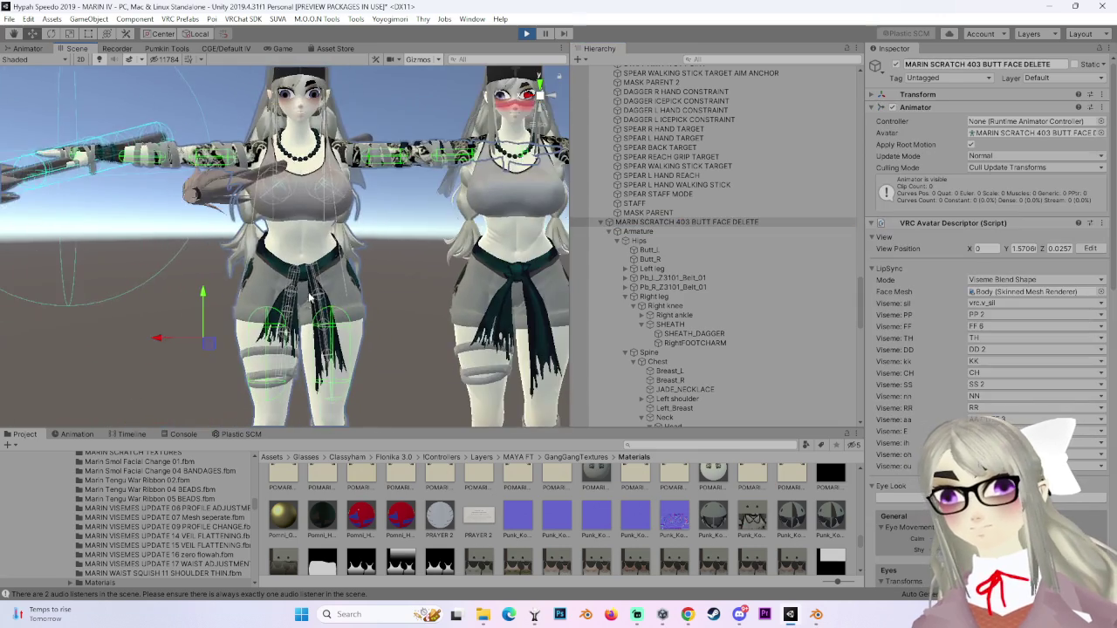
pyautogui.click(527, 34)
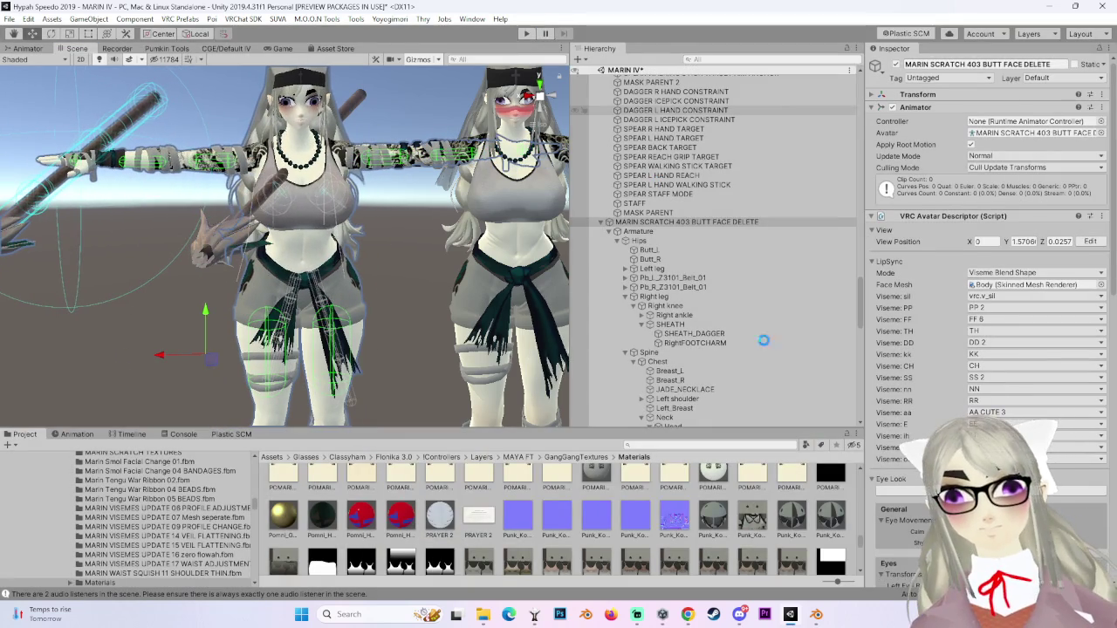
# Paste the copied VRC Phys Bone as a new component onto Left_Front_Fringe_4 and Right_Front_Fringe_4.
pyautogui.scroll(-8, 757, 335)
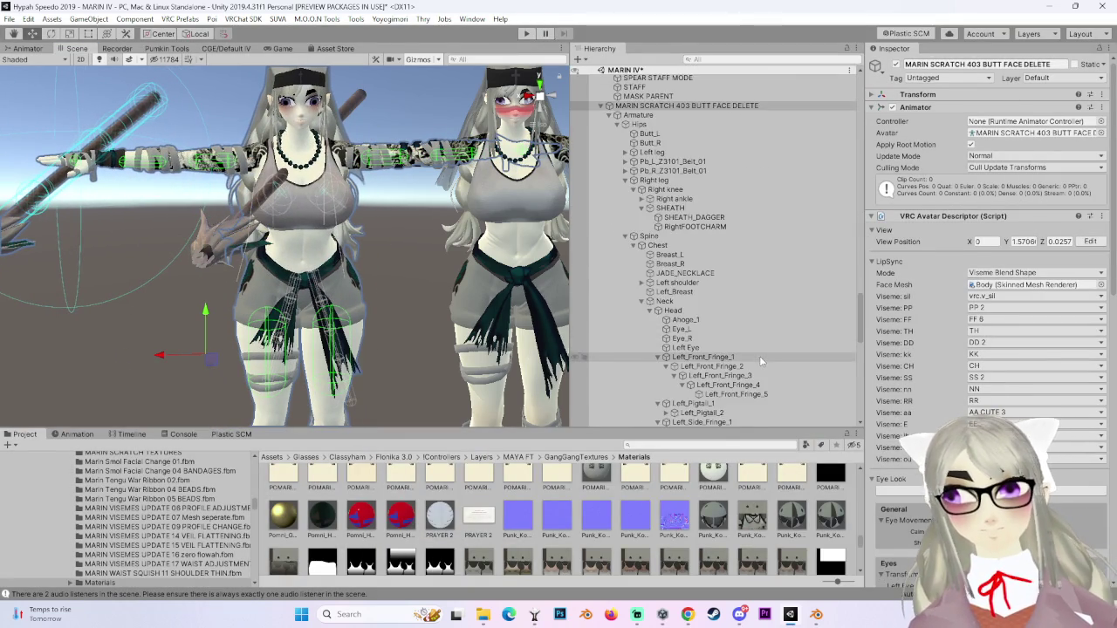
pyautogui.click(728, 245)
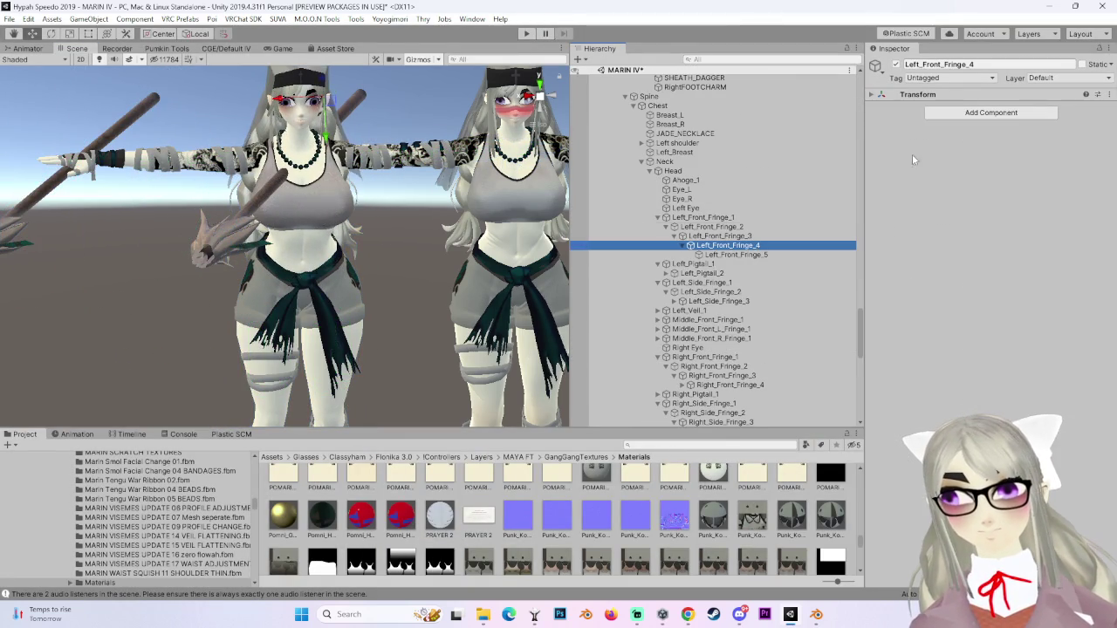
pyautogui.click(1109, 94)
pyautogui.click(1066, 164)
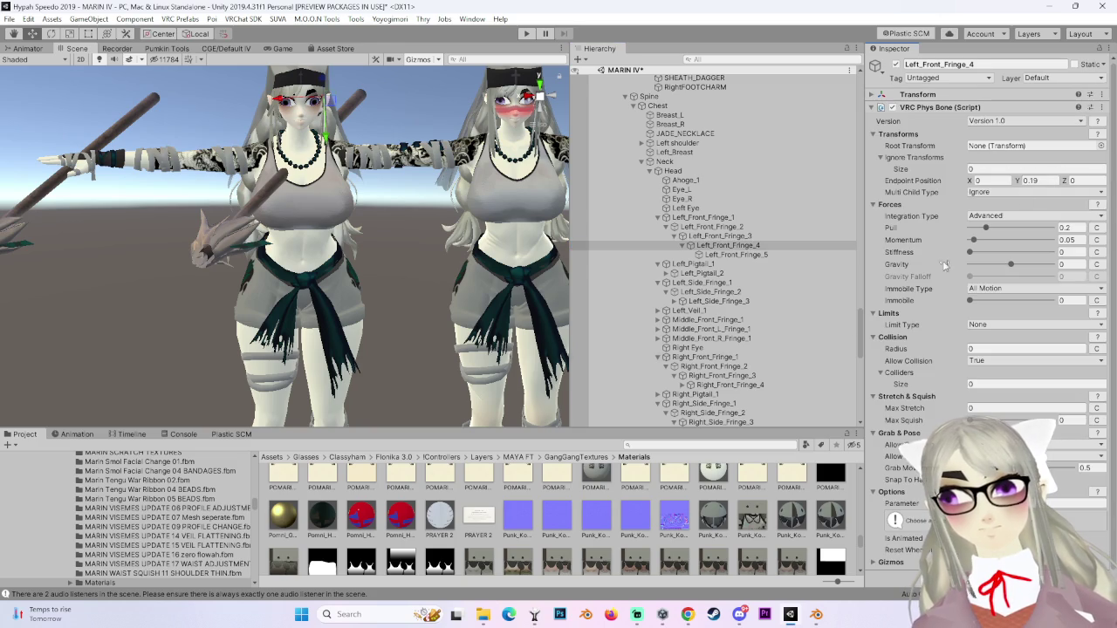
pyautogui.click(730, 385)
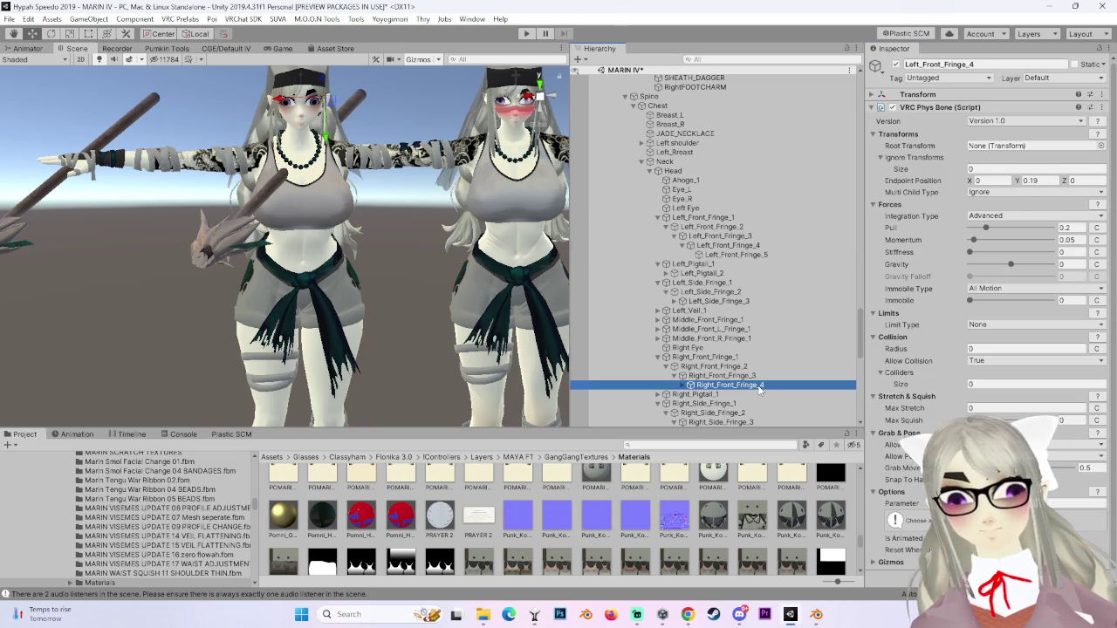
pyautogui.click(1109, 95)
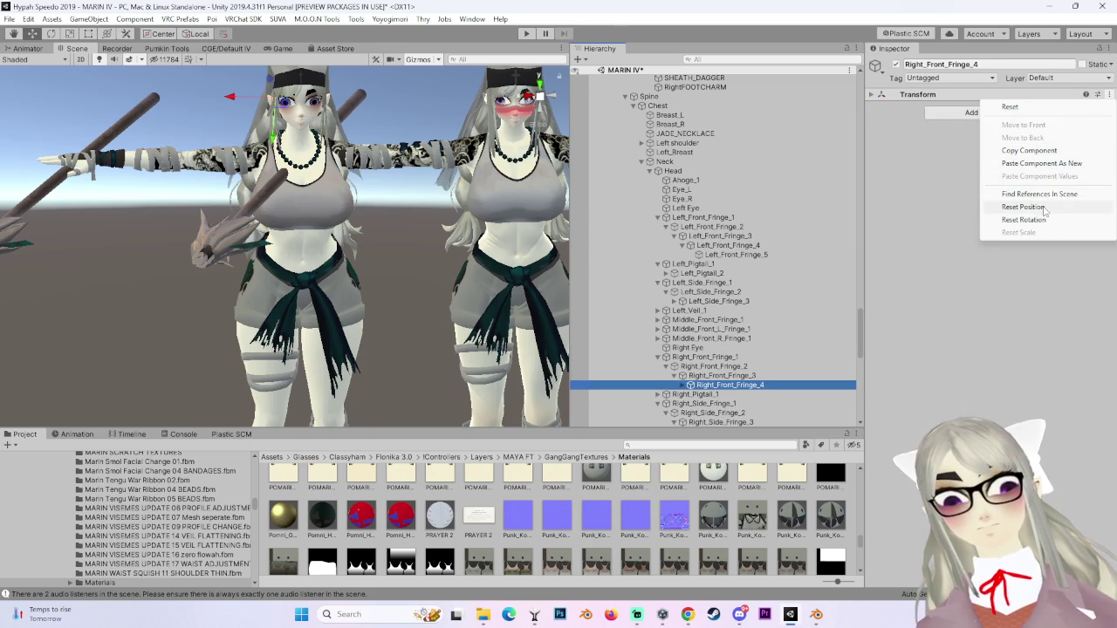
pyautogui.click(1054, 164)
# Delete the Hair_Front_Left_Side_2a–2d bones and start selecting the right side hair chain.
pyautogui.scroll(-5, 783, 312)
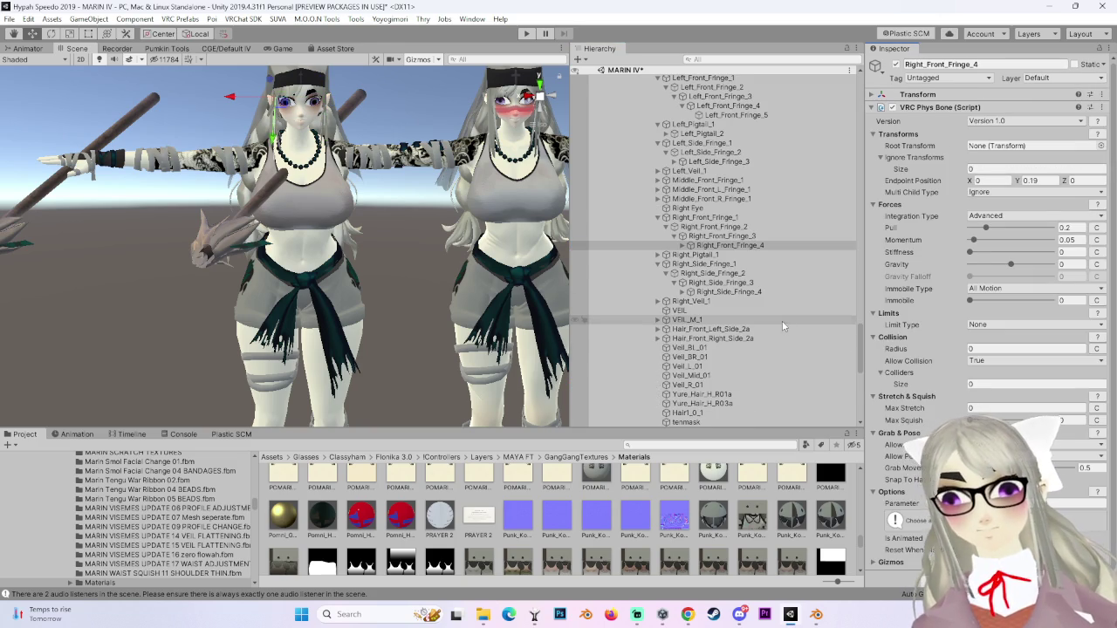
pyautogui.click(711, 329)
pyautogui.click(666, 329)
pyautogui.click(733, 357)
pyautogui.keyDown('shift'); pyautogui.click(725, 329); pyautogui.keyUp('shift')
pyautogui.rightClick(744, 334)
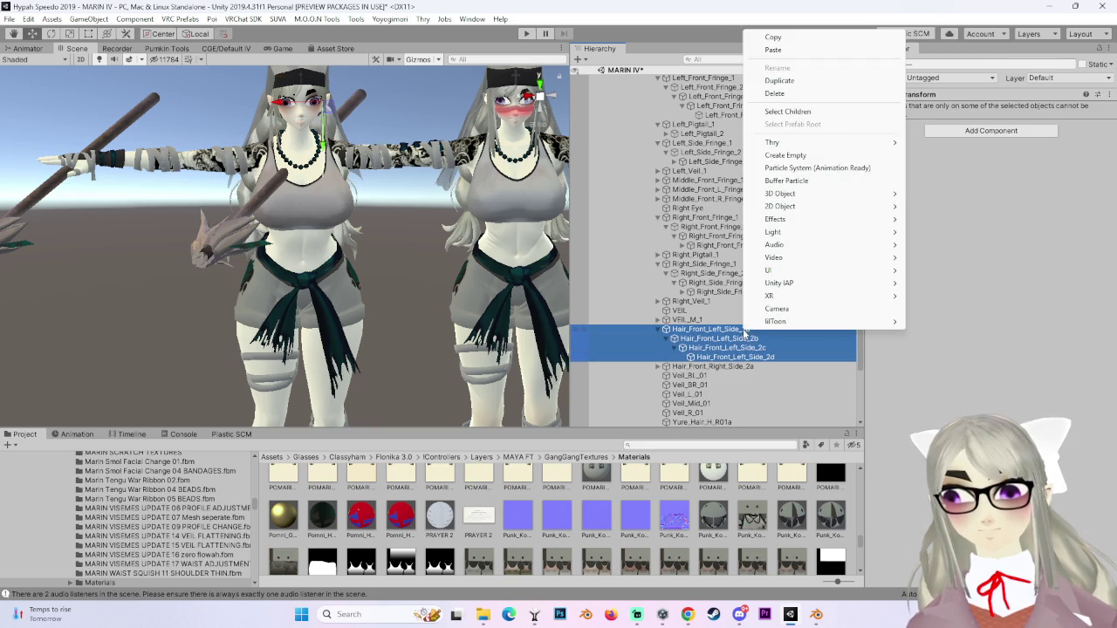
pyautogui.click(795, 100)
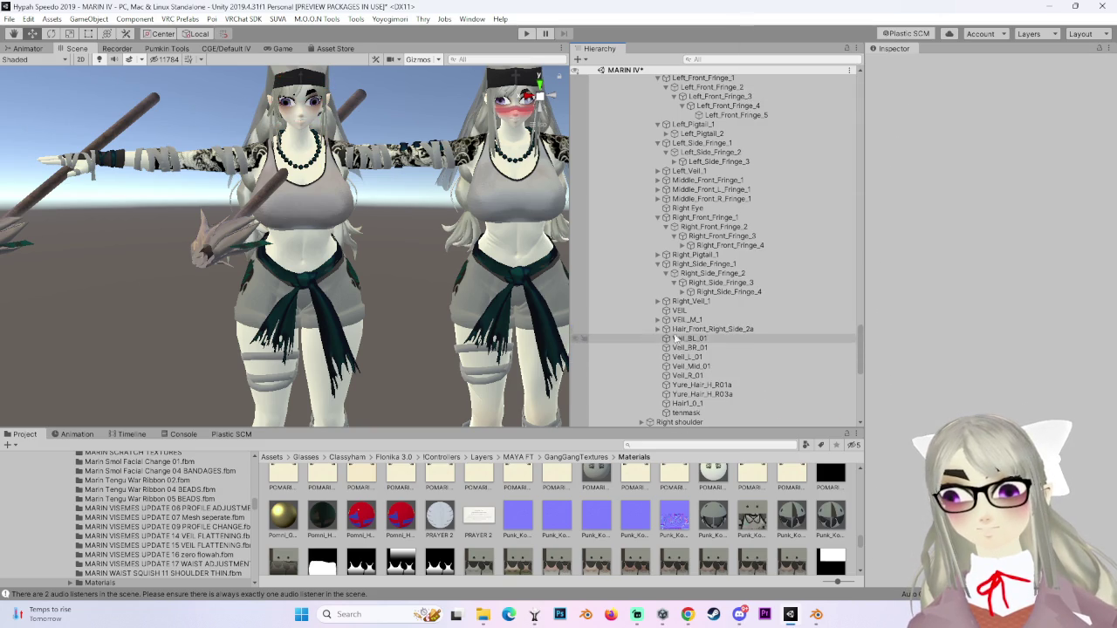
pyautogui.click(665, 329)
pyautogui.click(733, 357)
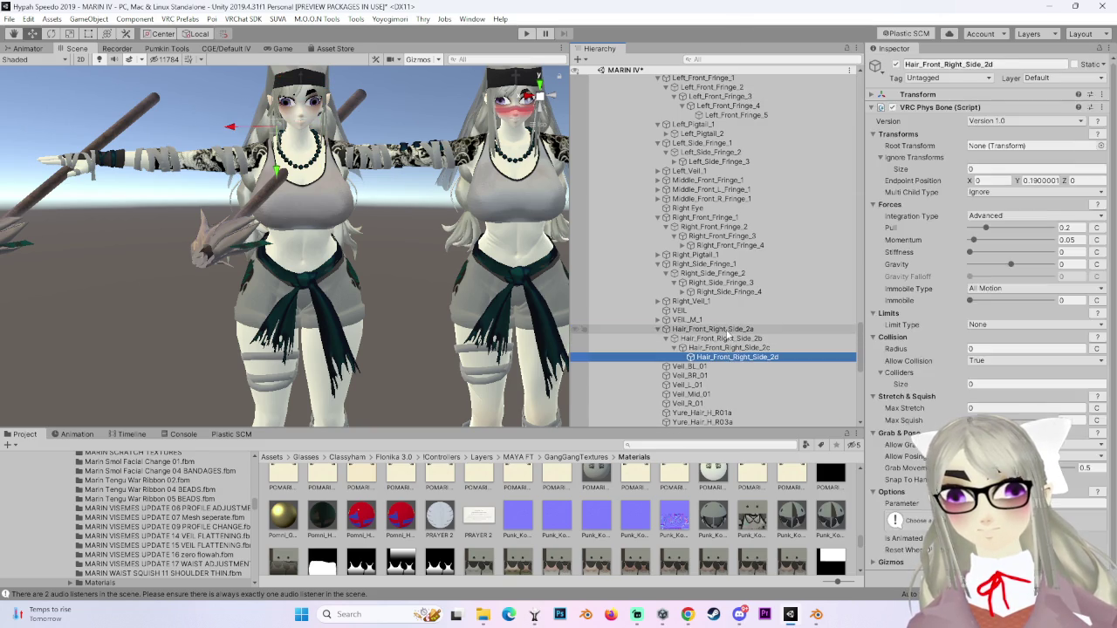
# Delete the Hair_Front_Right_Side_2a–2d bone chain.
pyautogui.keyDown('shift'); pyautogui.click(711, 329); pyautogui.keyUp('shift')
pyautogui.rightClick(727, 335)
pyautogui.click(757, 94)
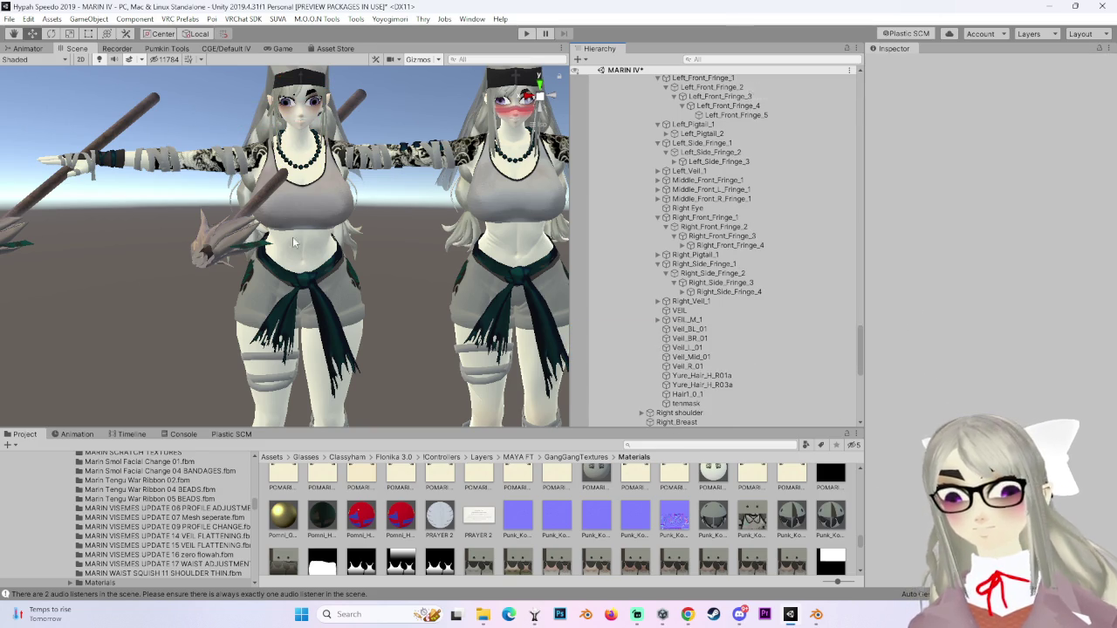
# Compare the veil bones and copy Veil_BL_01's Phys Bone, then select Yure_Hair_H_R01a and R03a.
pyautogui.click(672, 320)
pyautogui.click(658, 320)
pyautogui.click(666, 329)
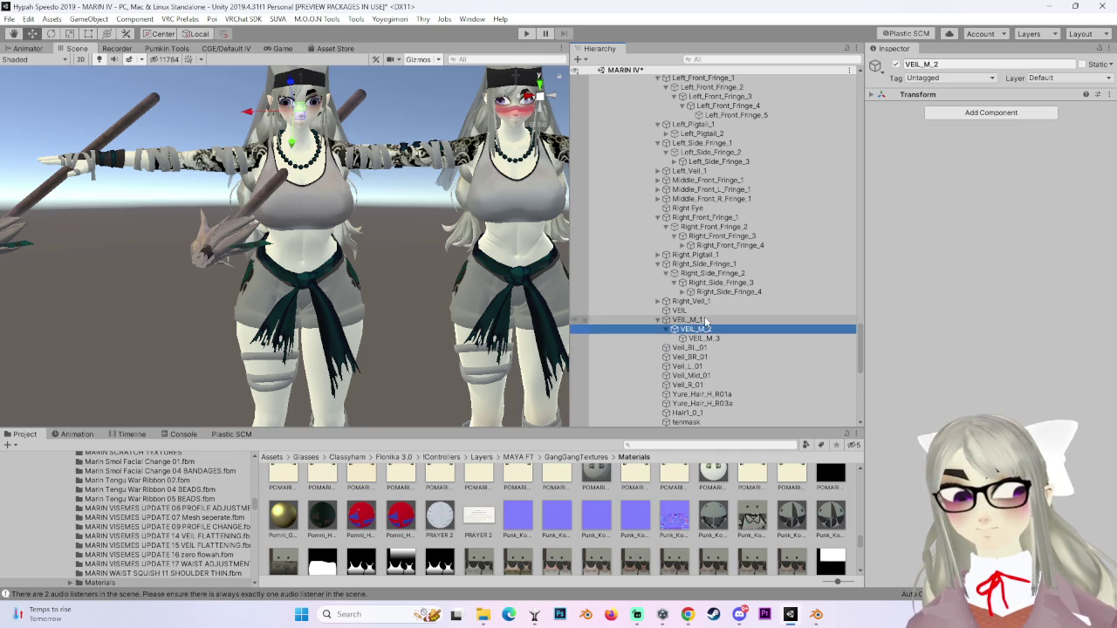
pyautogui.click(673, 310)
pyautogui.click(690, 347)
pyautogui.click(704, 358)
pyautogui.doubleClick(689, 348)
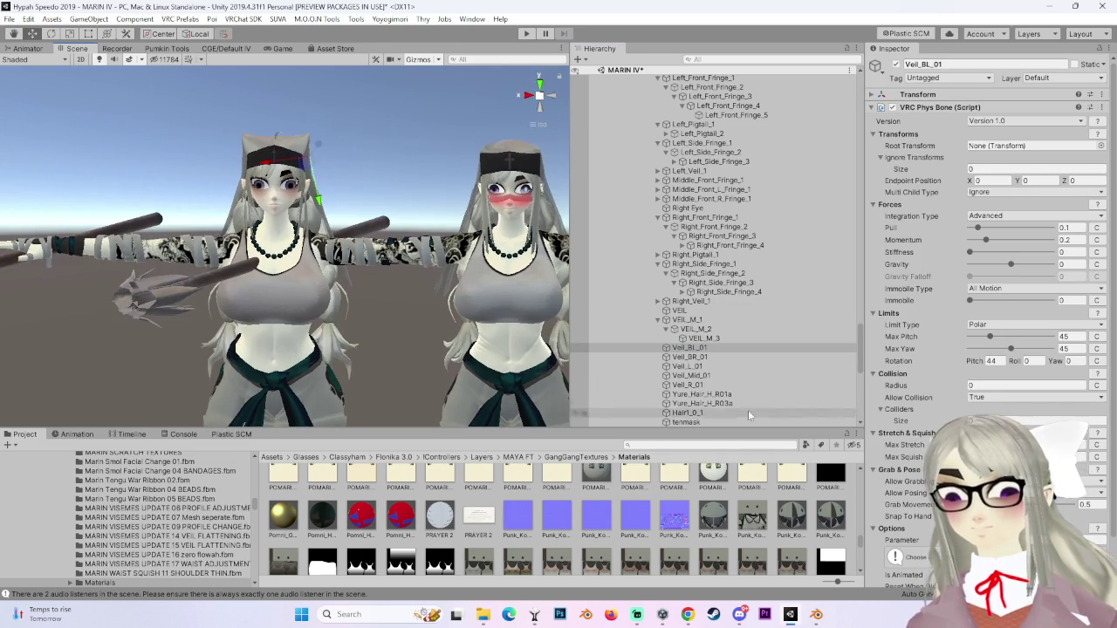
pyautogui.click(1101, 107)
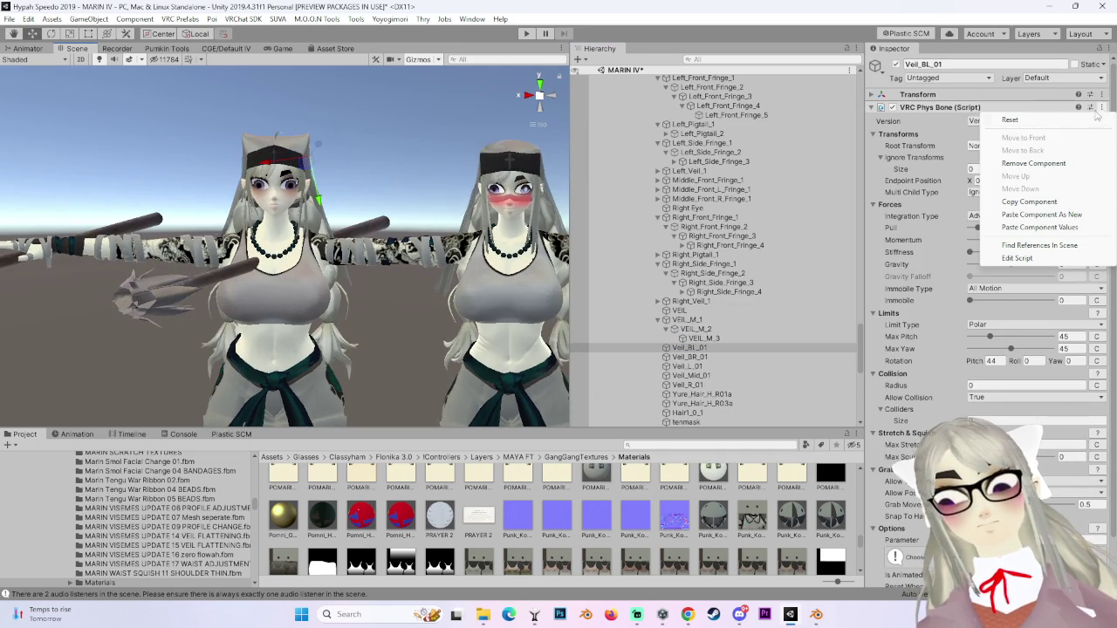
pyautogui.click(1031, 203)
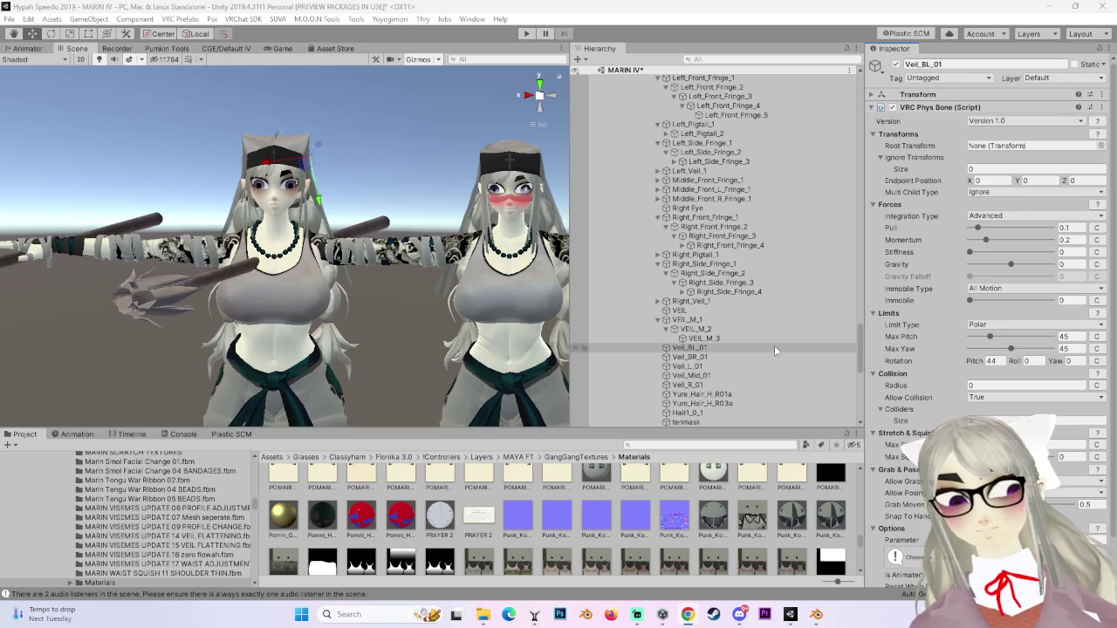
pyautogui.click(723, 395)
pyautogui.keyDown('shift'); pyautogui.click(726, 403); pyautogui.keyUp('shift')
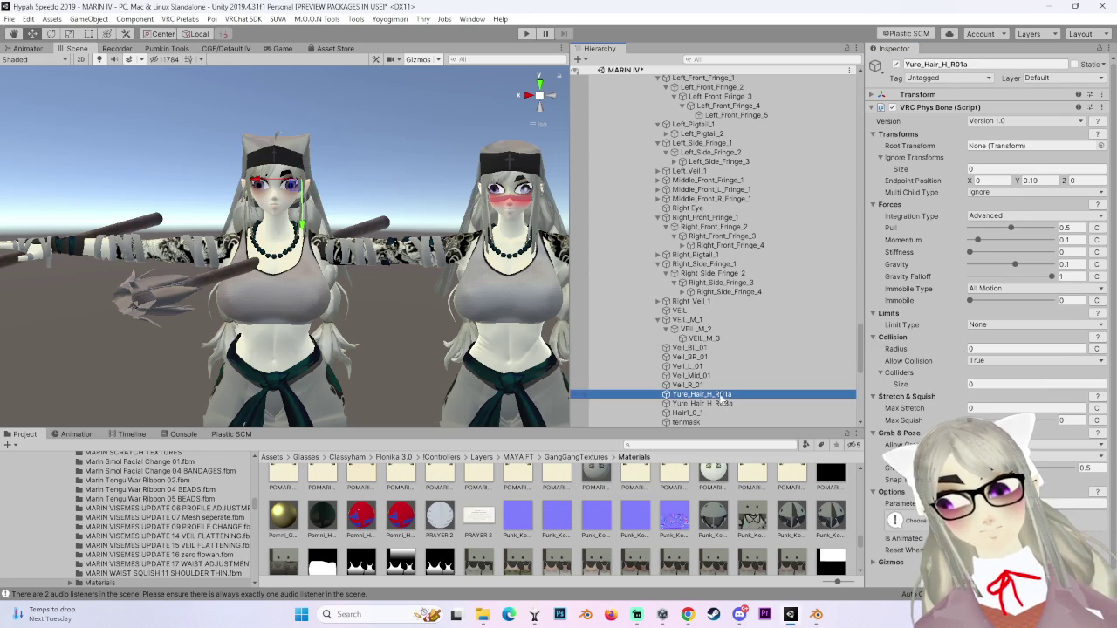
# Delete the two Yure_Hair objects and the tenmask object.
pyautogui.rightClick(743, 398)
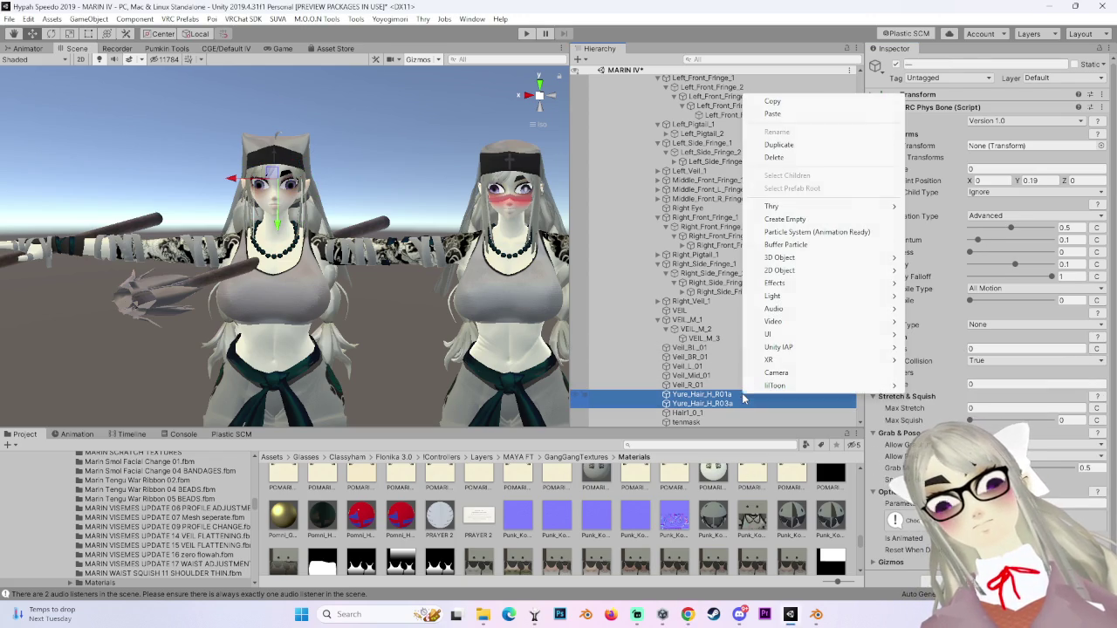
pyautogui.click(781, 158)
pyautogui.click(700, 404)
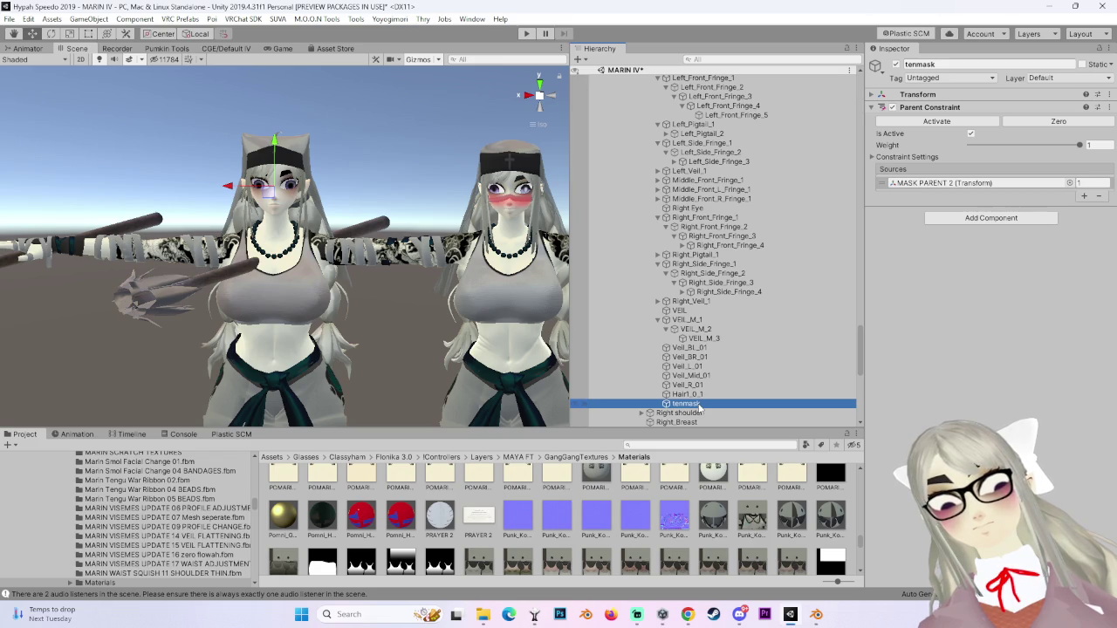
pyautogui.rightClick(699, 404)
pyautogui.click(742, 169)
# Delete Hair1_0_1 after checking its transform, then frame the Veil_R_01 bone.
pyautogui.click(686, 394)
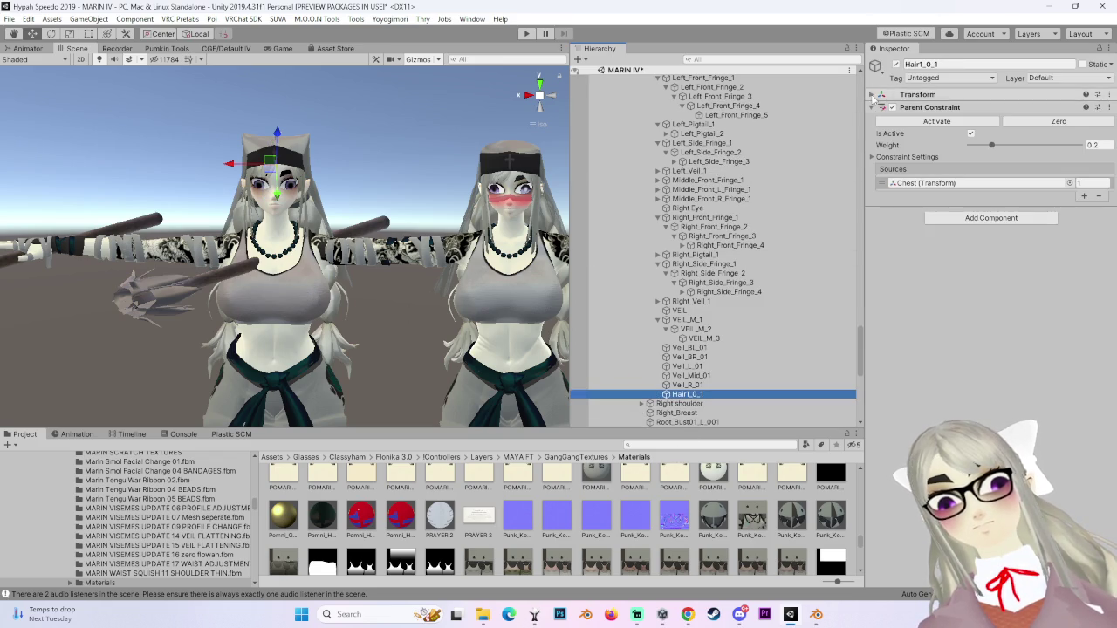
pyautogui.click(877, 94)
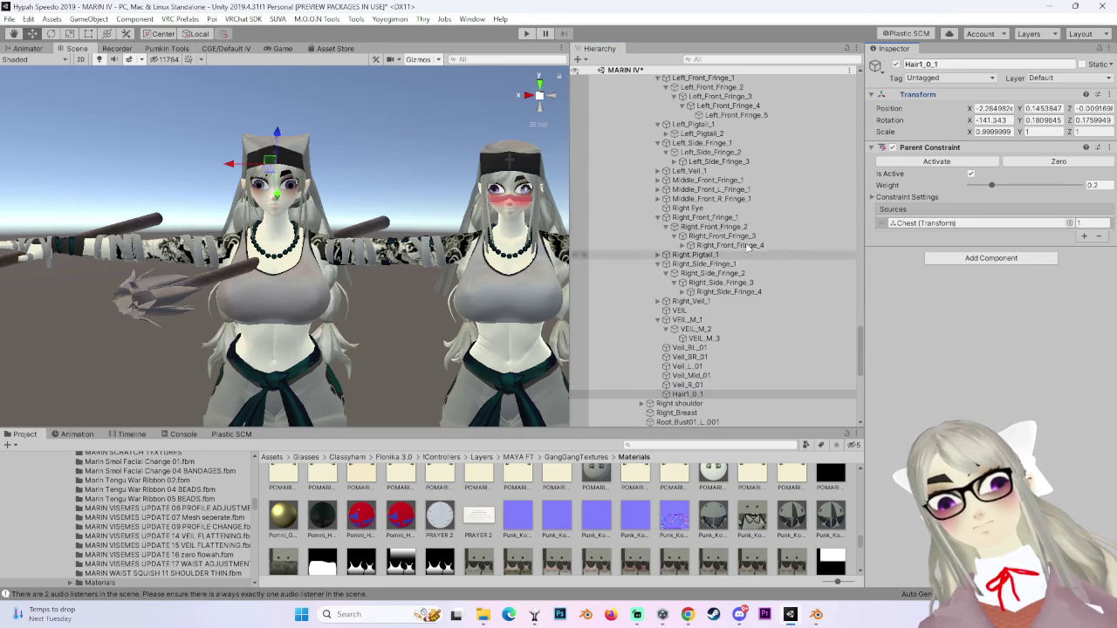
pyautogui.rightClick(689, 395)
pyautogui.click(721, 157)
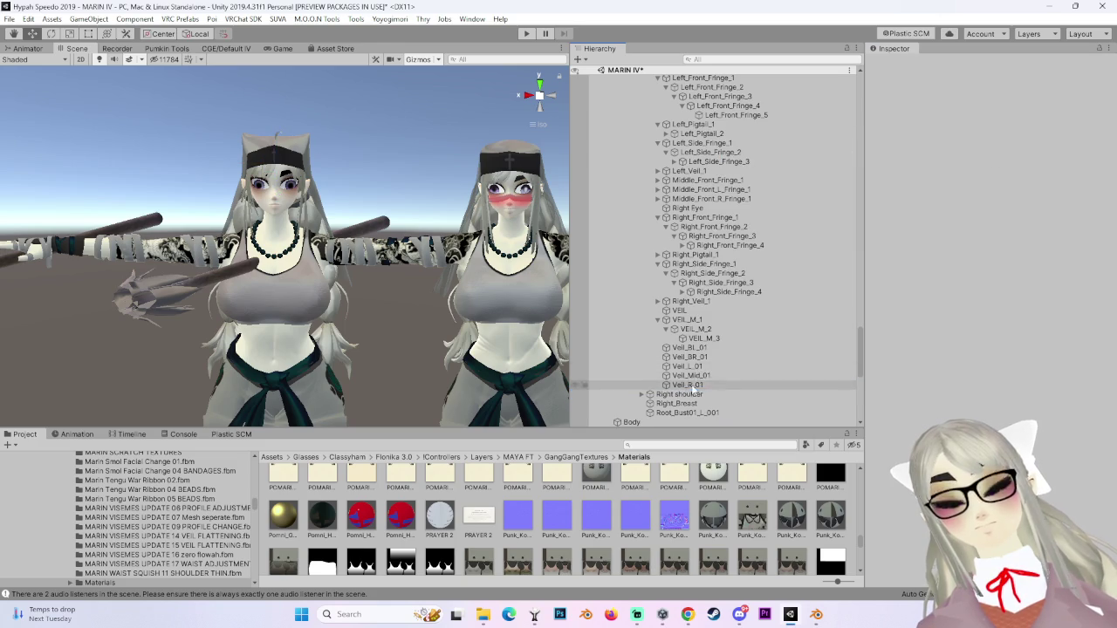
pyautogui.click(688, 385)
pyautogui.press('f')
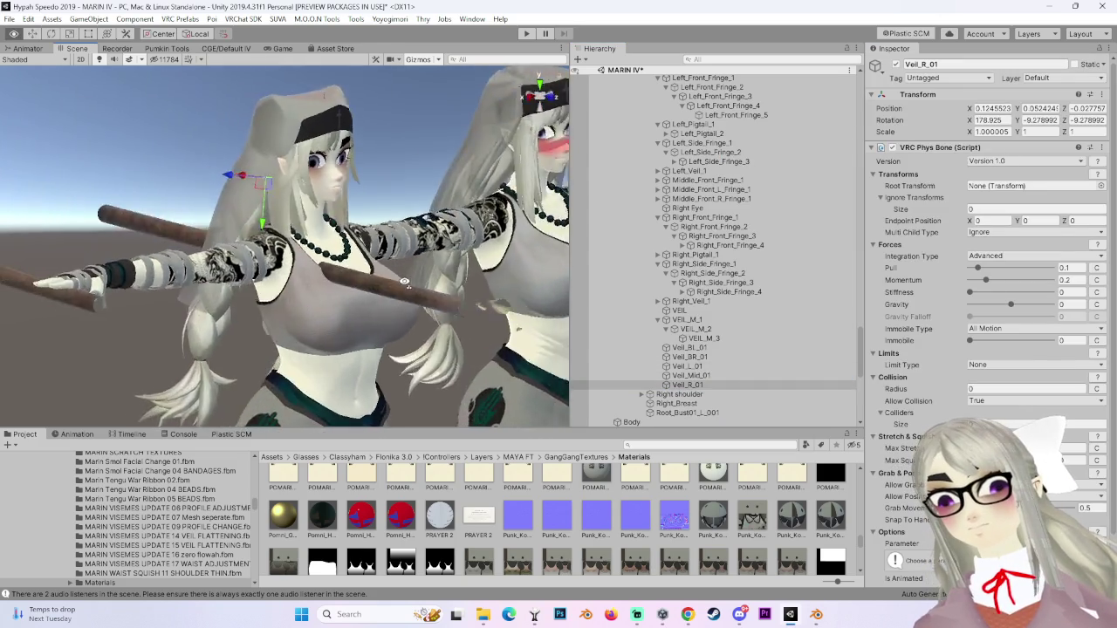
# Step through the veil bones comparing their Phys Bone settings and frame Veil_L_01.
pyautogui.click(689, 366)
pyautogui.click(712, 377)
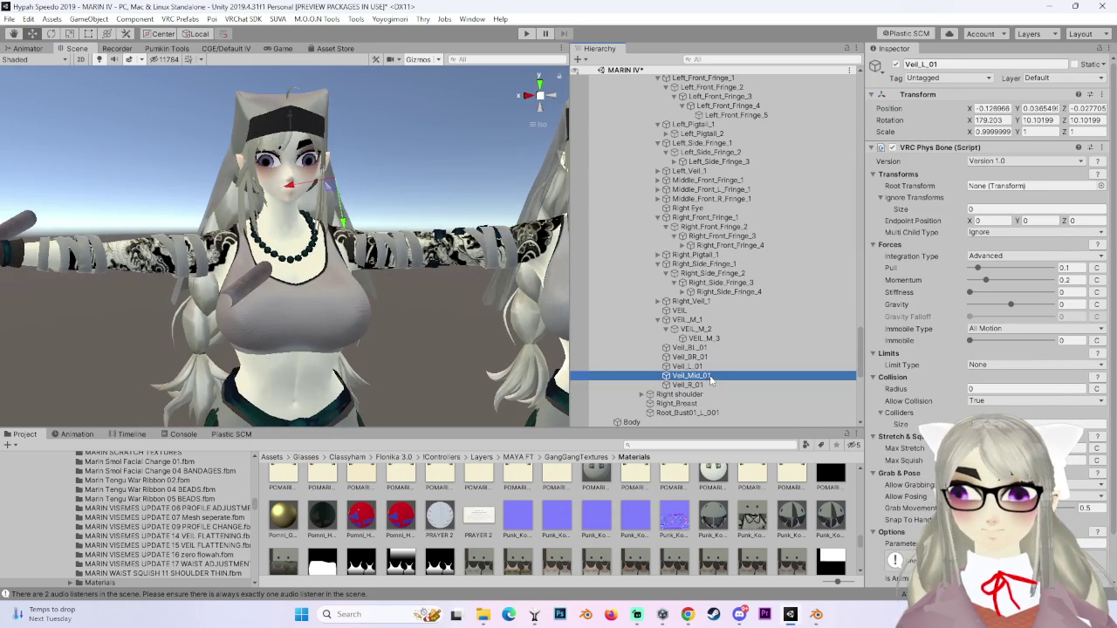
pyautogui.press('Up')
pyautogui.press('Up')
pyautogui.click(704, 372)
pyautogui.press('Up')
pyautogui.press('Up')
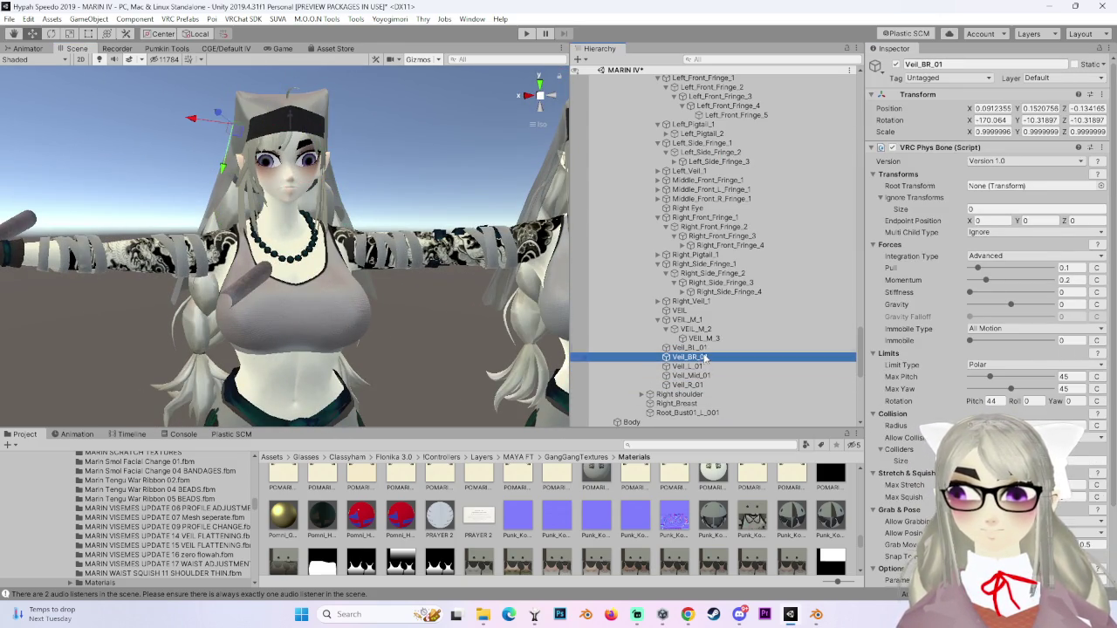
pyautogui.press('Down')
pyautogui.press('Down')
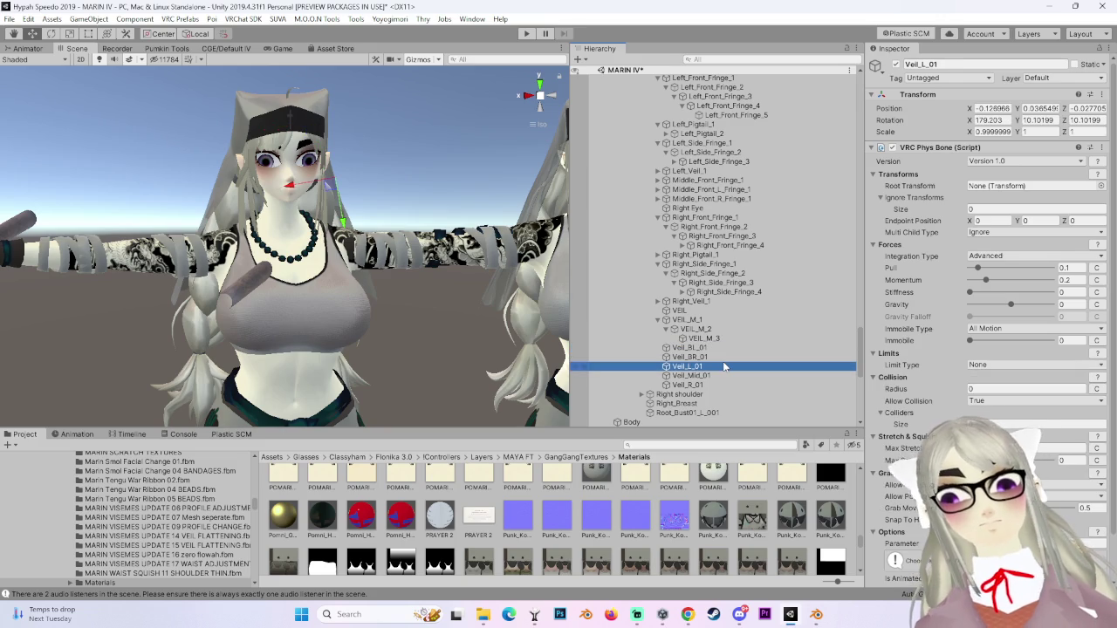
pyautogui.doubleClick(724, 366)
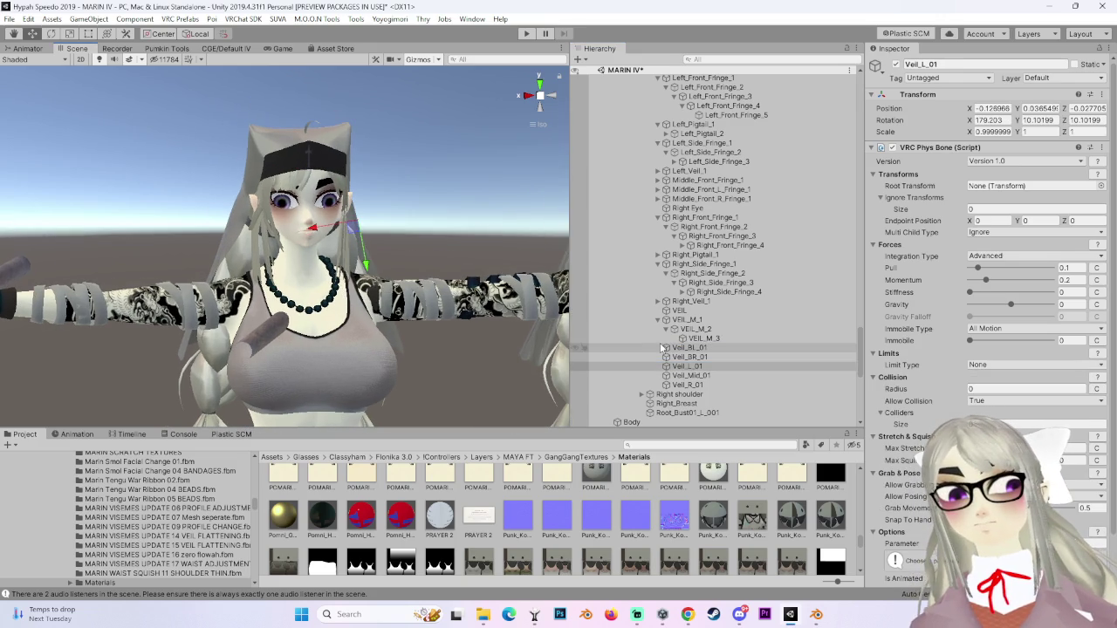
# Copy Veil_Mid_01's Phys Bone and paste it as new onto VEIL_M_1.
pyautogui.click(699, 376)
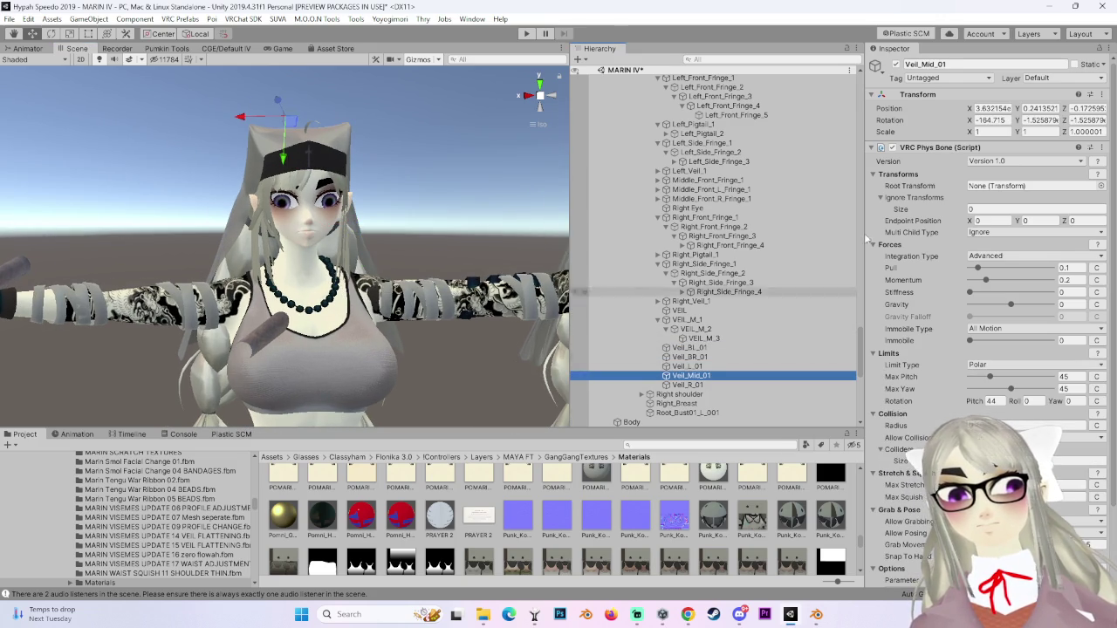
pyautogui.click(1101, 148)
pyautogui.click(1050, 245)
pyautogui.click(709, 320)
pyautogui.click(1109, 98)
pyautogui.click(1058, 165)
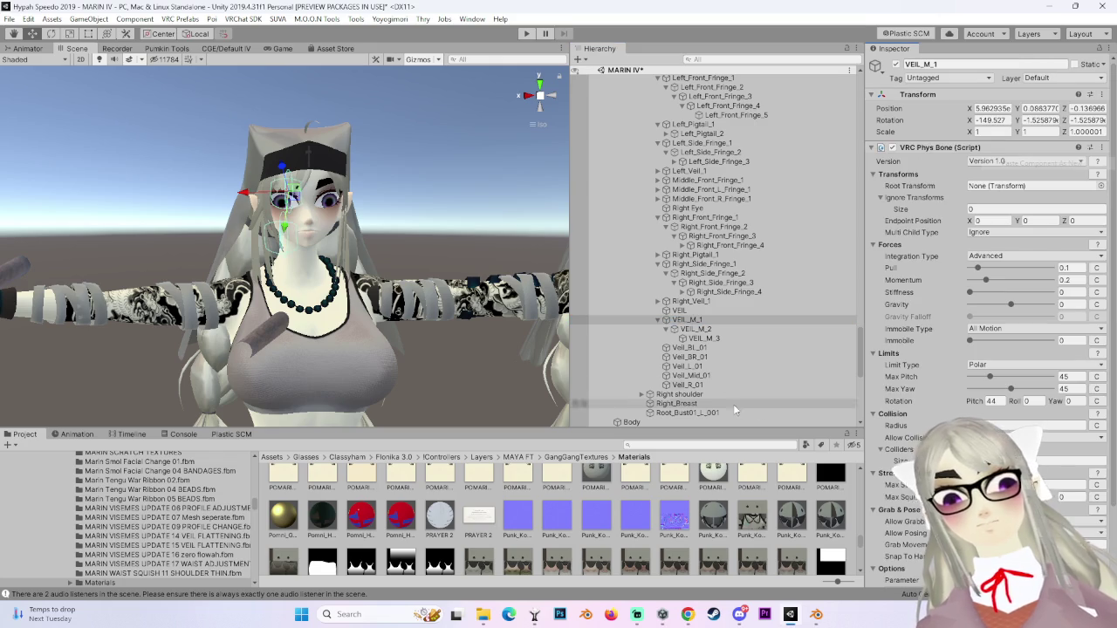
# Copy the VRC Phys Bone component from Veil_L_01.
pyautogui.click(698, 366)
pyautogui.click(1102, 148)
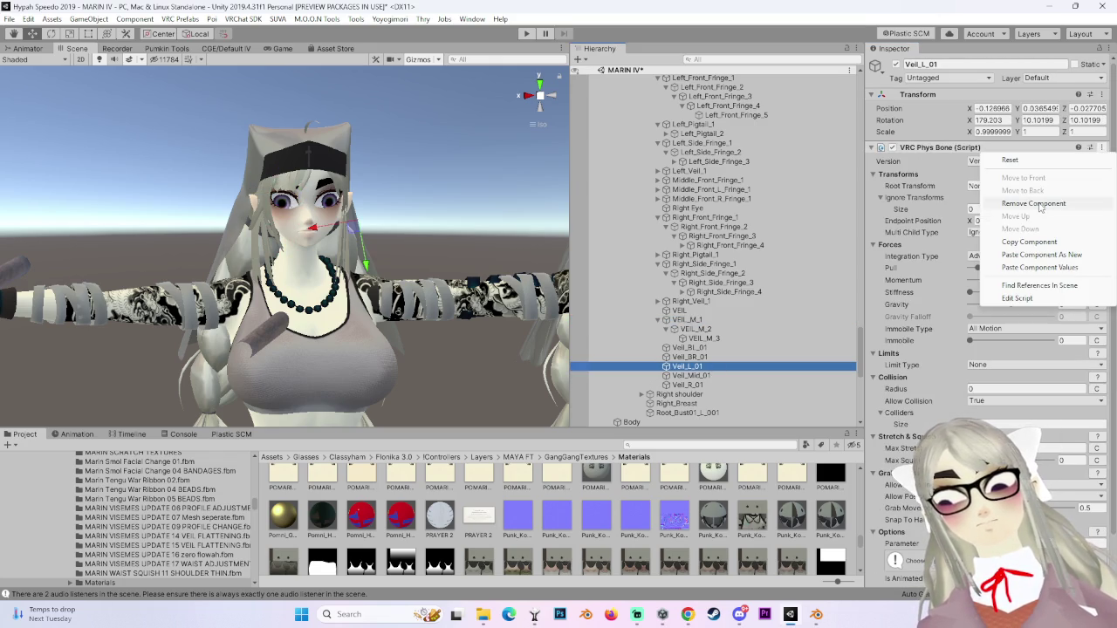
pyautogui.click(1023, 245)
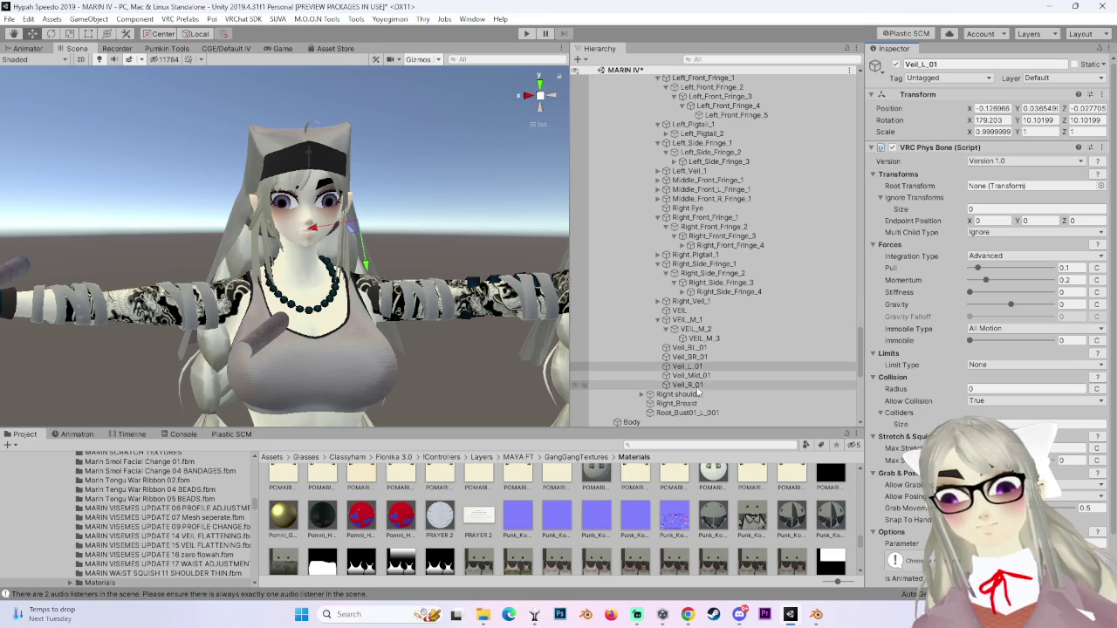
pyautogui.scroll(4, 662, 310)
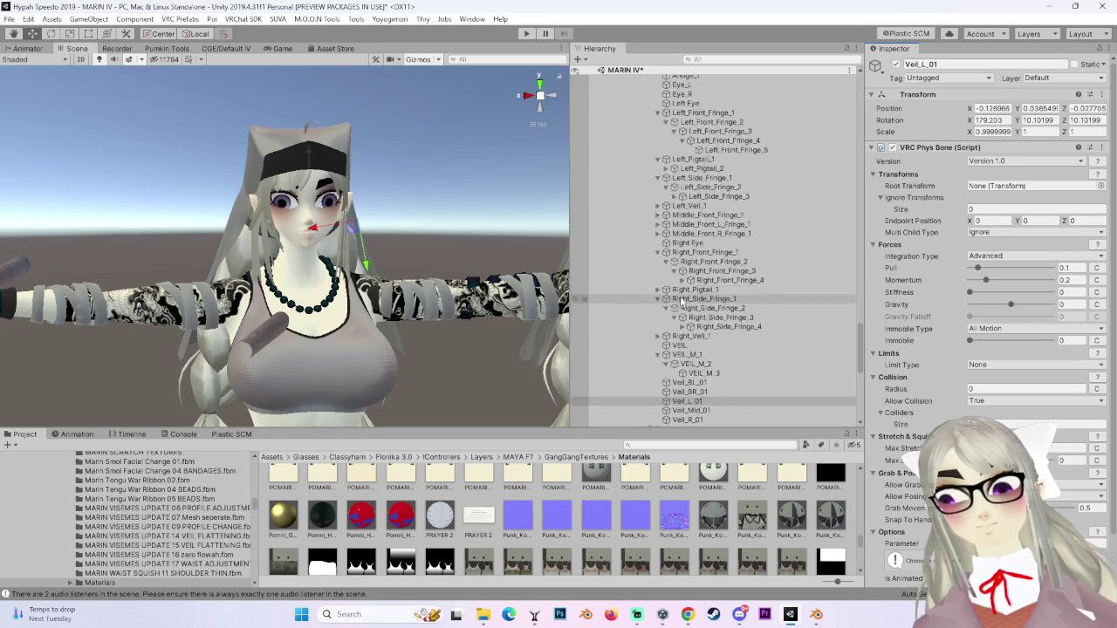
# Collapse the pigtail, fringe and veil branches in the Hierarchy to tidy the list.
pyautogui.click(658, 194)
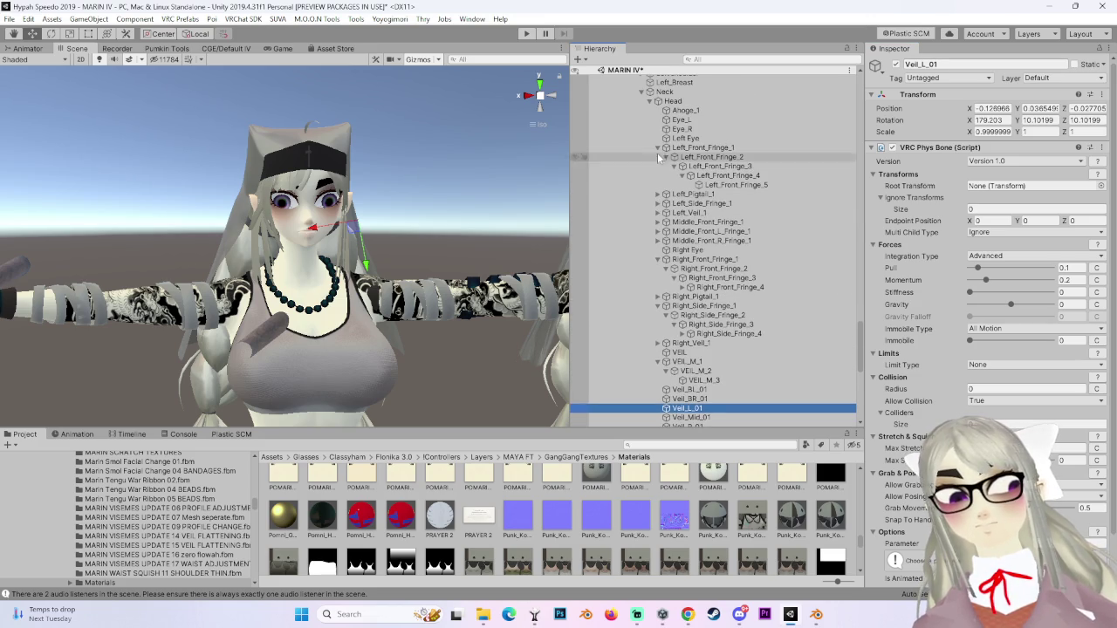
pyautogui.click(658, 148)
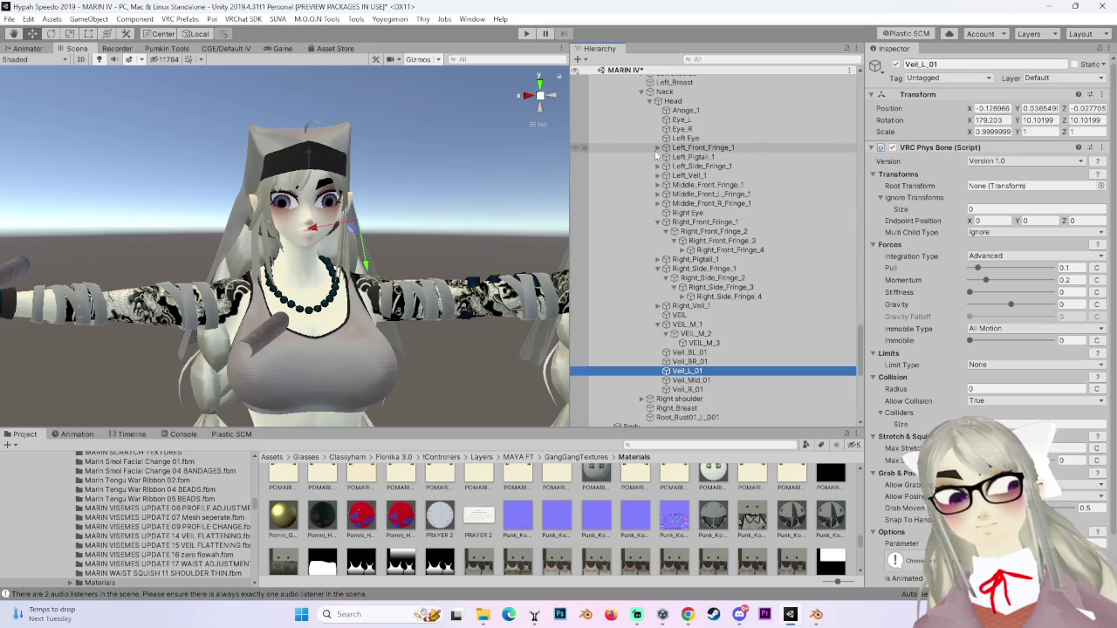
pyautogui.click(658, 222)
pyautogui.click(658, 240)
pyautogui.click(658, 250)
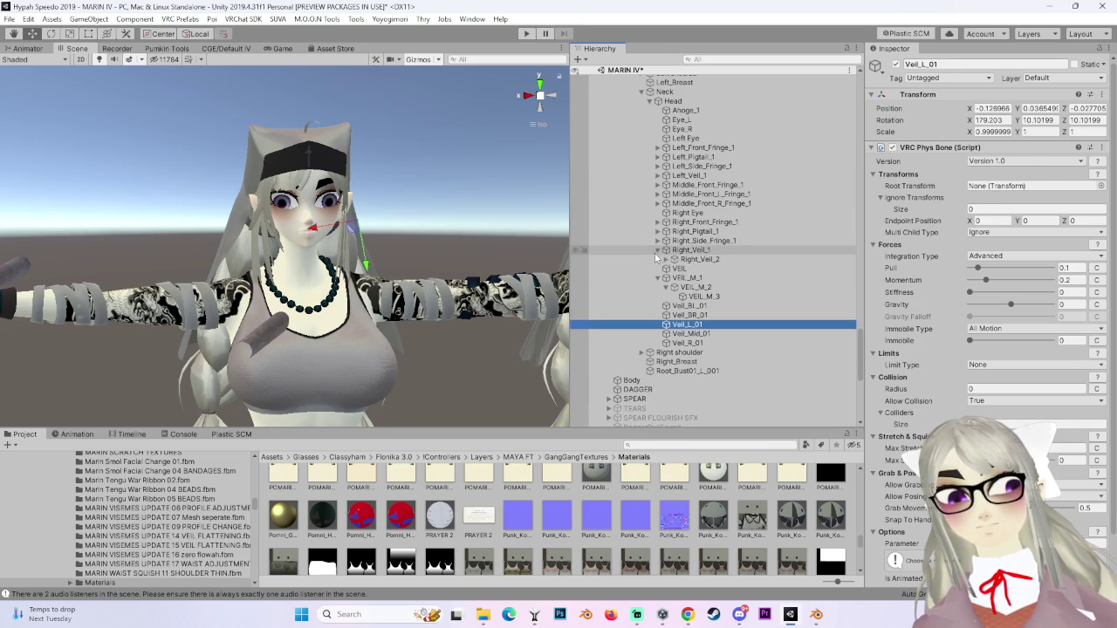
pyautogui.click(658, 251)
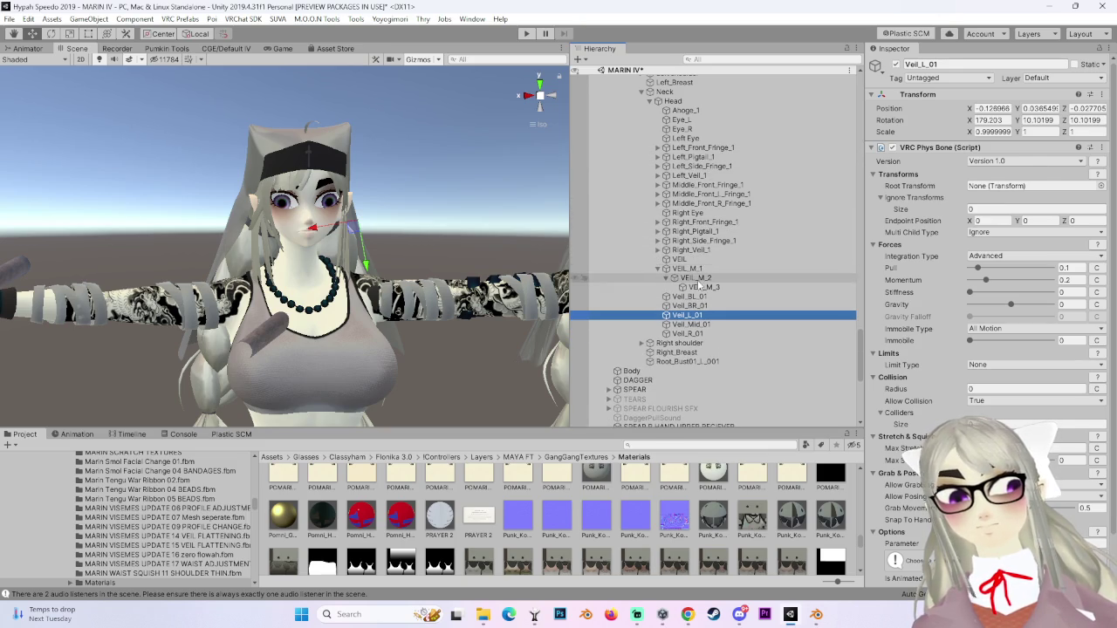
pyautogui.click(658, 268)
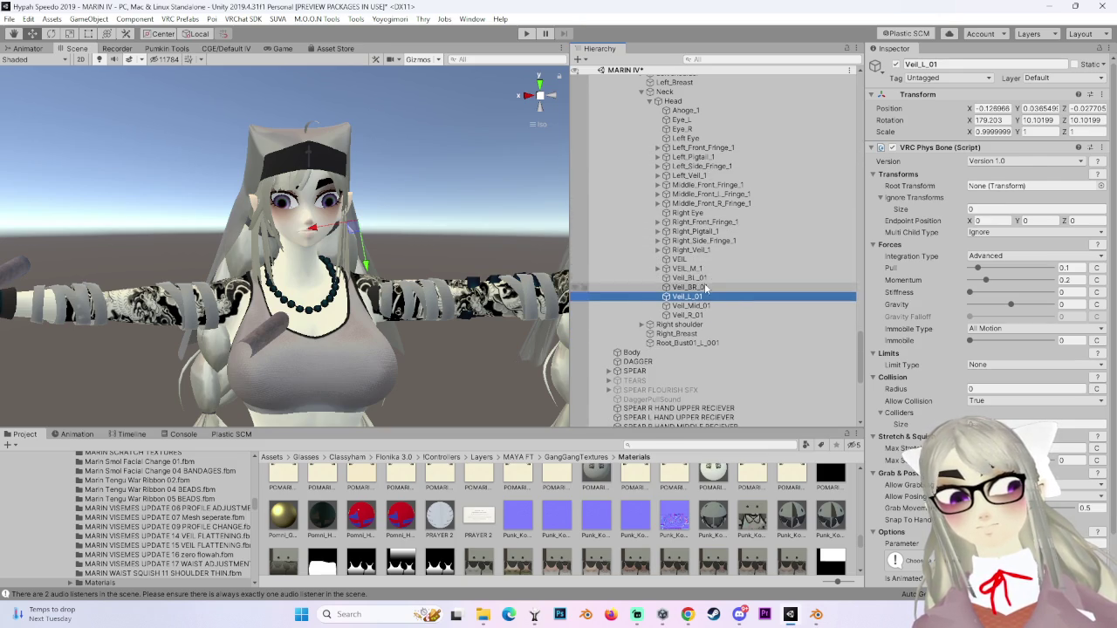
# Paste the copied Veil_L_01 Phys Bone as new onto Left_Veil_1.
pyautogui.scroll(3, 704, 284)
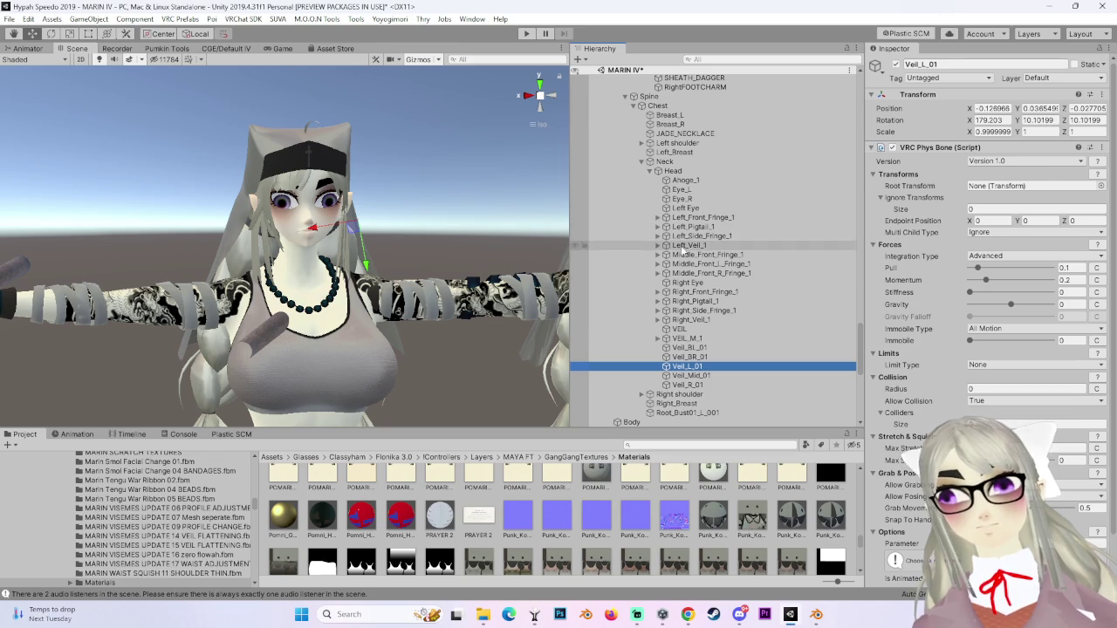
pyautogui.click(690, 247)
pyautogui.click(1110, 95)
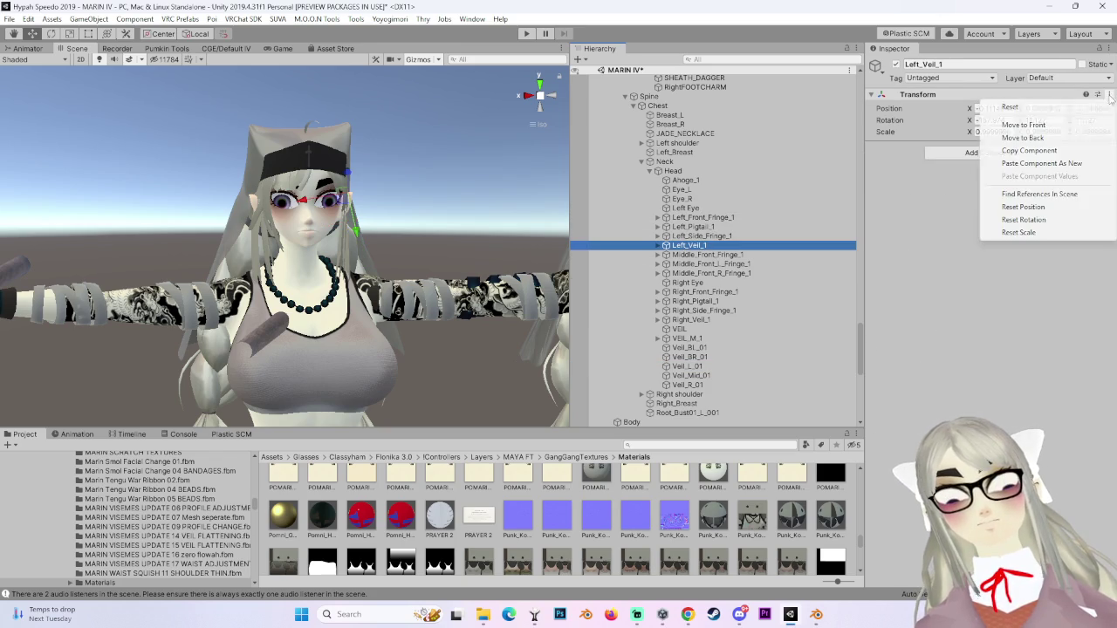
pyautogui.click(1052, 164)
# Copy Veil_R_01's Phys Bone onto Right_Veil_1, then enter Play mode.
pyautogui.scroll(-2, 687, 365)
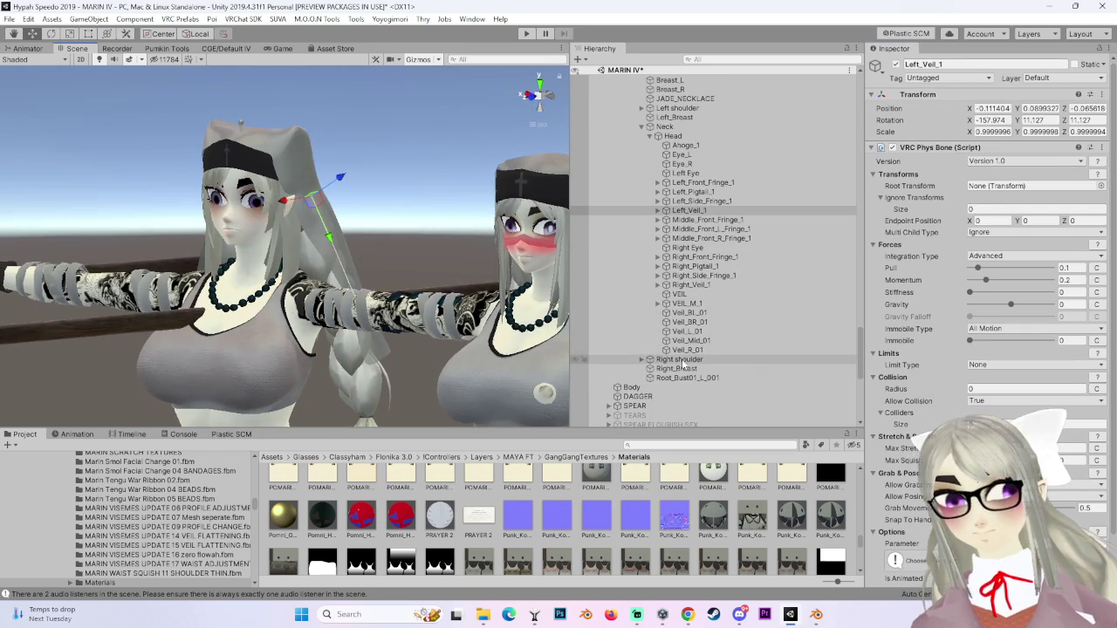
pyautogui.click(707, 352)
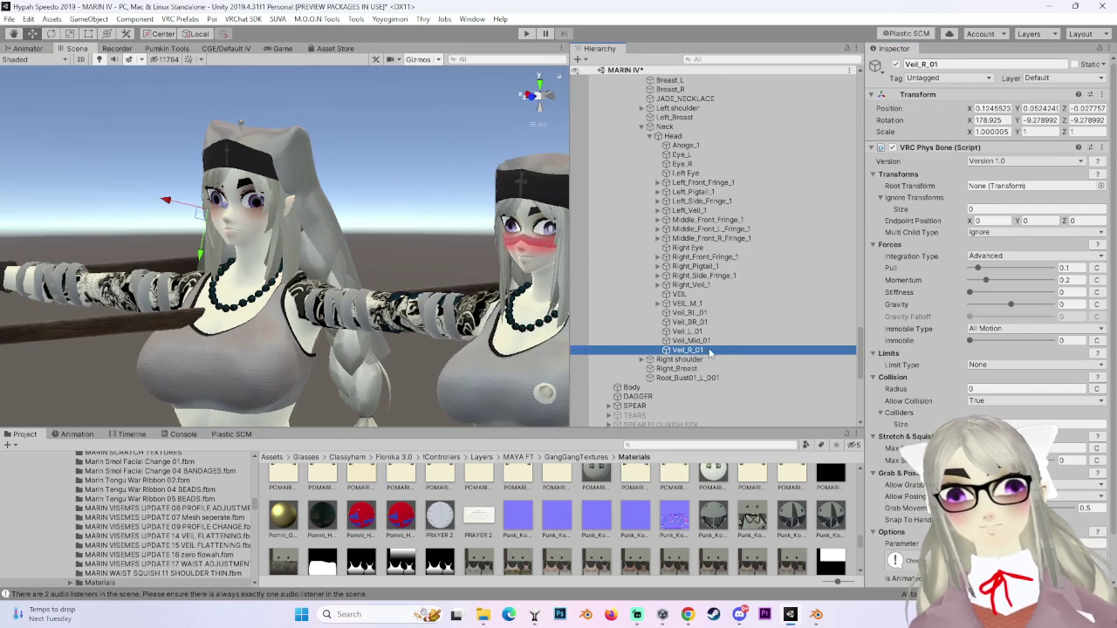
pyautogui.click(1102, 147)
pyautogui.click(1035, 244)
pyautogui.click(694, 286)
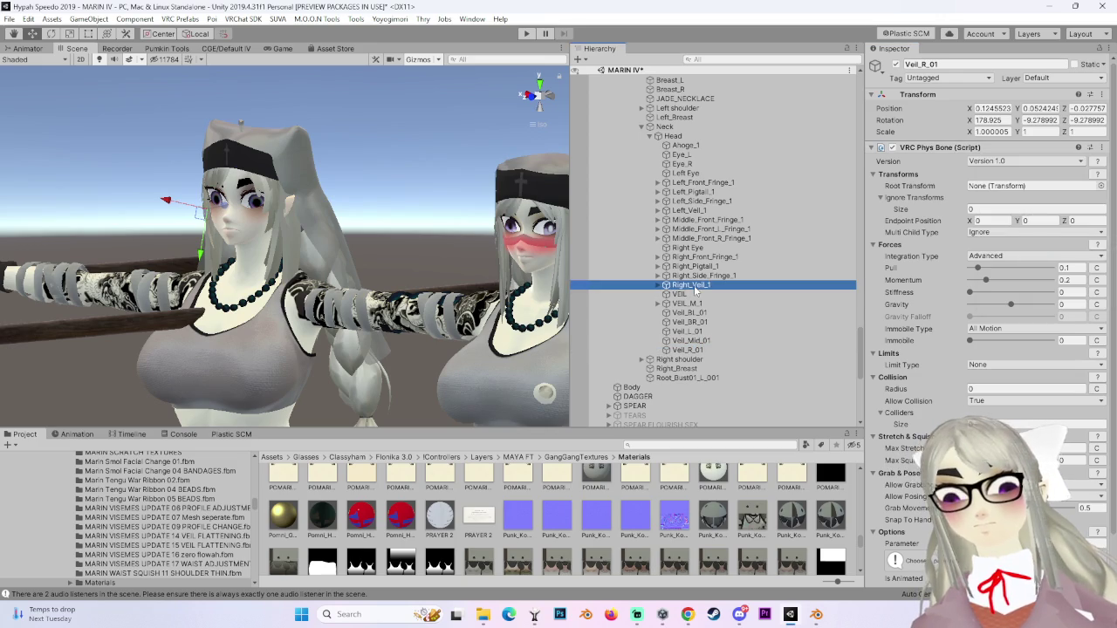
pyautogui.click(1108, 94)
pyautogui.click(1047, 164)
pyautogui.moveTo(558, 179)
pyautogui.mouseDown()
pyautogui.moveTo(424, 180)
pyautogui.moveTo(489, 105)
pyautogui.mouseUp()
pyautogui.click(526, 33)
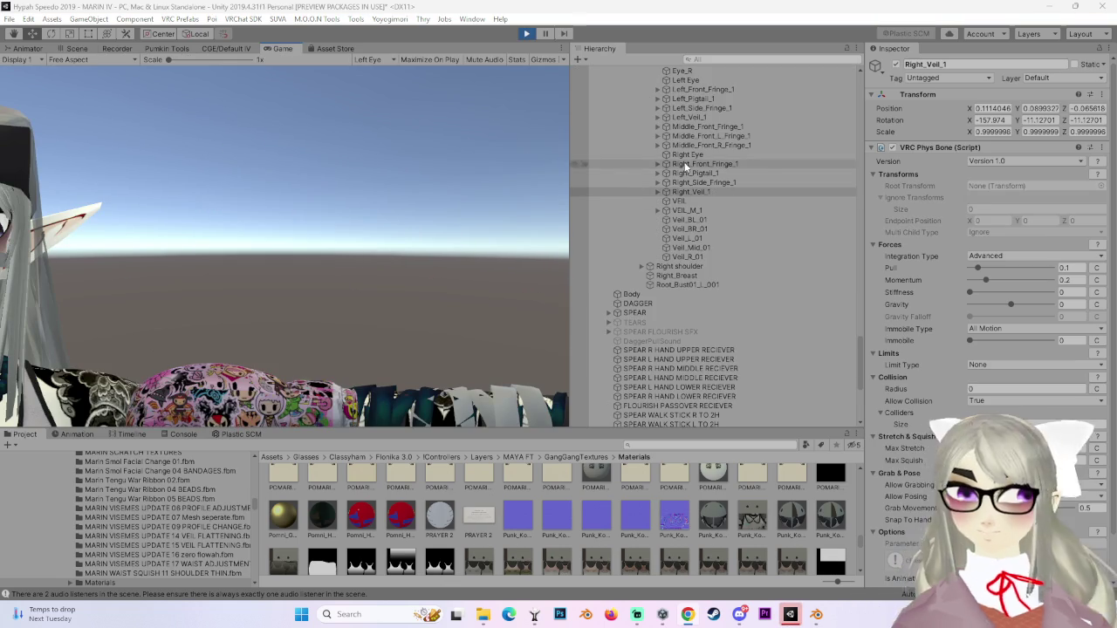
# In the Scene view, slide the whole avatar back and forth to shake the veils.
pyautogui.click(91, 45)
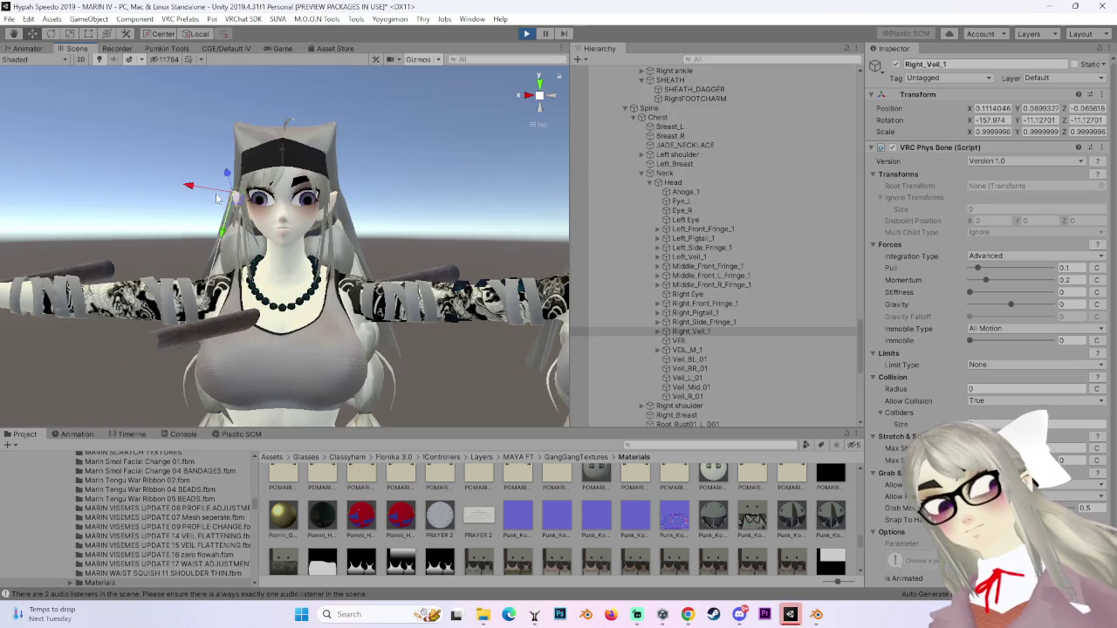
pyautogui.scroll(5, 766, 190)
pyautogui.doubleClick(682, 187)
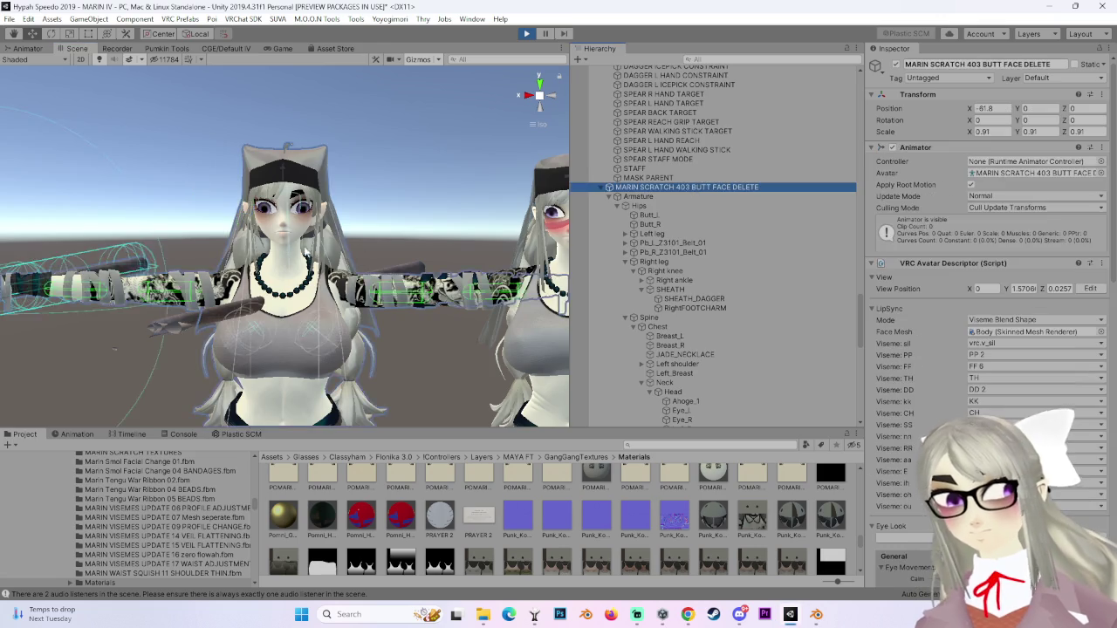
pyautogui.moveTo(186, 335)
pyautogui.mouseDown()
pyautogui.moveTo(171, 336)
pyautogui.moveTo(318, 322)
pyautogui.mouseUp()
pyautogui.moveTo(422, 328)
pyautogui.mouseDown()
pyautogui.moveTo(228, 300)
pyautogui.moveTo(519, 344)
pyautogui.moveTo(372, 342)
pyautogui.moveTo(366, 326)
pyautogui.moveTo(385, 294)
pyautogui.mouseUp()
pyautogui.scroll(-6, 650, 323)
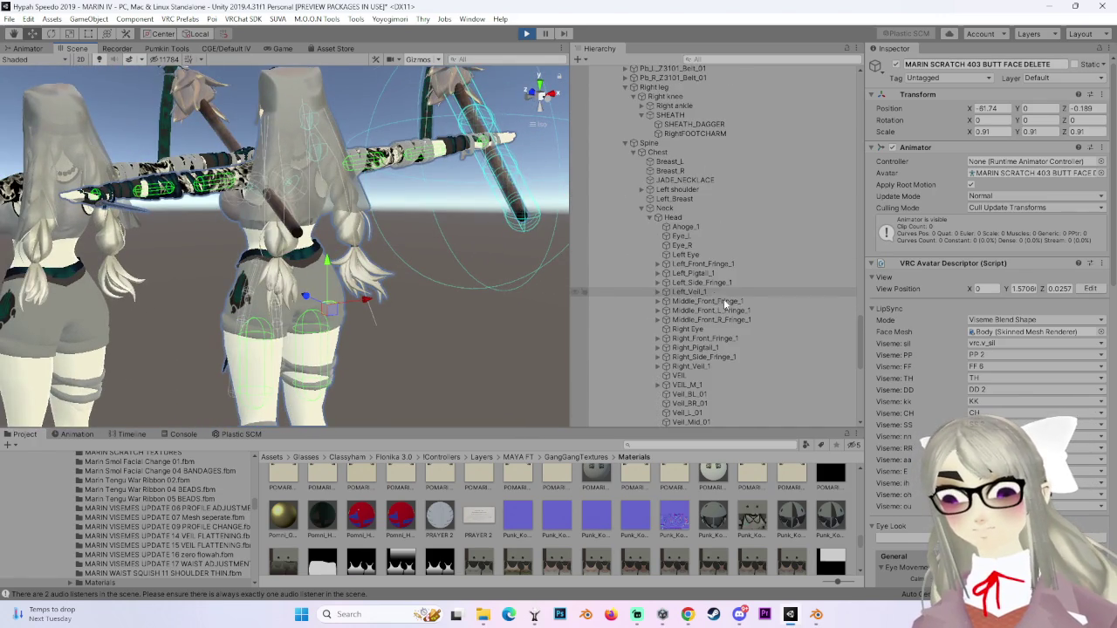
# Set VEIL_M_1's rotation limit to None and move the avatar to watch the swing.
pyautogui.doubleClick(687, 315)
pyautogui.moveTo(288, 219)
pyautogui.keyDown('alt'); pyautogui.mouseDown()
pyautogui.moveTo(358, 312)
pyautogui.moveTo(437, 275)
pyautogui.mouseUp(); pyautogui.keyUp('alt')
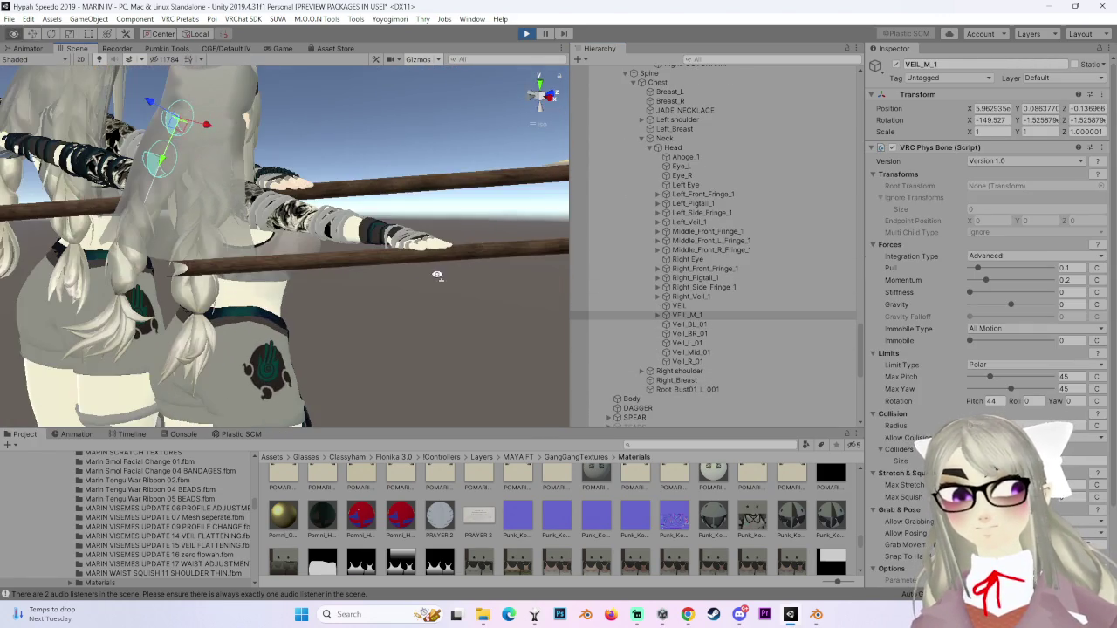
pyautogui.click(973, 378)
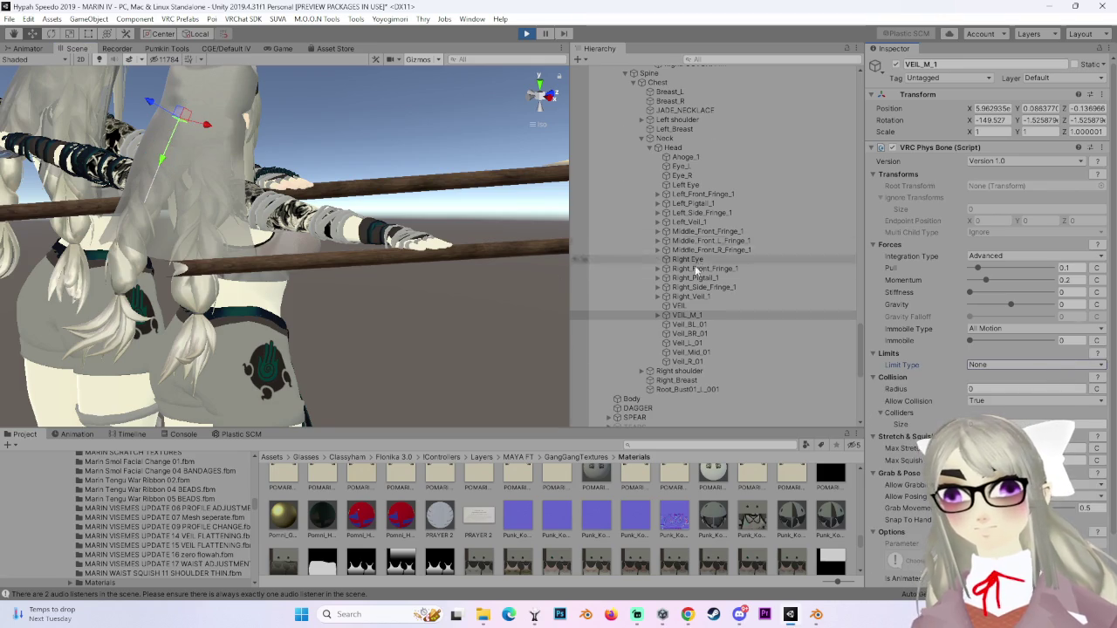
pyautogui.scroll(9, 660, 218)
pyautogui.click(662, 187)
pyautogui.moveTo(281, 249); pyautogui.dragTo(262, 253)
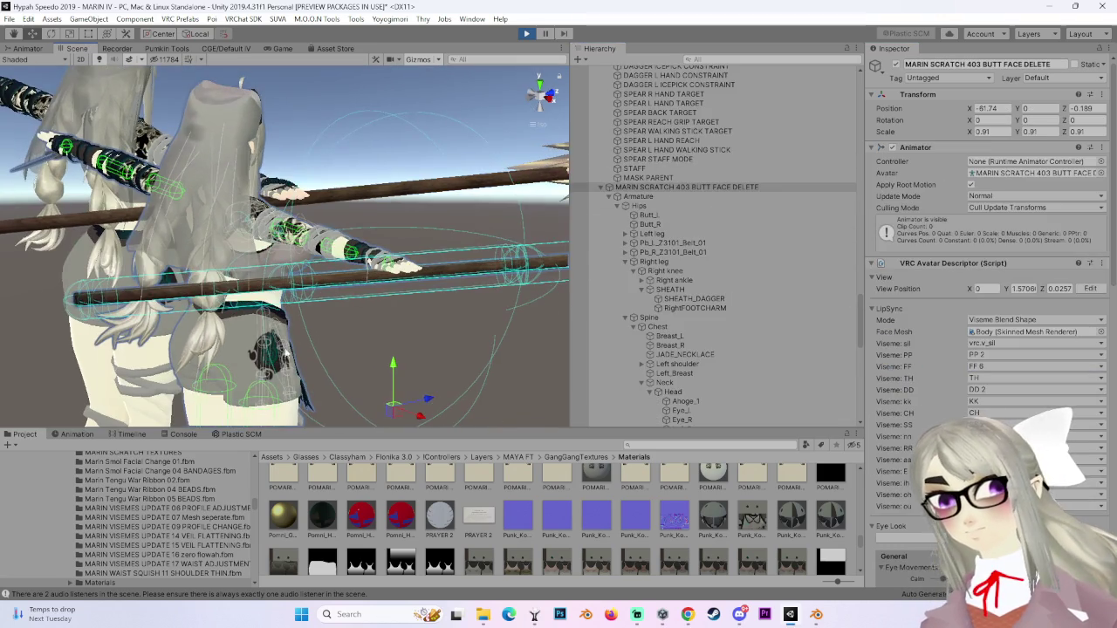
pyautogui.moveTo(427, 399)
pyautogui.mouseDown()
pyautogui.moveTo(419, 384)
pyautogui.moveTo(325, 398)
pyautogui.moveTo(548, 328)
pyautogui.moveTo(375, 366)
pyautogui.moveTo(696, 299)
pyautogui.mouseUp()
# Switch VEIL_M_1's Phys Bone limit type to Polar and view it from the side.
pyautogui.scroll(-6, 698, 306)
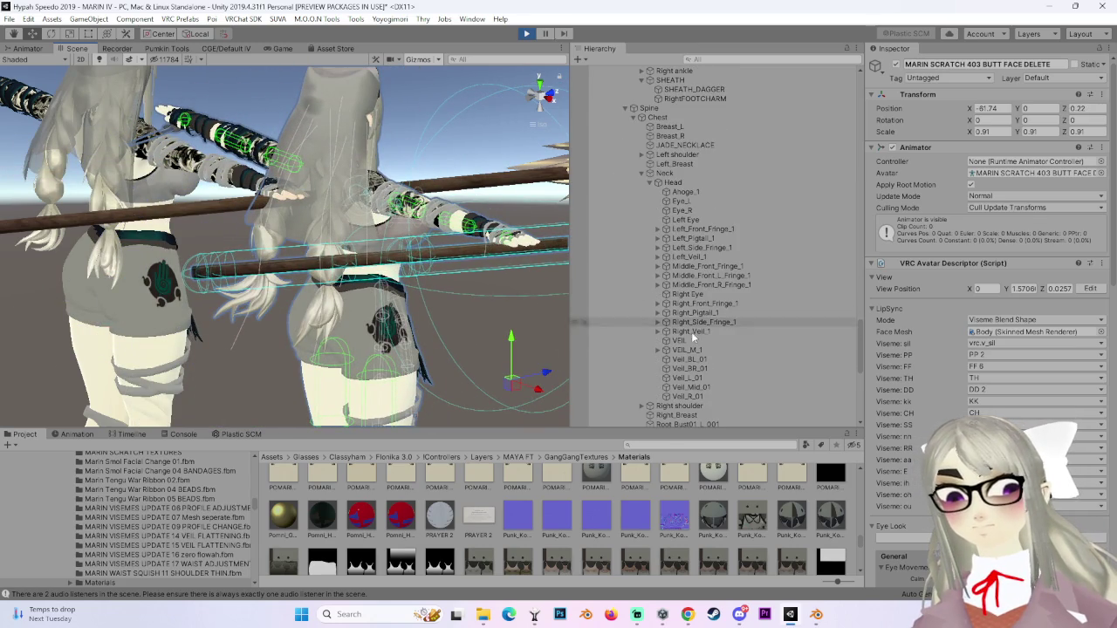
pyautogui.click(711, 333)
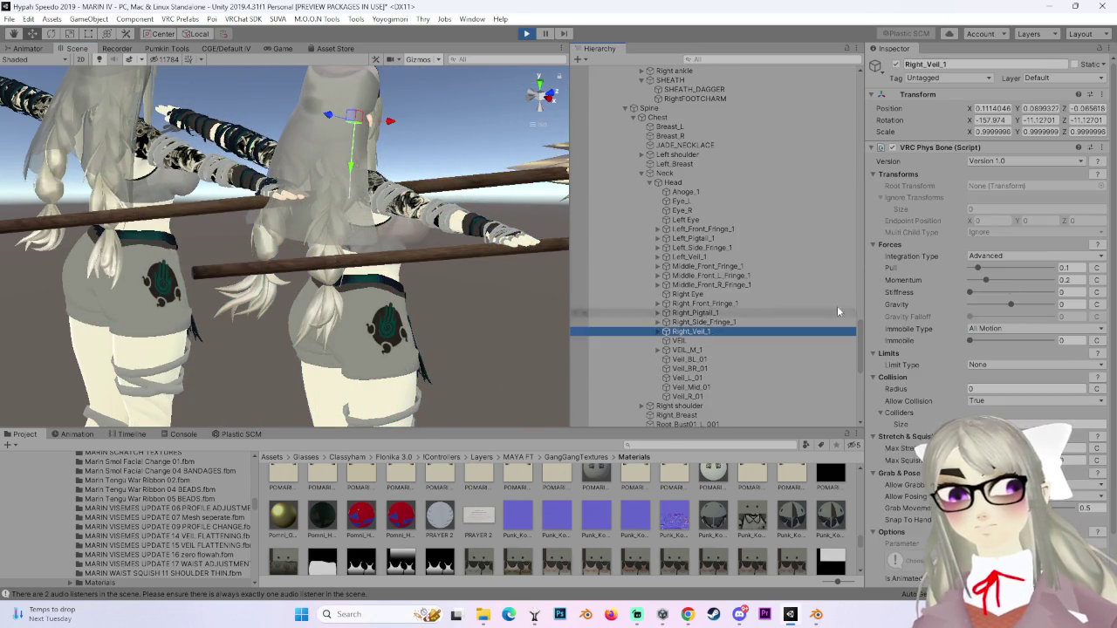
pyautogui.click(700, 350)
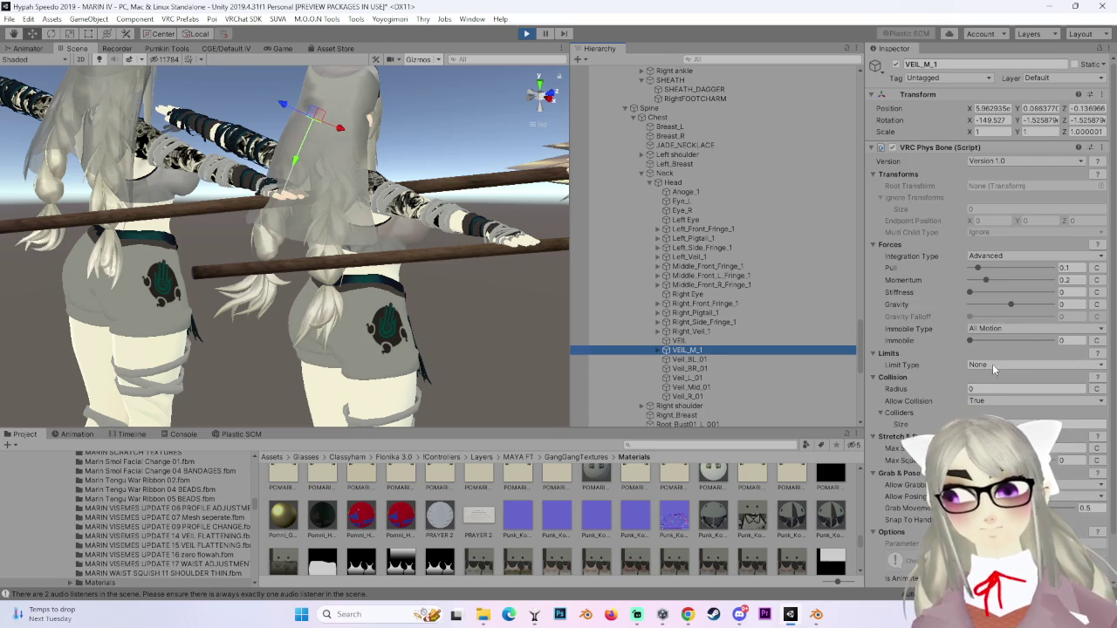
pyautogui.click(993, 367)
pyautogui.click(986, 419)
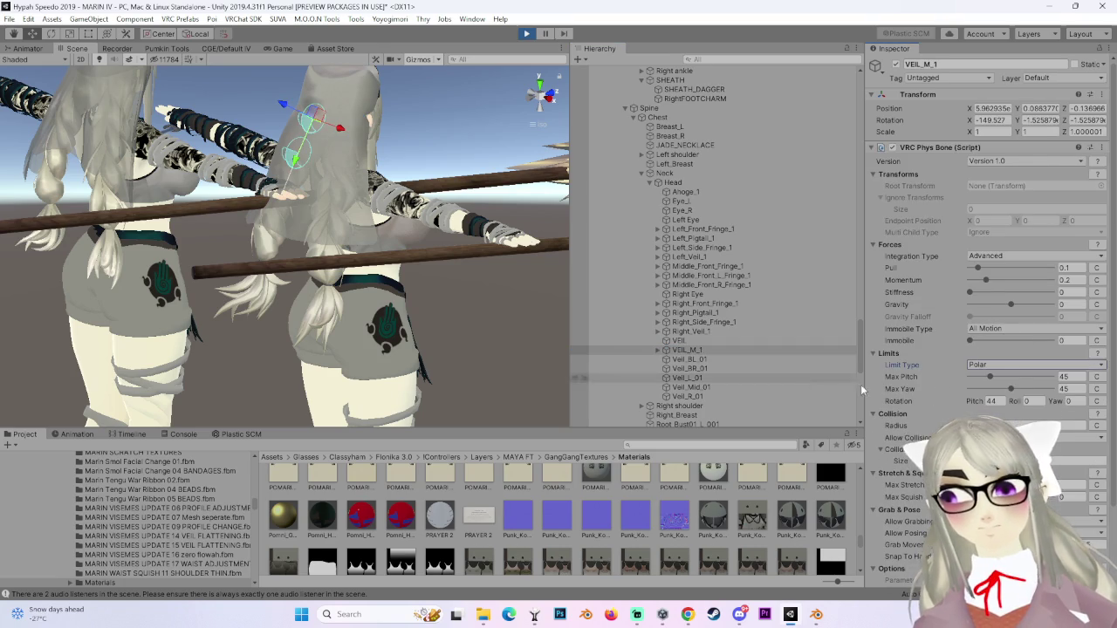
pyautogui.moveTo(419, 244); pyautogui.dragTo(218, 248)
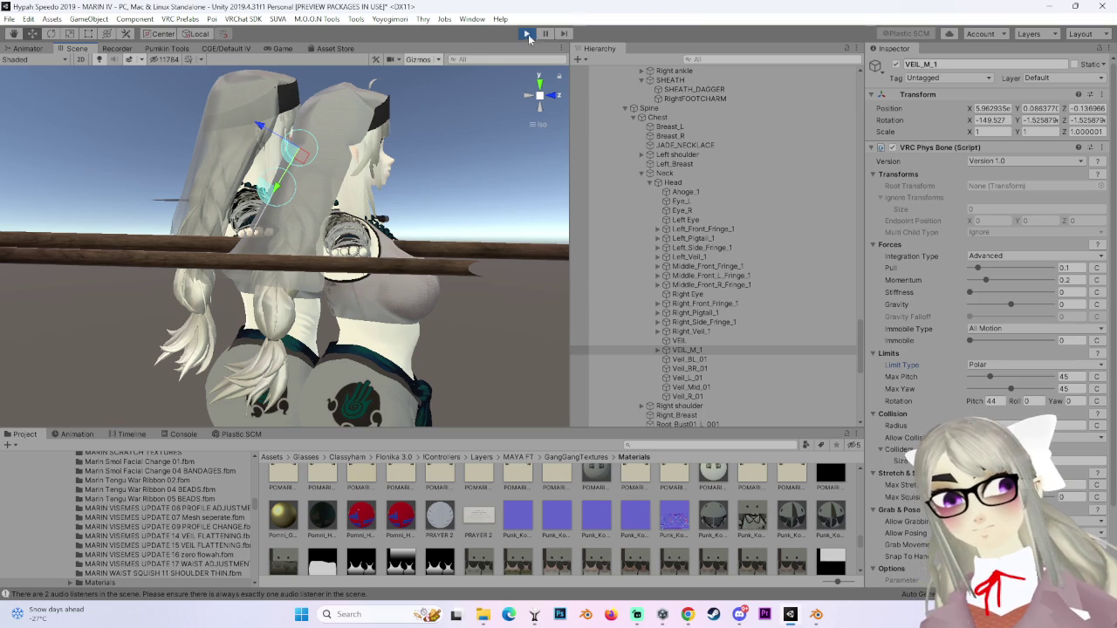
pyautogui.click(1004, 367)
# Return VEIL_M_1's limit to None and orbit in on the avatars' chests.
pyautogui.click(982, 378)
pyautogui.scroll(3, 752, 272)
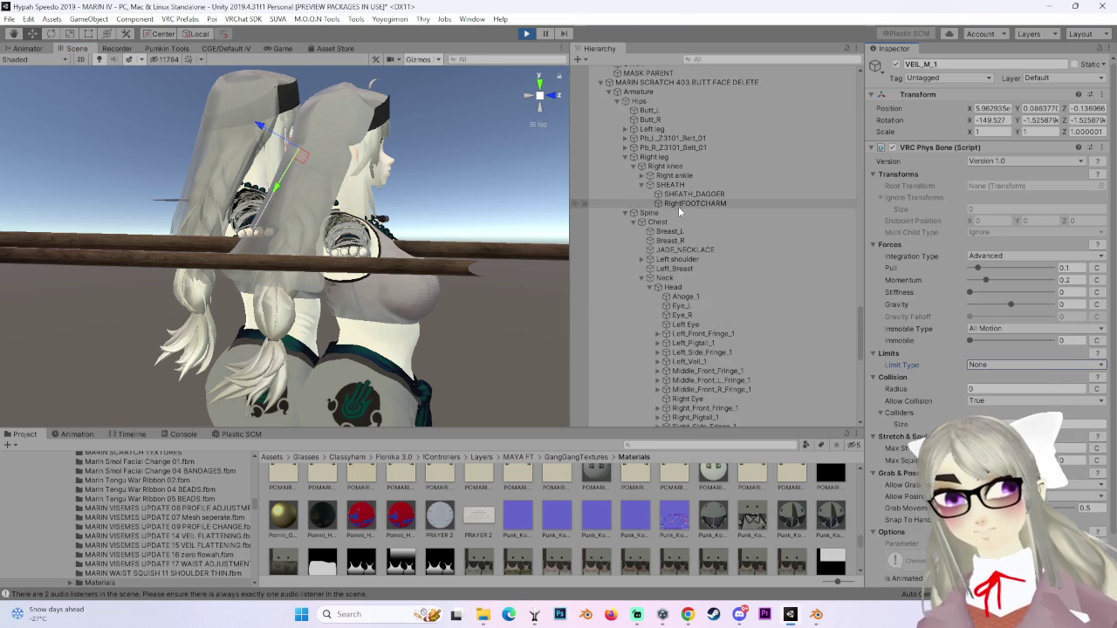
pyautogui.doubleClick(710, 84)
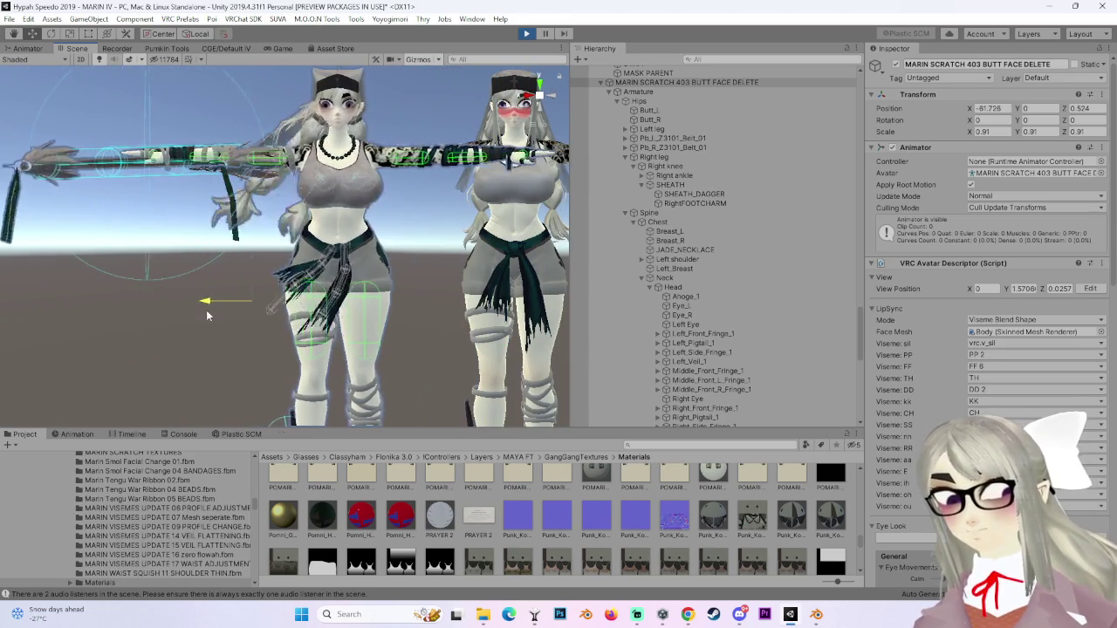
pyautogui.moveTo(417, 252)
pyautogui.mouseDown()
pyautogui.moveTo(298, 274)
pyautogui.moveTo(385, 294)
pyautogui.moveTo(332, 316)
pyautogui.mouseUp()
pyautogui.moveTo(199, 300)
pyautogui.mouseDown()
pyautogui.moveTo(335, 345)
pyautogui.moveTo(523, 297)
pyautogui.mouseUp()
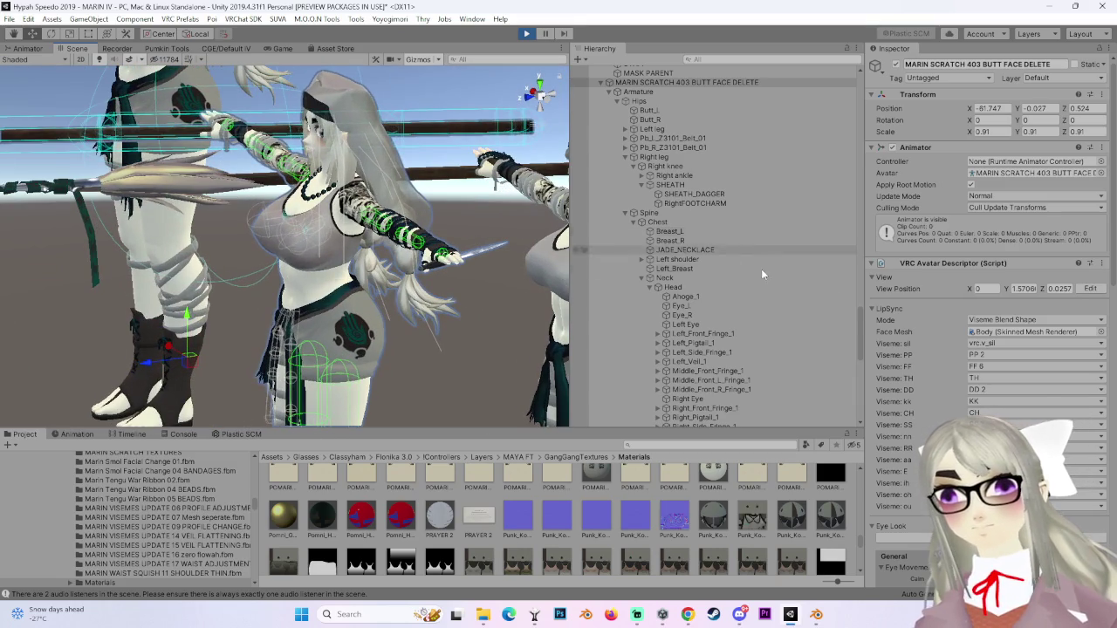
# Inspect the Left_Breast Phys Bone, exit Play mode and frame the bone.
pyautogui.click(690, 232)
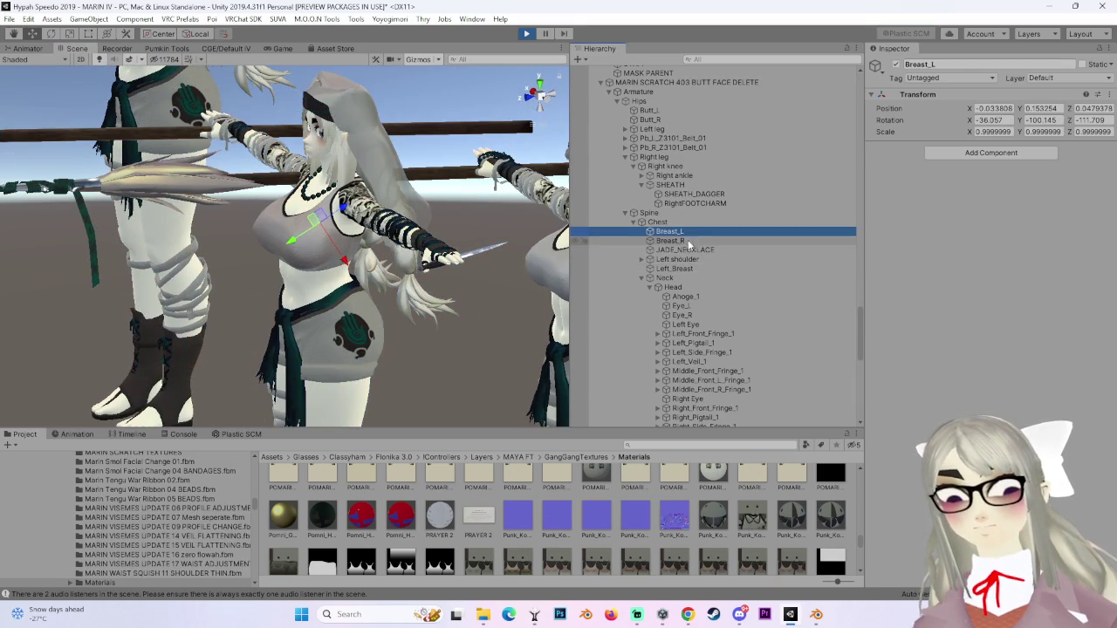
pyautogui.click(690, 269)
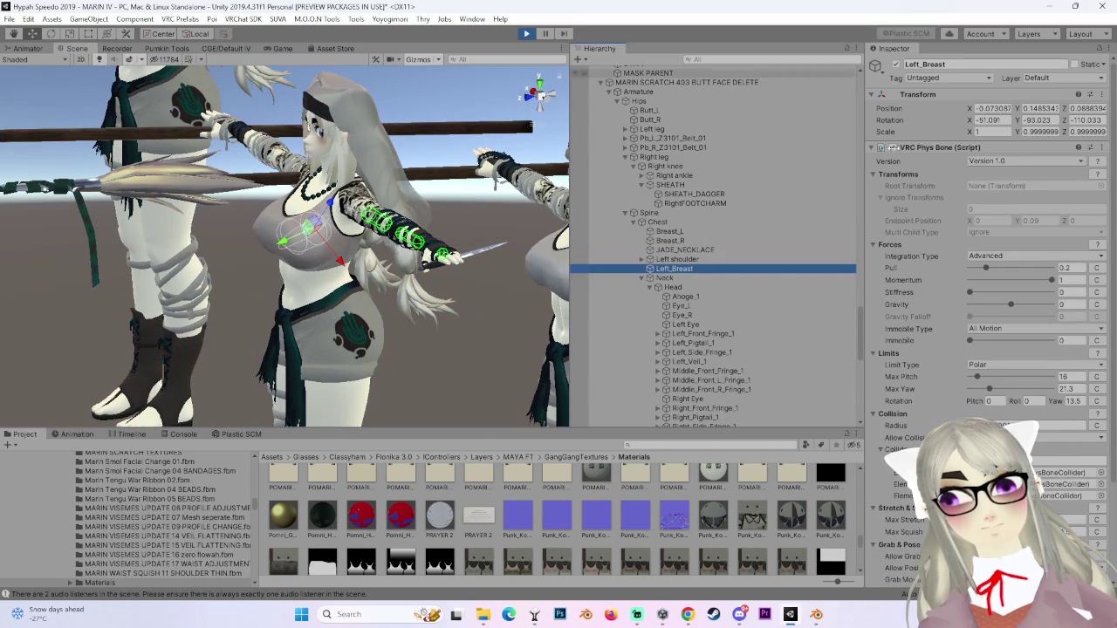
pyautogui.click(526, 34)
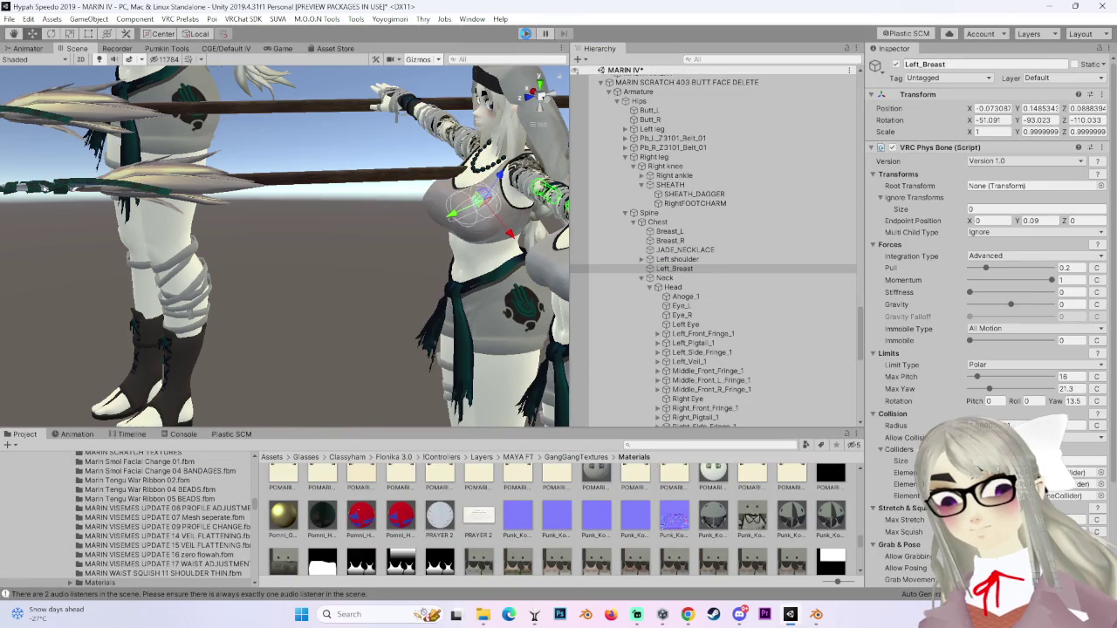
pyautogui.scroll(10, 409, 224)
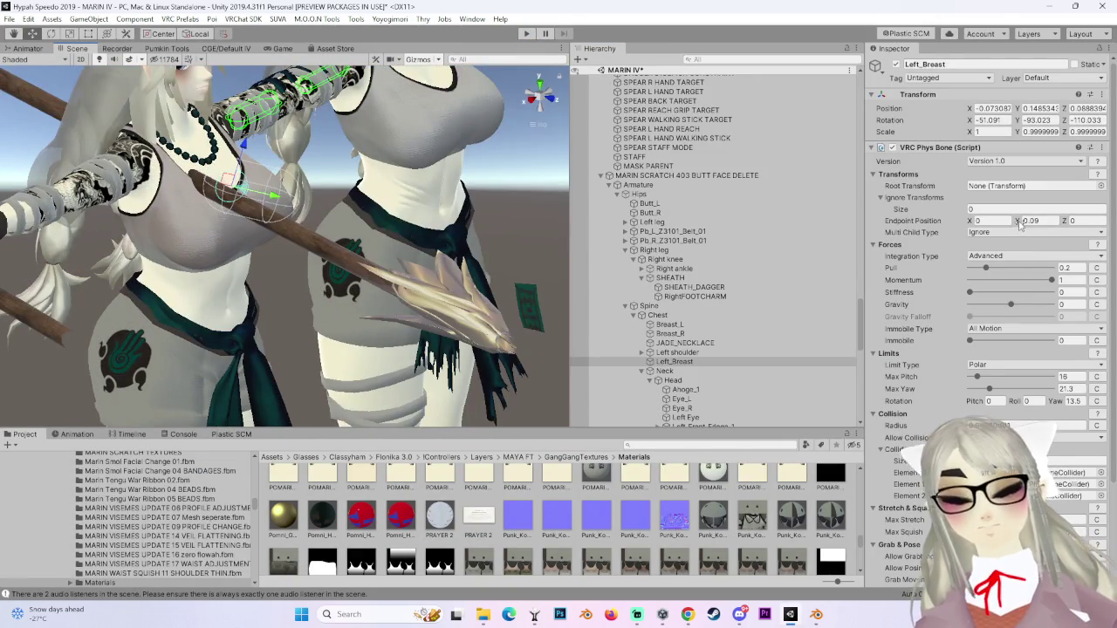
pyautogui.press('f')
pyautogui.write('0.1')
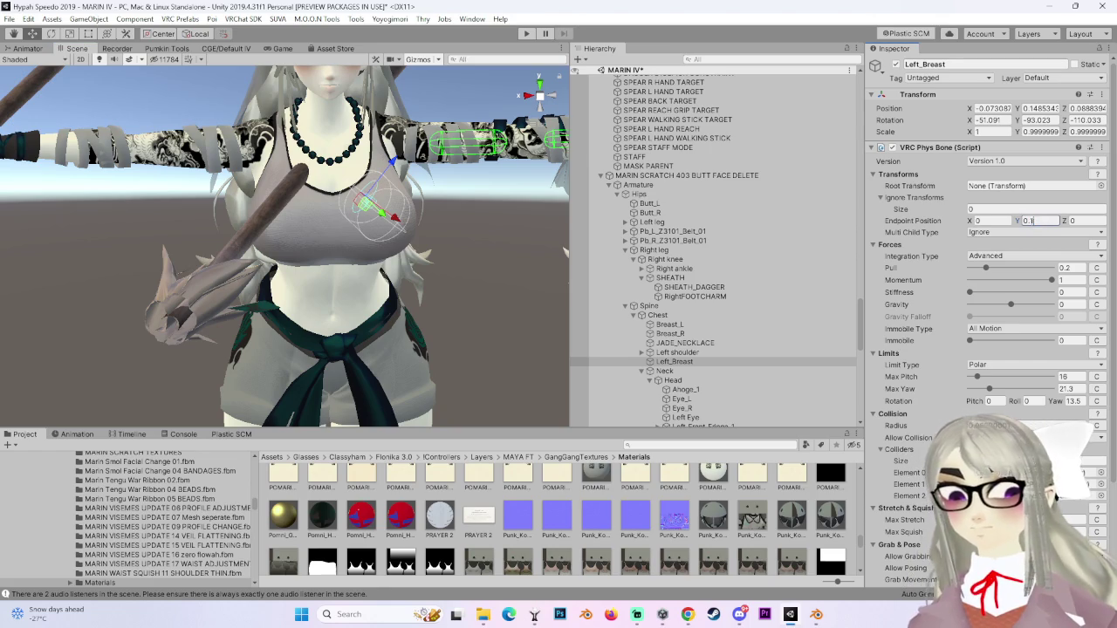
# Try Endpoint Position Y values 0.5, 0.2, 0.1 and 0.5, finally setting 0.09.
pyautogui.write('5')
pyautogui.press('Return')
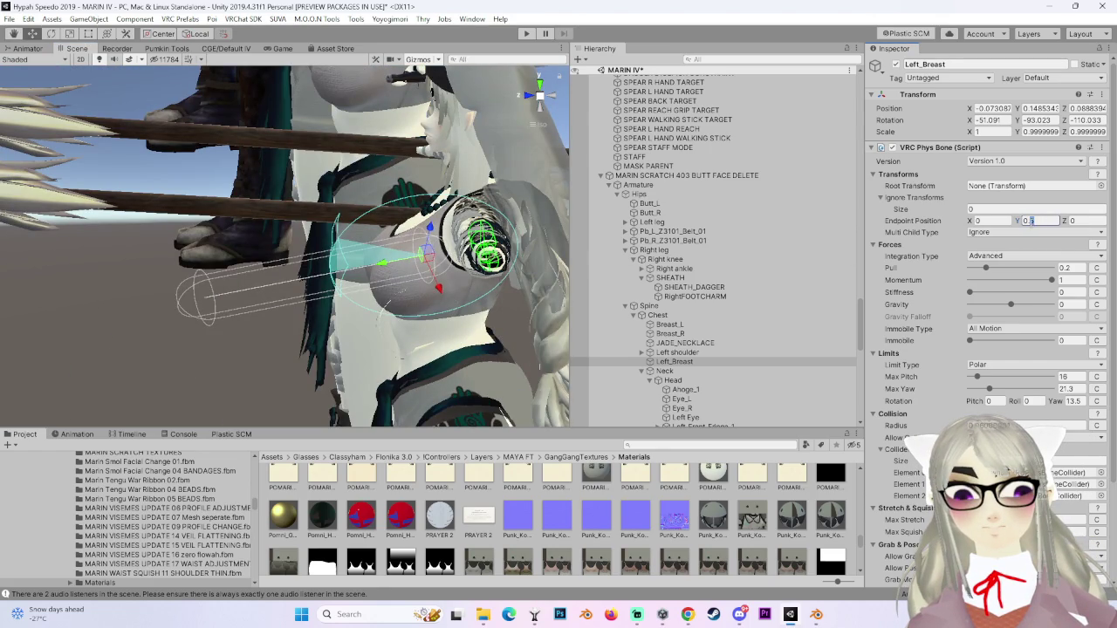
pyautogui.press('BackSpace')
pyautogui.write('2')
pyautogui.press('BackSpace')
pyautogui.write('1')
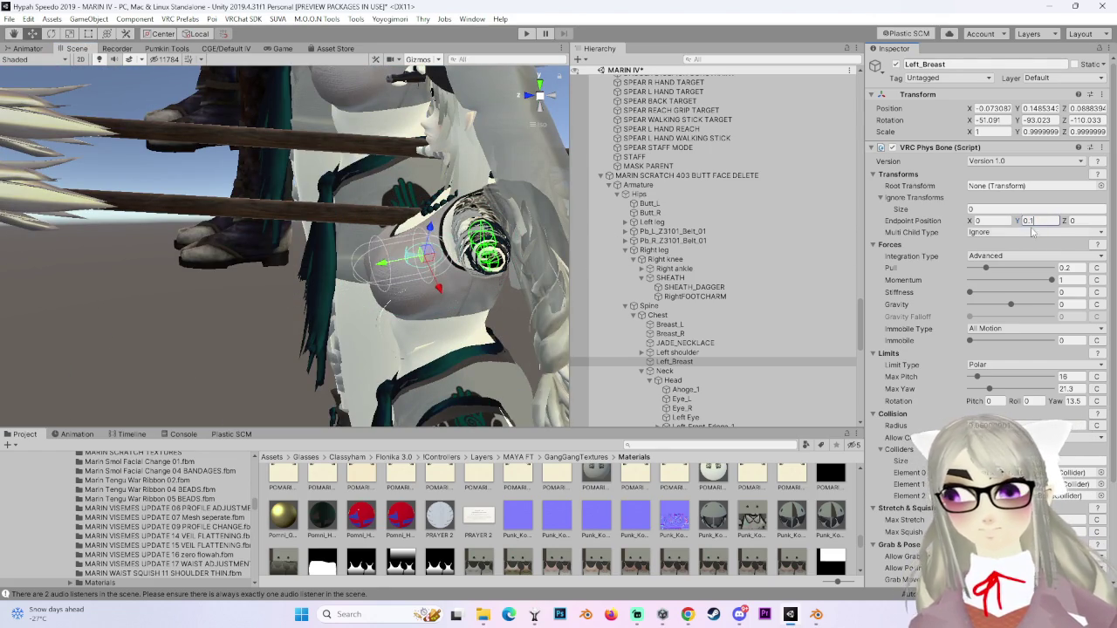
pyautogui.press('BackSpace')
pyautogui.write('5')
pyautogui.press('BackSpace')
pyautogui.write('09')
pyautogui.moveTo(316, 298)
pyautogui.mouseDown()
pyautogui.moveTo(421, 282)
pyautogui.moveTo(463, 317)
pyautogui.moveTo(375, 253)
pyautogui.moveTo(297, 261)
pyautogui.moveTo(325, 200)
pyautogui.moveTo(349, 315)
pyautogui.moveTo(458, 313)
pyautogui.moveTo(417, 218)
pyautogui.mouseUp()
# Step through the Hair_Front fringe, side and Middle A–C bones, framing Hair_Front_Middle_C in the scene.
pyautogui.click(415, 217)
pyautogui.scroll(-15, 744, 370)
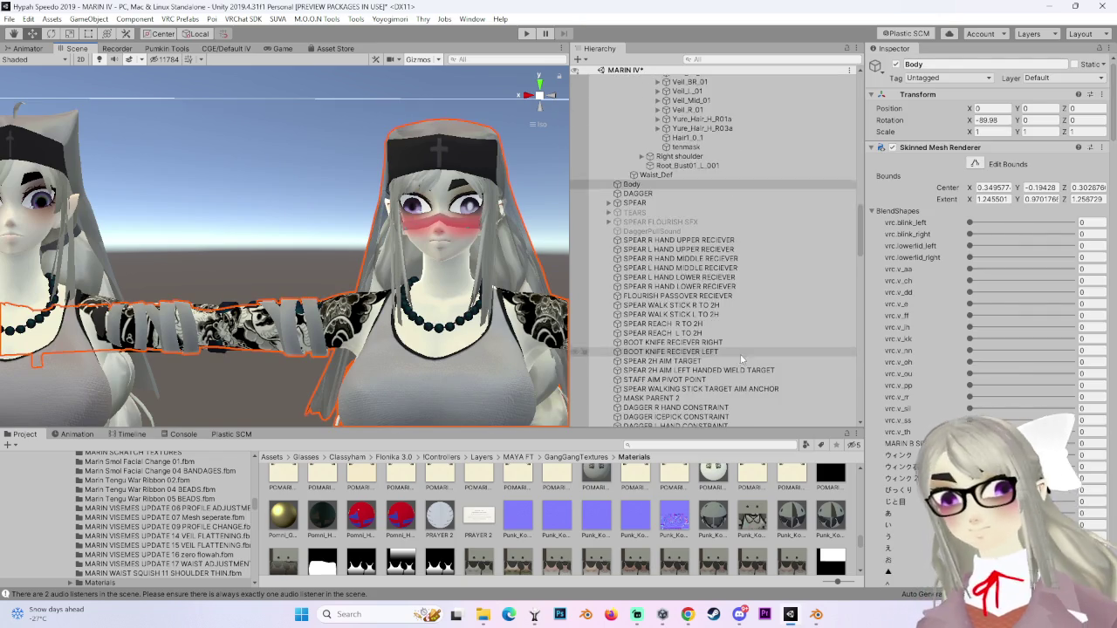
pyautogui.click(741, 258)
pyautogui.click(743, 265)
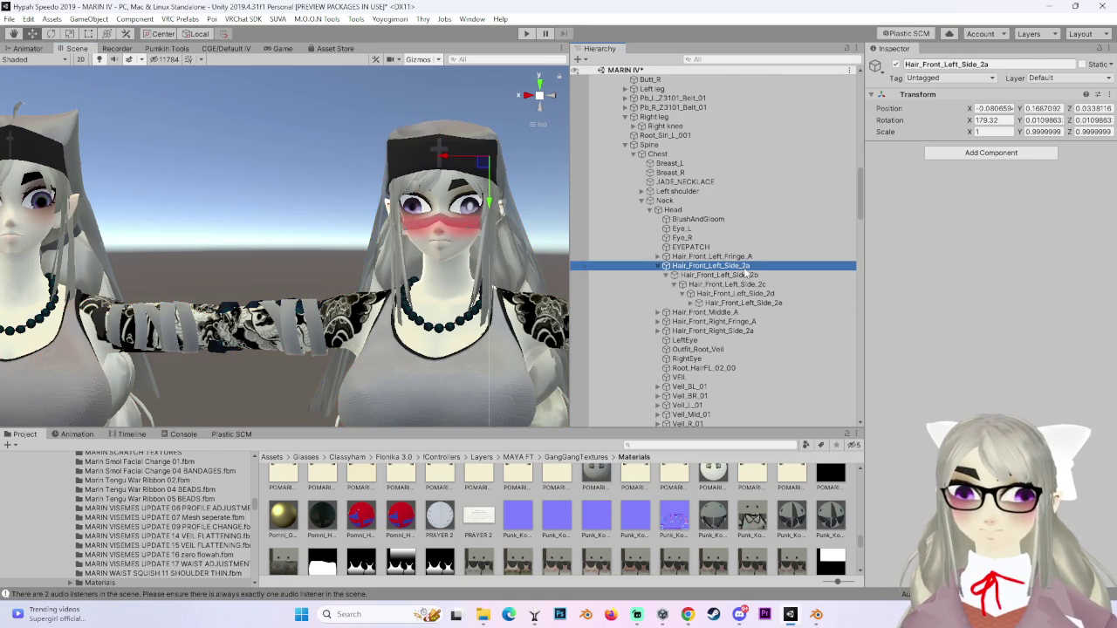
pyautogui.click(681, 312)
pyautogui.click(665, 312)
pyautogui.click(673, 322)
pyautogui.click(667, 322)
pyautogui.click(725, 332)
pyautogui.press('f')
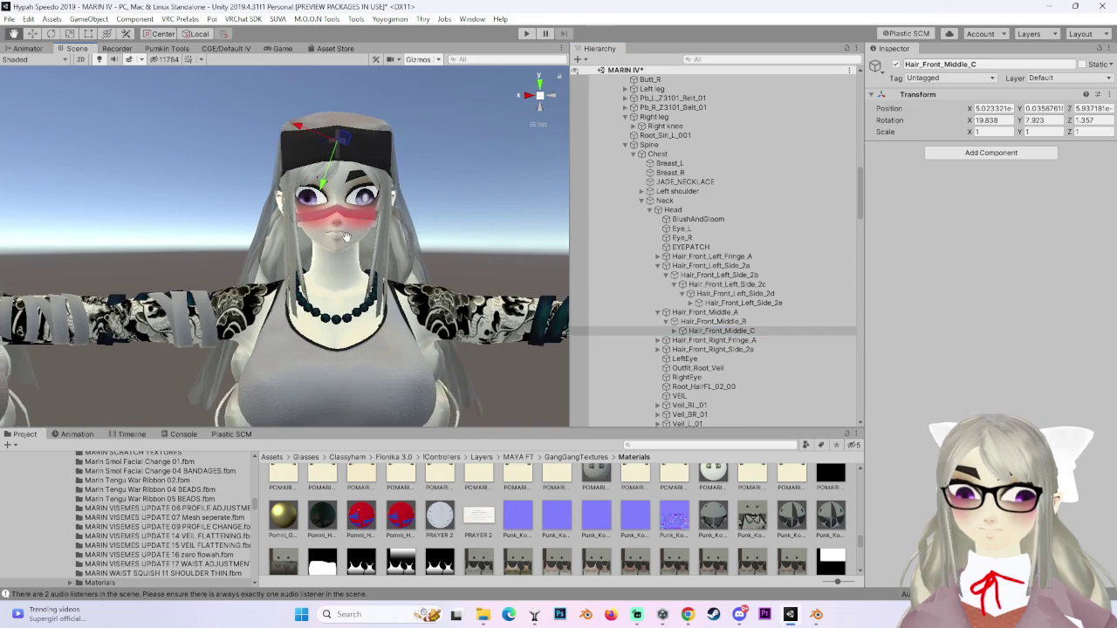
# With the rotate tool, inspect Hair_Front_Middle_A and the Hair_Front_Left_Side_2e/2f bones on the head.
pyautogui.scroll(3, 742, 306)
pyautogui.scroll(-2, 737, 308)
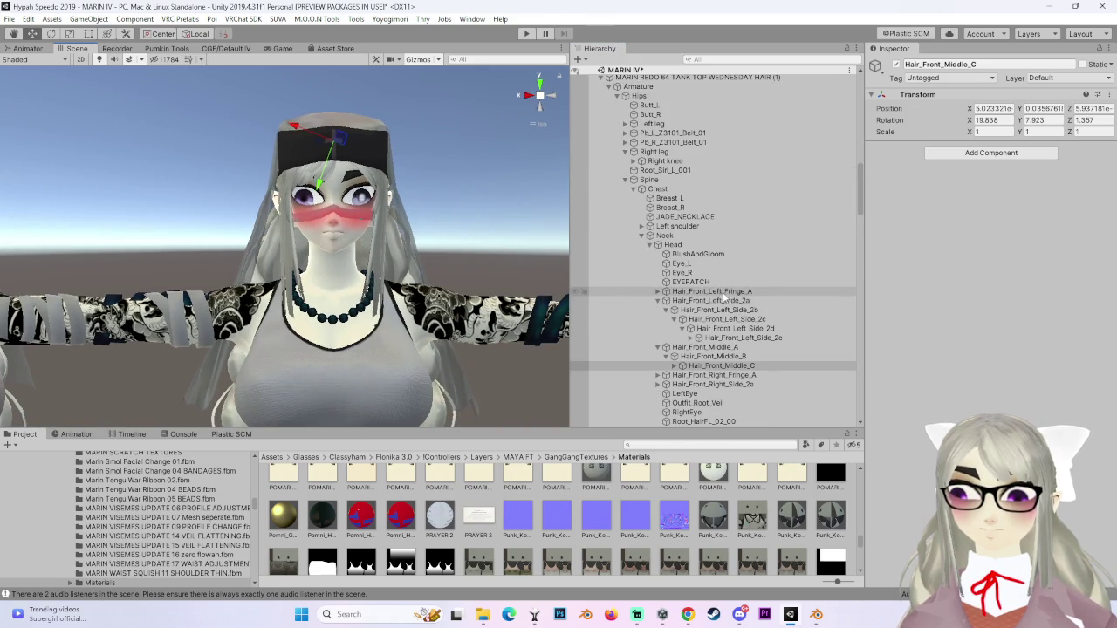
pyautogui.click(705, 347)
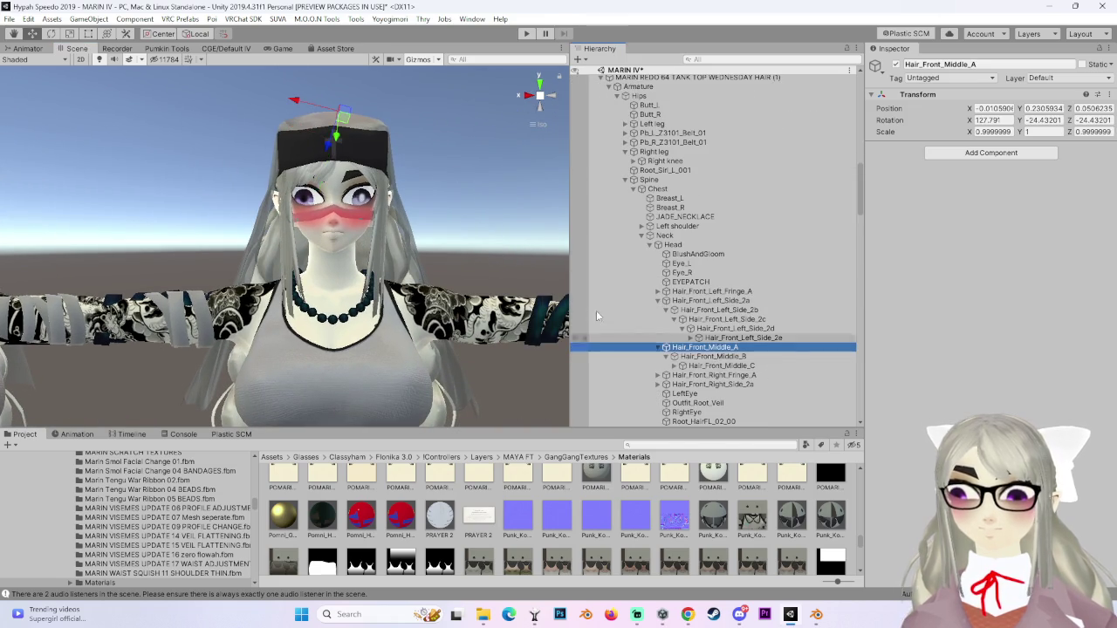
pyautogui.press('e')
pyautogui.click(340, 131)
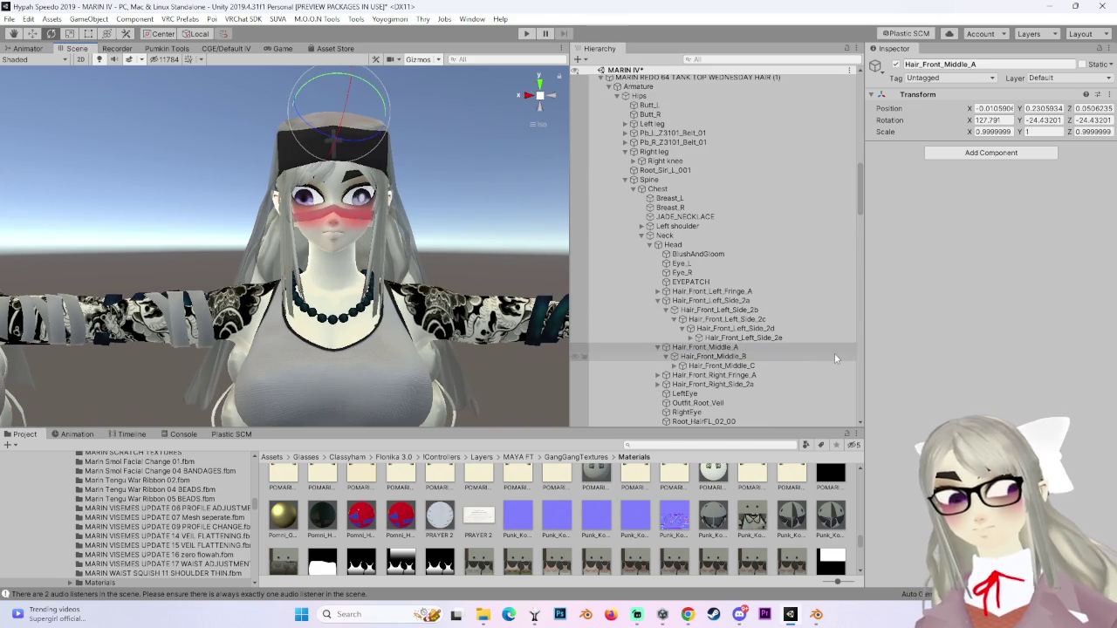
pyautogui.click(742, 337)
pyautogui.click(691, 337)
pyautogui.click(778, 349)
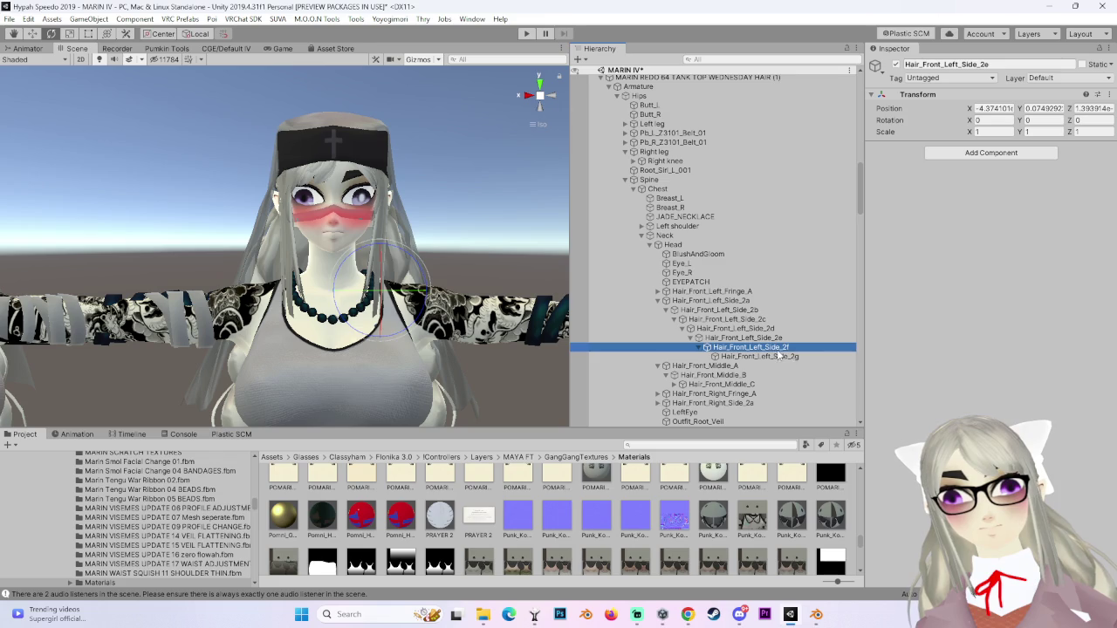
pyautogui.press('Up')
pyautogui.press('Up')
pyautogui.press('Up')
# Orbit around the head and left avatar, frame the Armature, then open the VRChat SDK menu.
pyautogui.moveTo(332, 262); pyautogui.dragTo(286, 268)
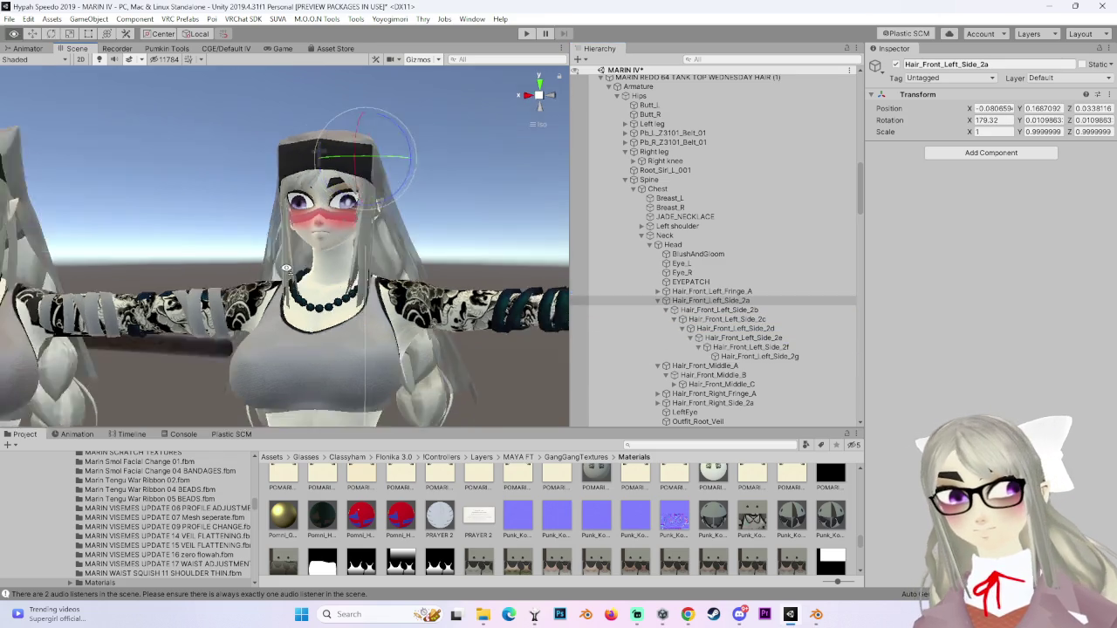
pyautogui.scroll(3, 286, 268)
pyautogui.moveTo(387, 268); pyautogui.dragTo(471, 218)
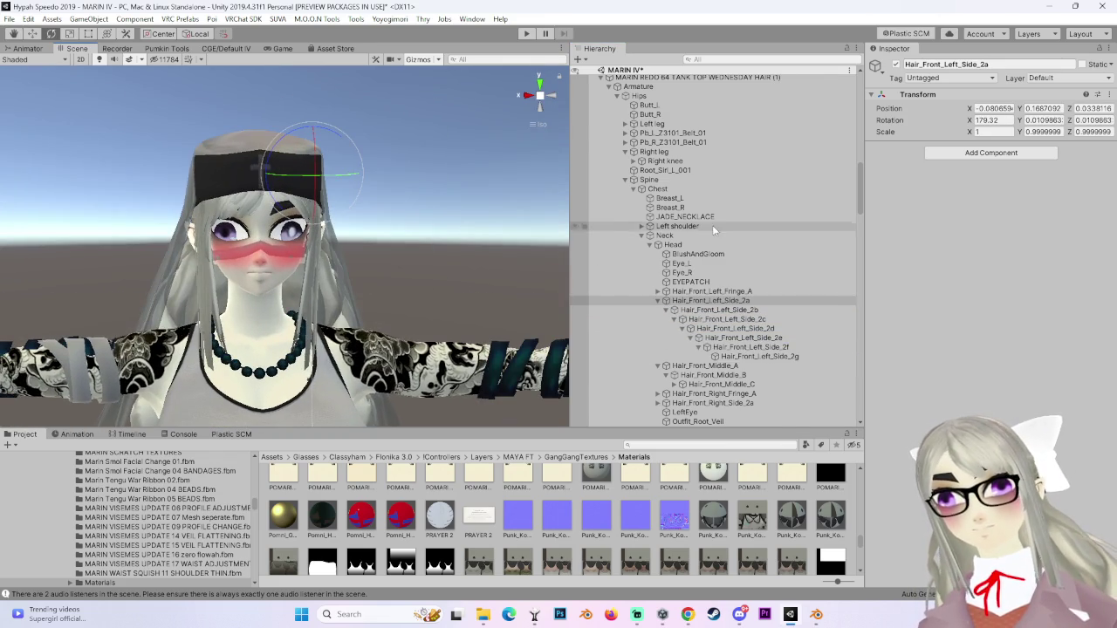
pyautogui.scroll(3, 714, 229)
pyautogui.click(689, 146)
pyautogui.moveTo(383, 245)
pyautogui.mouseDown()
pyautogui.moveTo(425, 239)
pyautogui.moveTo(506, 157)
pyautogui.mouseUp()
pyautogui.moveTo(401, 262)
pyautogui.mouseDown()
pyautogui.moveTo(393, 290)
pyautogui.moveTo(342, 312)
pyautogui.moveTo(352, 346)
pyautogui.moveTo(482, 68)
pyautogui.moveTo(285, 266)
pyautogui.mouseUp()
pyautogui.click(258, 261)
pyautogui.scroll(5, 723, 243)
pyautogui.doubleClick(638, 220)
pyautogui.scroll(-6, 391, 305)
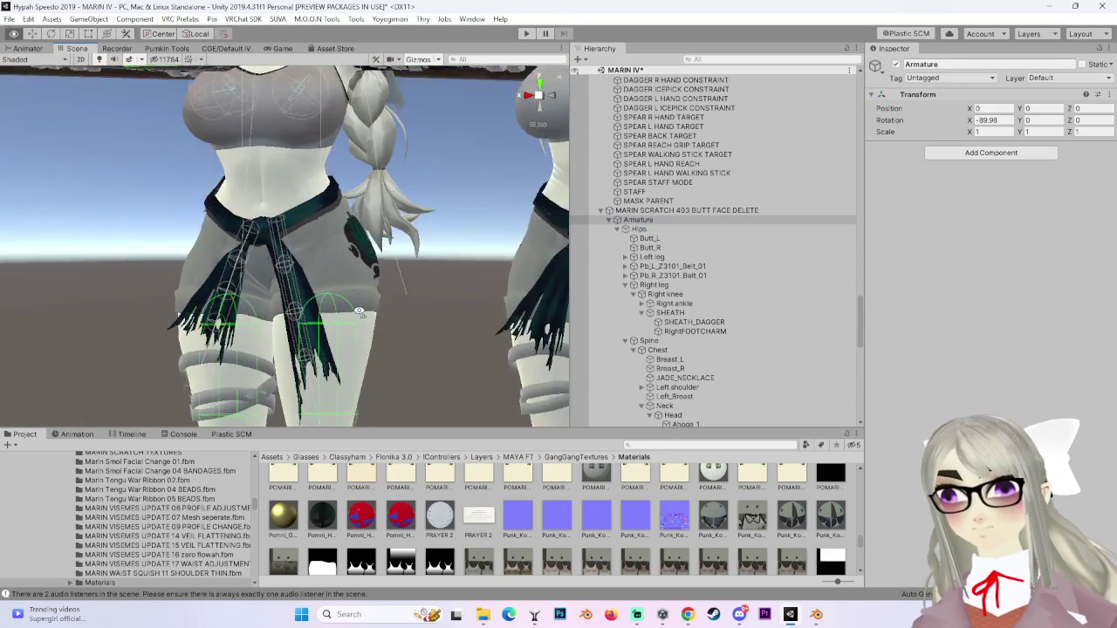
pyautogui.moveTo(391, 304)
pyautogui.mouseDown()
pyautogui.moveTo(410, 325)
pyautogui.moveTo(371, 323)
pyautogui.mouseUp()
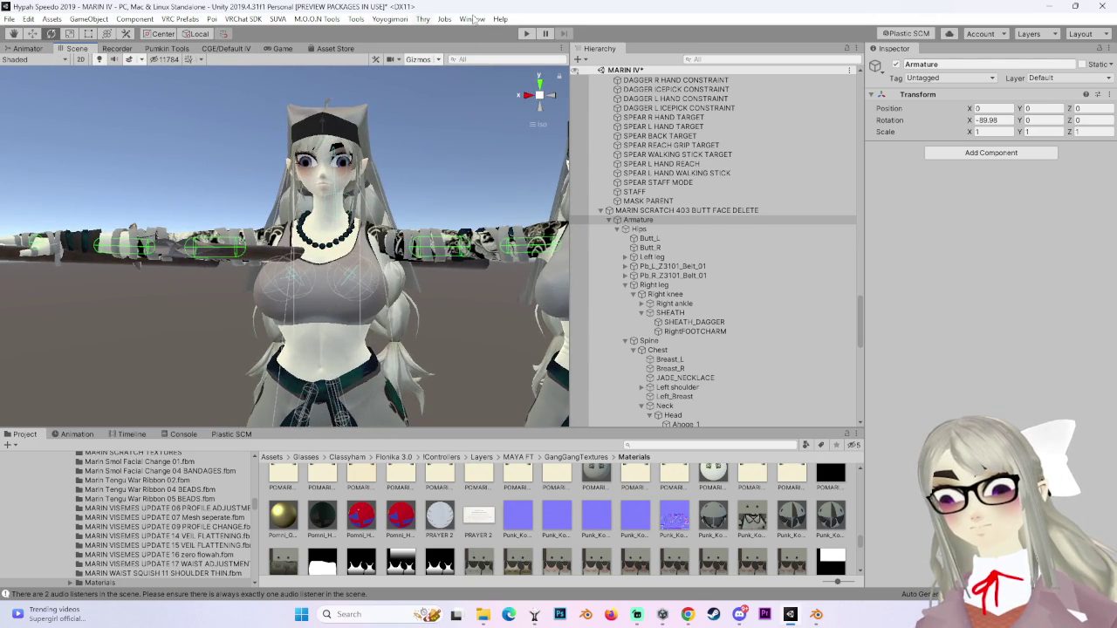
pyautogui.click(241, 19)
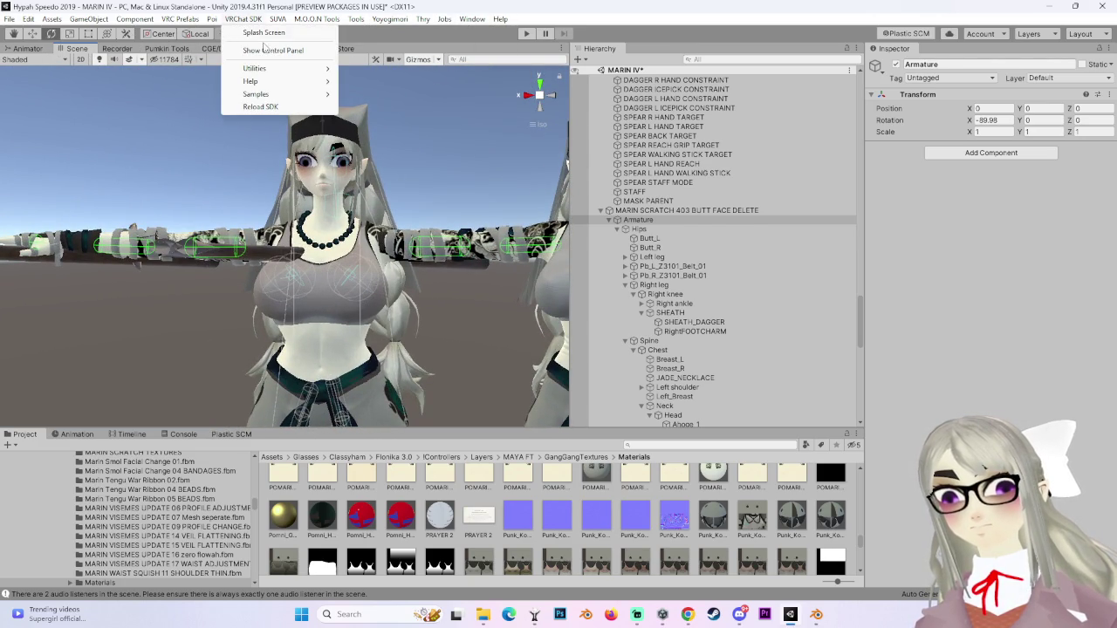
# Open the SDK Control Panel and cancel the Select thumbnail dialog without choosing an image.
pyautogui.click(273, 52)
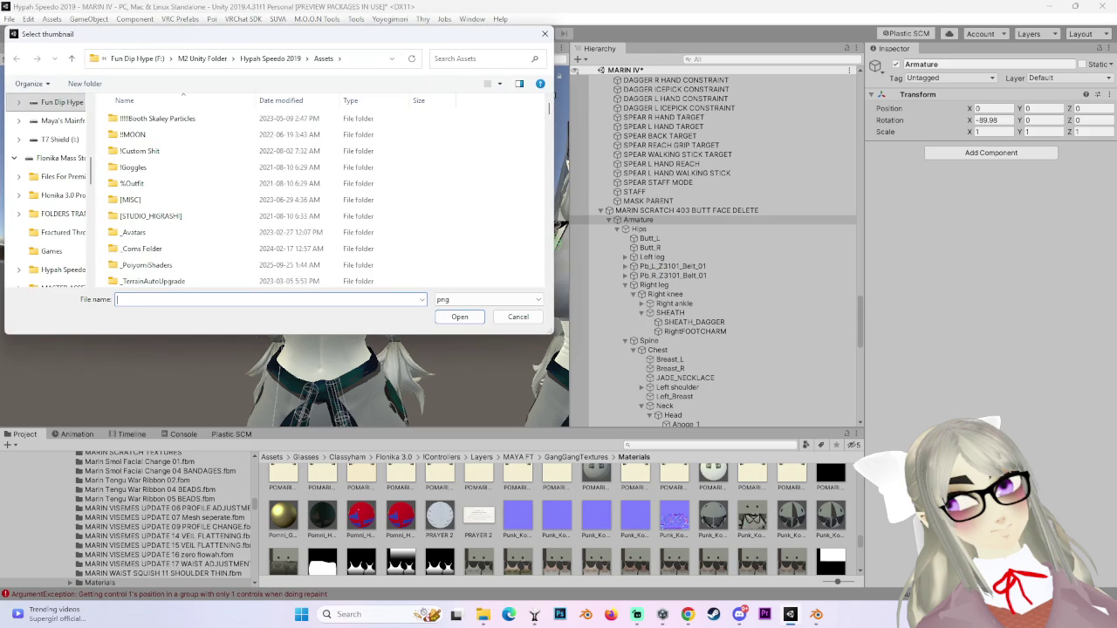
pyautogui.click(519, 319)
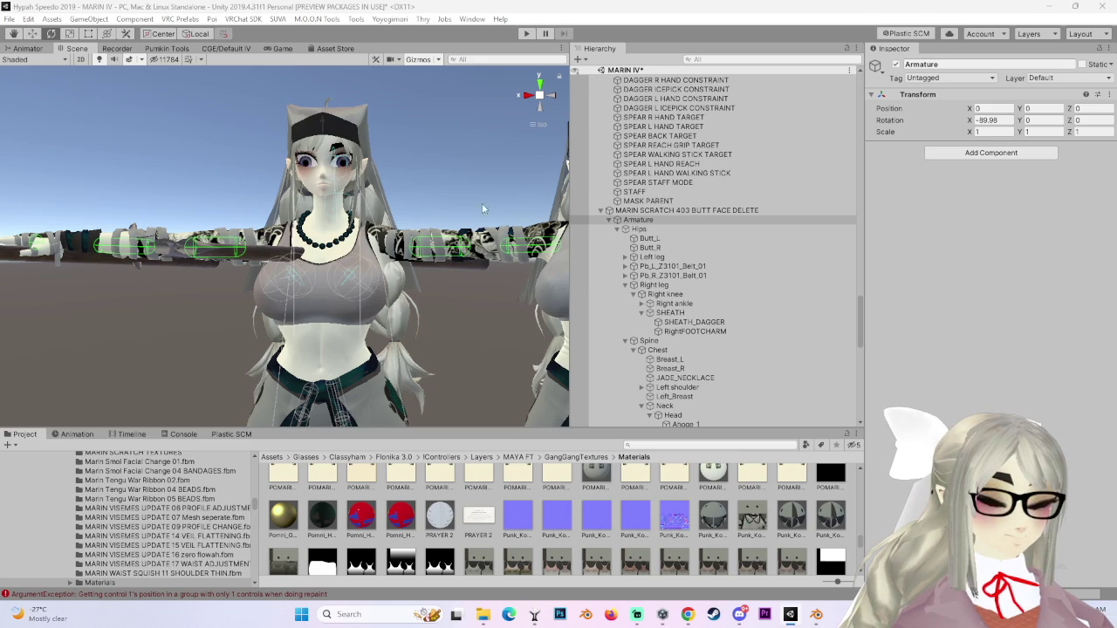
# Scroll in Unity while the SDK work finishes before switching to VRChat.
pyautogui.scroll(5, 389, 208)
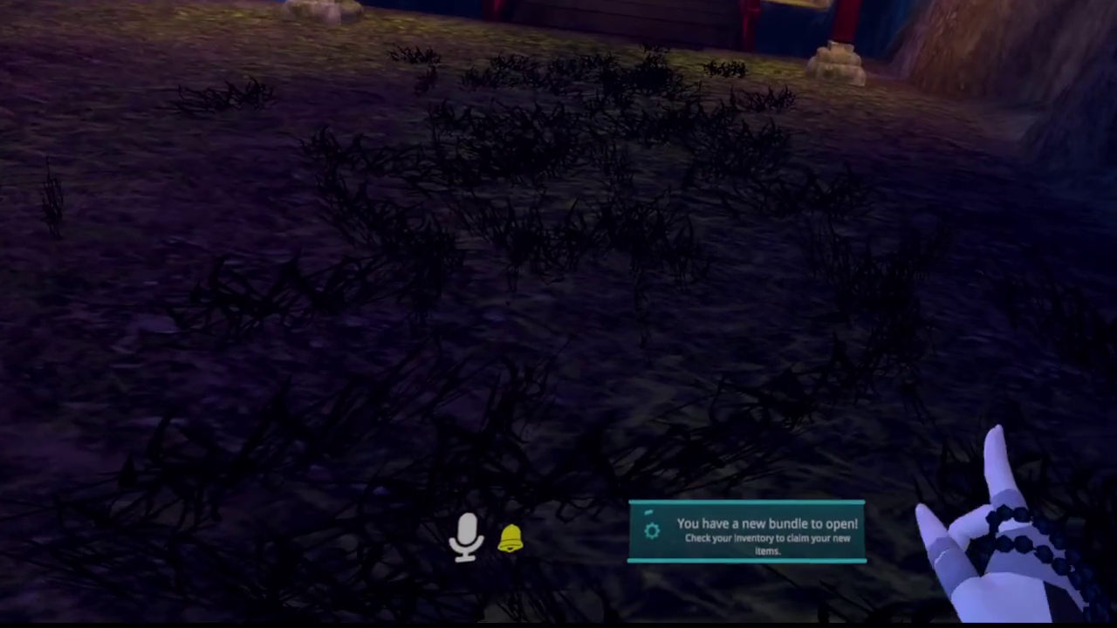
# Fast-travel to the Japanese room from the quick menu.
pyautogui.press('Escape')
pyautogui.press('Escape')
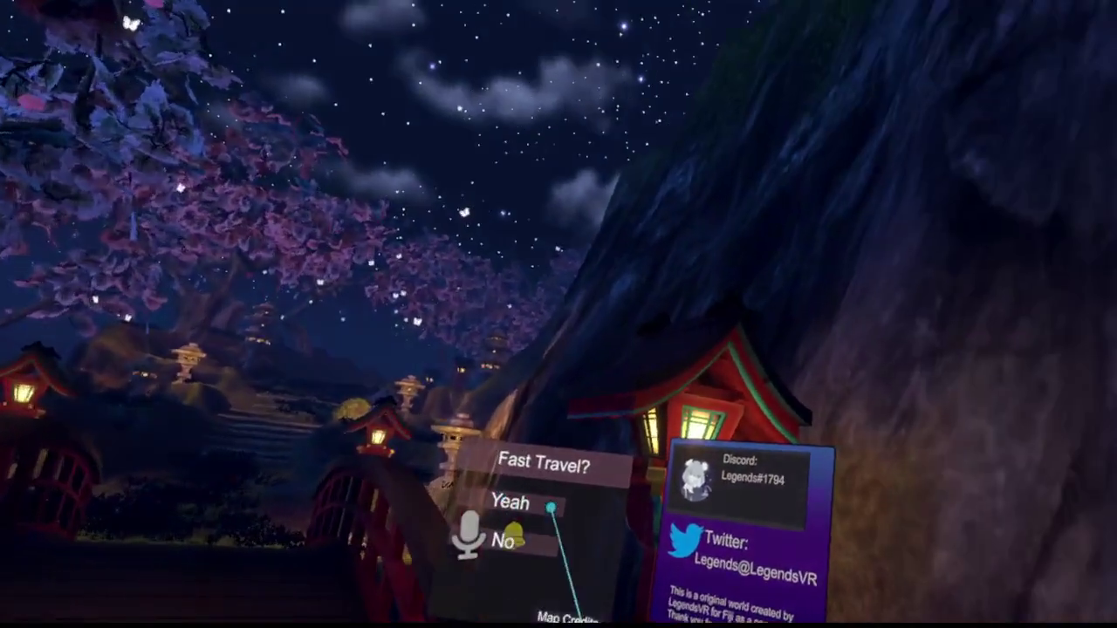
pyautogui.click(515, 464)
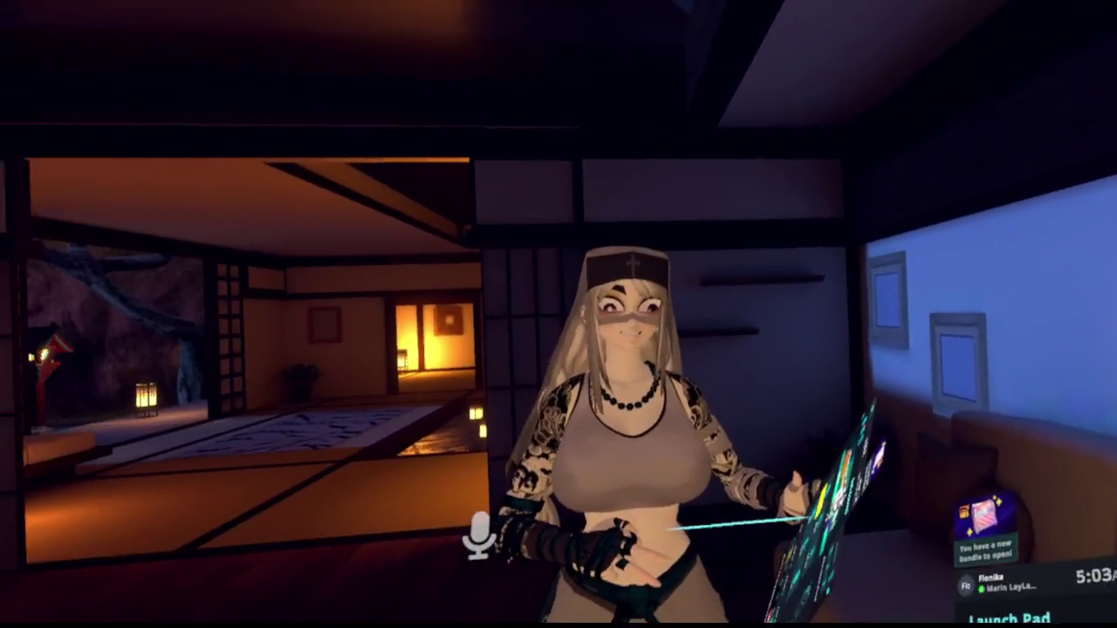
pyautogui.press('Escape')
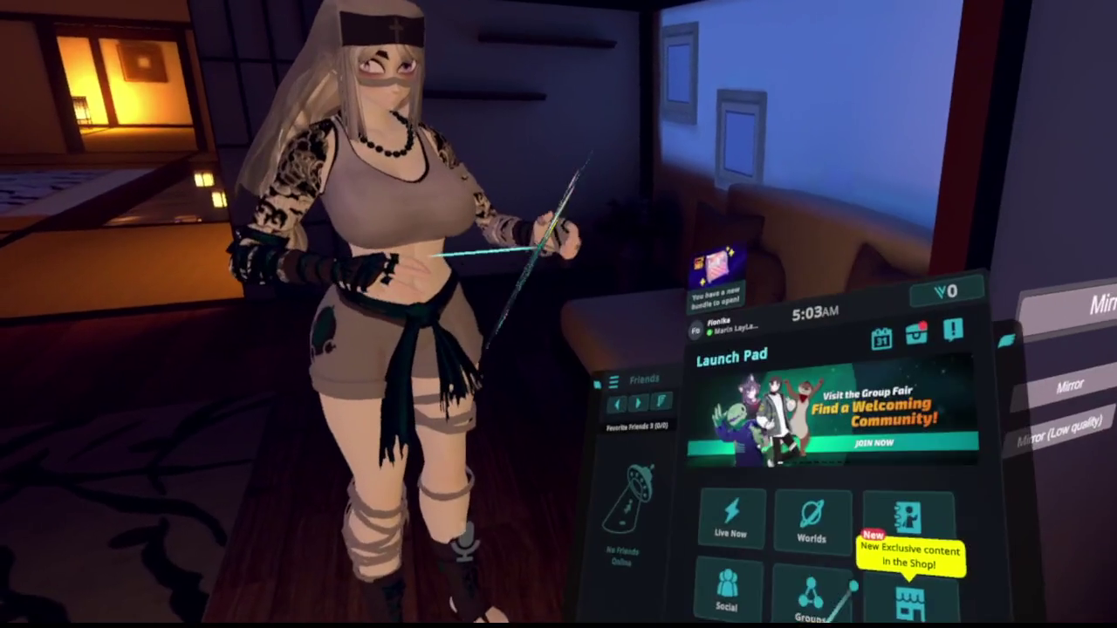
pyautogui.click(903, 529)
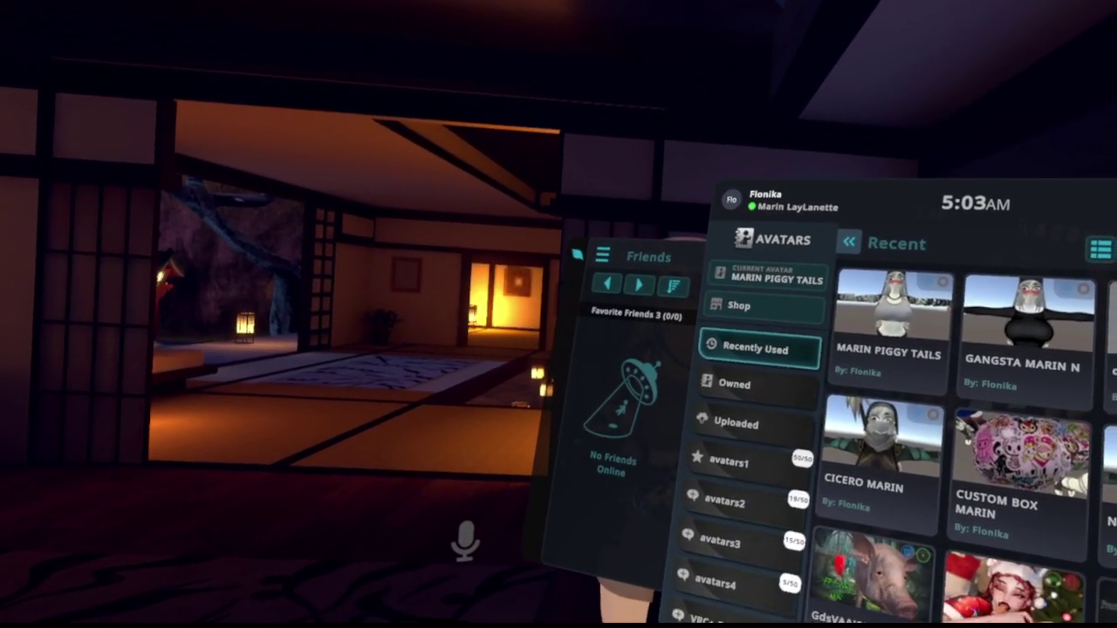
# Put on the Marin test avatar from SDK Test Avatars, then bring up the camera page.
pyautogui.scroll(-3, 759, 489)
pyautogui.click(742, 512)
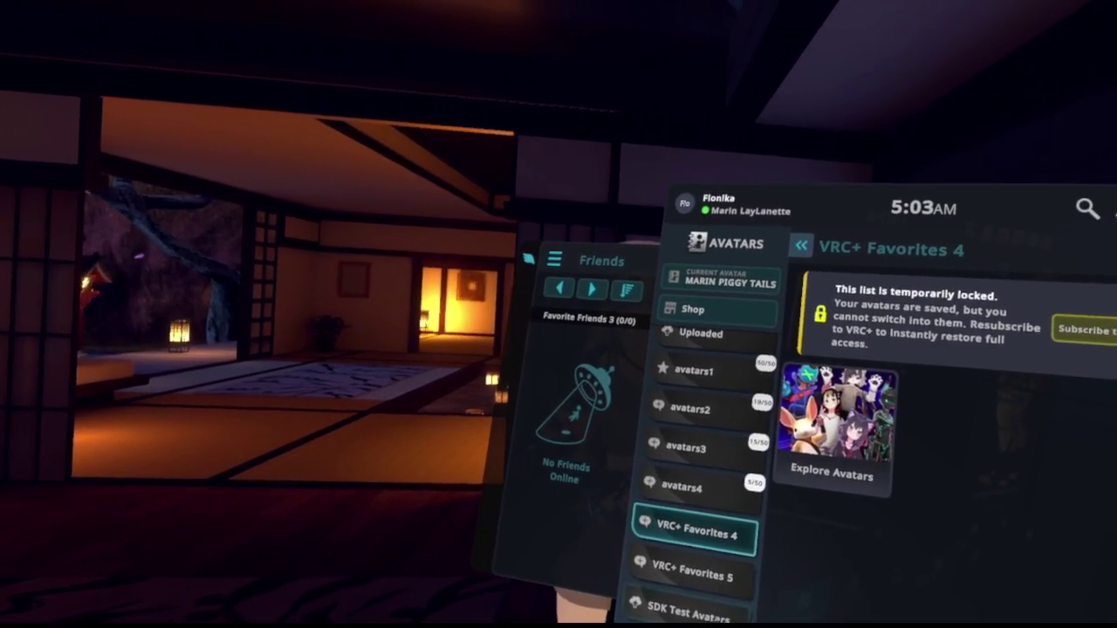
pyautogui.click(688, 609)
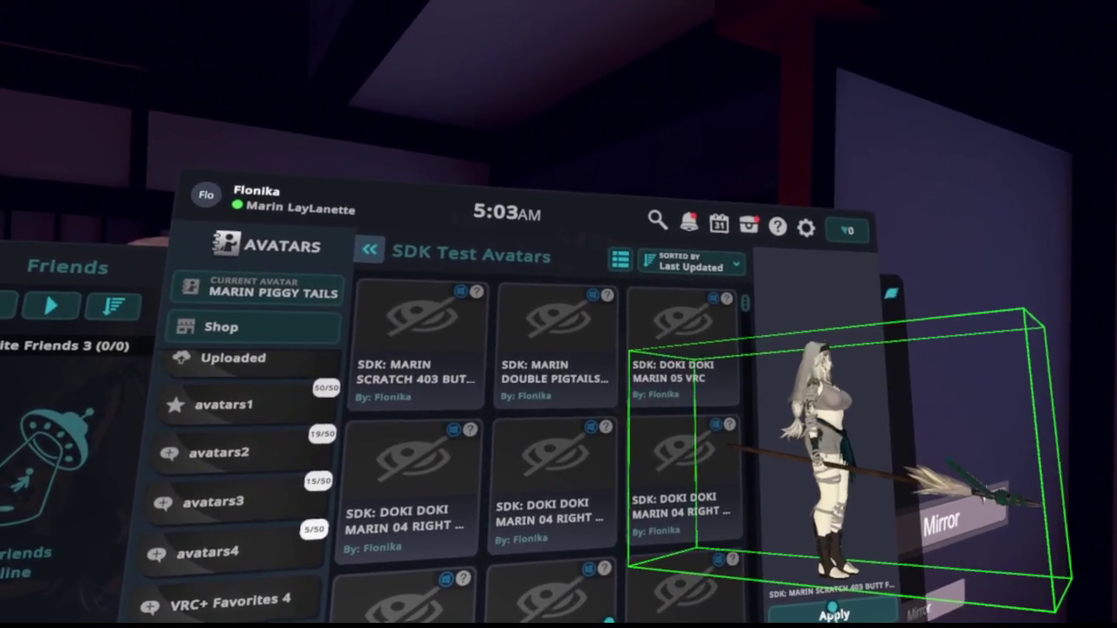
pyautogui.click(835, 613)
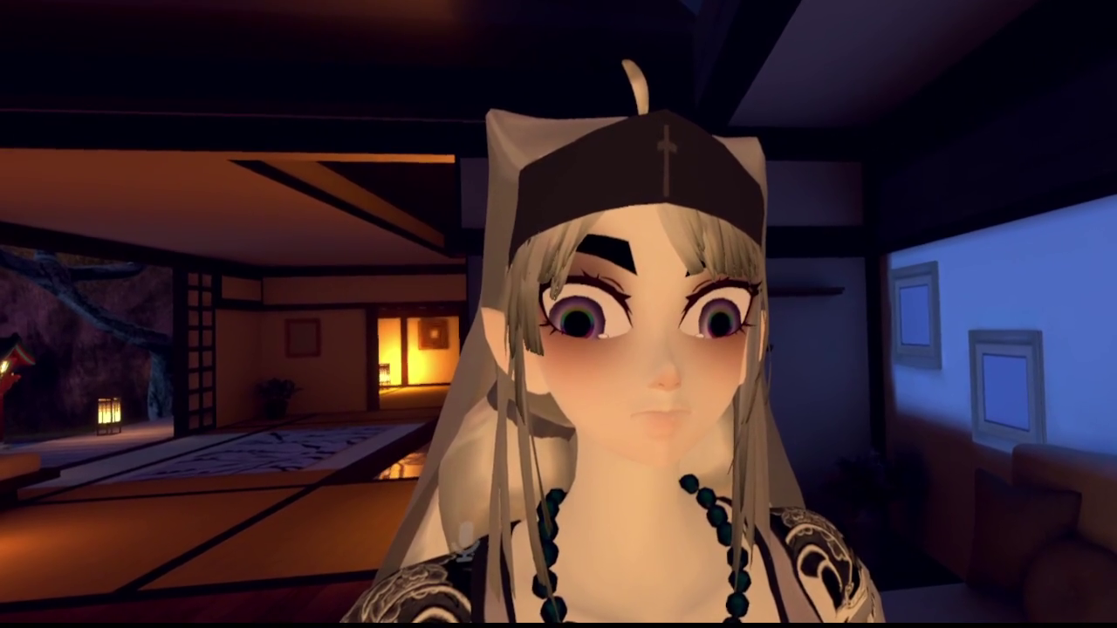
pyautogui.press('Escape')
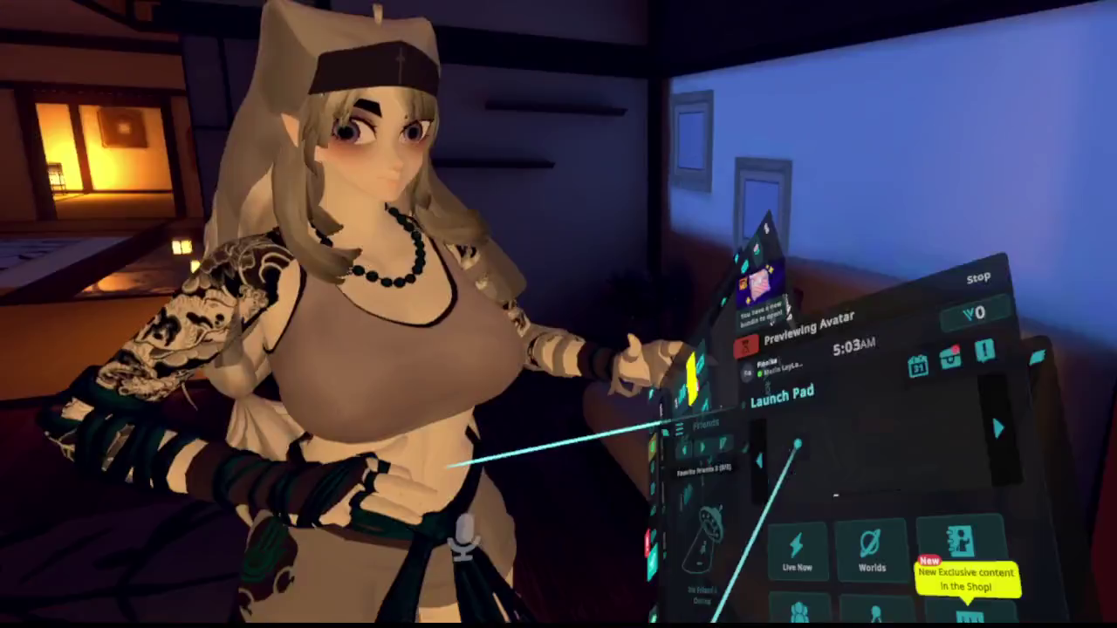
pyautogui.click(854, 602)
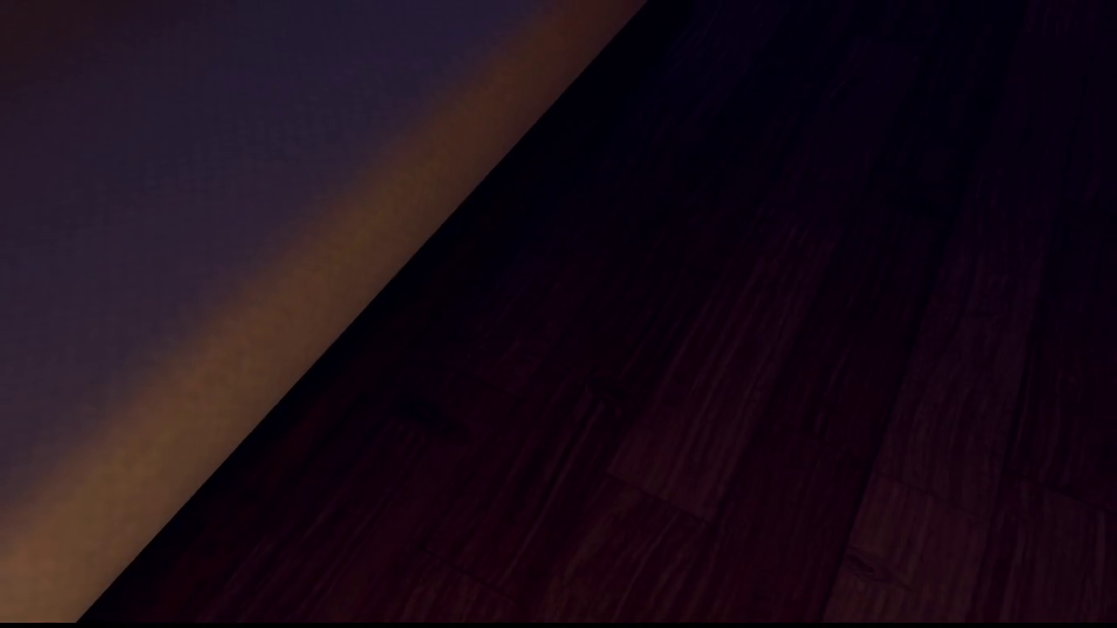